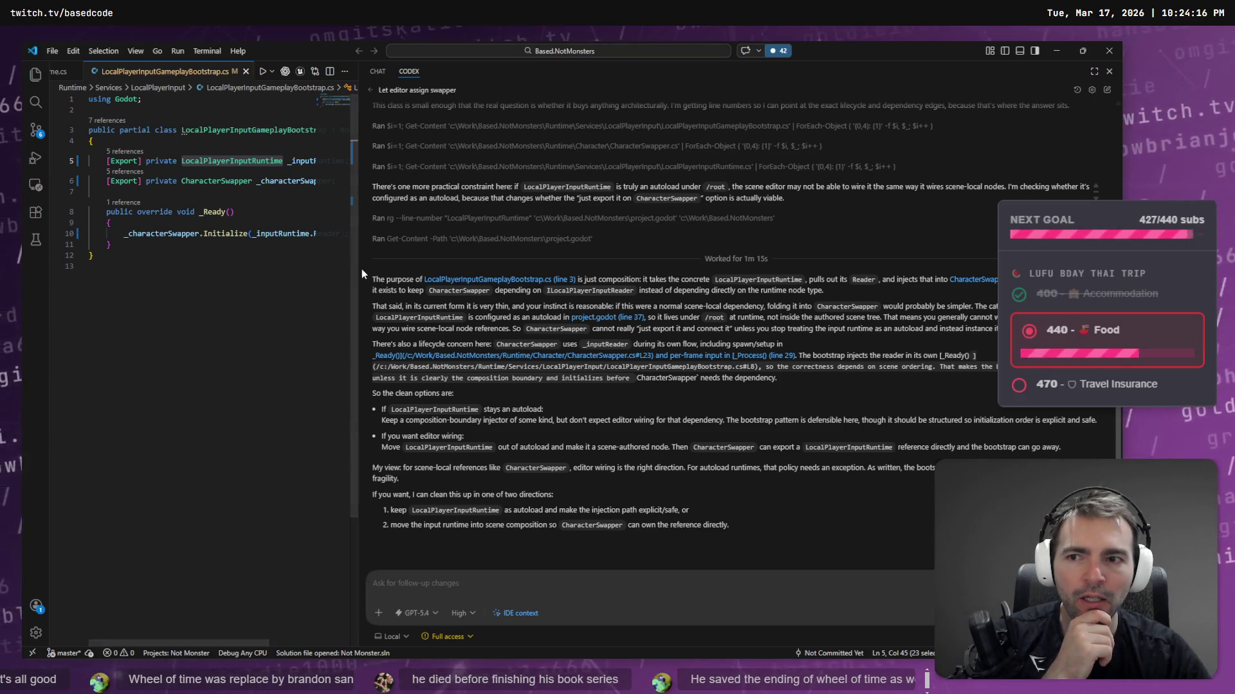
- Dictate a Codex follow-up suggesting the input runtime export be reversed, since it lives under /root
{"action": "mouse_move", "coordinate": [358, 269]}
{"action": "left_mouse_down"}
{"action": "mouse_move", "coordinate": [426, 267]}
{"action": "mouse_move", "coordinate": [400, 267]}
{"action": "left_mouse_up"}
{"action": "double_click", "coordinate": [757, 284]}
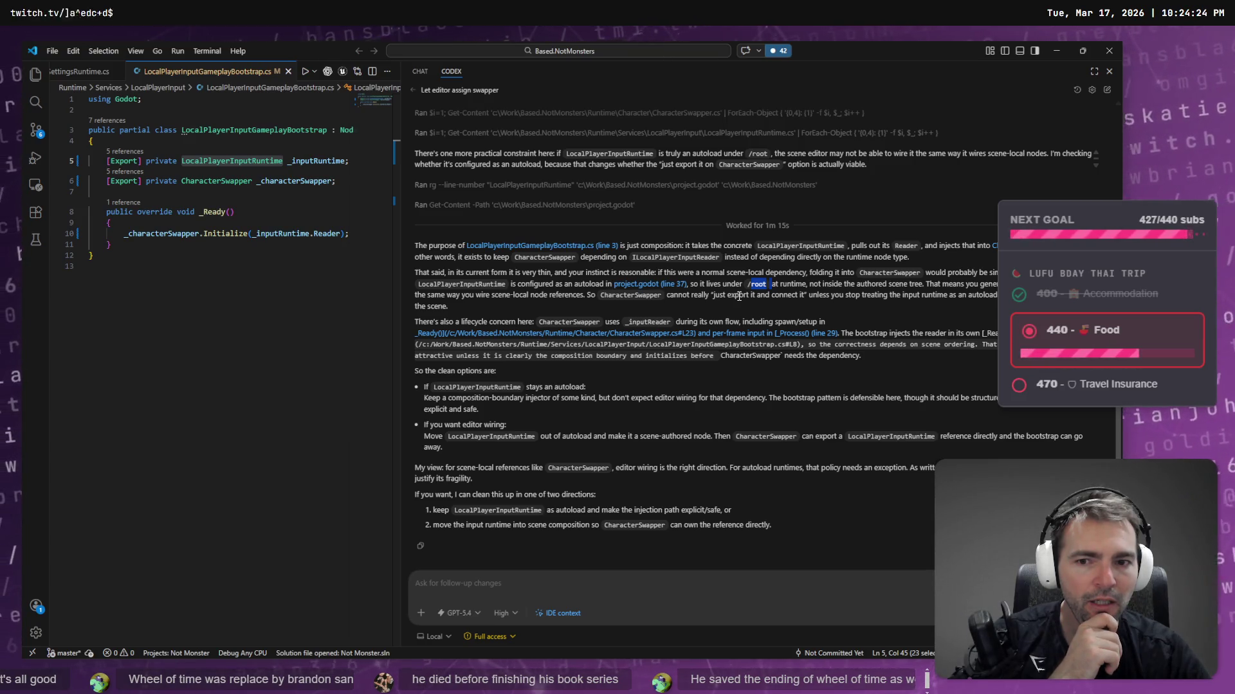
{"action": "left_click", "coordinate": [607, 580]}
{"action": "key", "text": "super+h"}
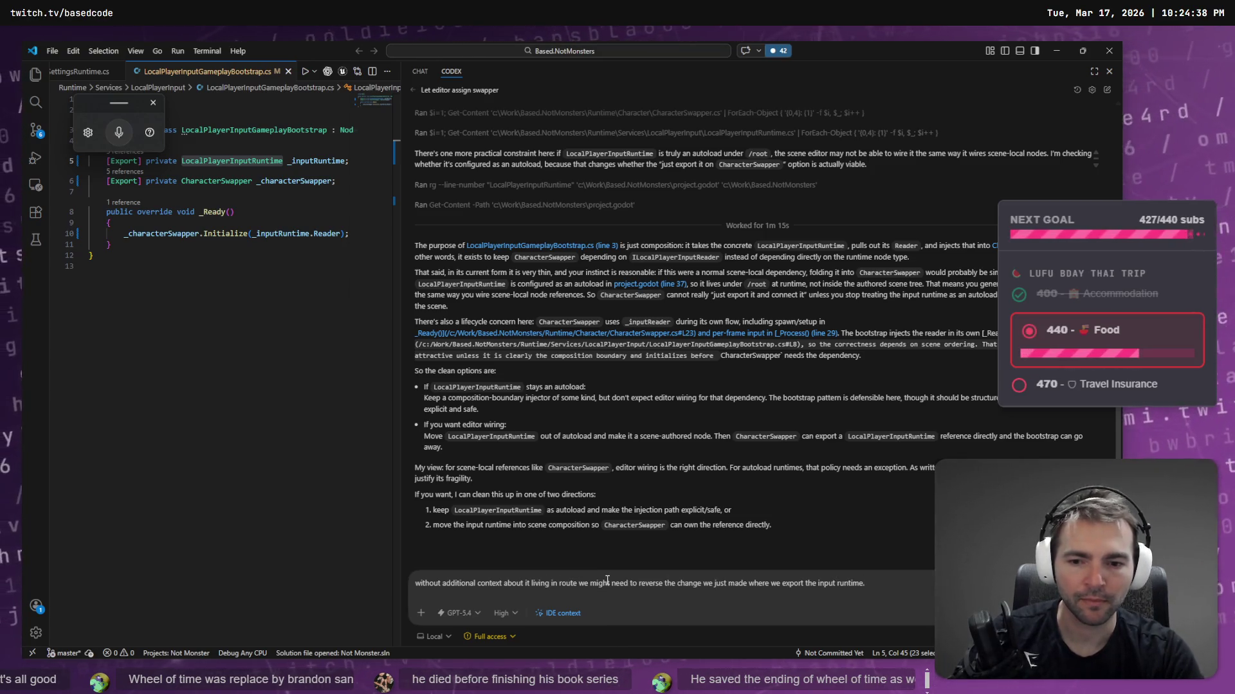
- Retype the draft's opening as 'The the' and reread options 1 and 2, highlighting LocalPlayerInputRuntime and CharacterSwapper
{"action": "key", "text": "ctrl+shift+Left"}
{"action": "type", "text": "The the"}
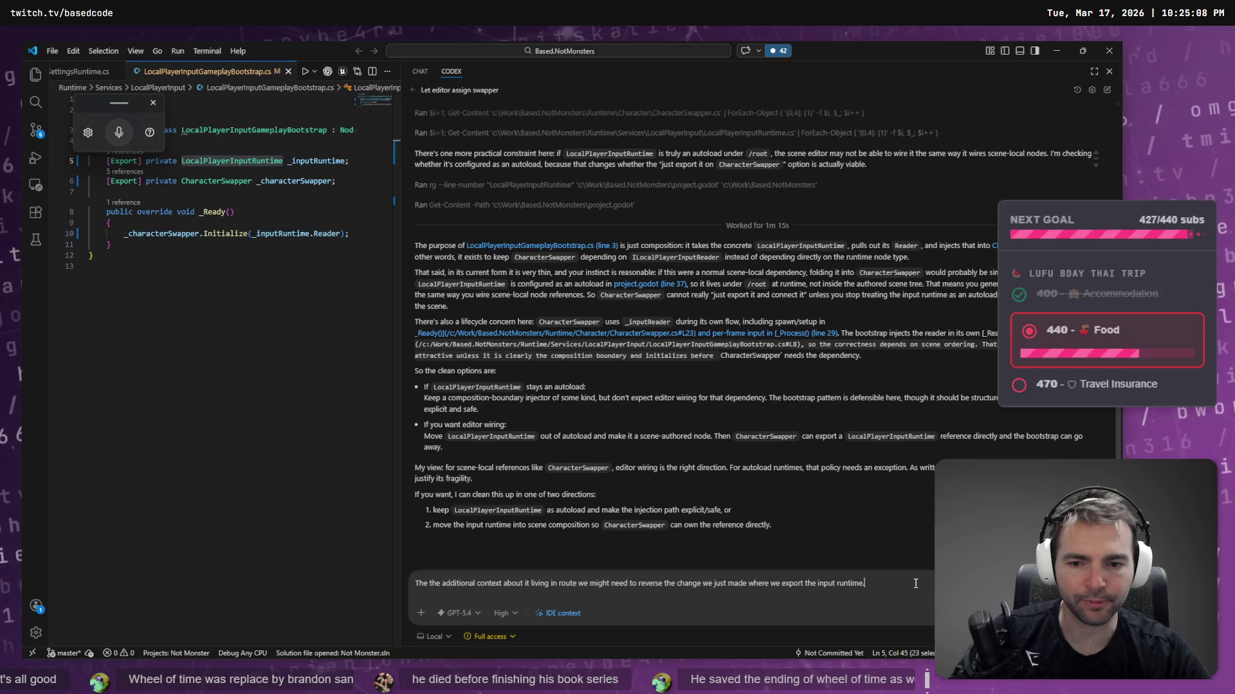
{"action": "double_click", "coordinate": [485, 511]}
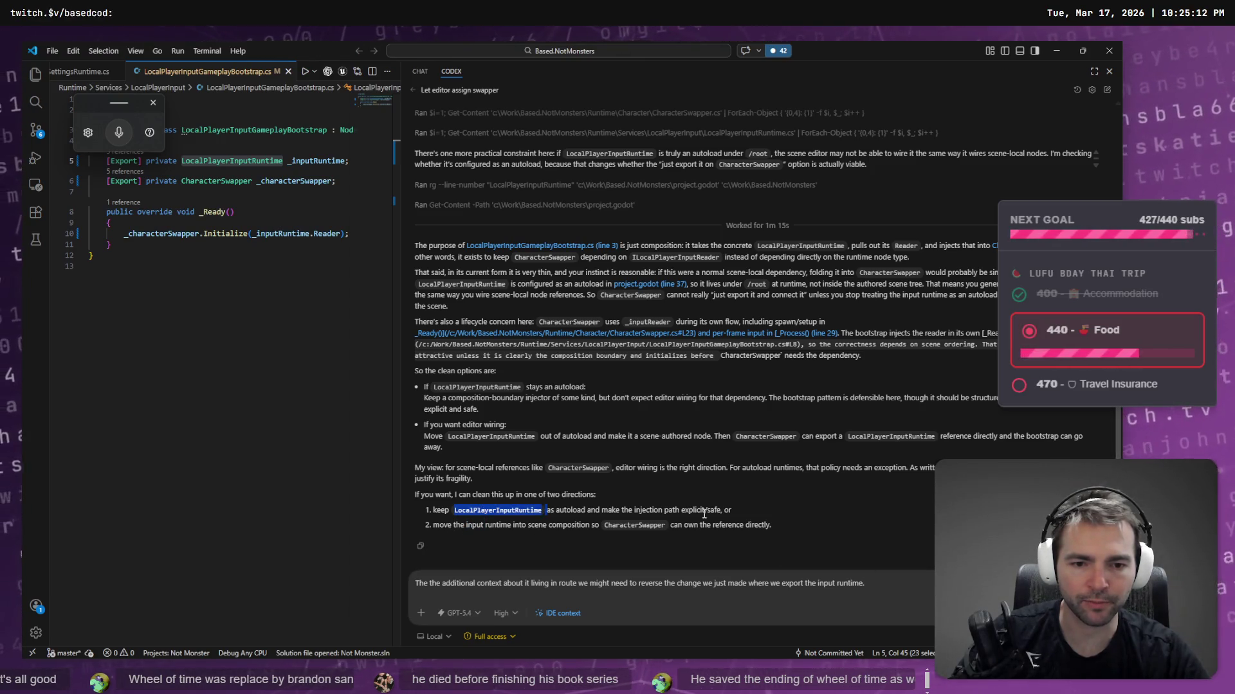
{"action": "mouse_move", "coordinate": [735, 512]}
{"action": "left_mouse_down"}
{"action": "mouse_move", "coordinate": [432, 512]}
{"action": "mouse_move", "coordinate": [438, 526]}
{"action": "mouse_move", "coordinate": [777, 526]}
{"action": "left_mouse_up"}
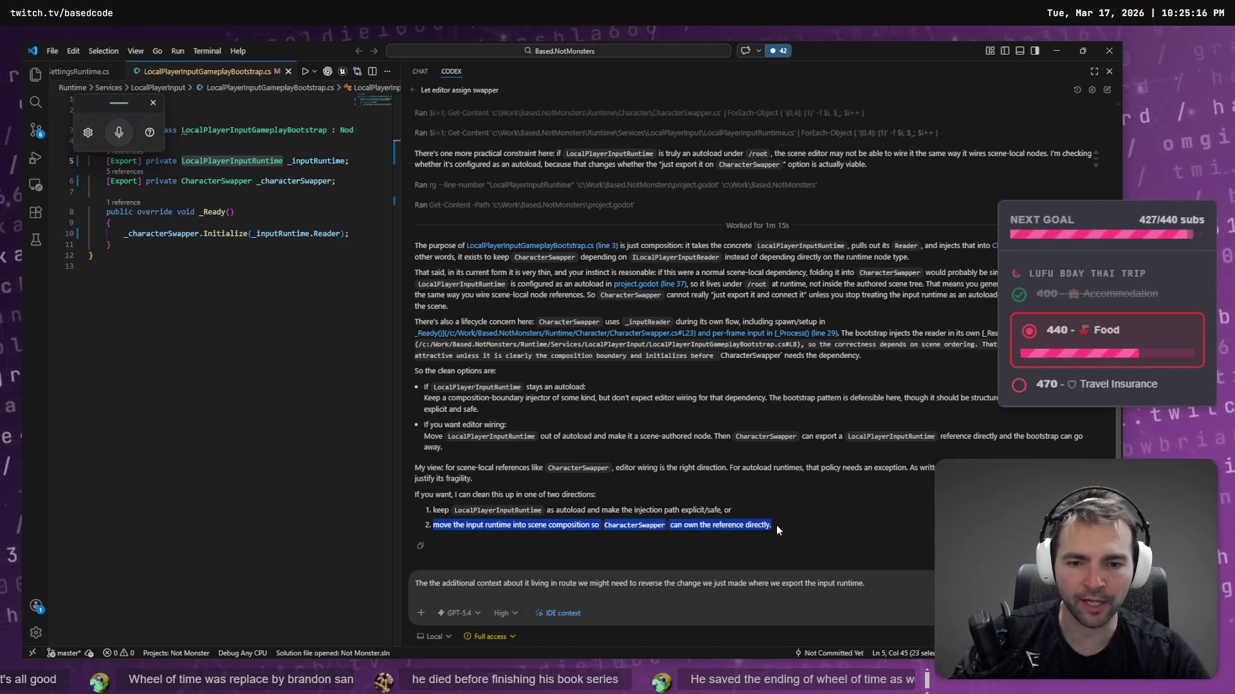
{"action": "left_click", "coordinate": [774, 526]}
{"action": "double_click", "coordinate": [647, 526]}
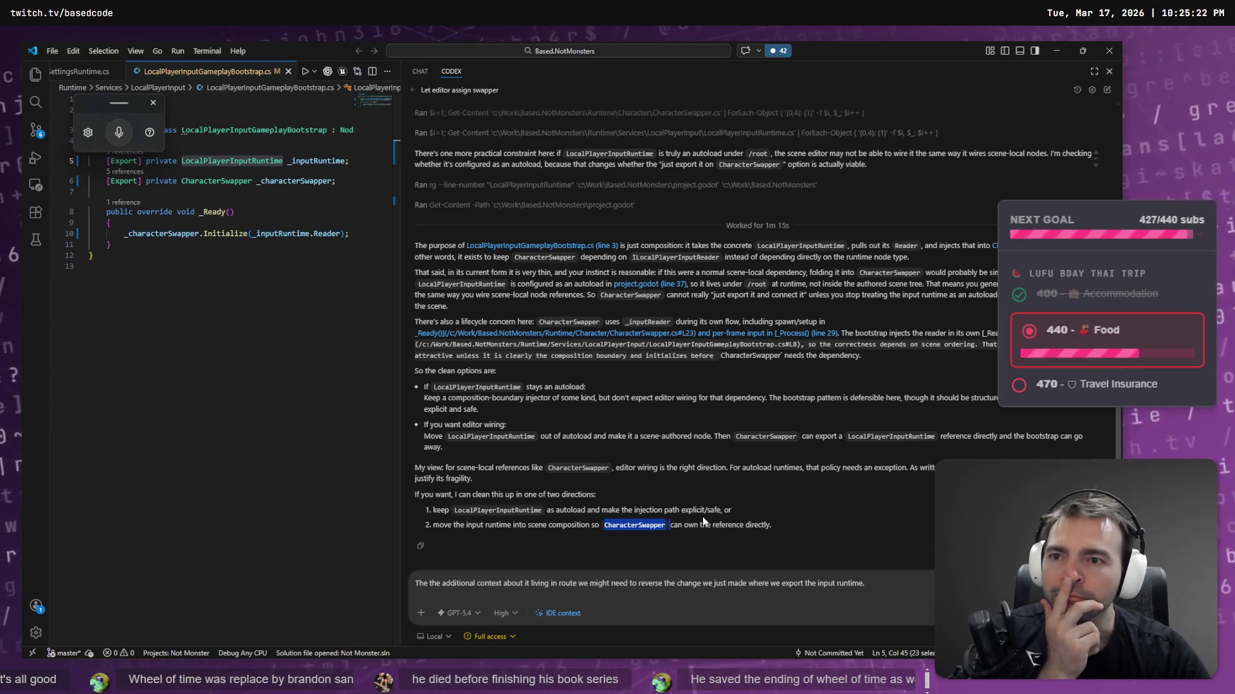
{"action": "left_click", "coordinate": [504, 512]}
- Replace the draft with a dictated request that CharacterSwapper load from /root and the bootstrap be removed, then send it
{"action": "key", "text": "ctrl+a"}
{"action": "key", "text": "BackSpace"}
{"action": "key", "text": "super+h"}
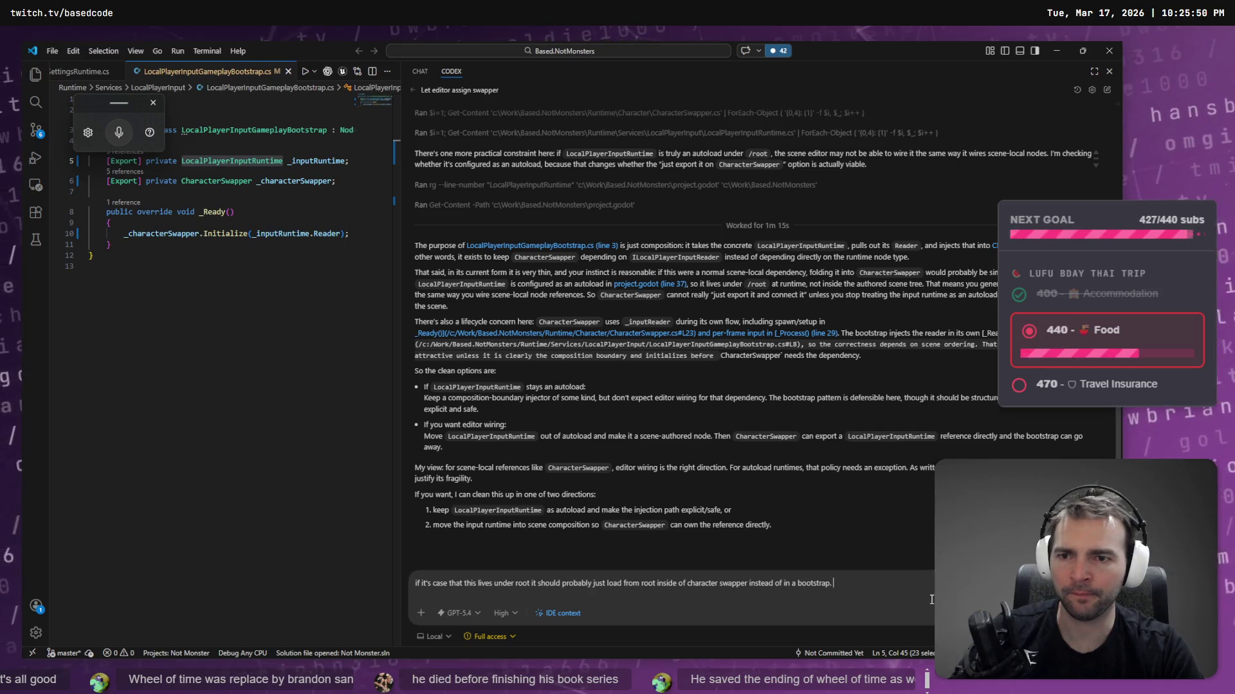
{"action": "key", "text": "super+h"}
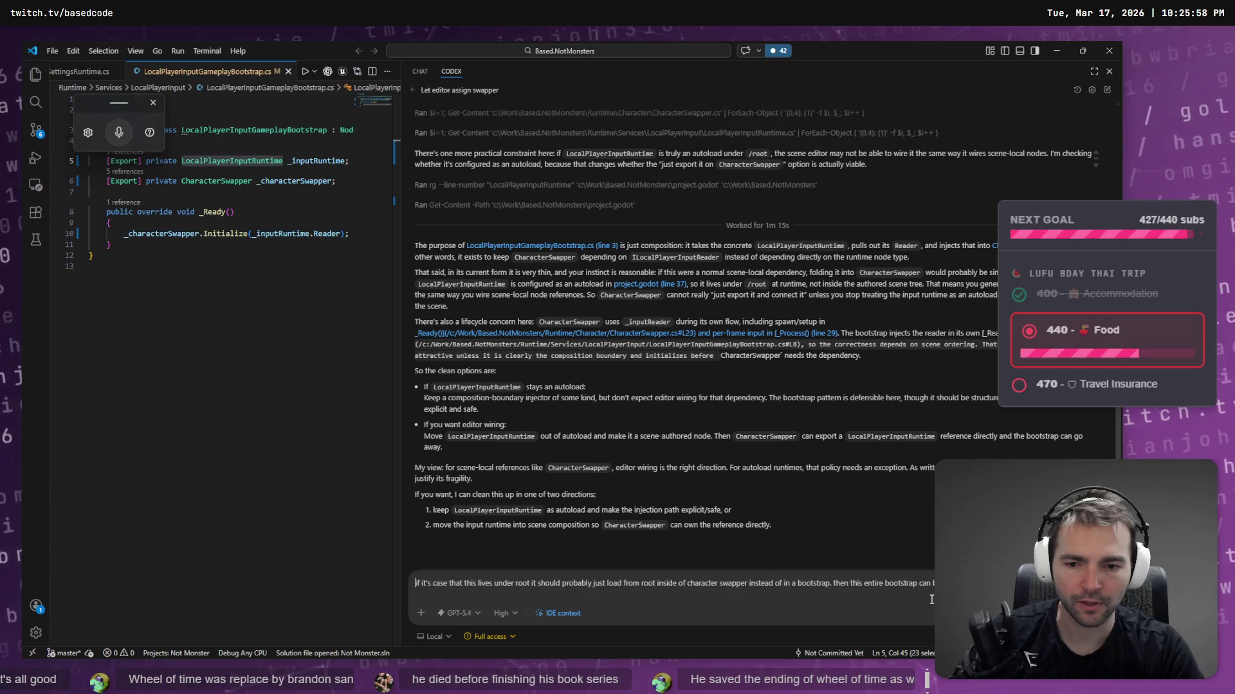
{"action": "key", "text": "Return"}
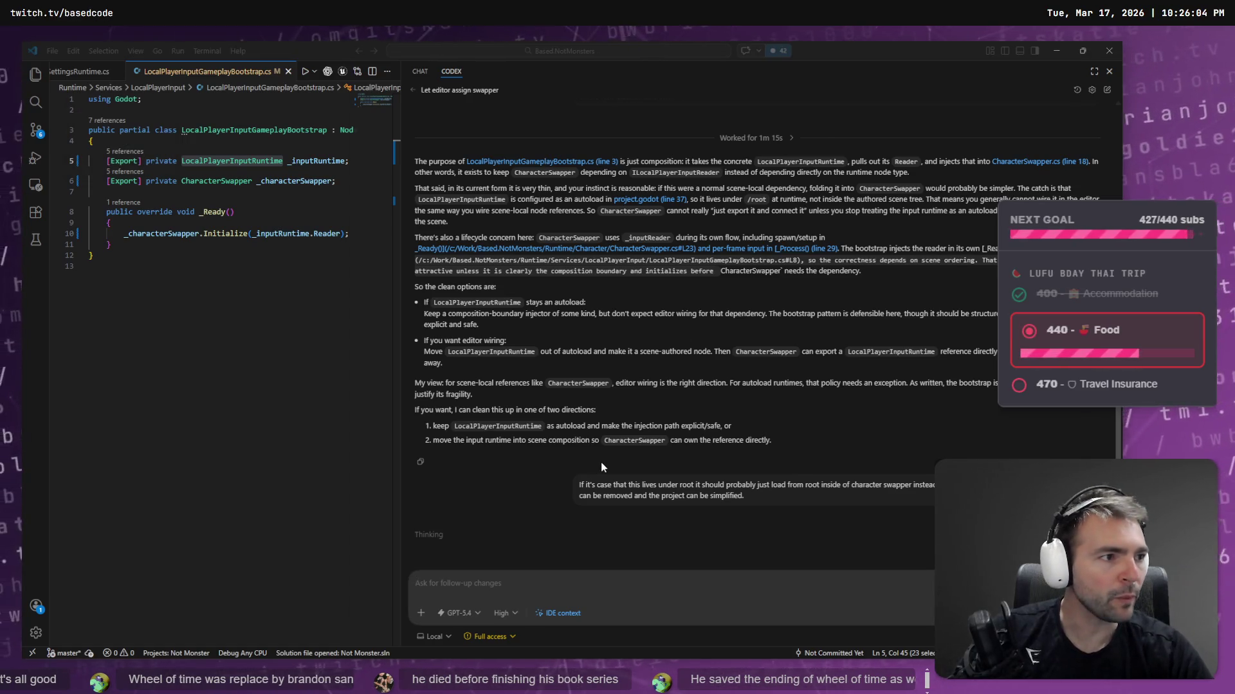
- Inspect GameplayMusicBootstrap.cs in Godot, tracing how _Ready gets MusicRuntime through GetNode and MusicRuntimePath
{"action": "key", "text": "alt+Tab"}
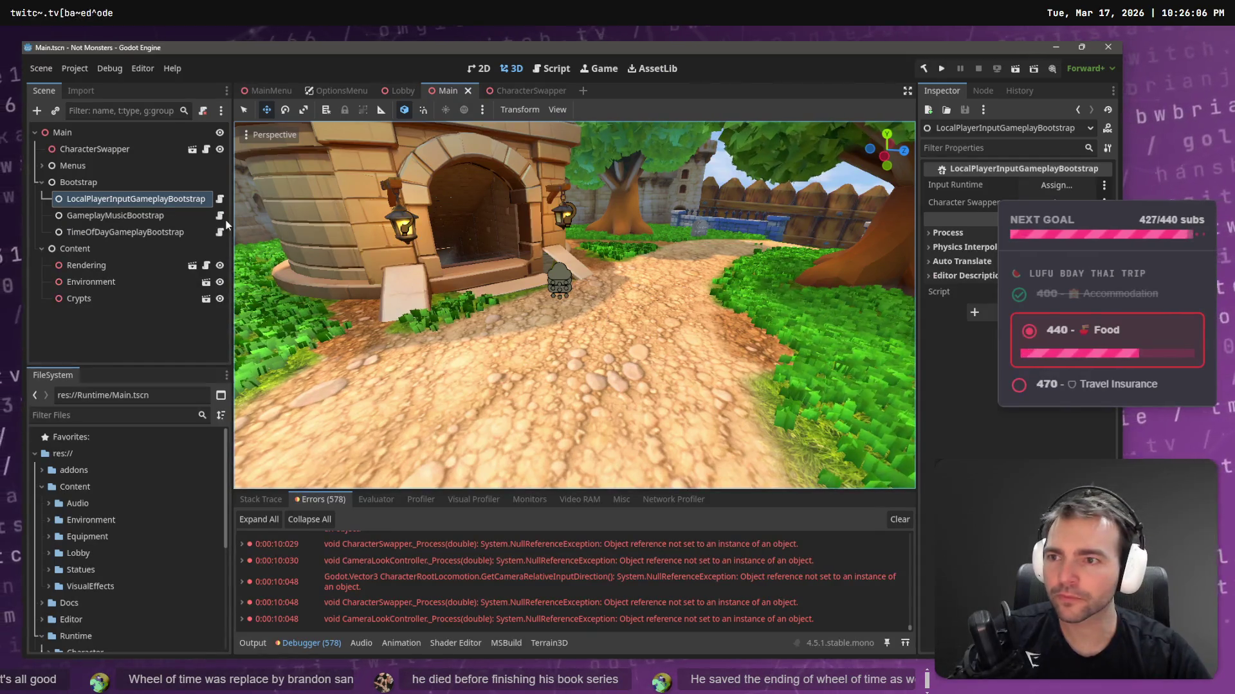
{"action": "left_click", "coordinate": [112, 217]}
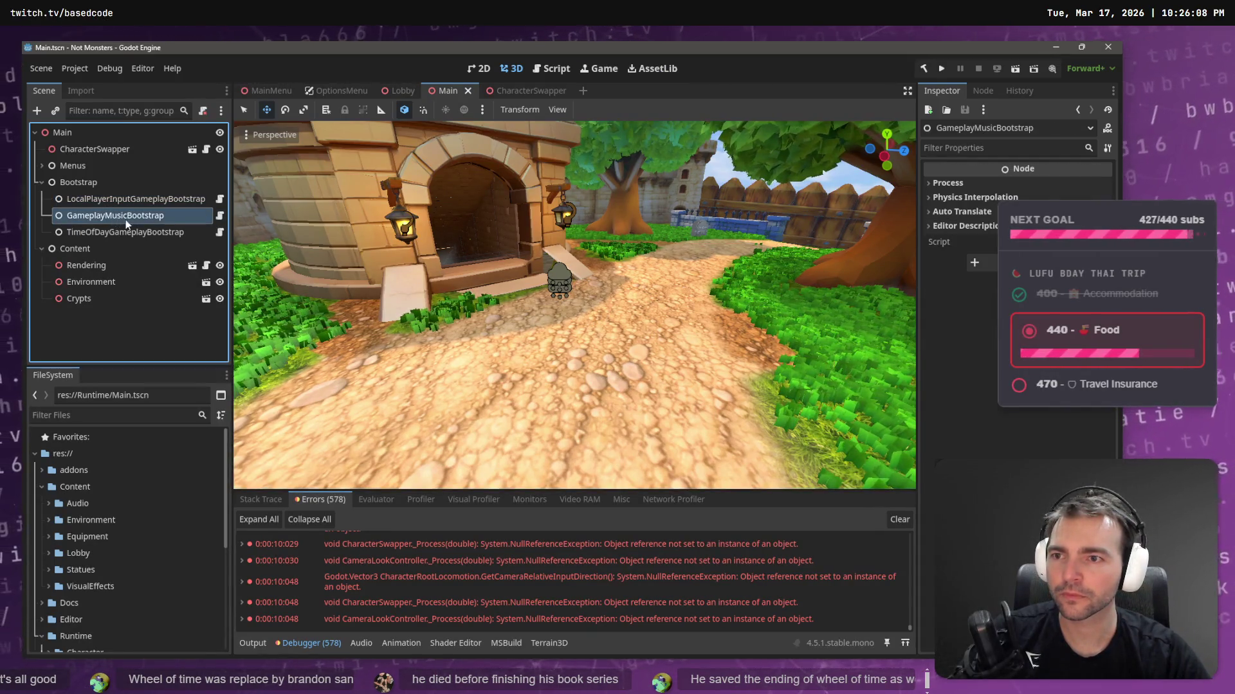
{"action": "left_click", "coordinate": [218, 217]}
{"action": "left_click", "coordinate": [714, 229]}
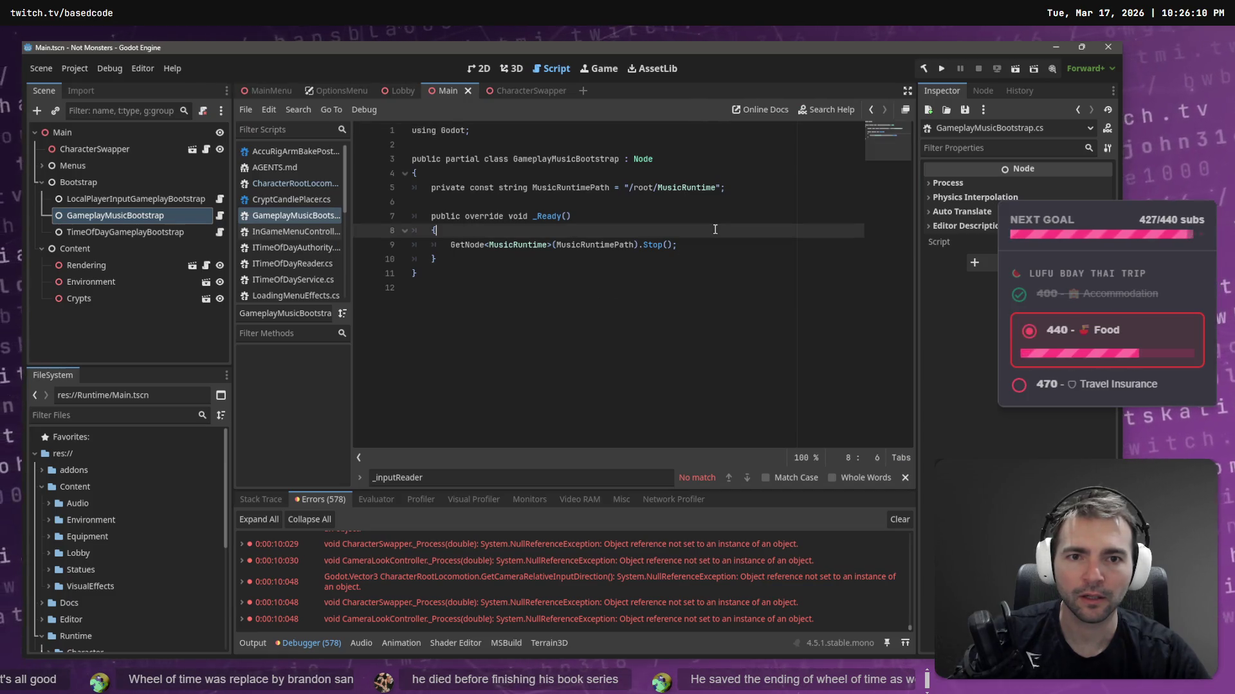
{"action": "double_click", "coordinate": [518, 245]}
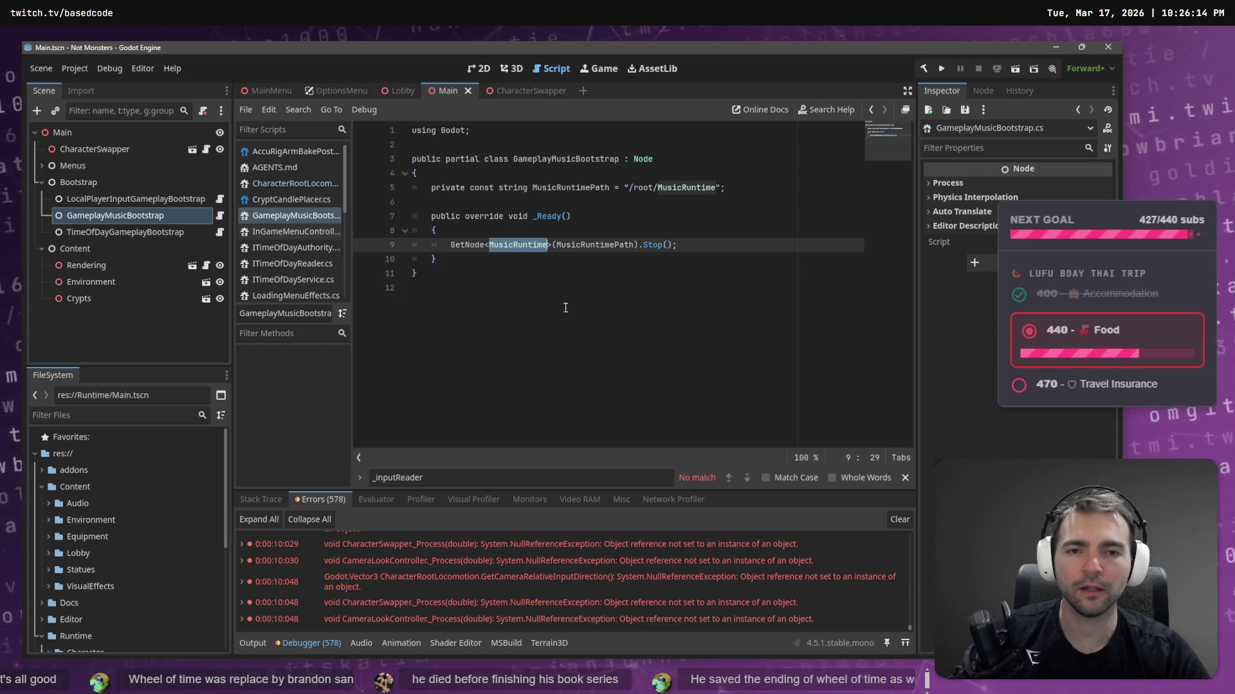
{"action": "double_click", "coordinate": [468, 245]}
{"action": "double_click", "coordinate": [582, 245]}
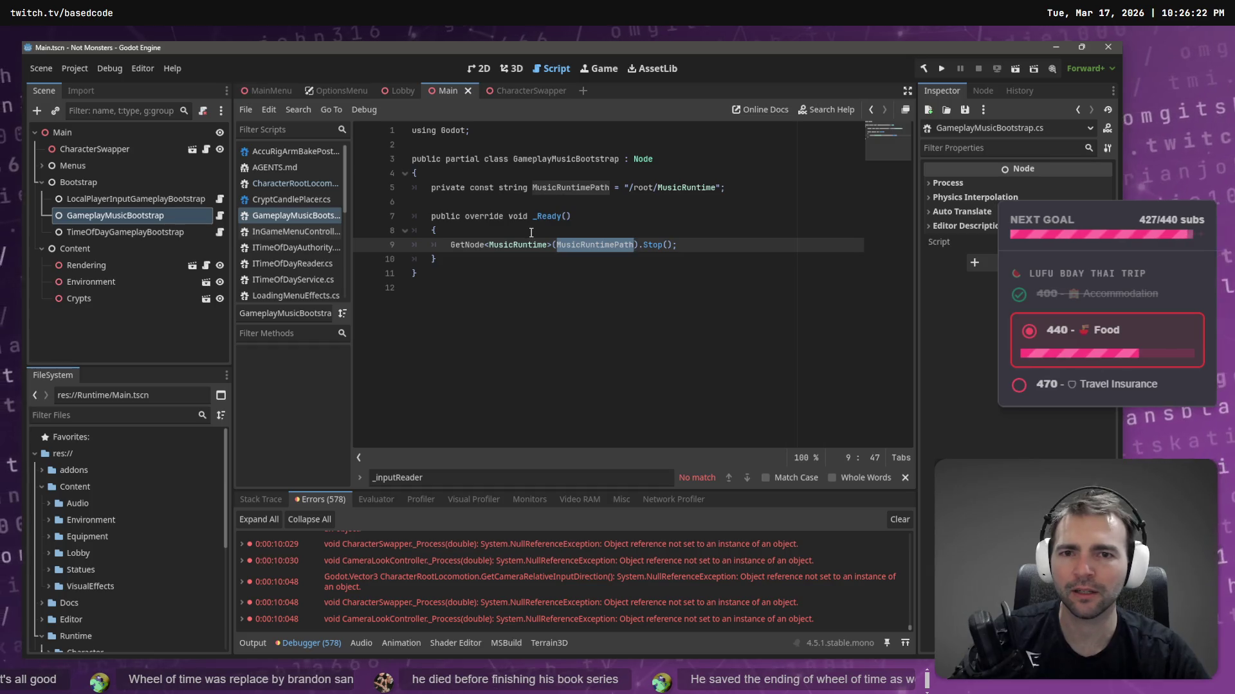
{"action": "double_click", "coordinate": [531, 159]}
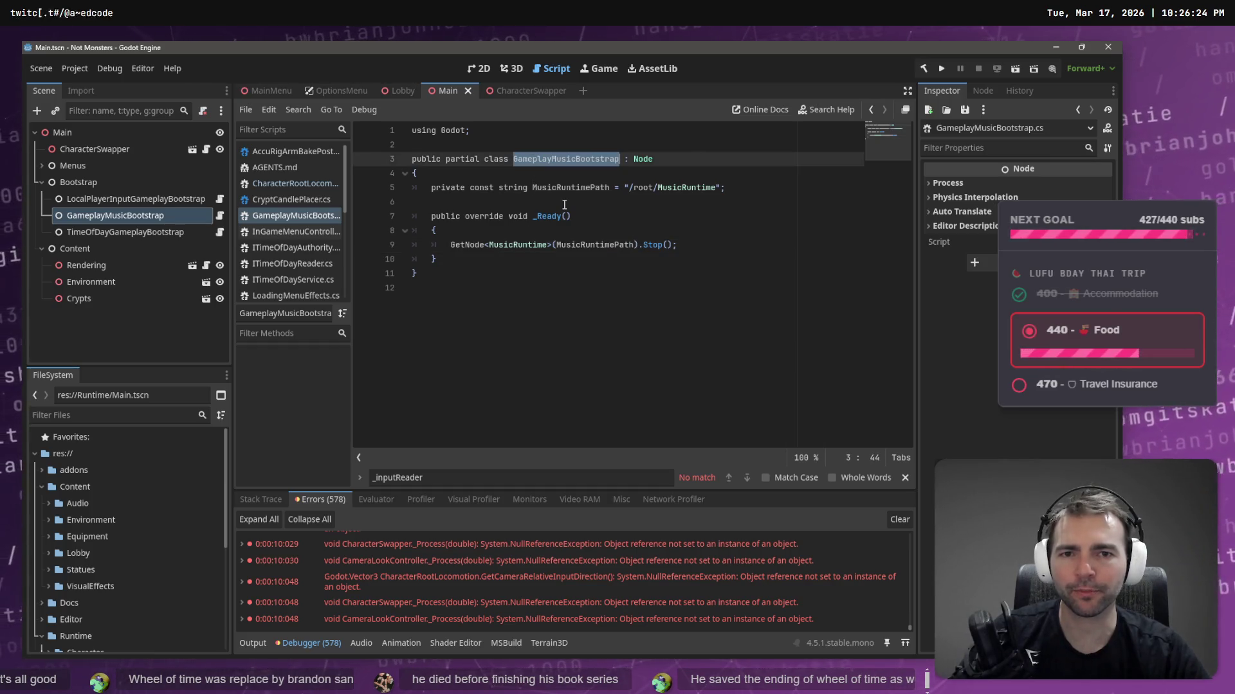
{"action": "key", "text": "alt+Tab"}
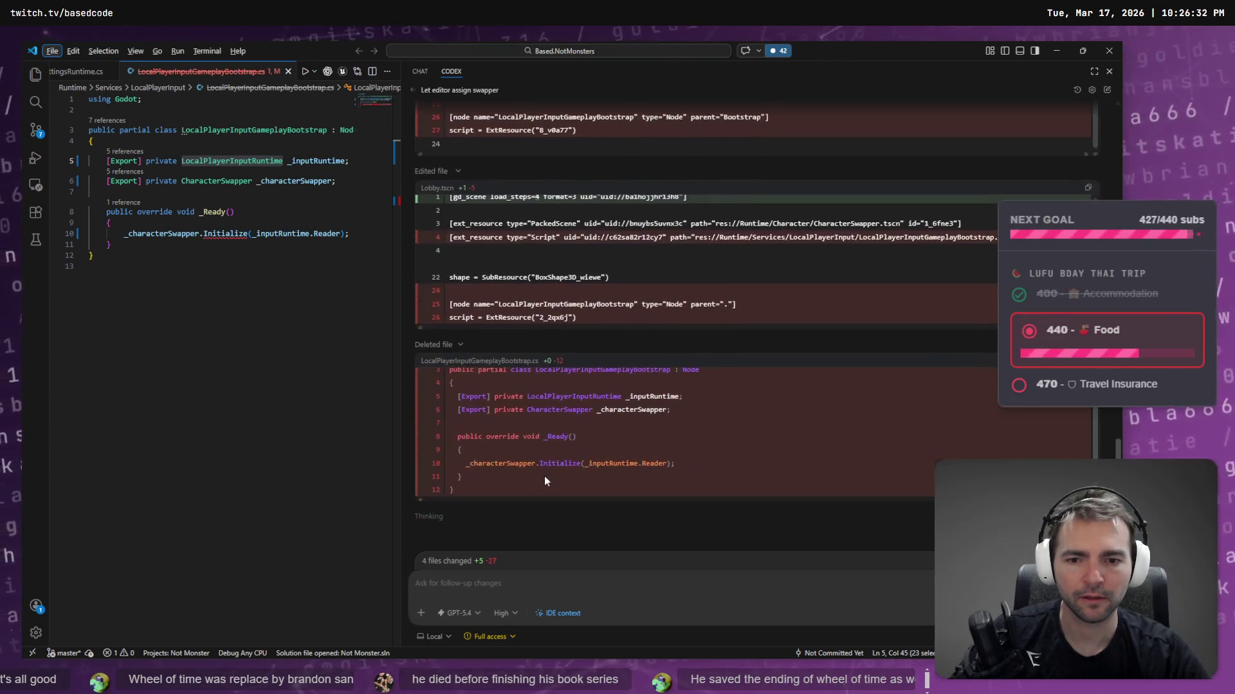
- Reload the scenes Codex modified from disk in Godot and show the 3D view
{"action": "key", "text": "alt+Tab"}
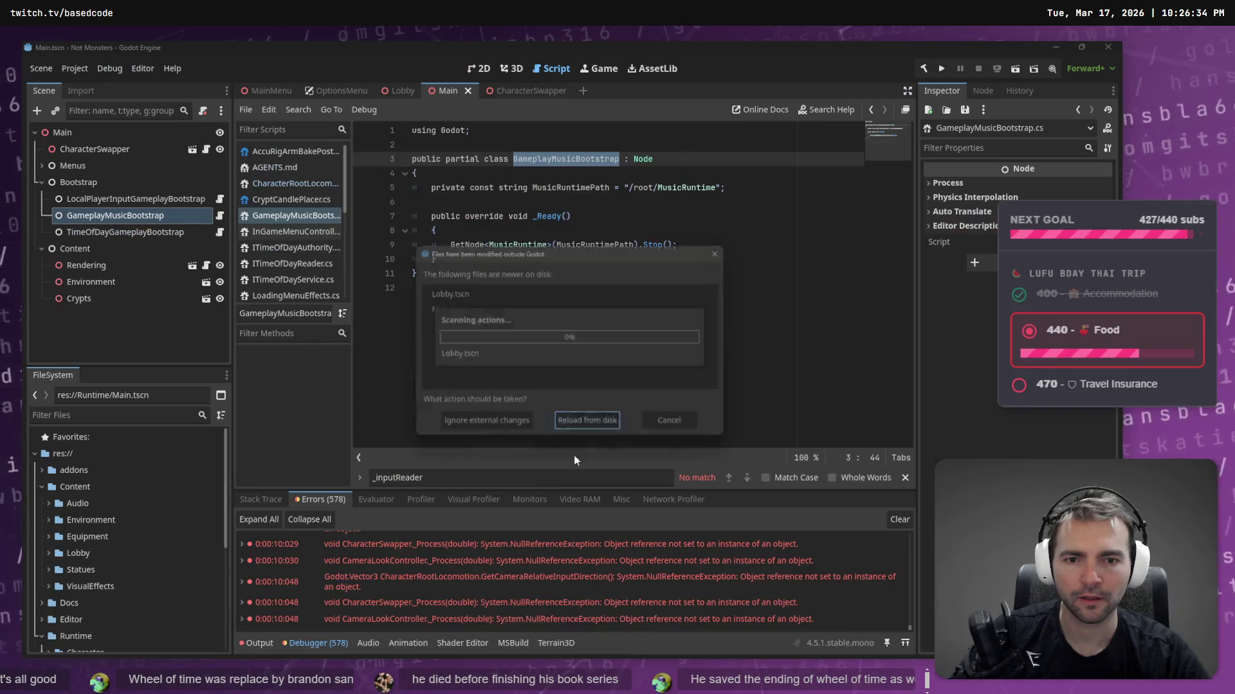
{"action": "left_click", "coordinate": [581, 429]}
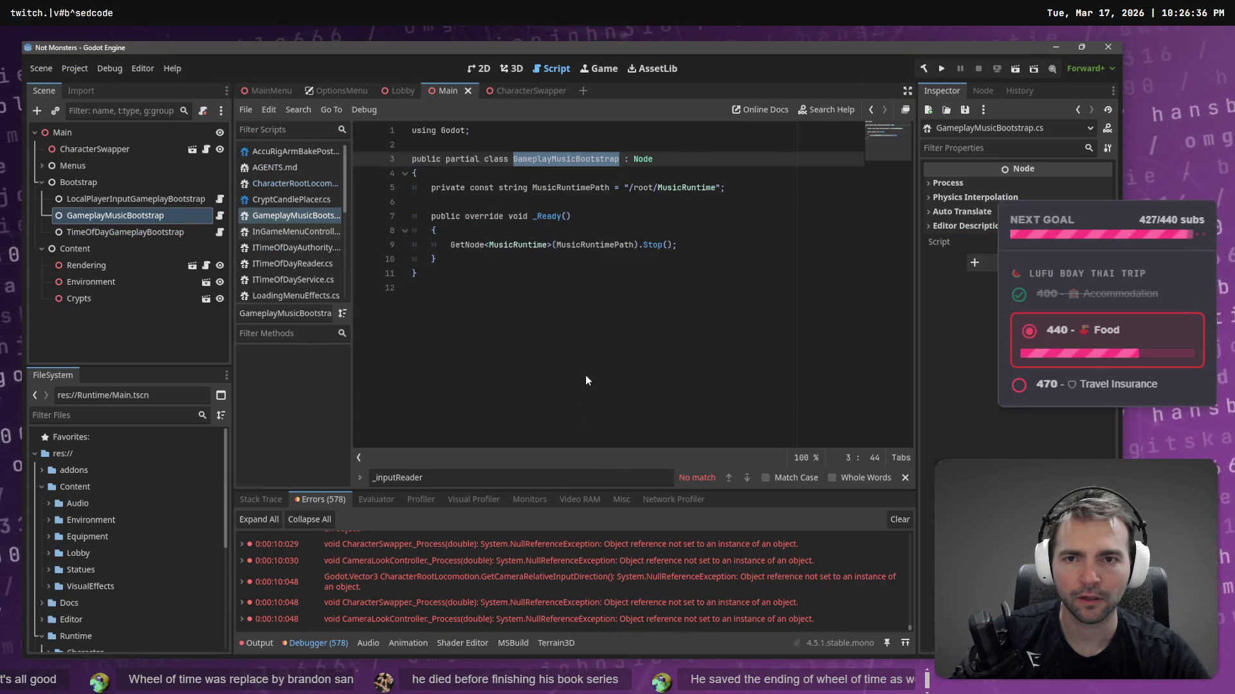
{"action": "left_click", "coordinate": [514, 70]}
{"action": "key", "text": "alt+Tab"}
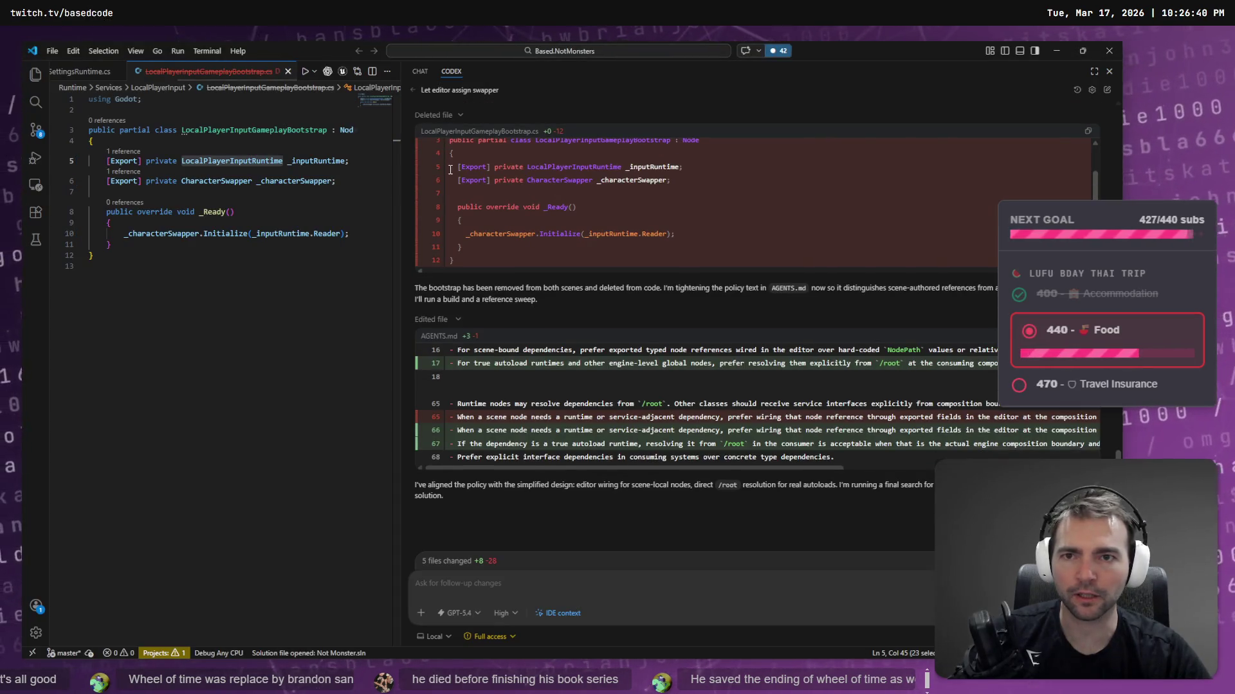
{"action": "key", "text": "alt+Tab"}
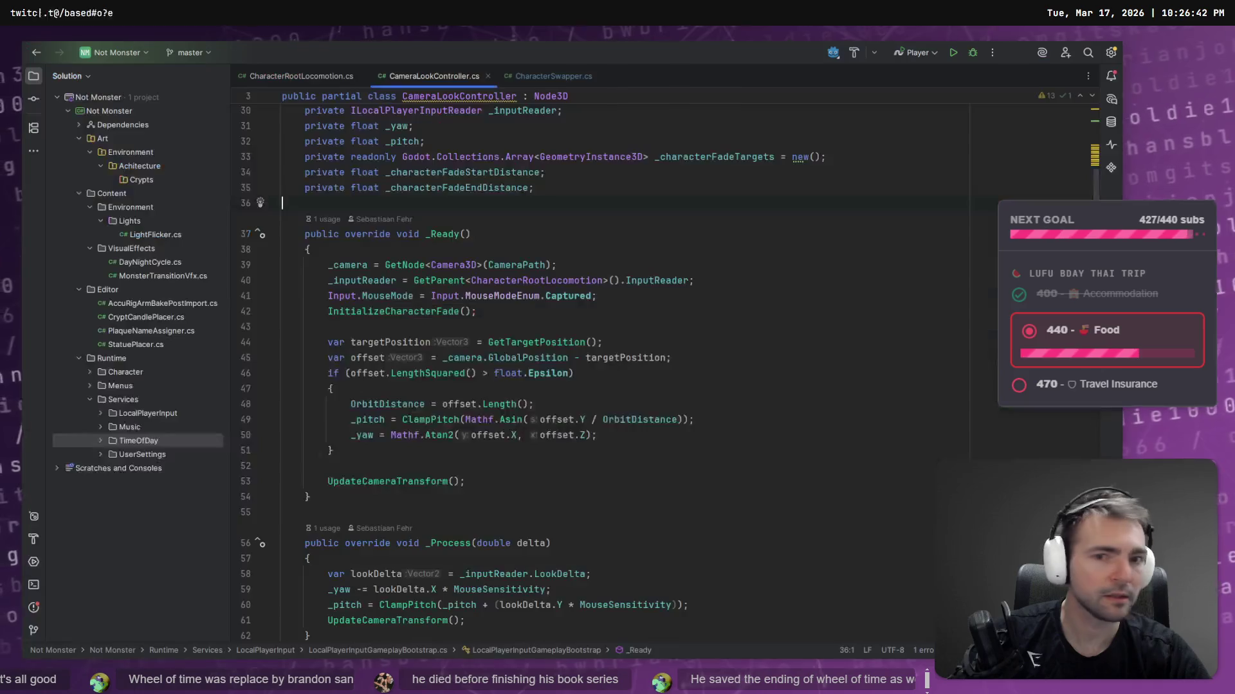
- Review CharacterSwapper.cs in Rider, checking the LocalPlayerInputRuntimePath used in _Ready
{"action": "left_click", "coordinate": [553, 76]}
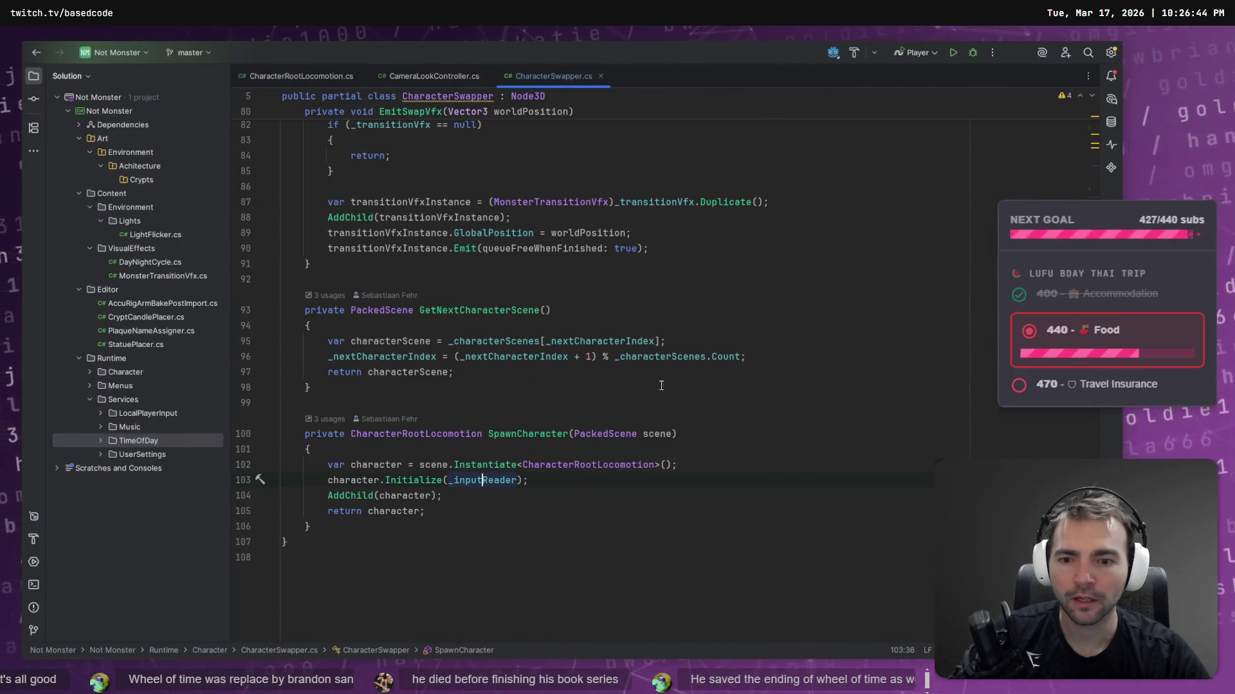
{"action": "scroll", "coordinate": [652, 373], "scroll_direction": "up", "scroll_amount": 20}
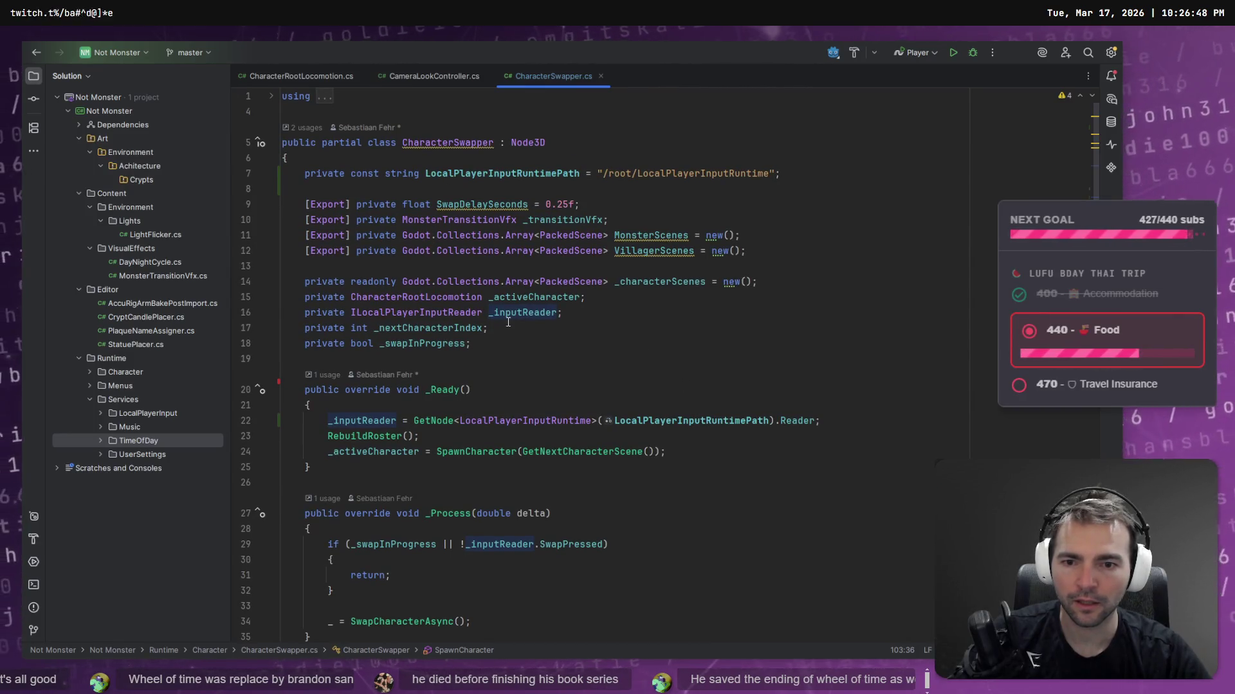
{"action": "left_click", "coordinate": [673, 422]}
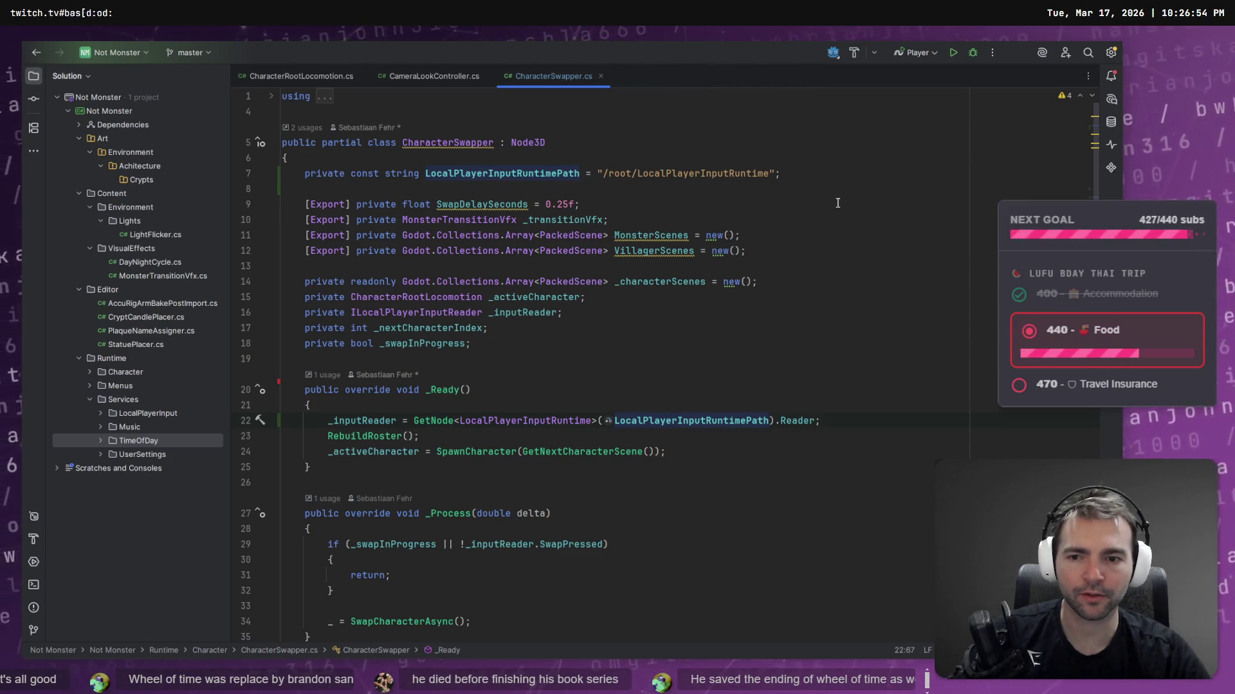
{"action": "key", "text": "alt+Tab"}
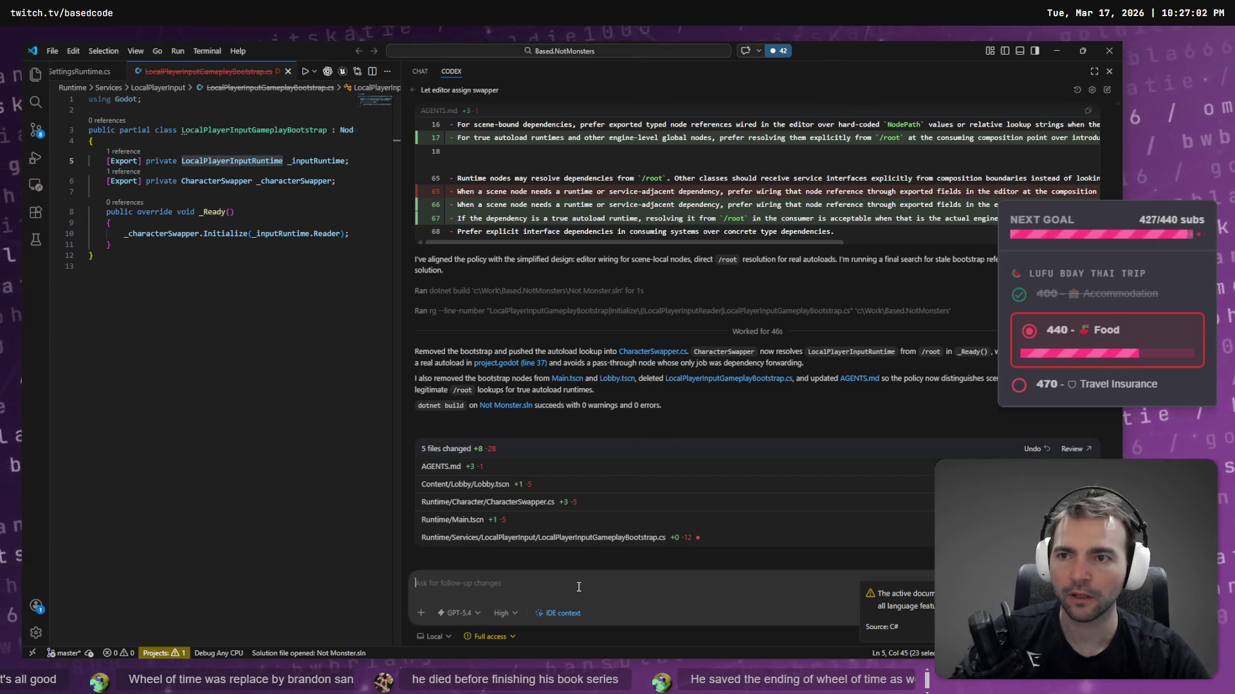
- Grab the GameplayMusicBootstrap class name from its script in Godot to bring into the Codex chat
{"action": "double_click", "coordinate": [258, 130]}
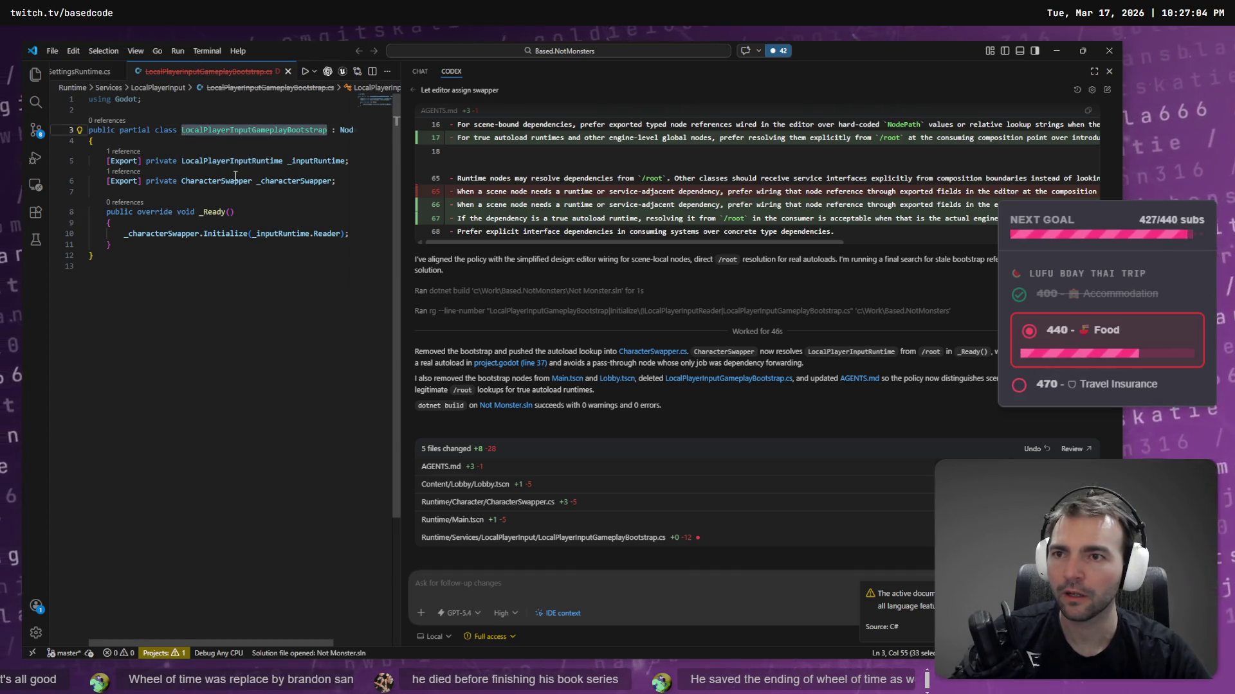
{"action": "key", "text": "ctrl+w"}
{"action": "key", "text": "alt+Tab"}
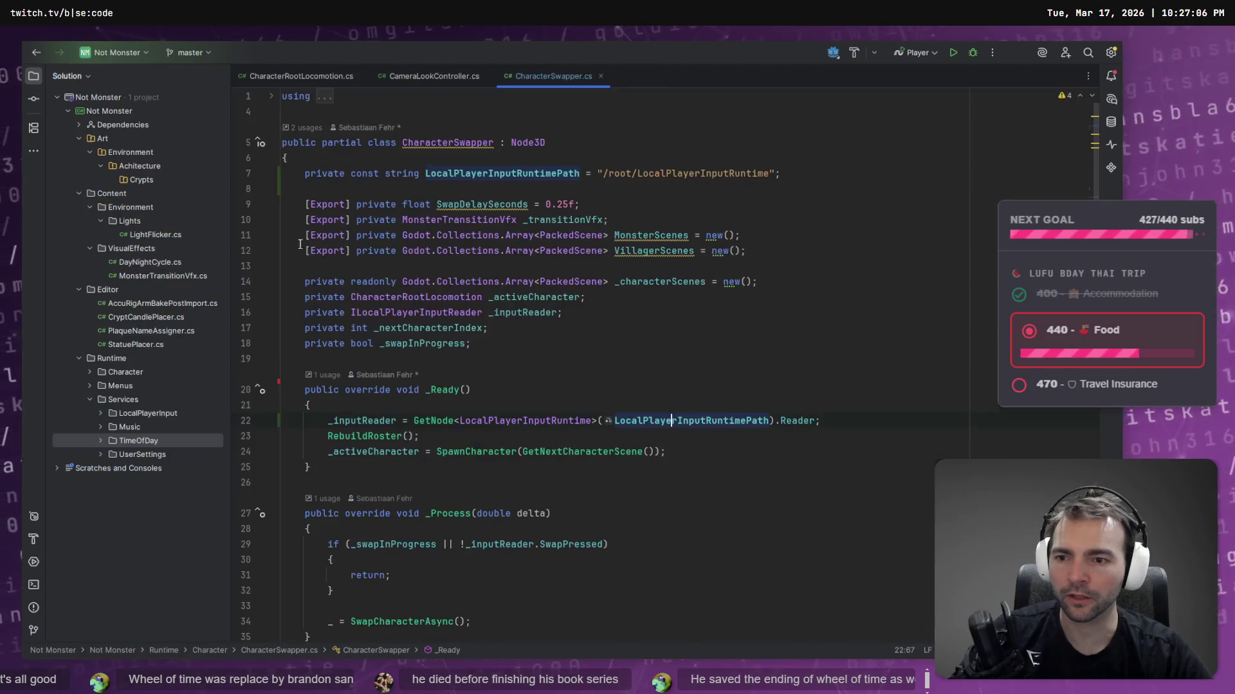
{"action": "key", "text": "alt+Tab"}
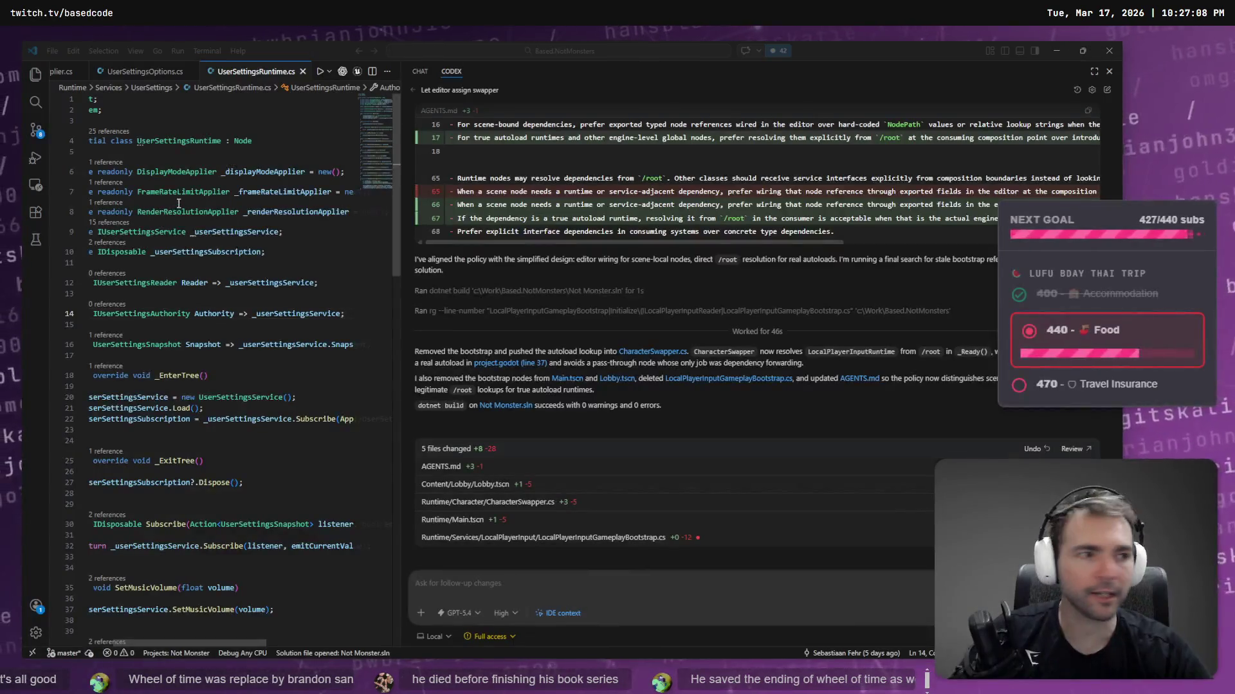
{"action": "key", "text": "alt+Tab"}
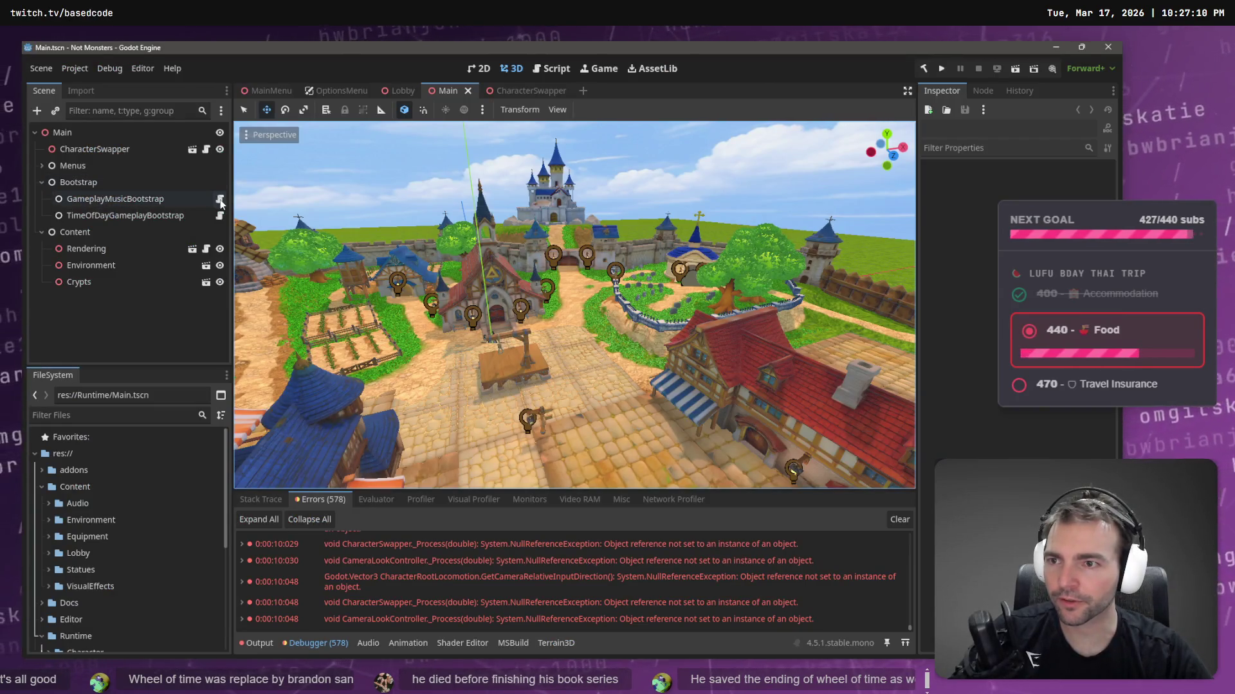
{"action": "left_click", "coordinate": [221, 201]}
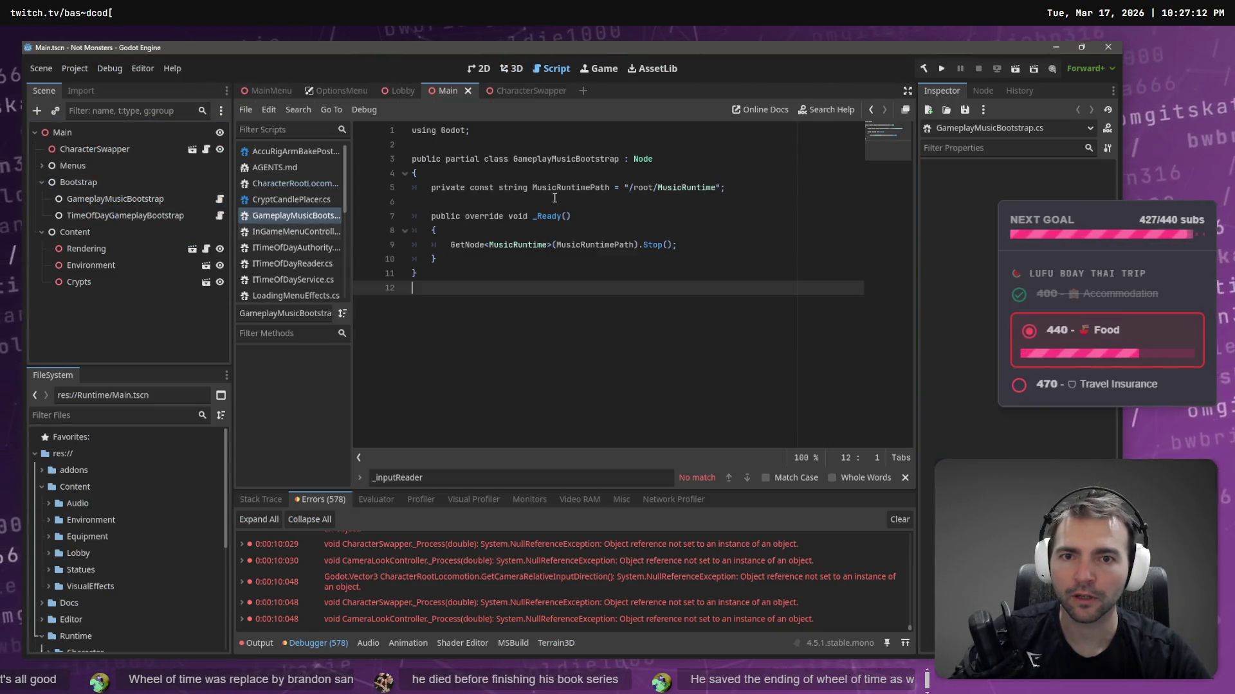
{"action": "double_click", "coordinate": [565, 163]}
{"action": "key", "text": "ctrl+c"}
{"action": "key", "text": "alt+Tab"}
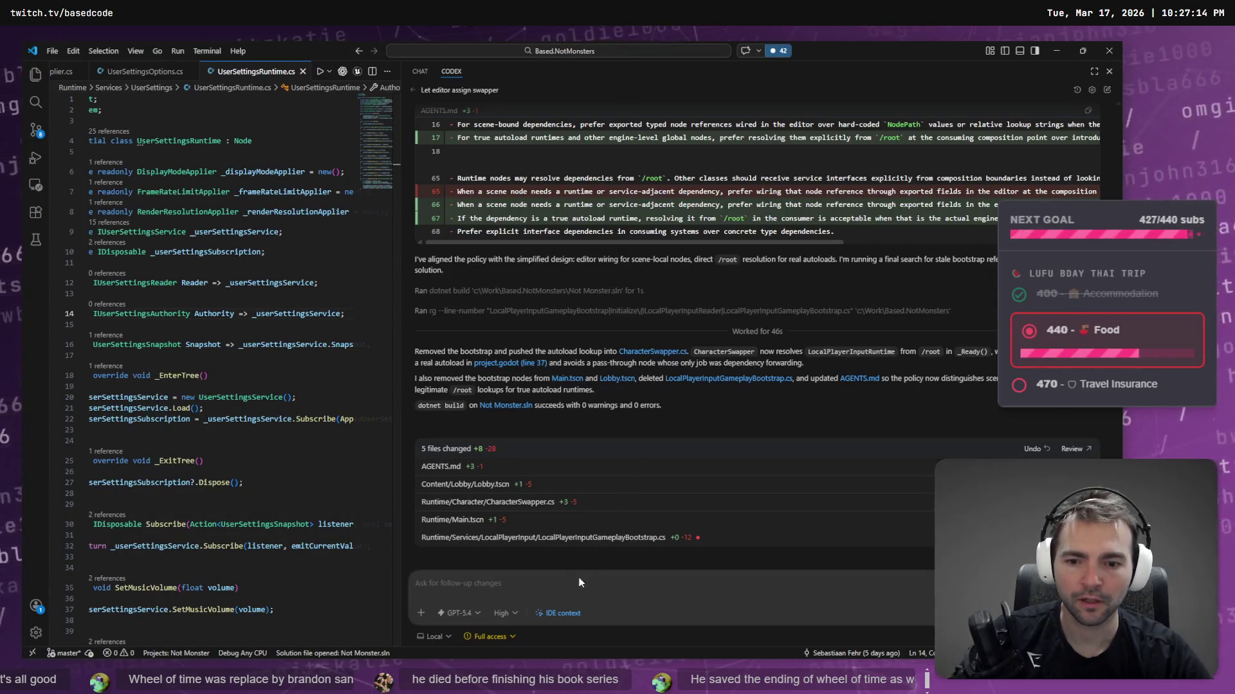
- Put GameplayMusicBootstrap into the Codex message as an @-reference to GameplayMusicBootstrap.cs
{"action": "key", "text": "ctrl+v"}
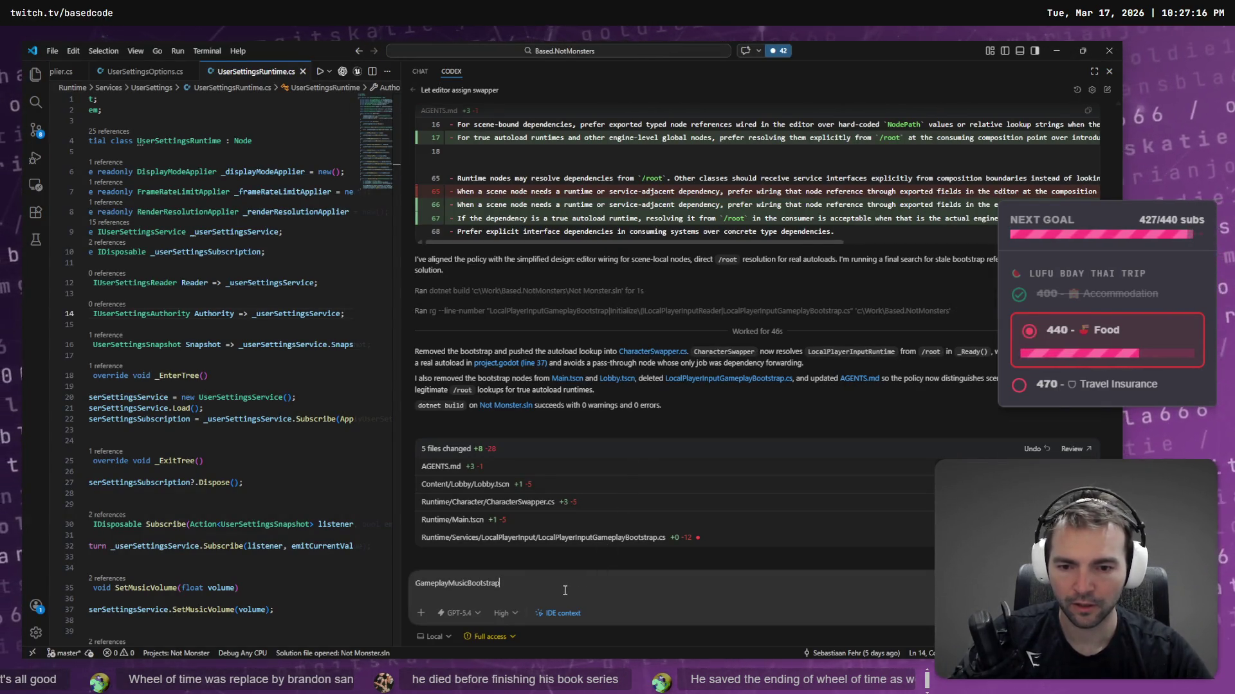
{"action": "key", "text": "ctrl+a"}
{"action": "type", "text": "@"}
{"action": "key", "text": "ctrl+v"}
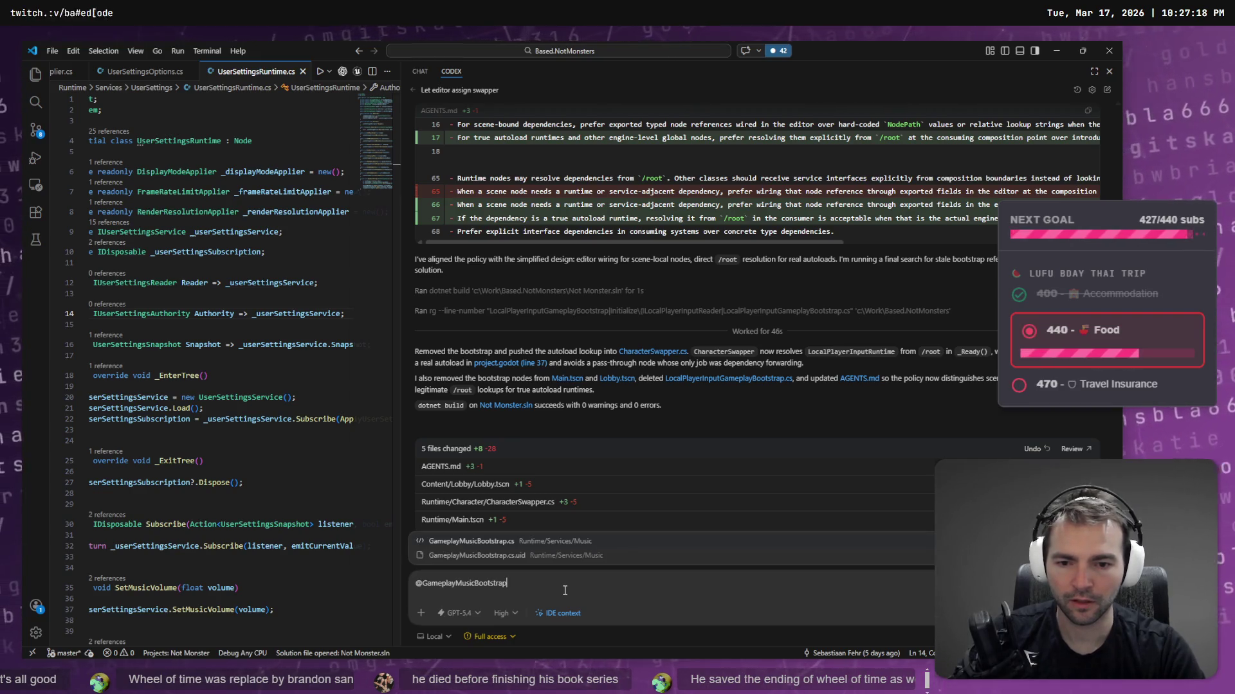
{"action": "key", "text": "Return"}
- Dictate the request to justify the bootstrap, checking the MusicRuntime lookup in the Godot script
{"action": "key", "text": "super+h"}
{"action": "key", "text": "alt+Tab"}
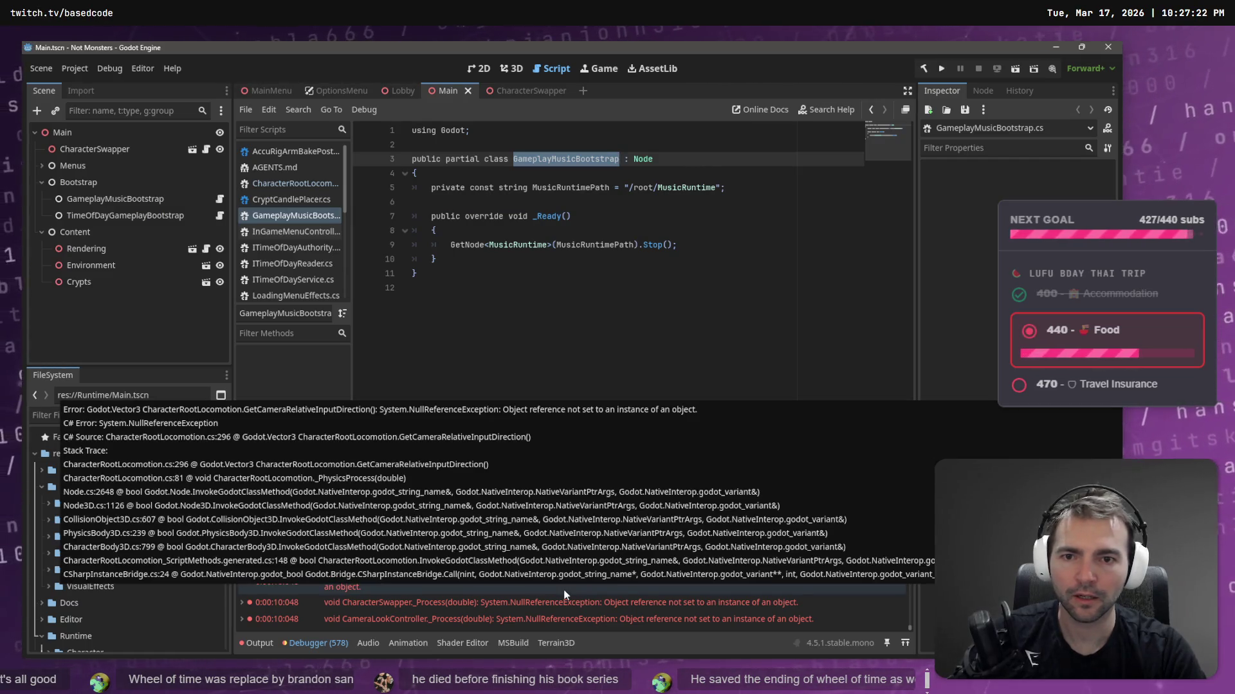
{"action": "key", "text": "alt+Tab"}
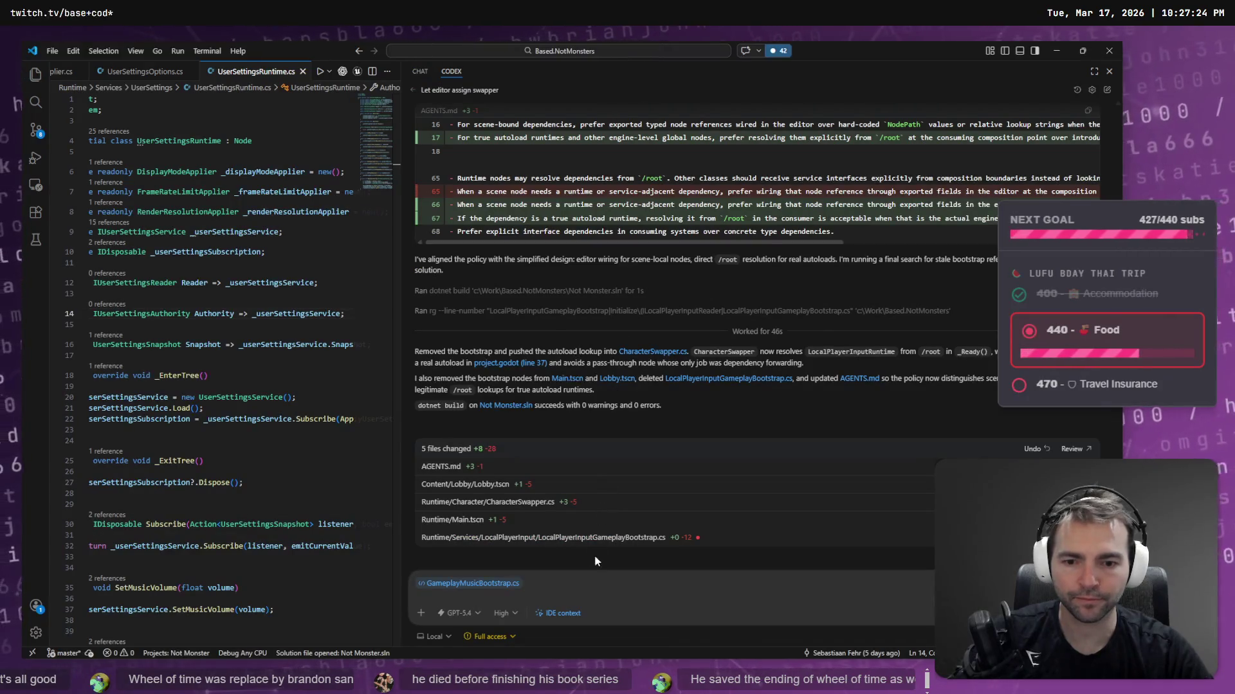
{"action": "key", "text": "super+h"}
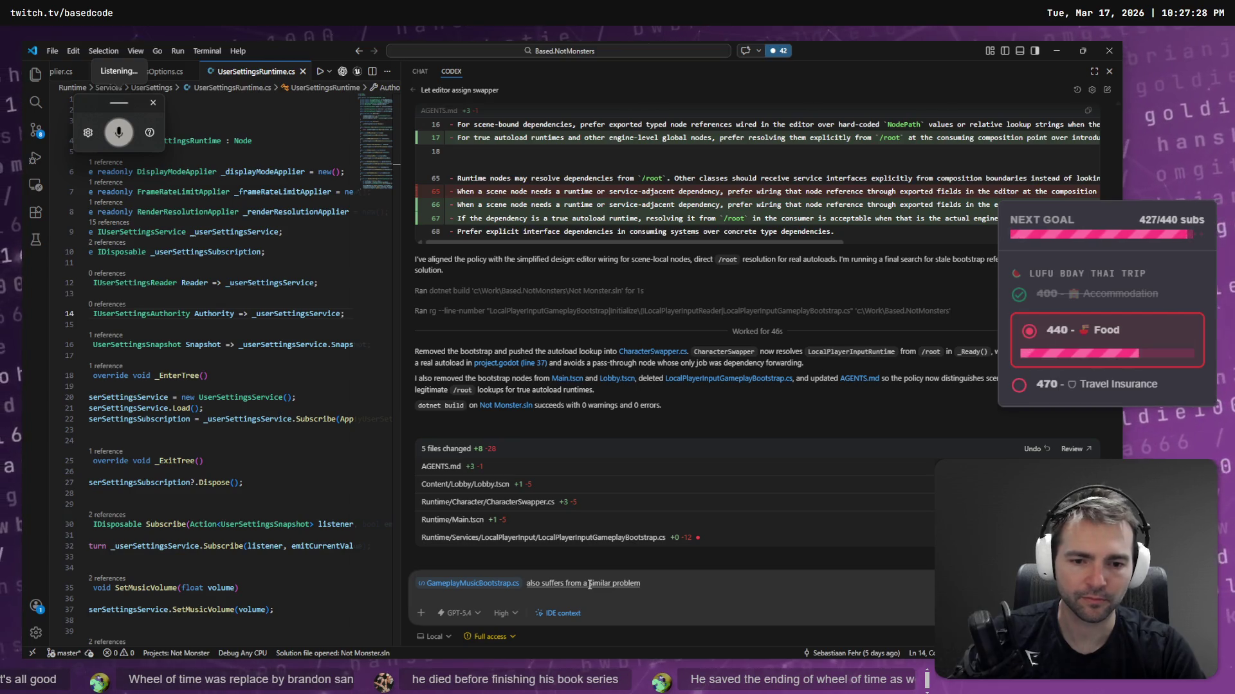
{"action": "key", "text": "alt+Tab"}
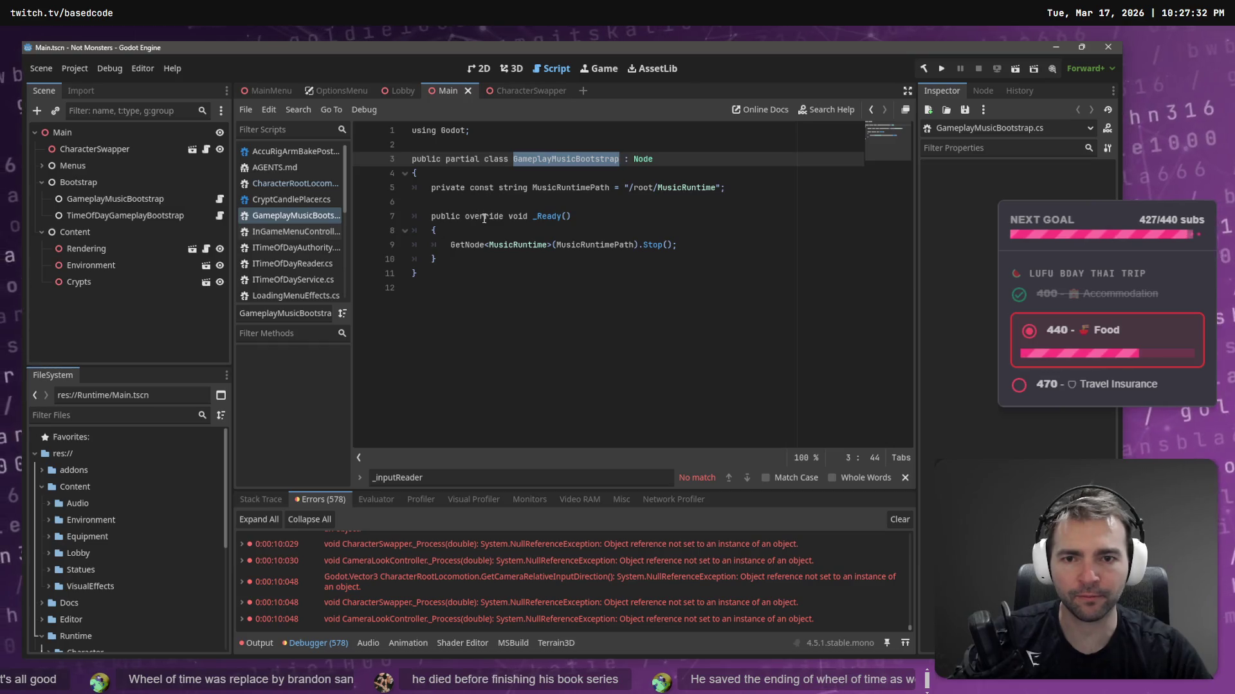
{"action": "double_click", "coordinate": [513, 245]}
{"action": "key", "text": "alt+Tab"}
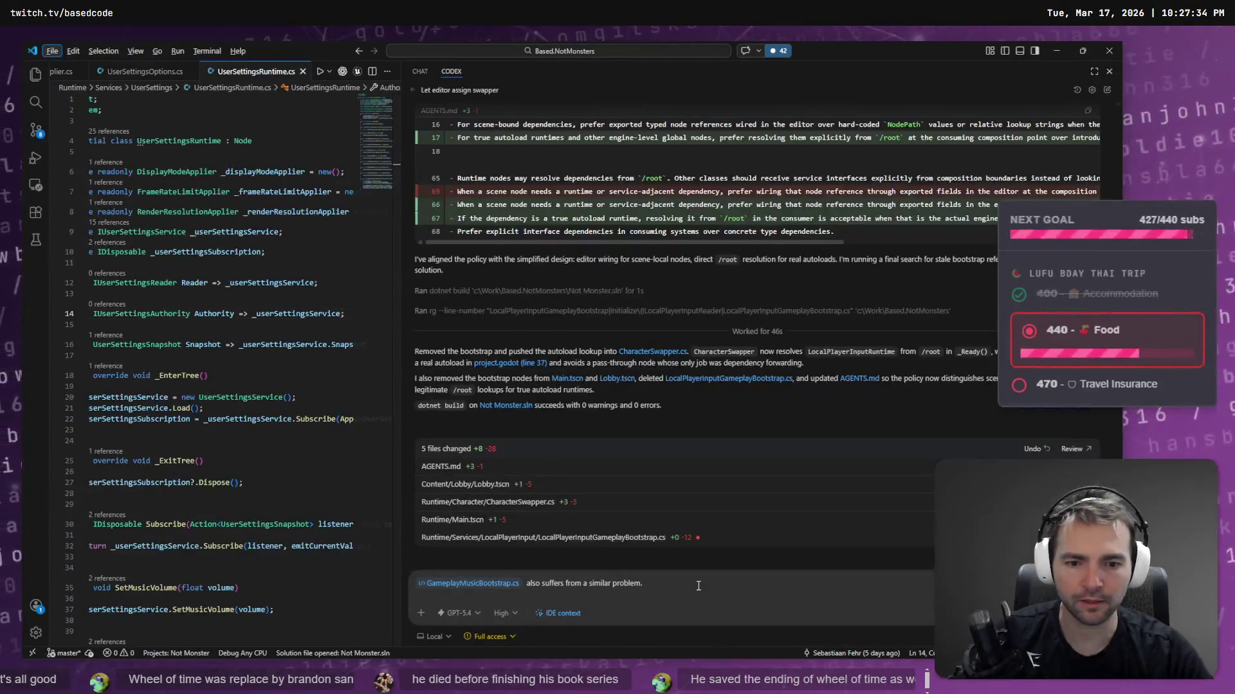
{"action": "key", "text": "alt+Tab"}
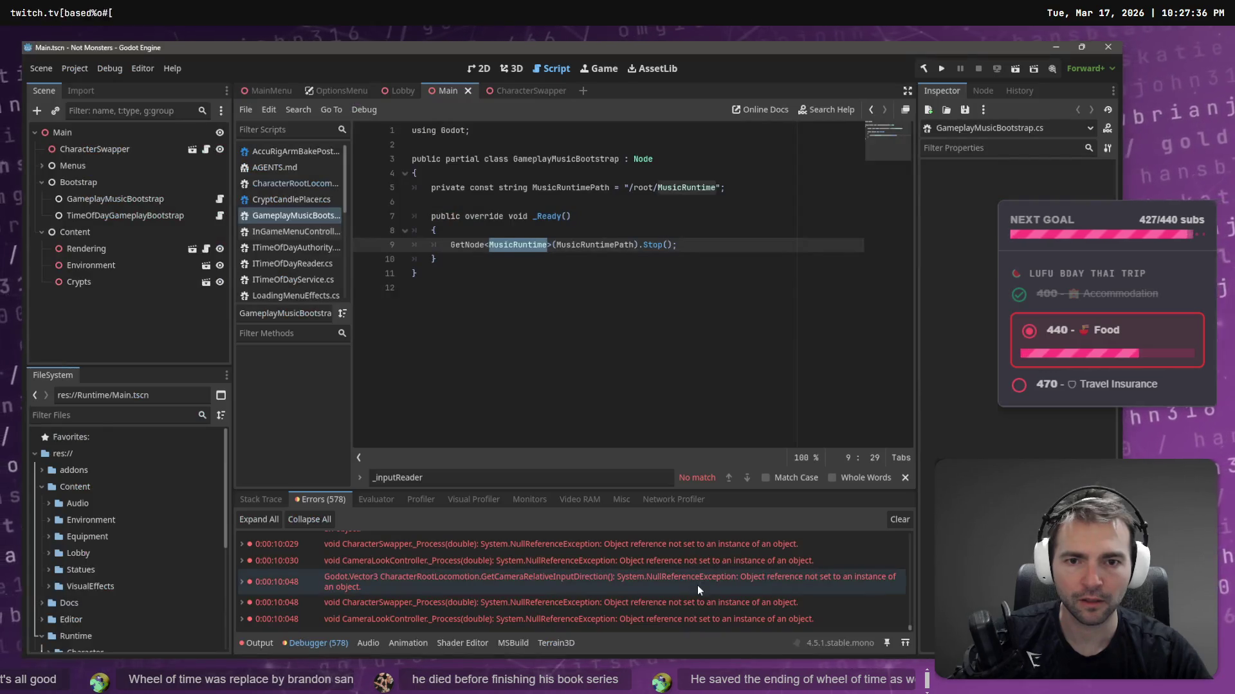
{"action": "key", "text": "alt+Tab"}
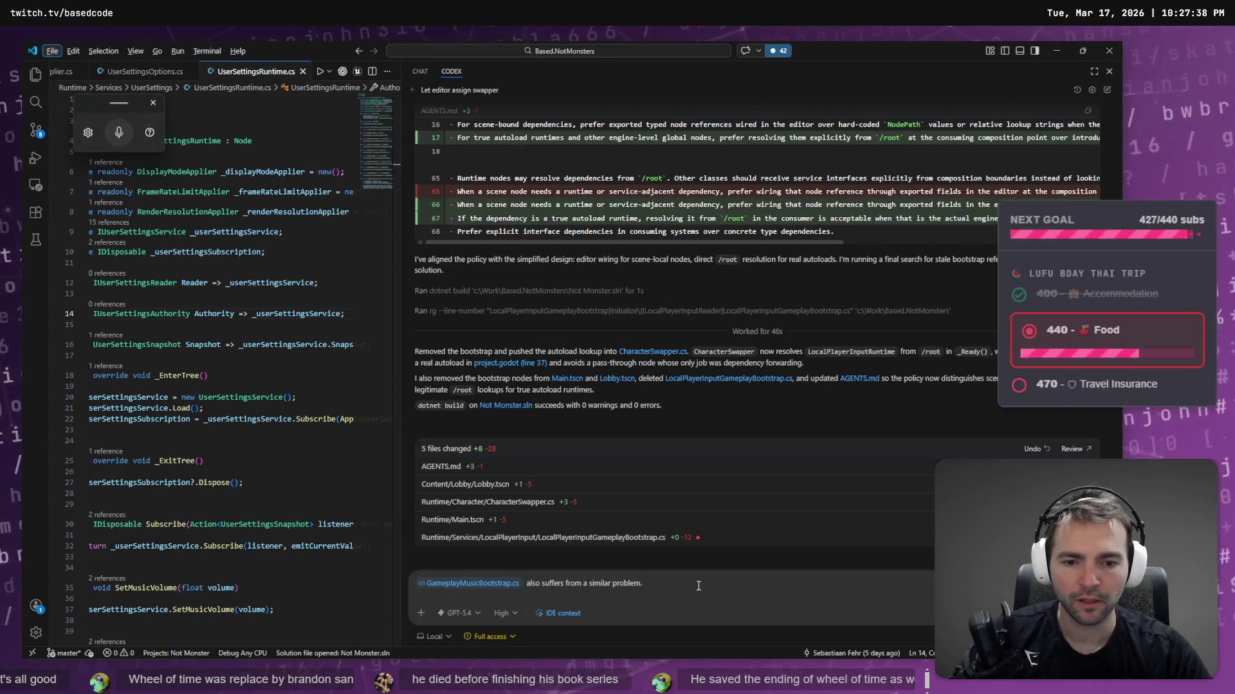
{"action": "left_click", "coordinate": [697, 585]}
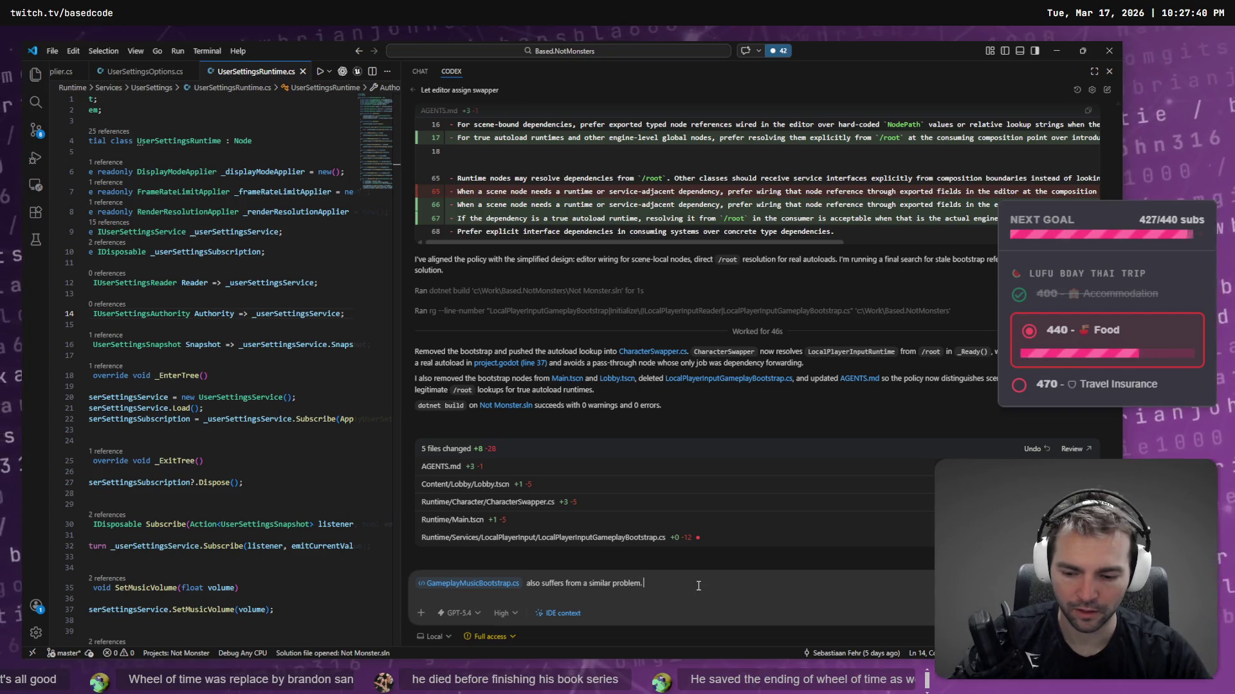
{"action": "key", "text": "super+h"}
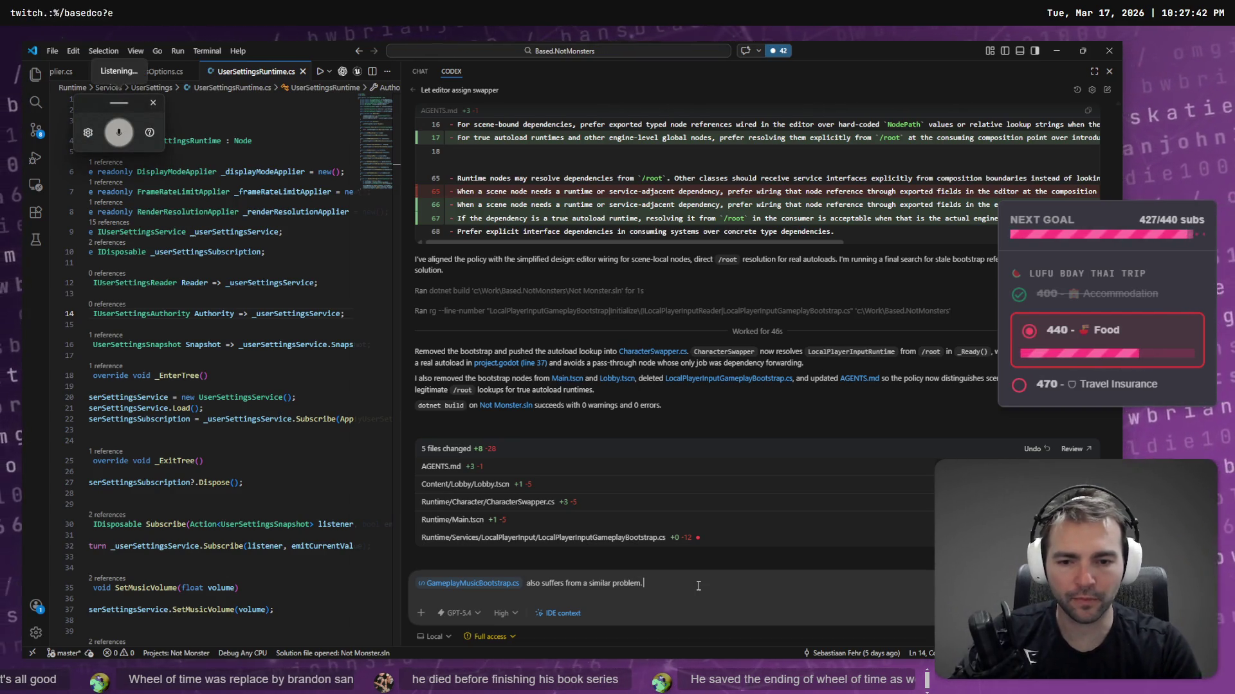
{"action": "type", "text": "If @Music"}
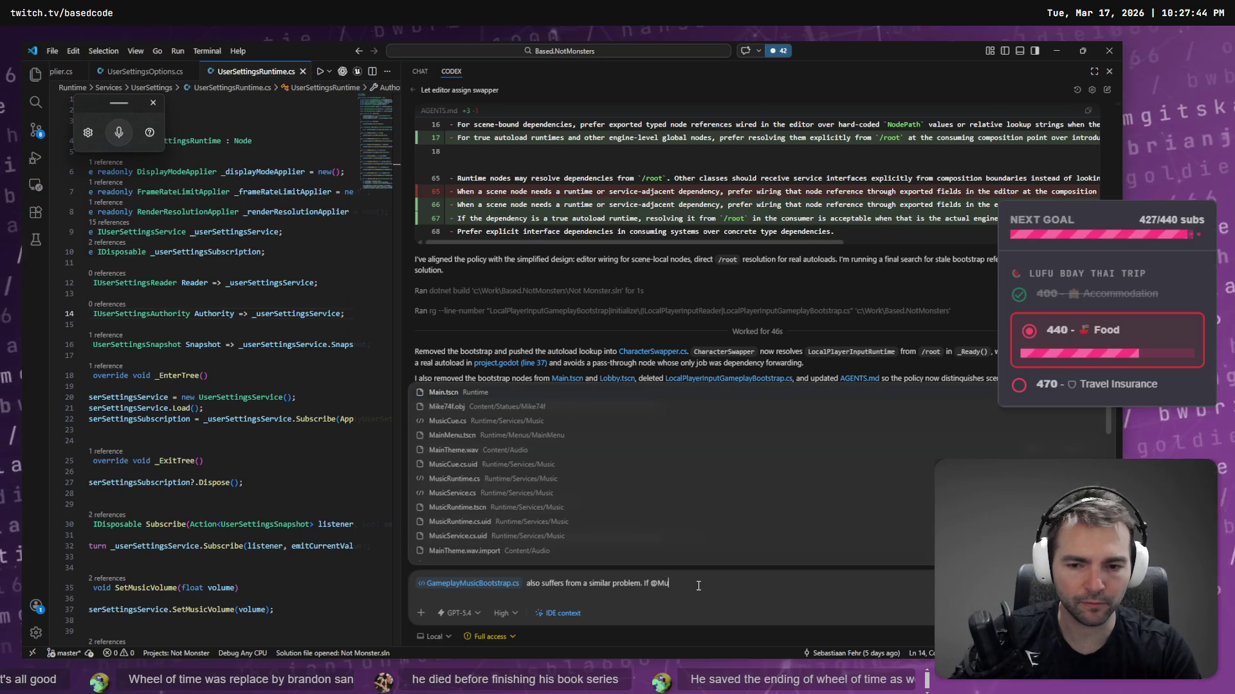
{"action": "type", "text": "Runtime"}
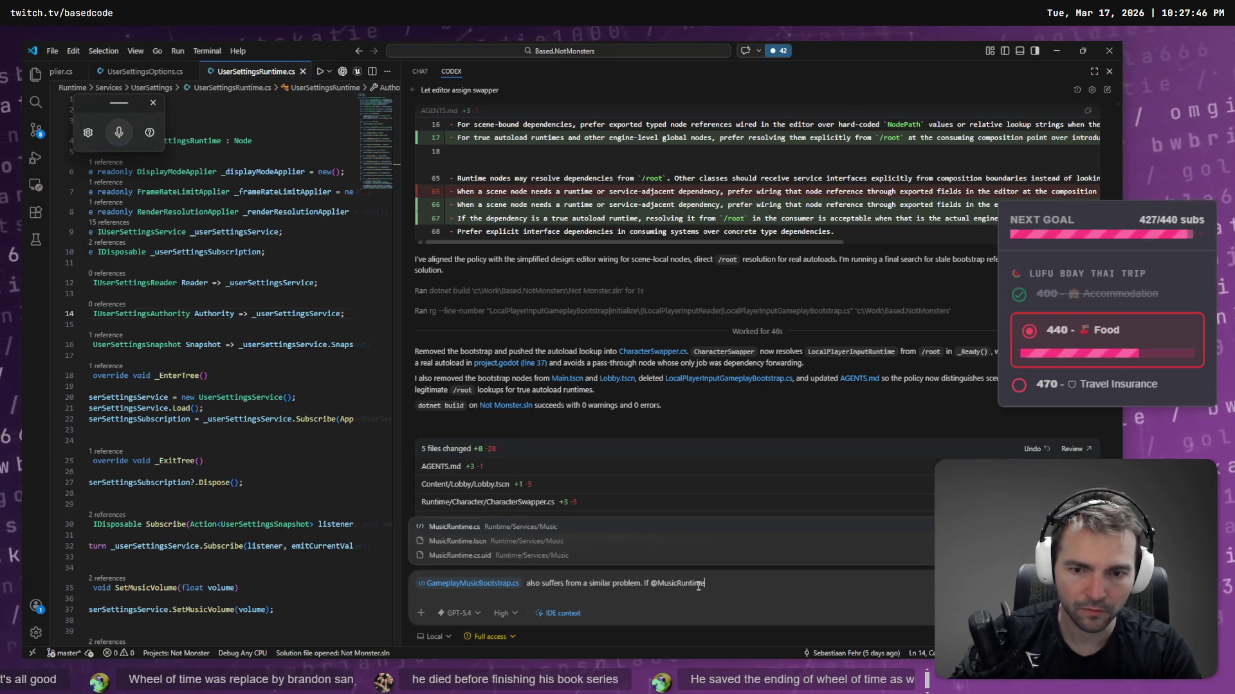
{"action": "key", "text": "Return"}
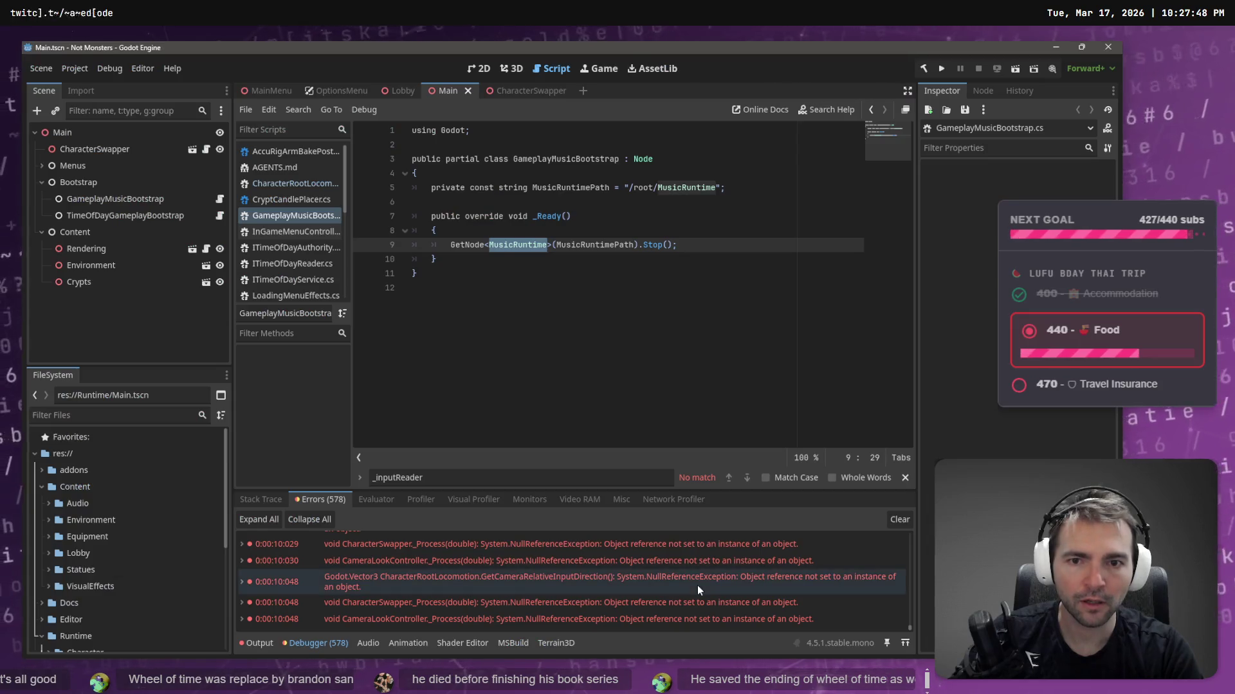
{"action": "key", "text": "super+h"}
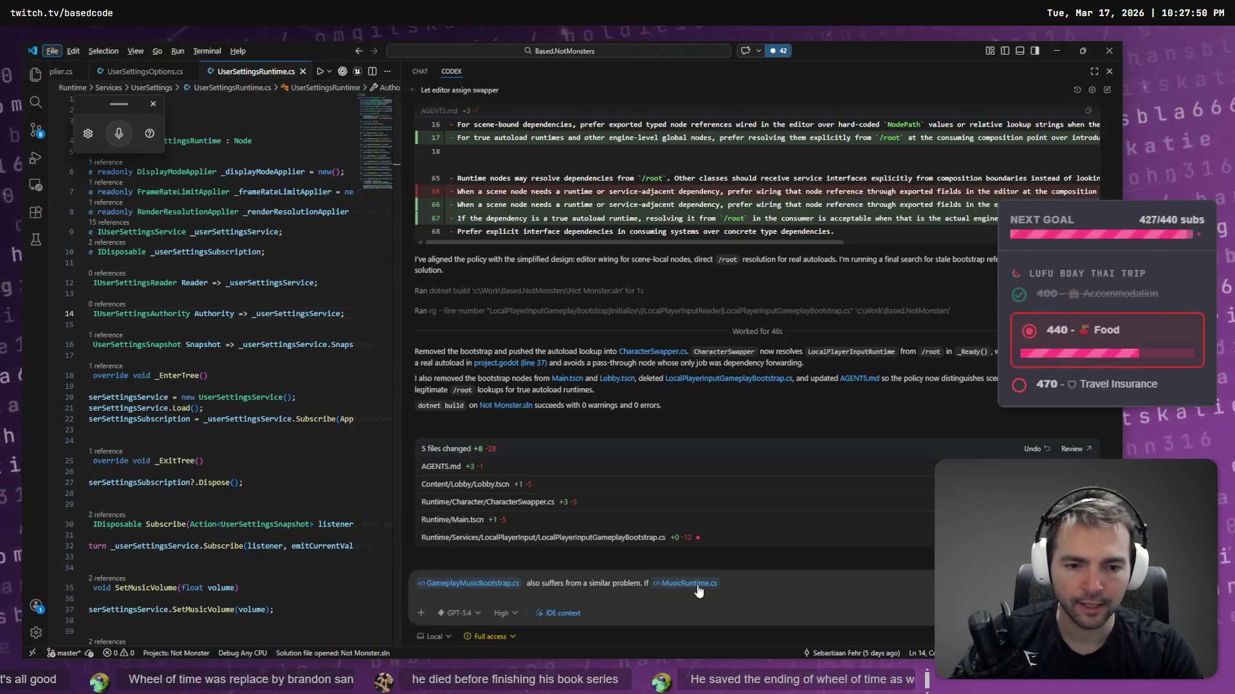
{"action": "left_click", "coordinate": [770, 584]}
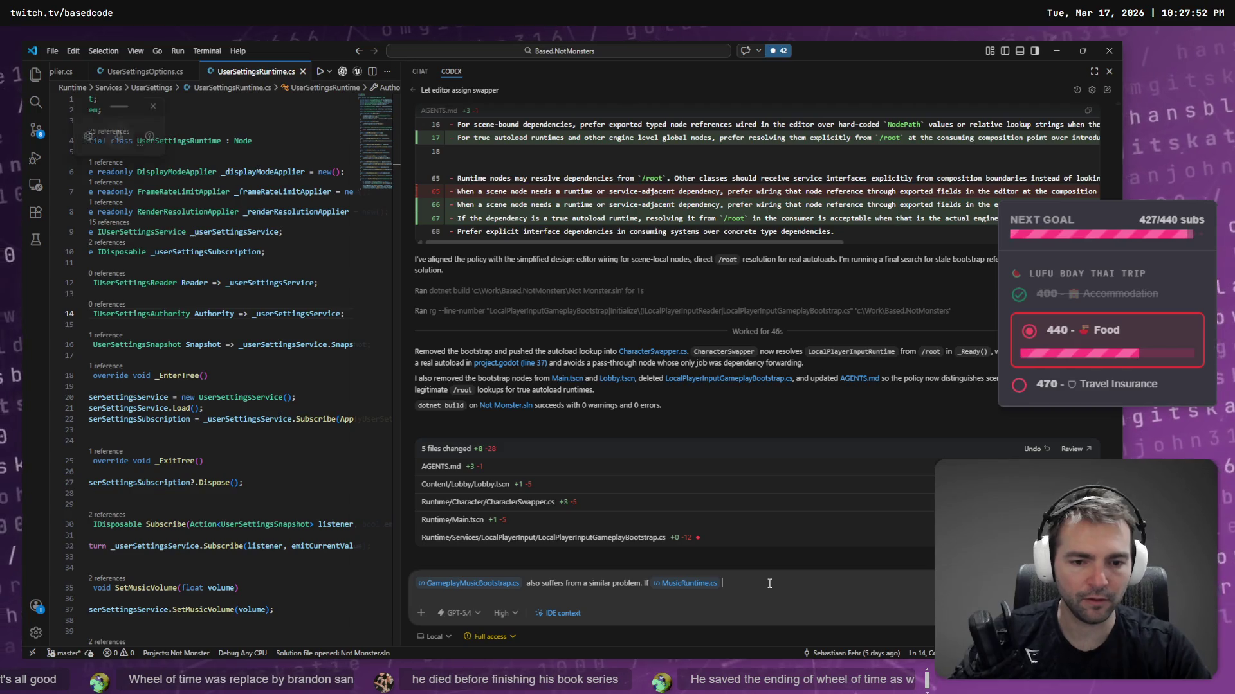
{"action": "key", "text": "super+h"}
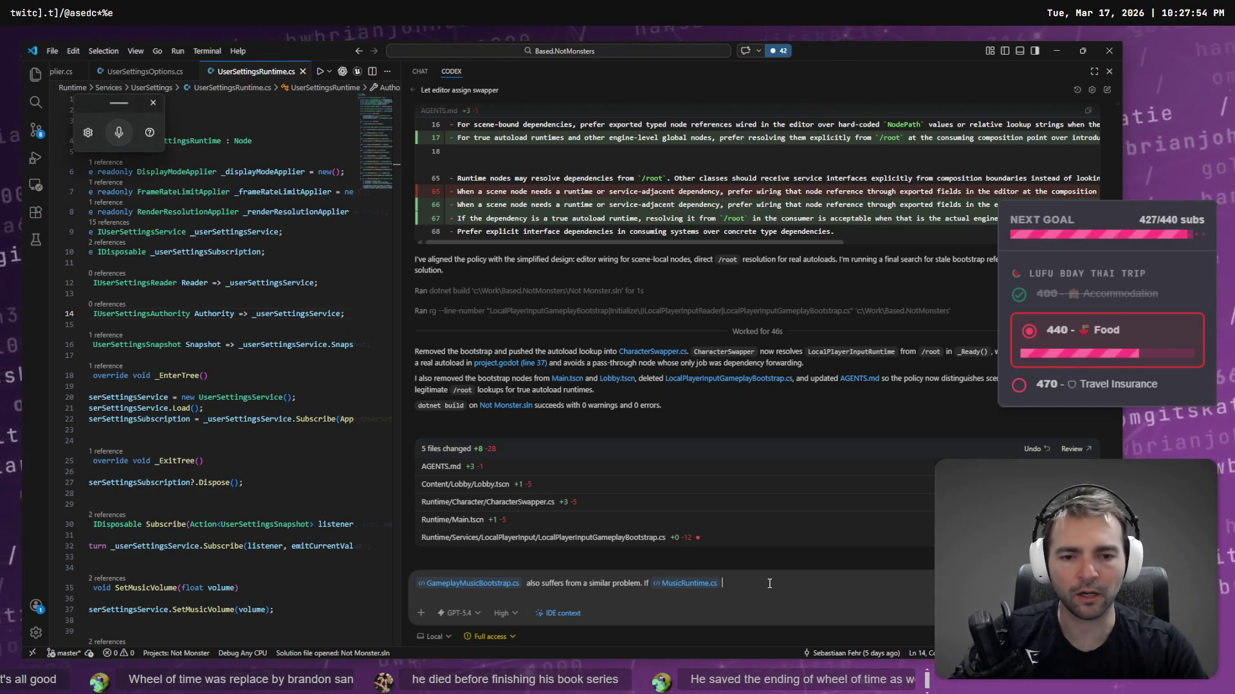
{"action": "key", "text": "BackSpace"}
{"action": "key", "text": "alt+Tab"}
{"action": "key", "text": "alt+Tab"}
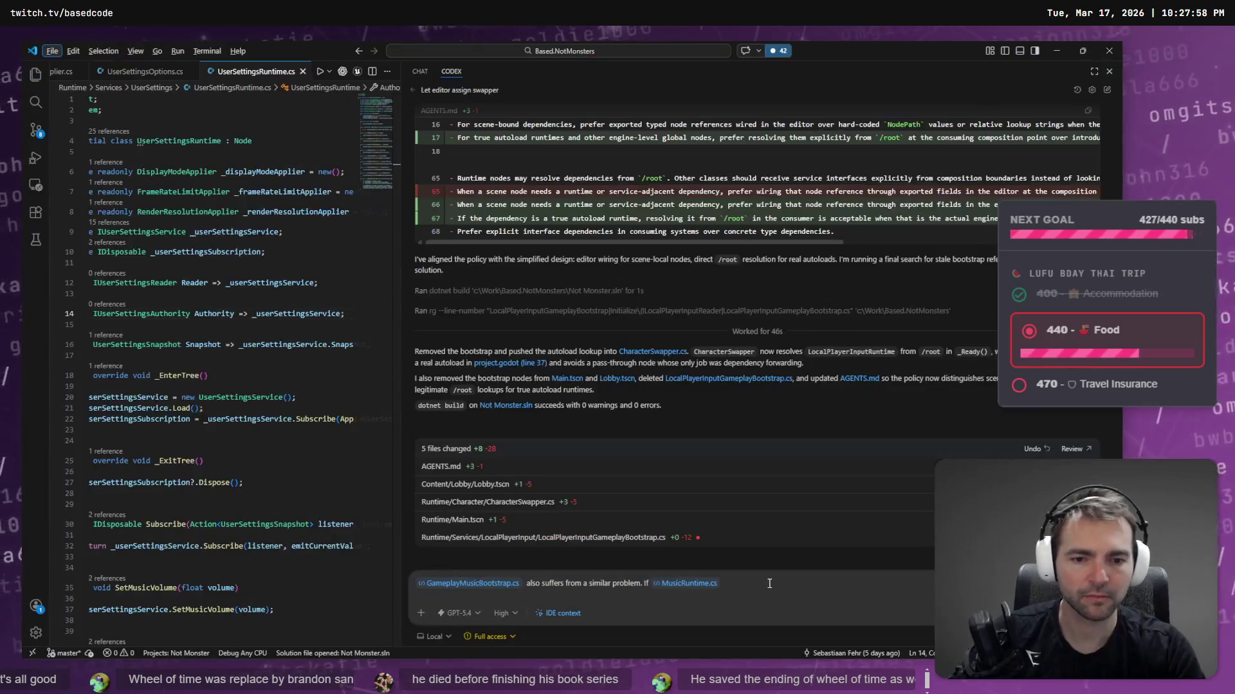
{"action": "key", "text": "BackSpace"}
{"action": "key", "text": "super+h"}
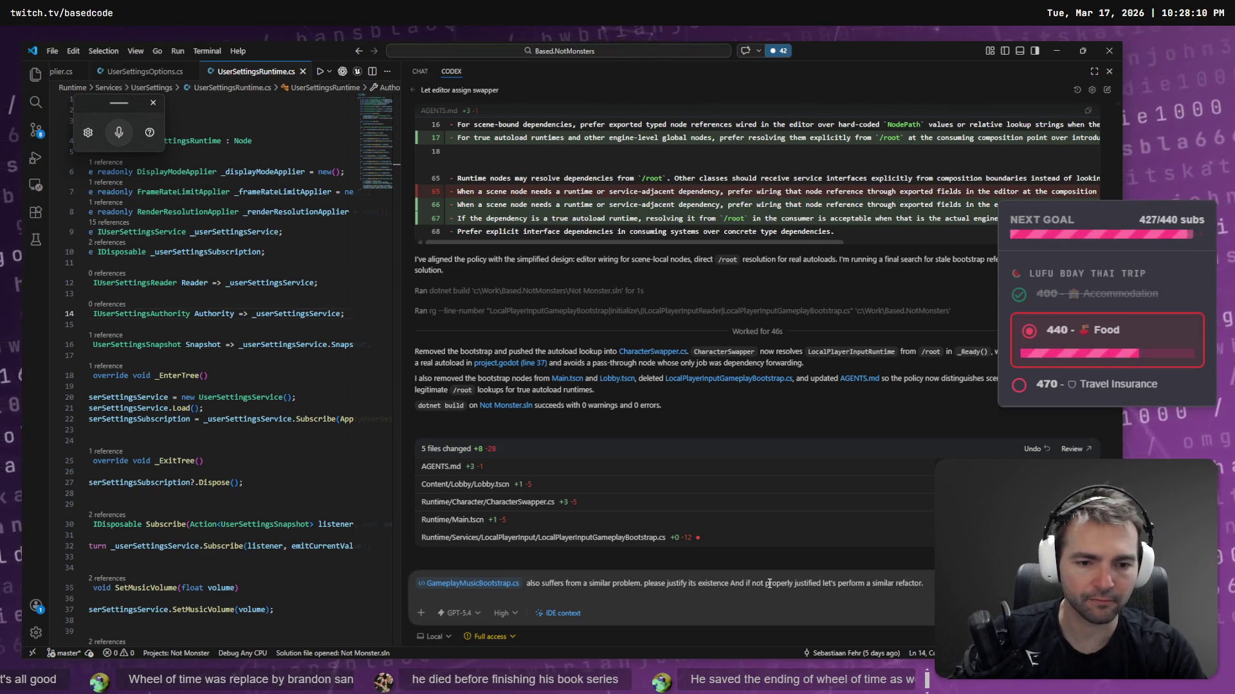
{"action": "key", "text": "Return"}
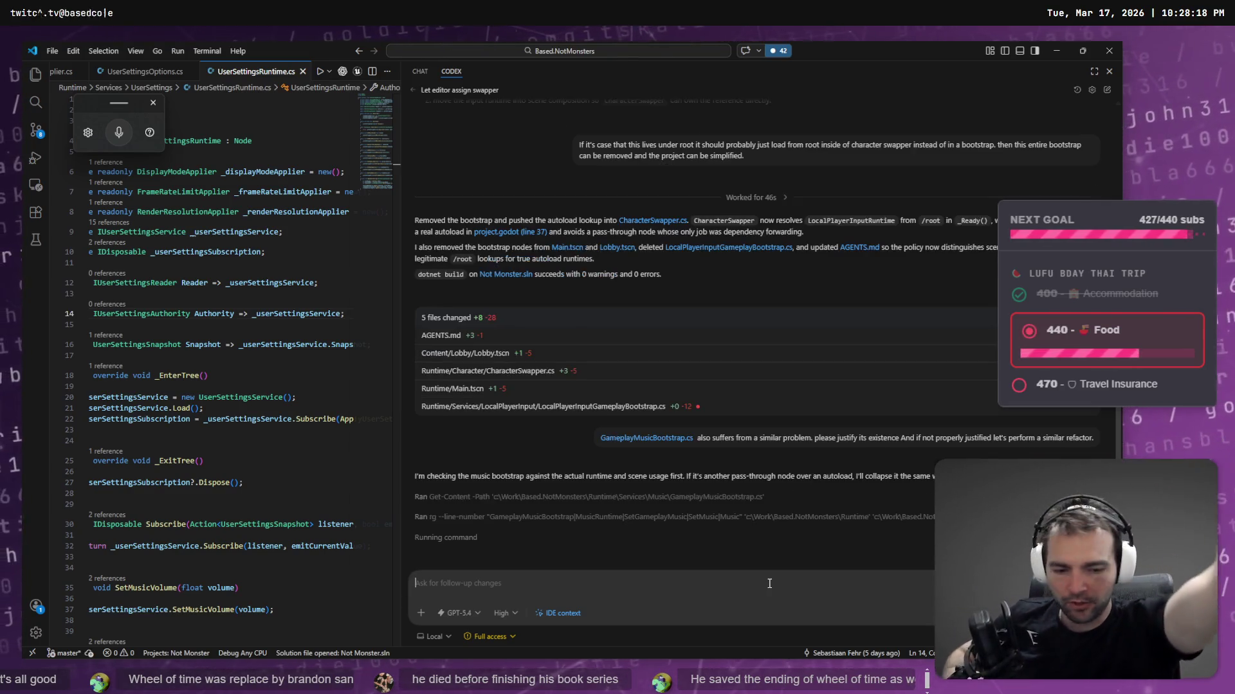
{"action": "left_click", "coordinate": [769, 584]}
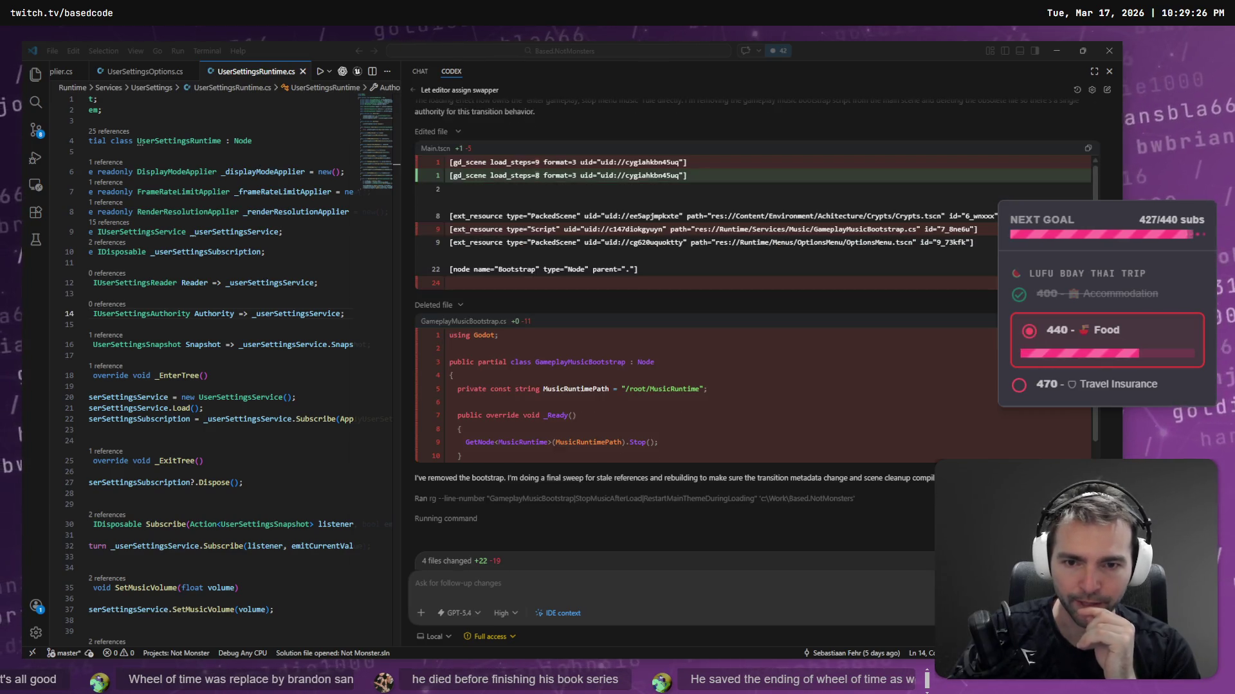
- Scroll through Codex's summary of the 4 changed files and the clean dotnet build
{"action": "scroll", "coordinate": [592, 367], "scroll_direction": "up", "scroll_amount": 5}
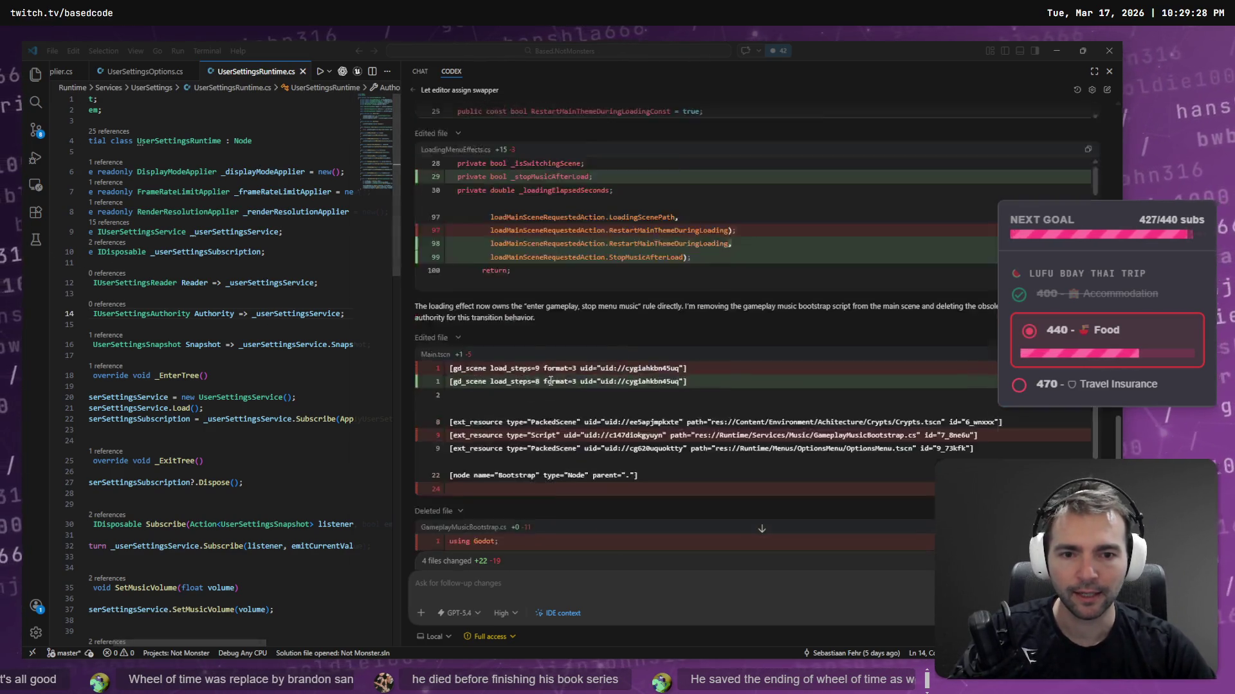
{"action": "scroll", "coordinate": [591, 361], "scroll_direction": "up", "scroll_amount": 6}
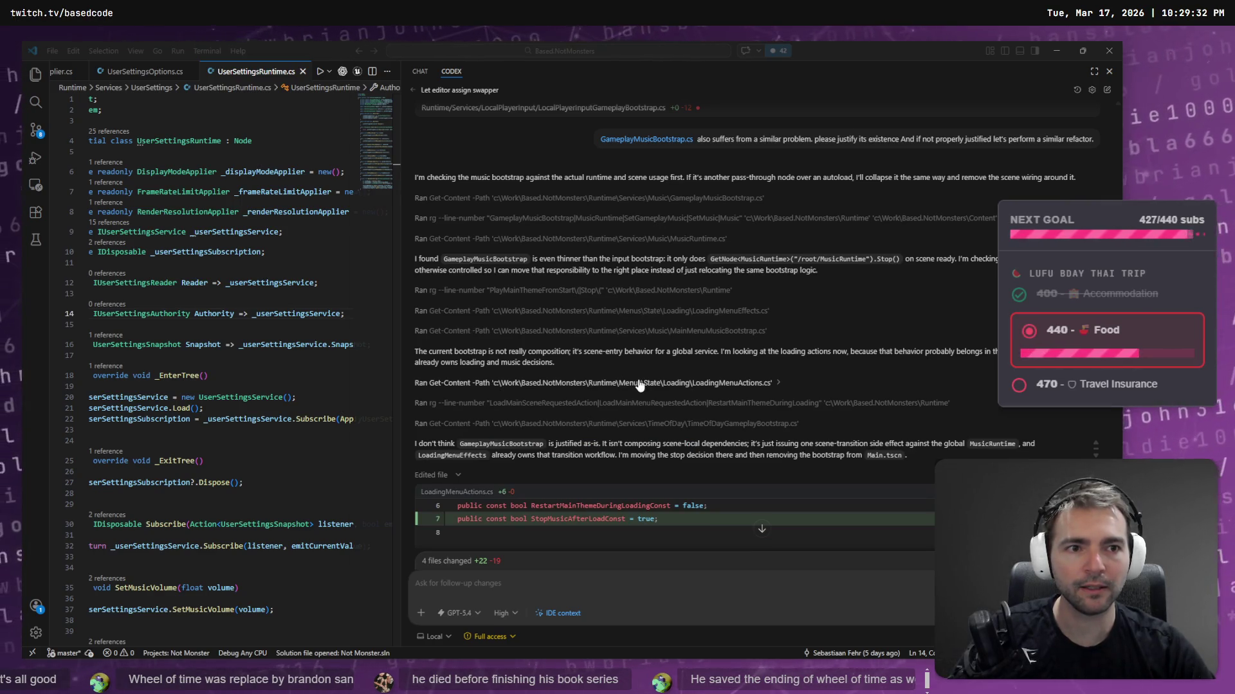
{"action": "scroll", "coordinate": [836, 161], "scroll_direction": "down", "scroll_amount": 4}
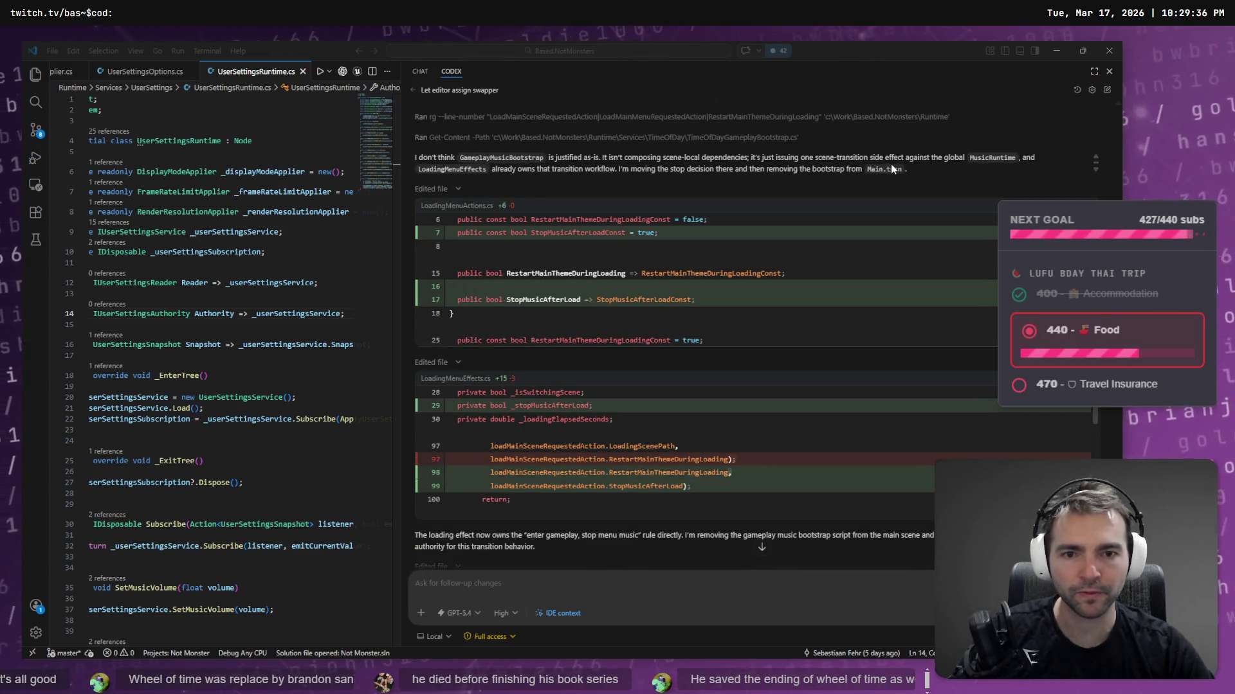
{"action": "scroll", "coordinate": [891, 185], "scroll_direction": "down", "scroll_amount": 1}
{"action": "scroll", "coordinate": [853, 304], "scroll_direction": "down", "scroll_amount": 5}
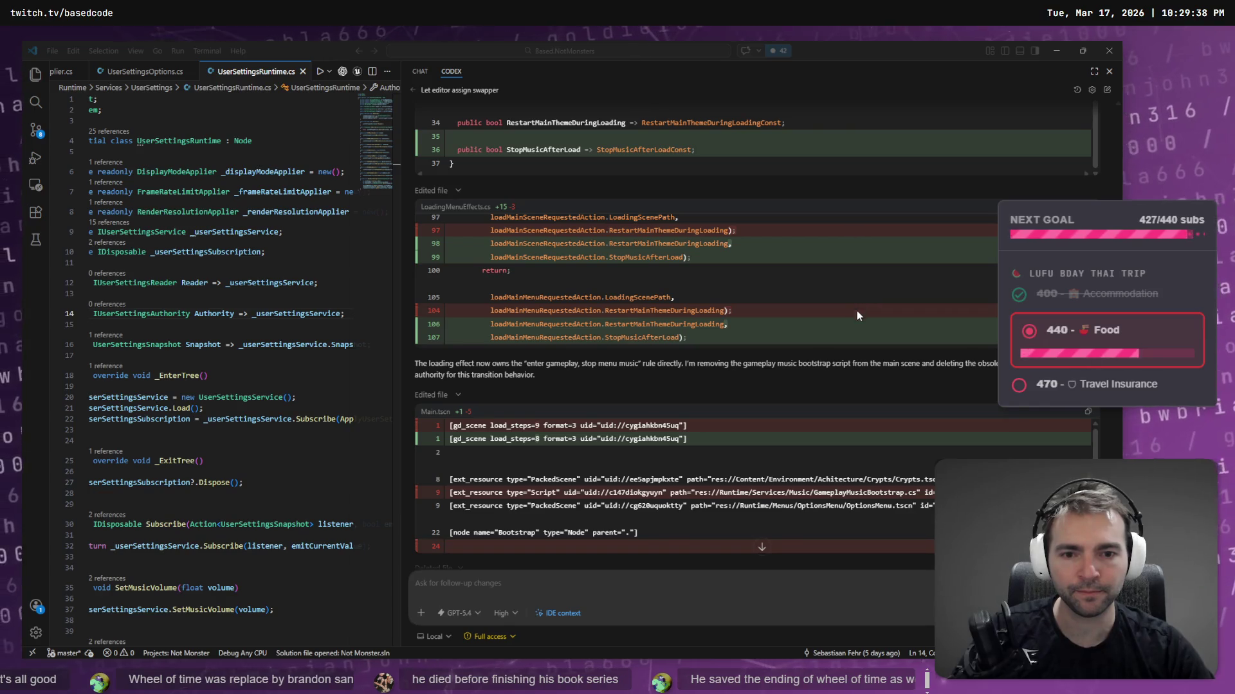
{"action": "scroll", "coordinate": [866, 397], "scroll_direction": "down", "scroll_amount": 8}
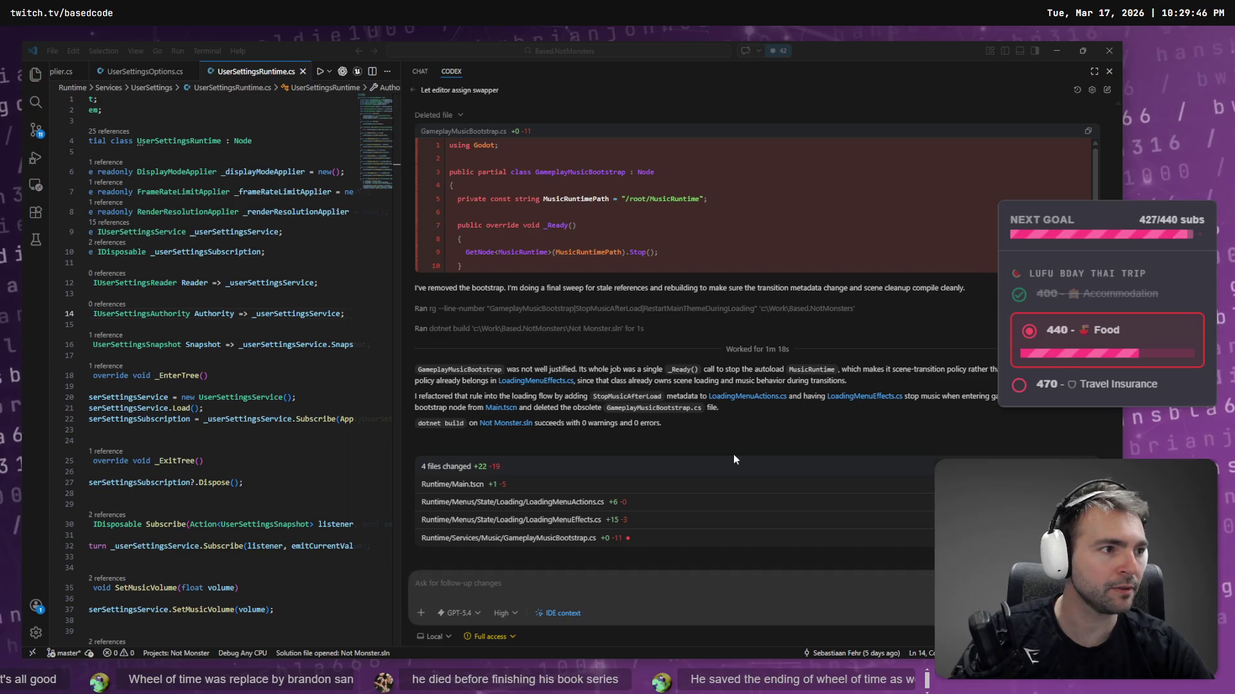
- Reload Main.tscn from disk, fly around the 3D crypt, clear the error list and run with F5
{"action": "key", "text": "alt+Tab"}
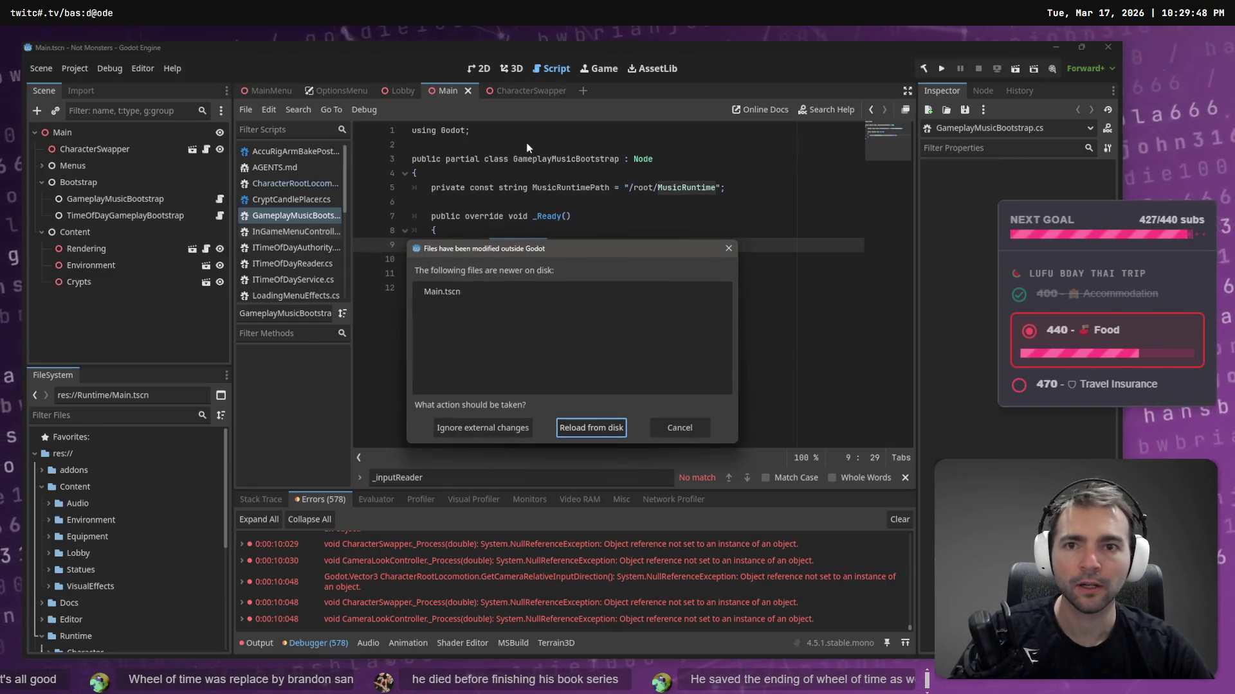
{"action": "key", "text": "Return"}
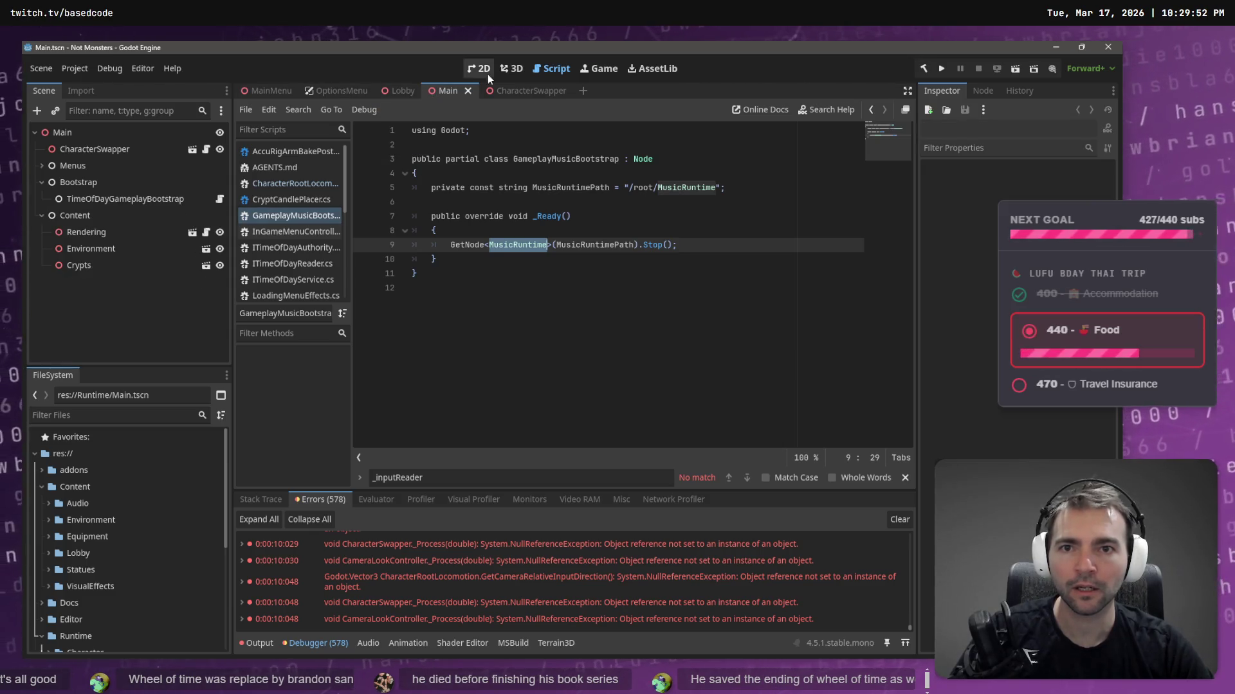
{"action": "left_click", "coordinate": [514, 69]}
{"action": "key", "text": "w"}
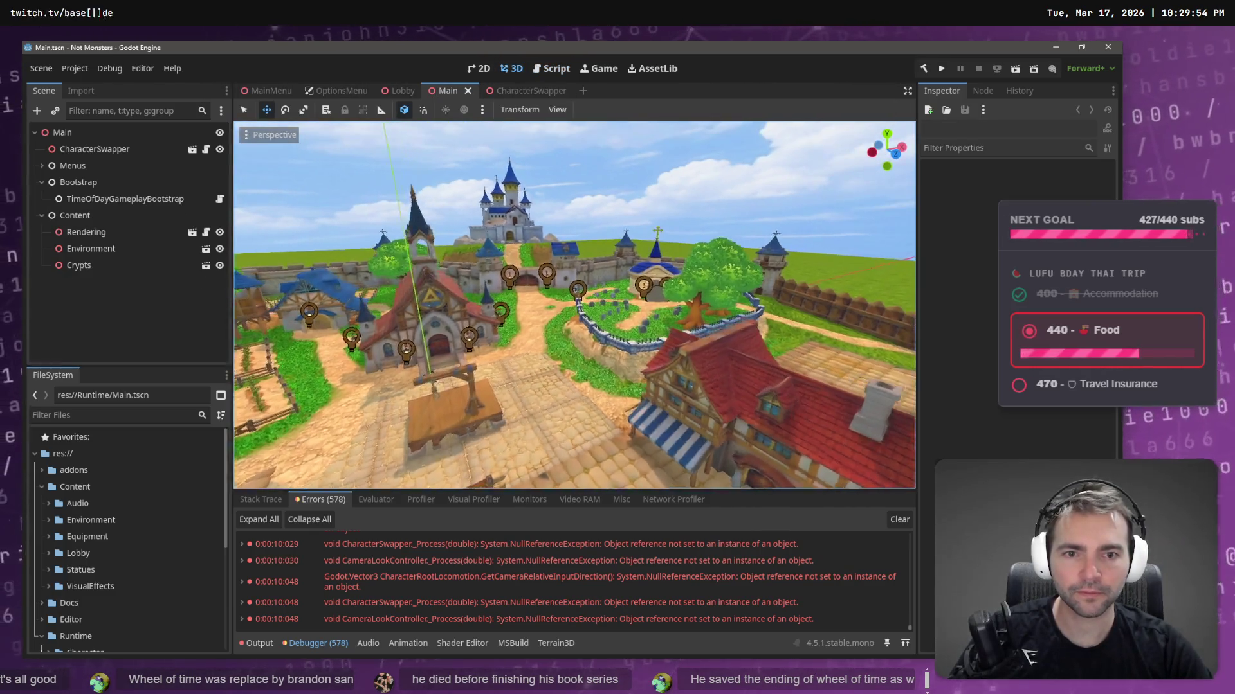
{"action": "key", "text": "w"}
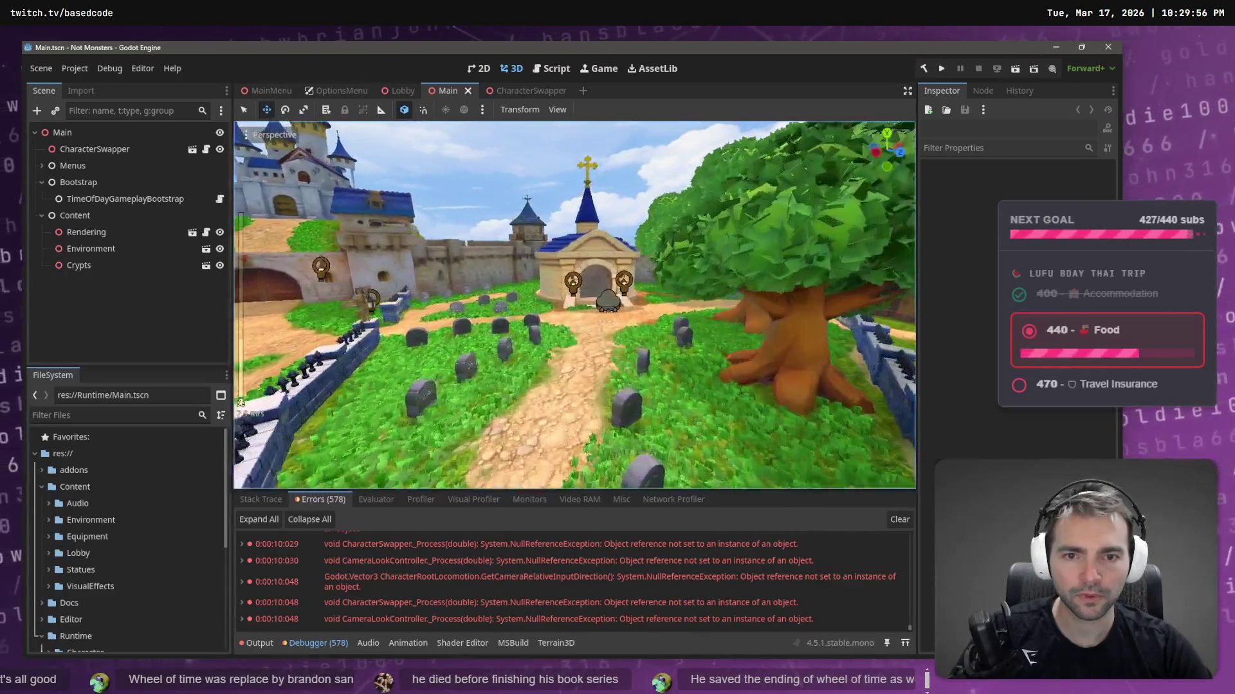
{"action": "key", "text": "s"}
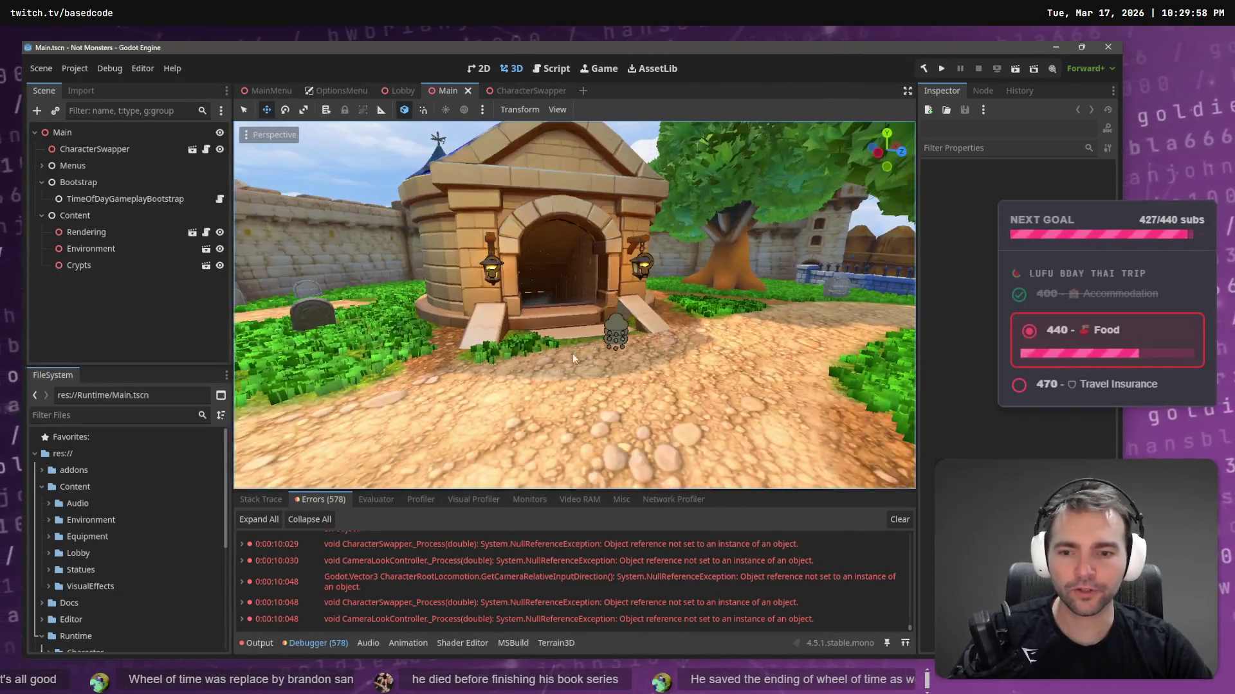
{"action": "left_click", "coordinate": [899, 520]}
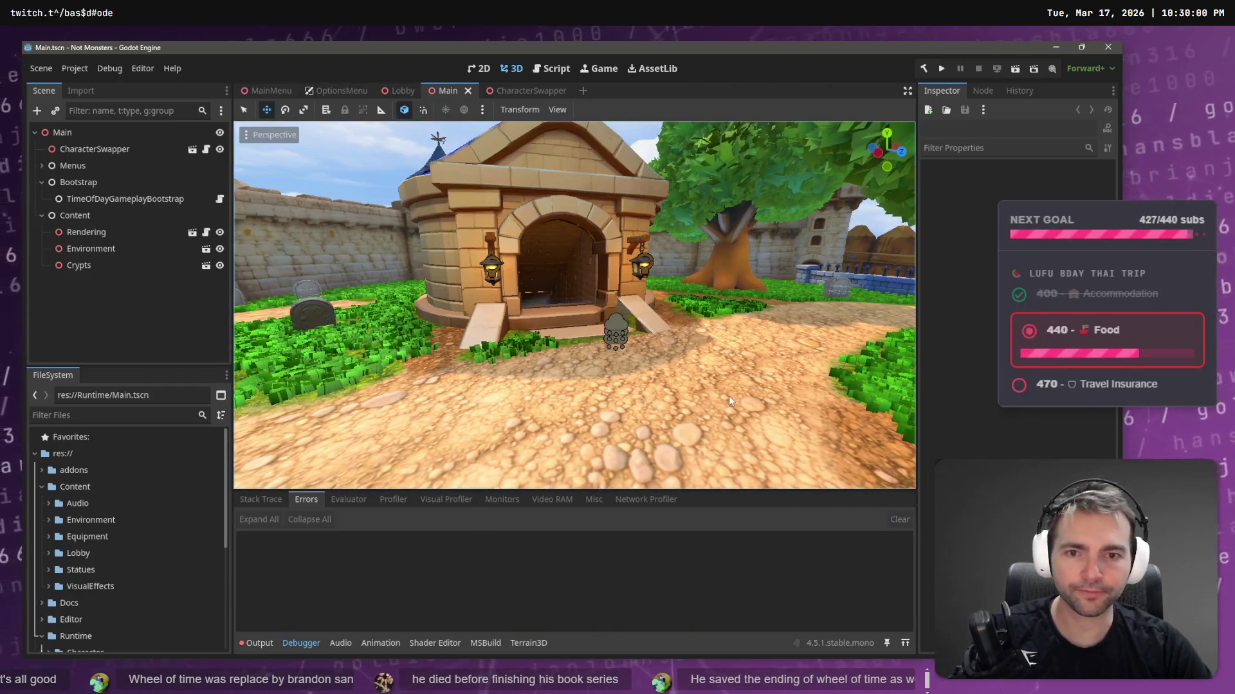
{"action": "key", "text": "F5"}
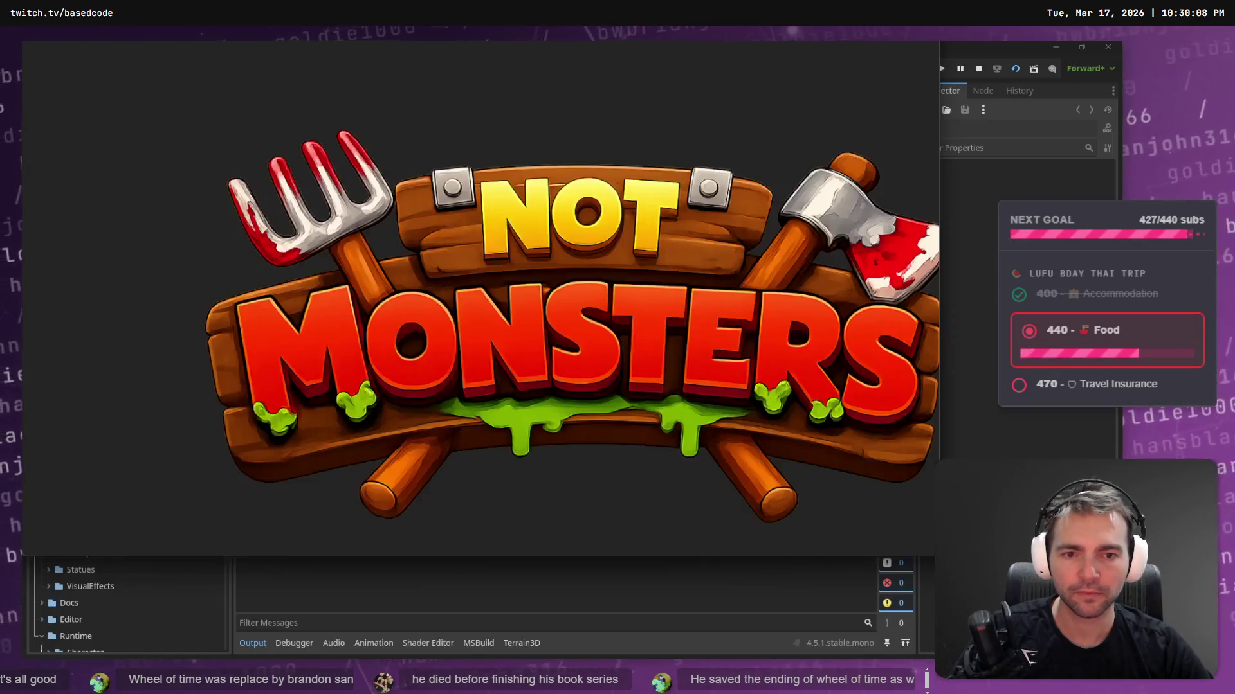
- Run the character from the graveyard out through the town
{"action": "key", "text": "w"}
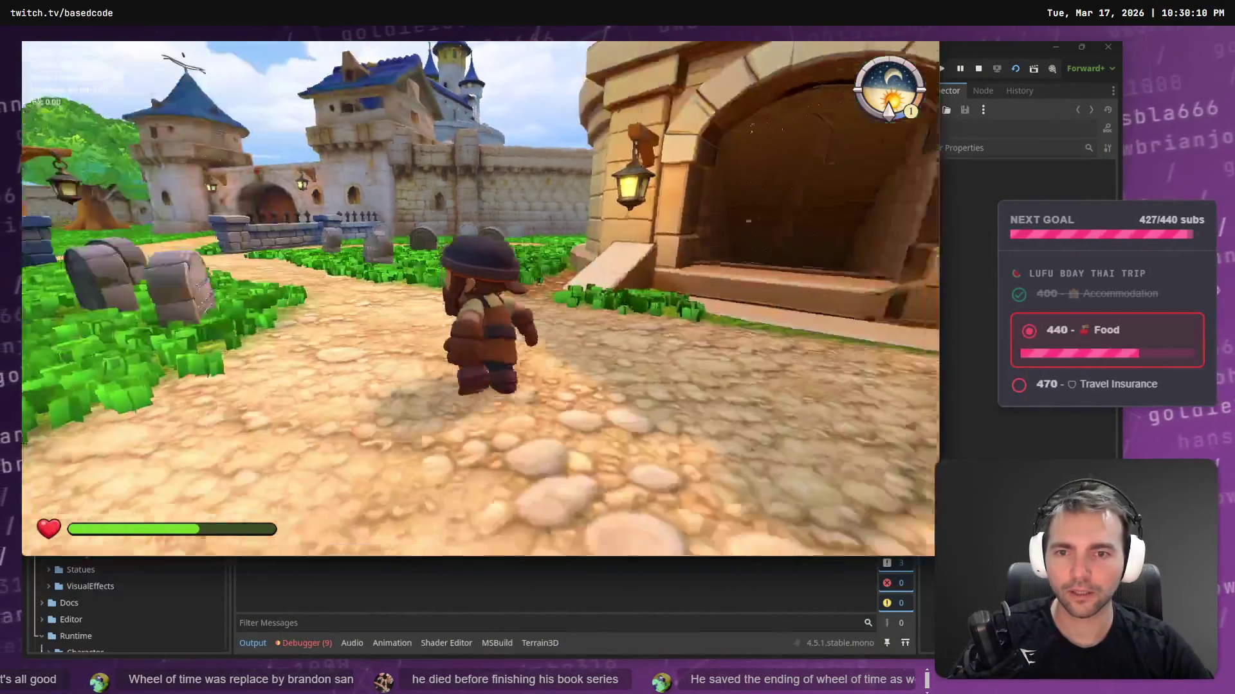
{"action": "key", "text": "w"}
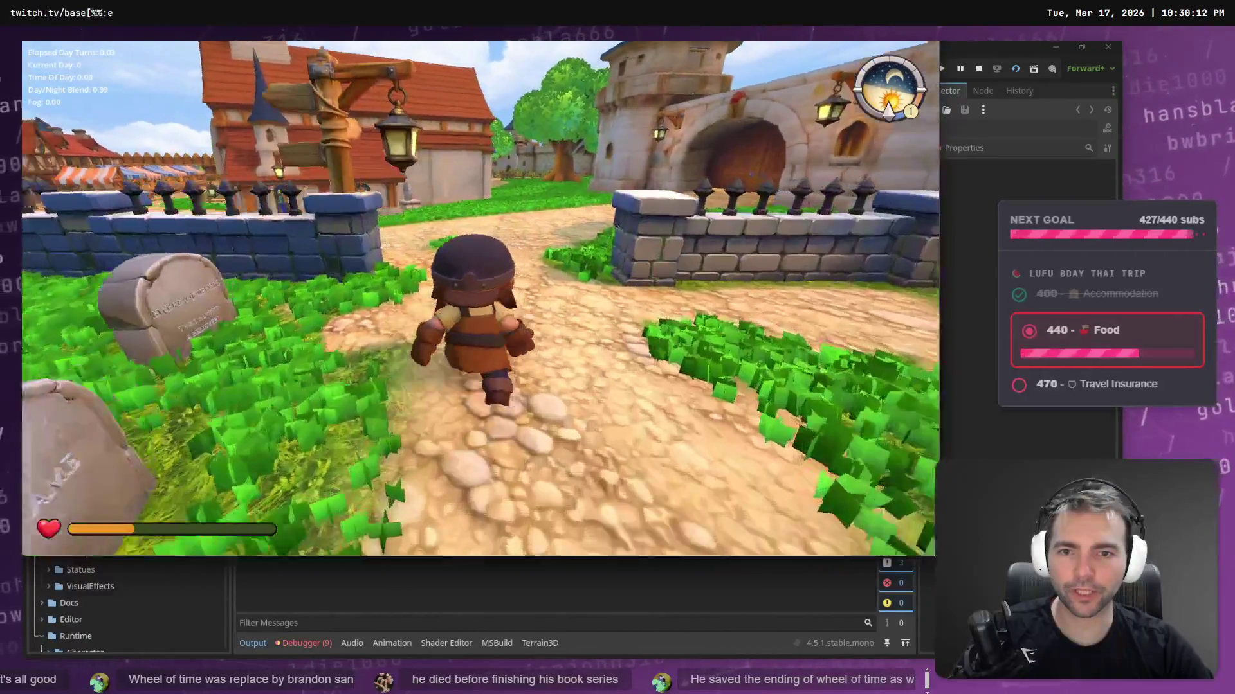
{"action": "key", "text": "w"}
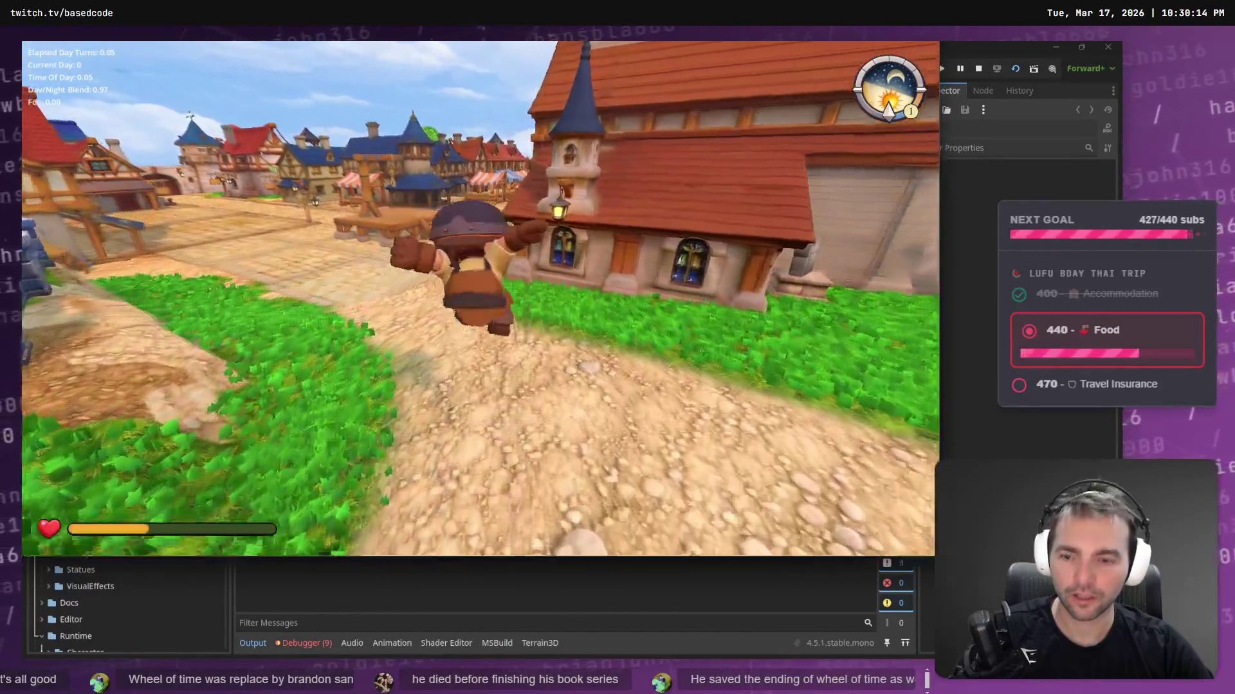
- Stop the game and run the Lobby scene on its own
{"action": "key", "text": "F8"}
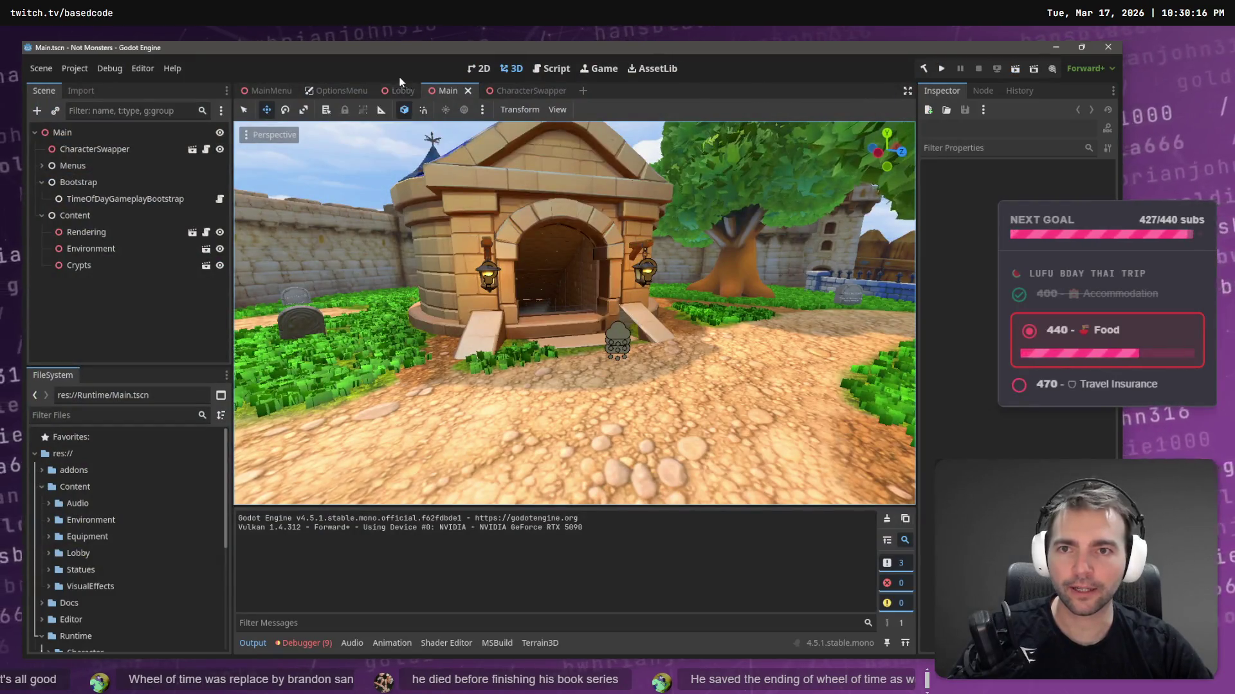
{"action": "left_click", "coordinate": [404, 92]}
{"action": "key", "text": "F5"}
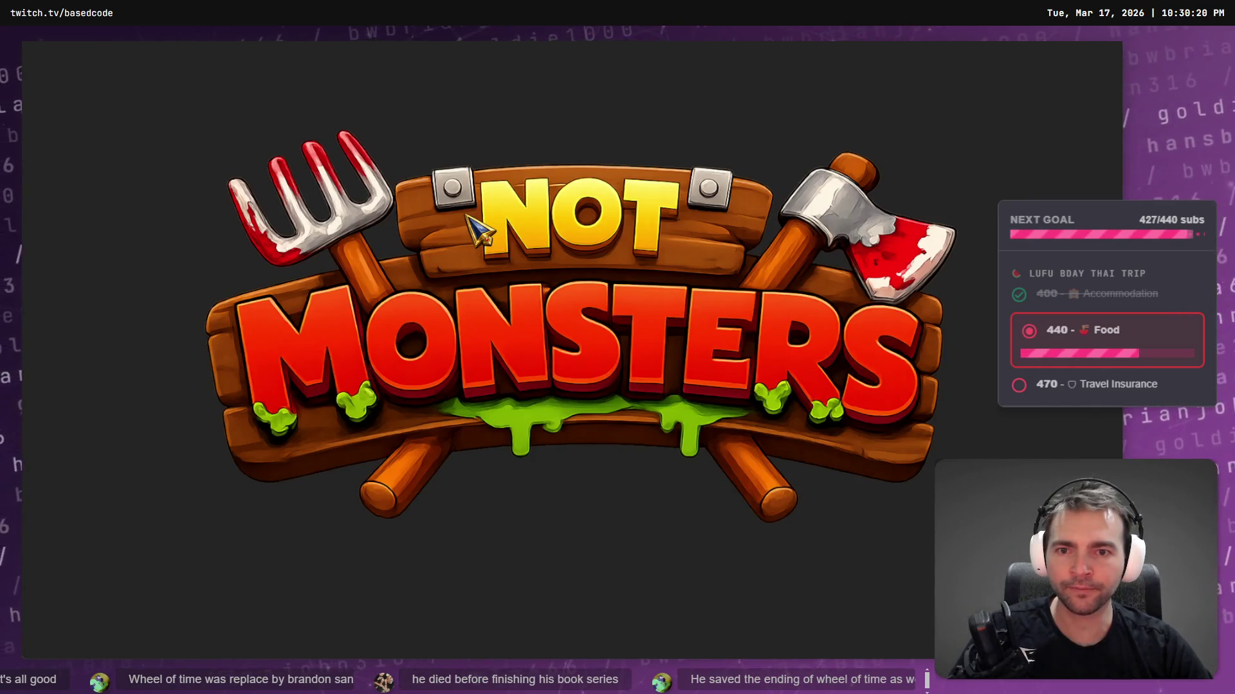
- Run and turn the dwarf across the empty Lobby floor, then open a new Chrome tab
{"action": "key", "text": "w"}
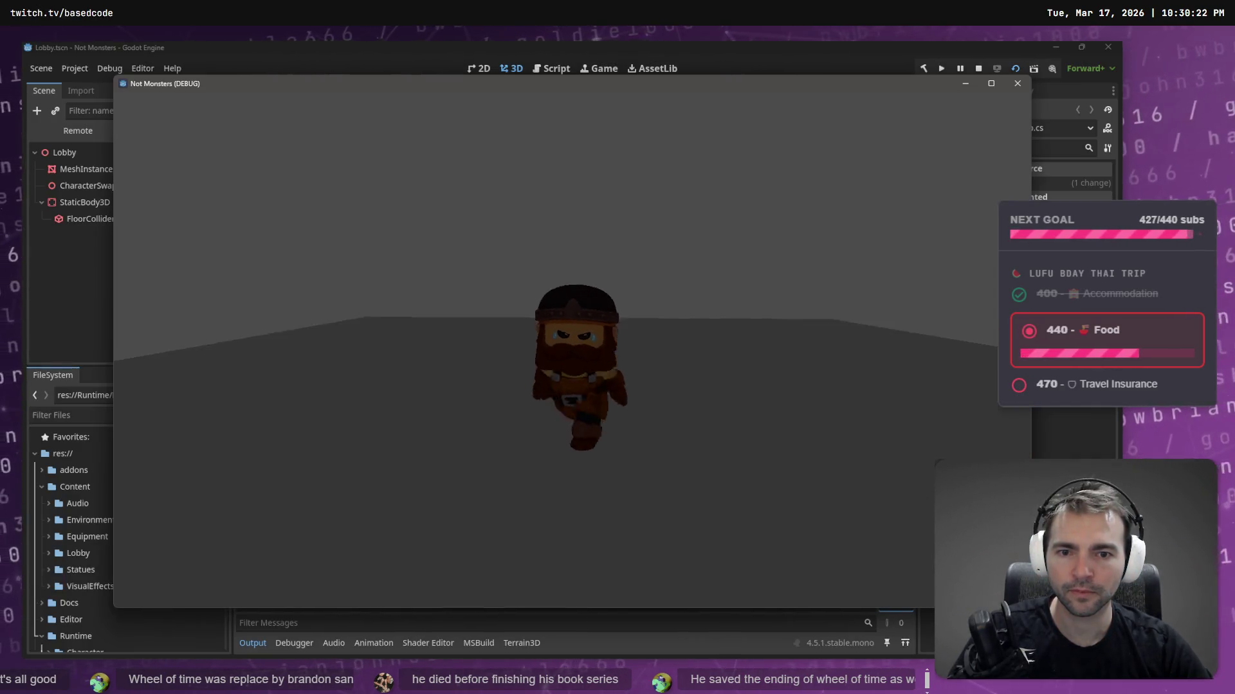
{"action": "key", "text": "w"}
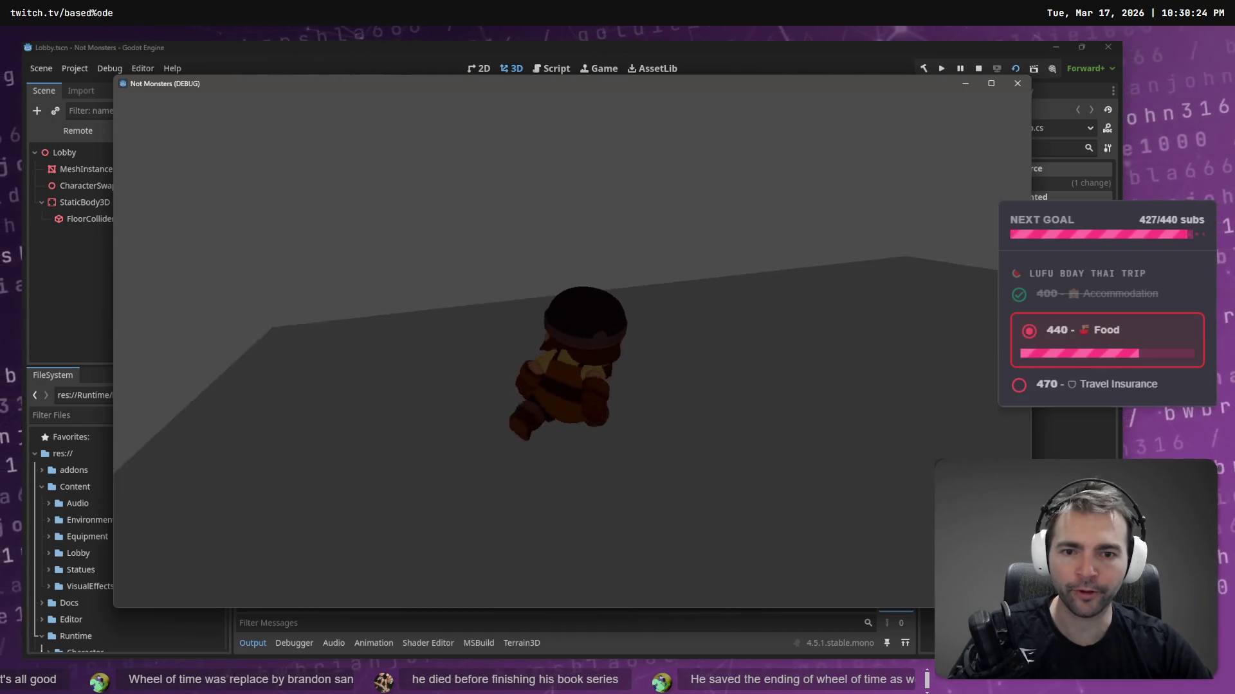
{"action": "key", "text": "w"}
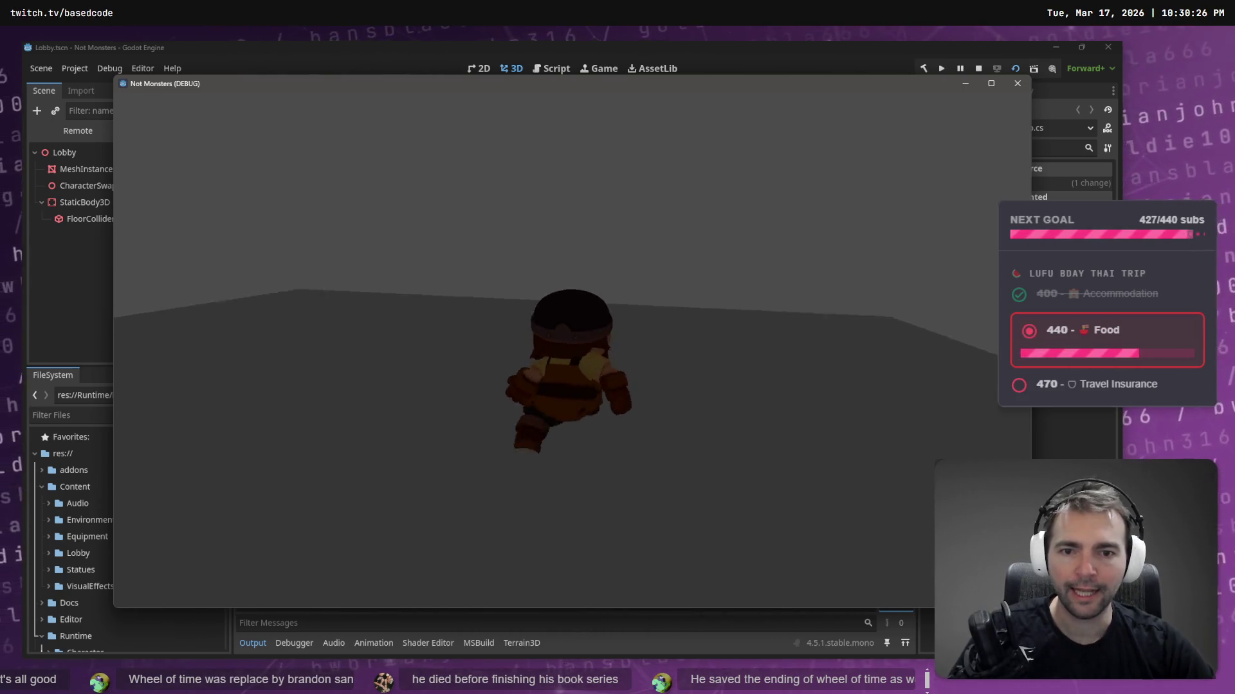
{"action": "key", "text": "w"}
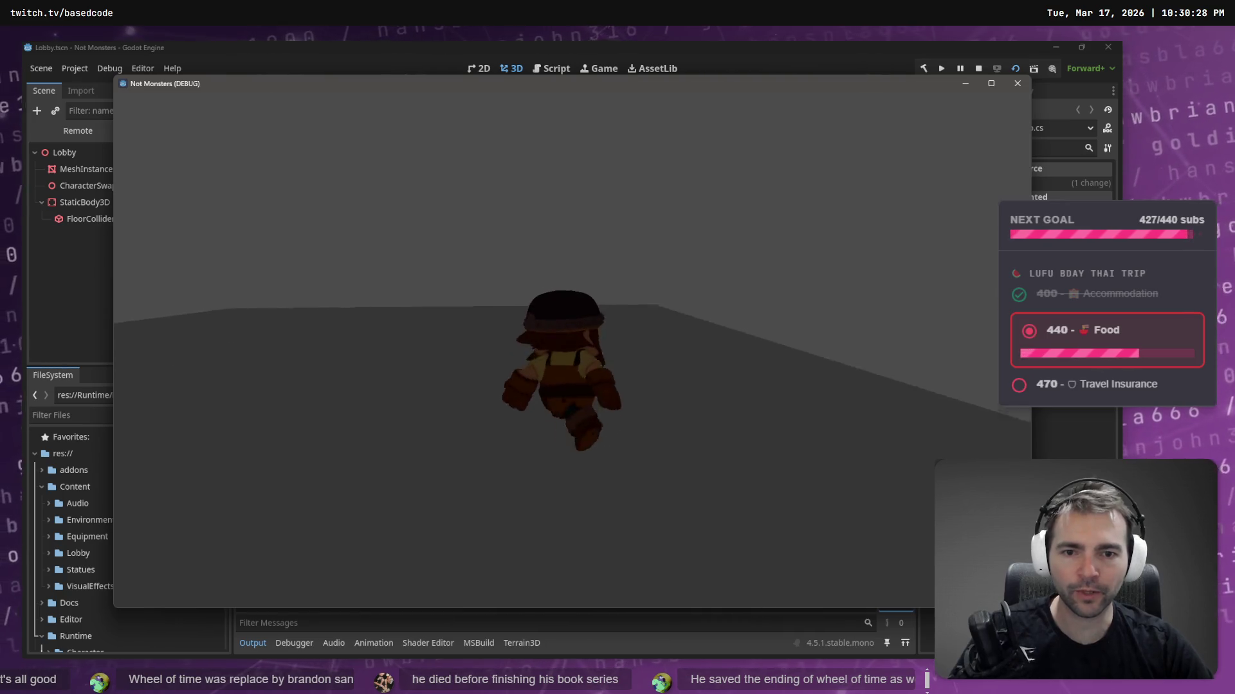
{"action": "key", "text": "w"}
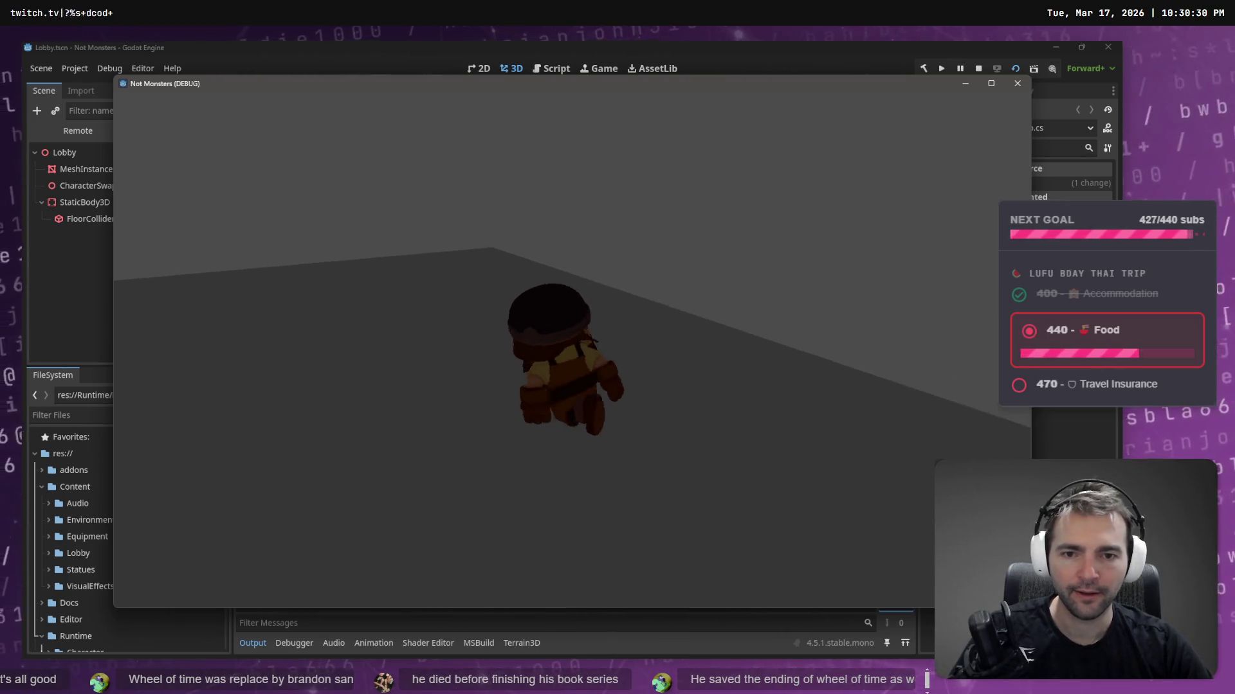
{"action": "key", "text": "w"}
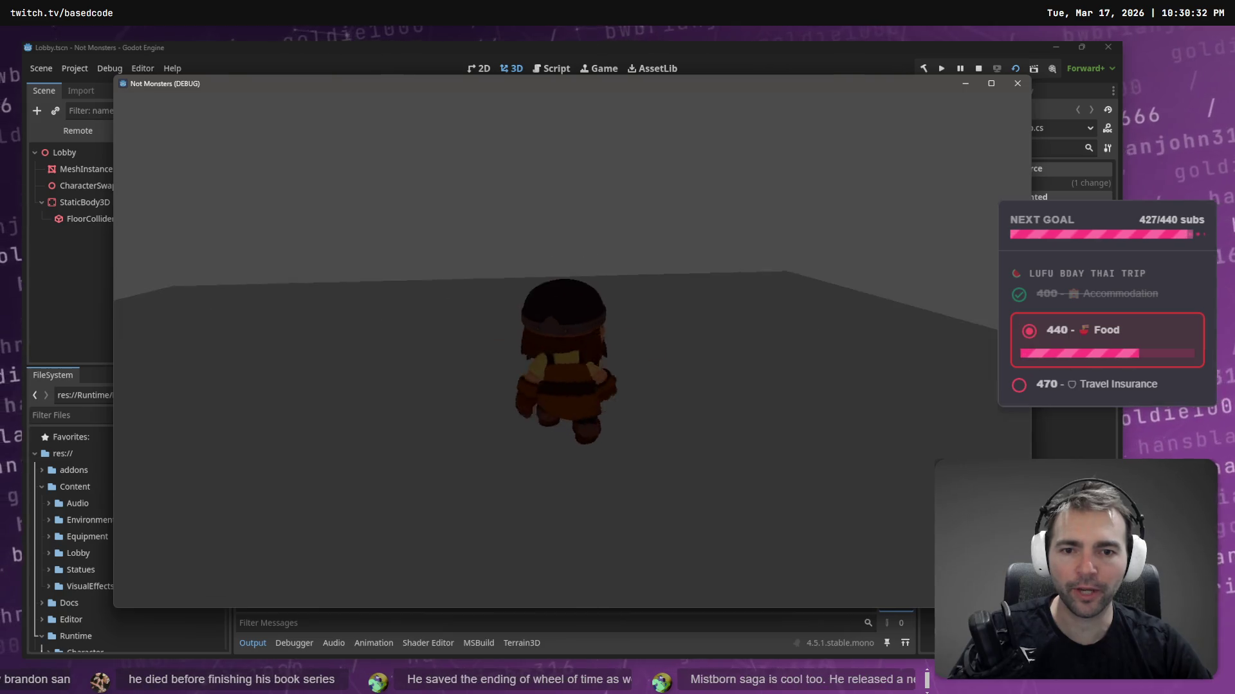
{"action": "key", "text": "s"}
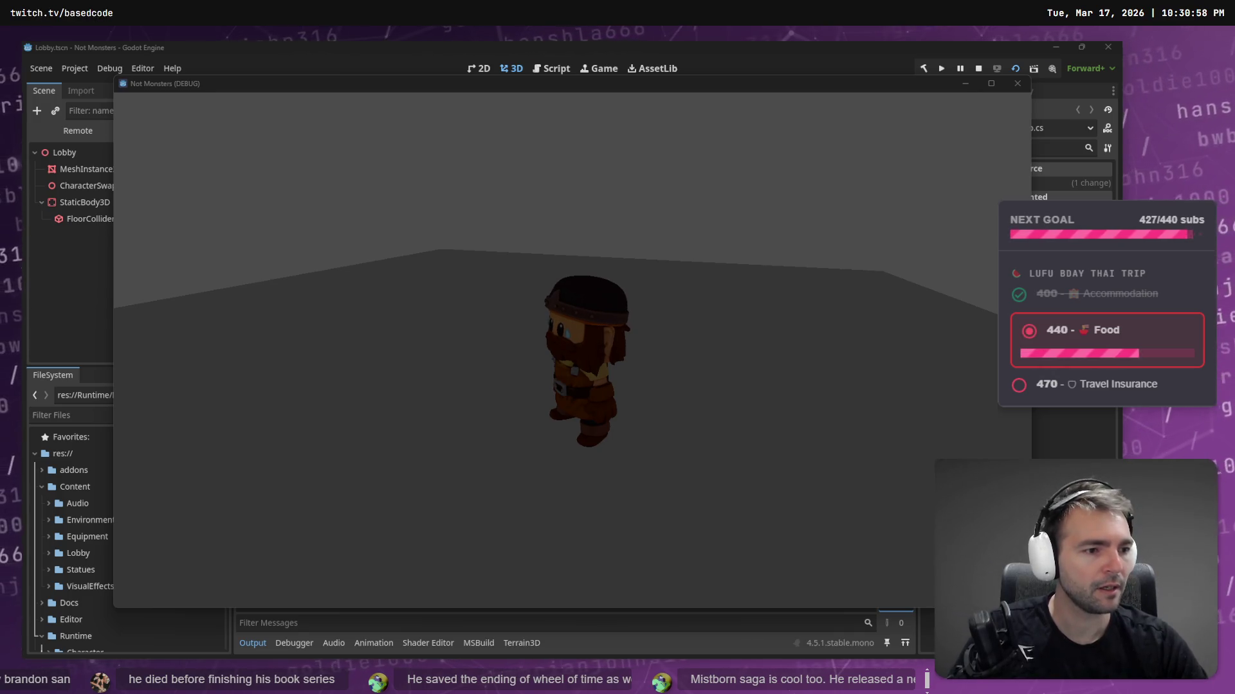
{"action": "key", "text": "alt+Tab"}
{"action": "key", "text": "ctrl+t"}
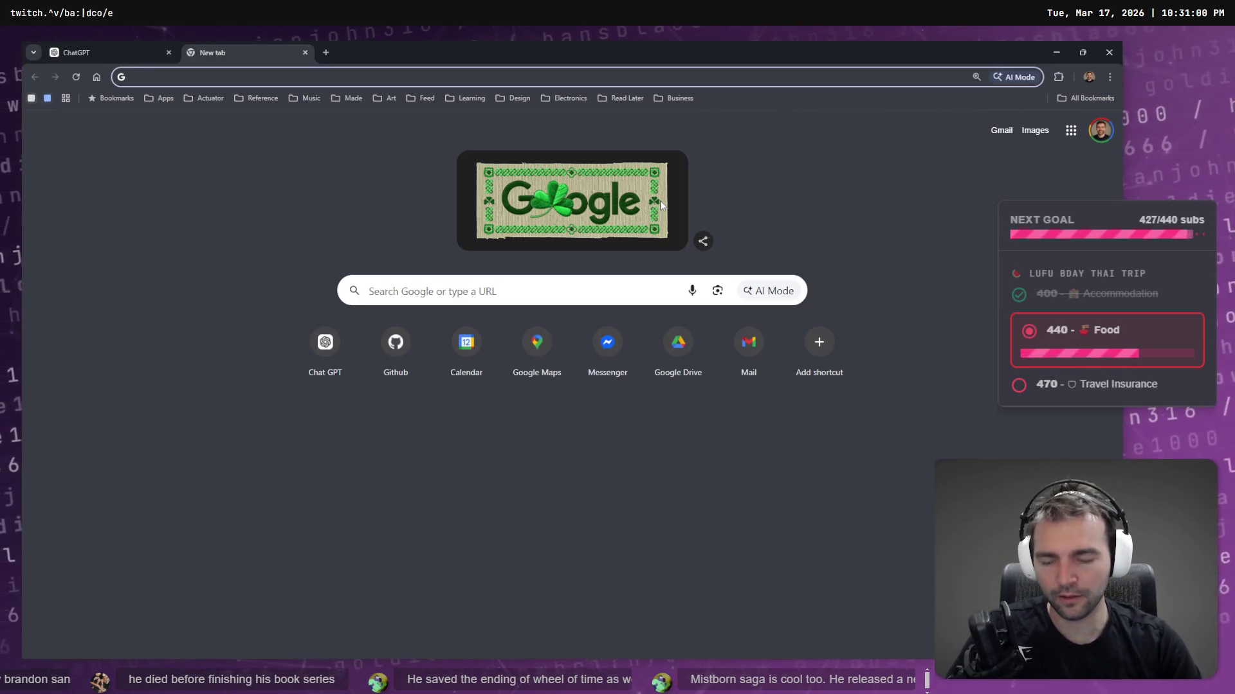
- Copy the full path of Not Monsters GDD.md from File Explorer's recent files
{"action": "key", "text": "super+e"}
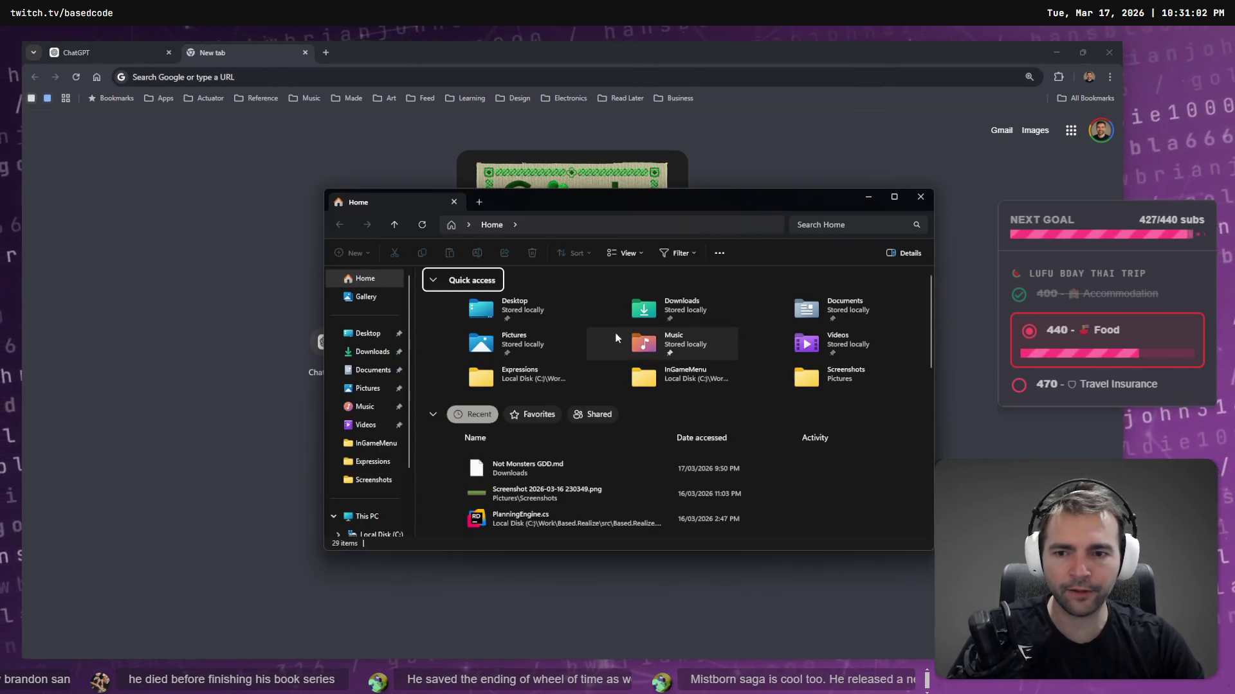
{"action": "left_click", "coordinate": [372, 352]}
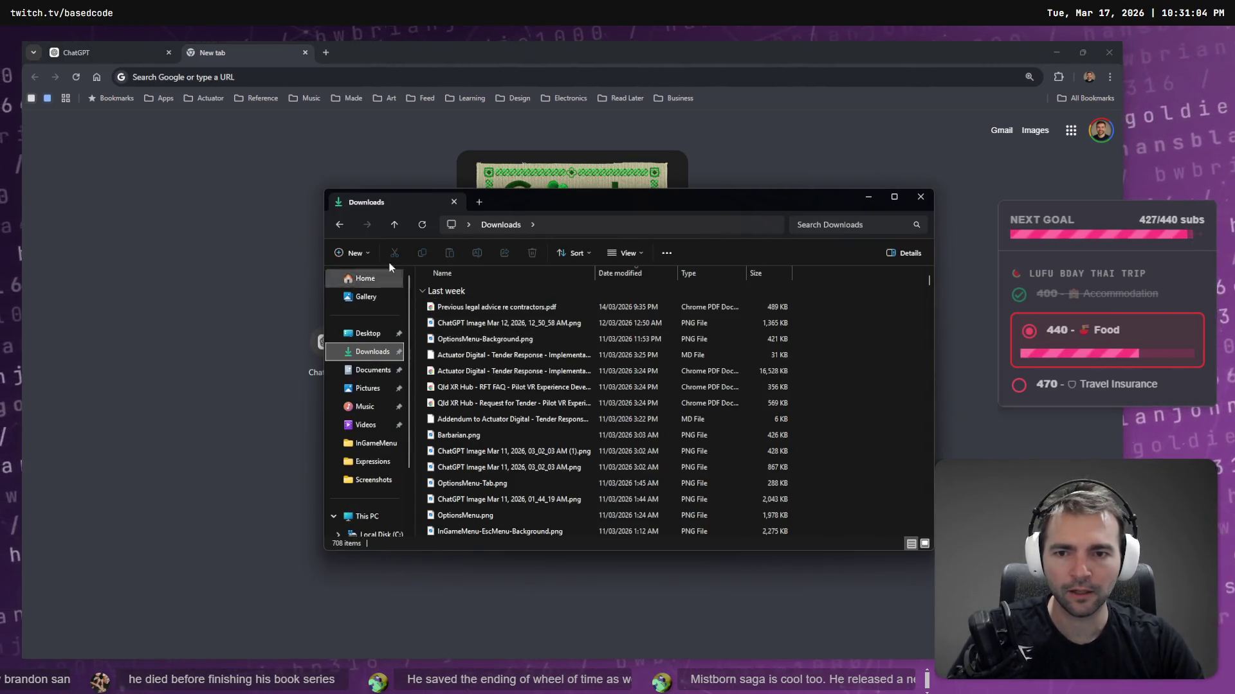
{"action": "left_click", "coordinate": [339, 225]}
{"action": "left_click", "coordinate": [543, 475]}
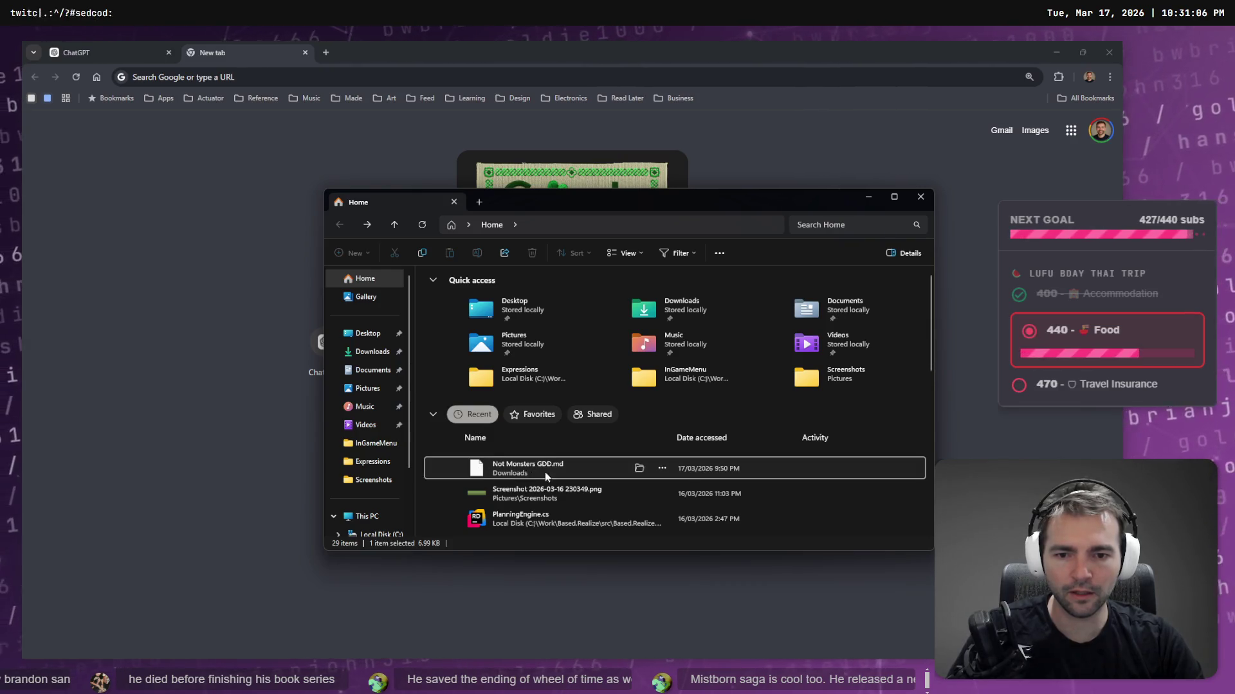
{"action": "right_click", "coordinate": [544, 474]}
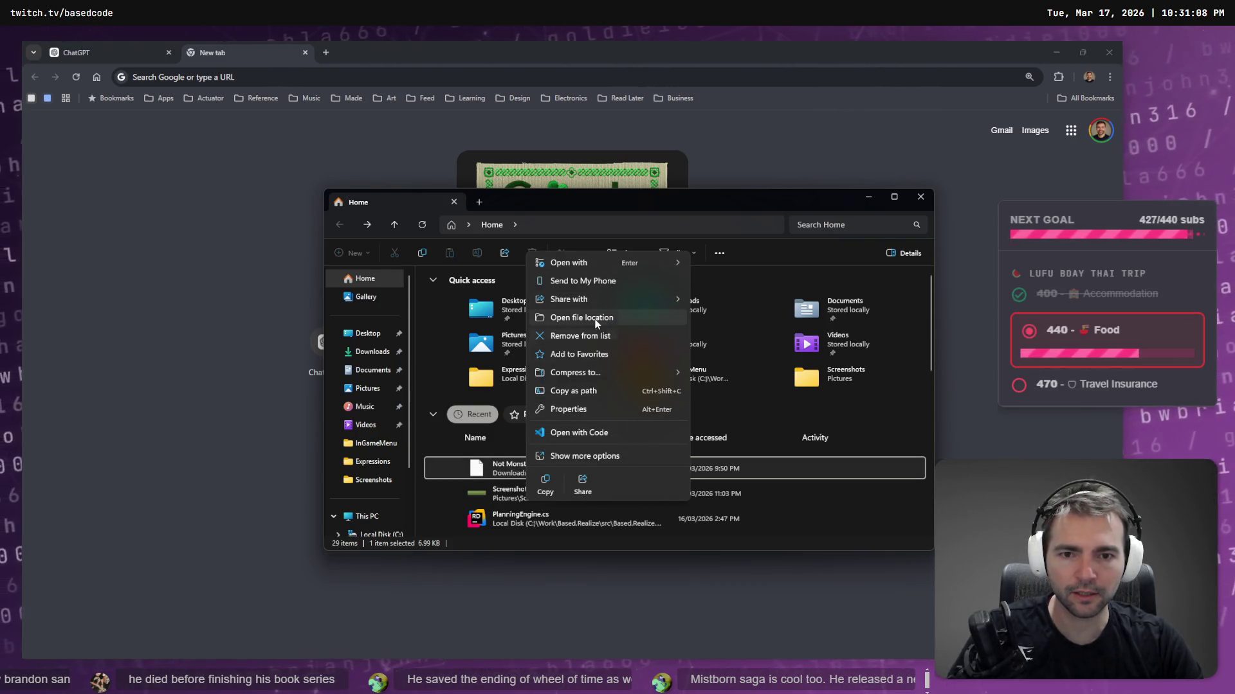
{"action": "left_click", "coordinate": [573, 391]}
- Paste the GDD path into Chrome's address bar to open the local file
{"action": "left_click", "coordinate": [370, 125]}
{"action": "key", "text": "ctrl+v"}
{"action": "key", "text": "Return"}
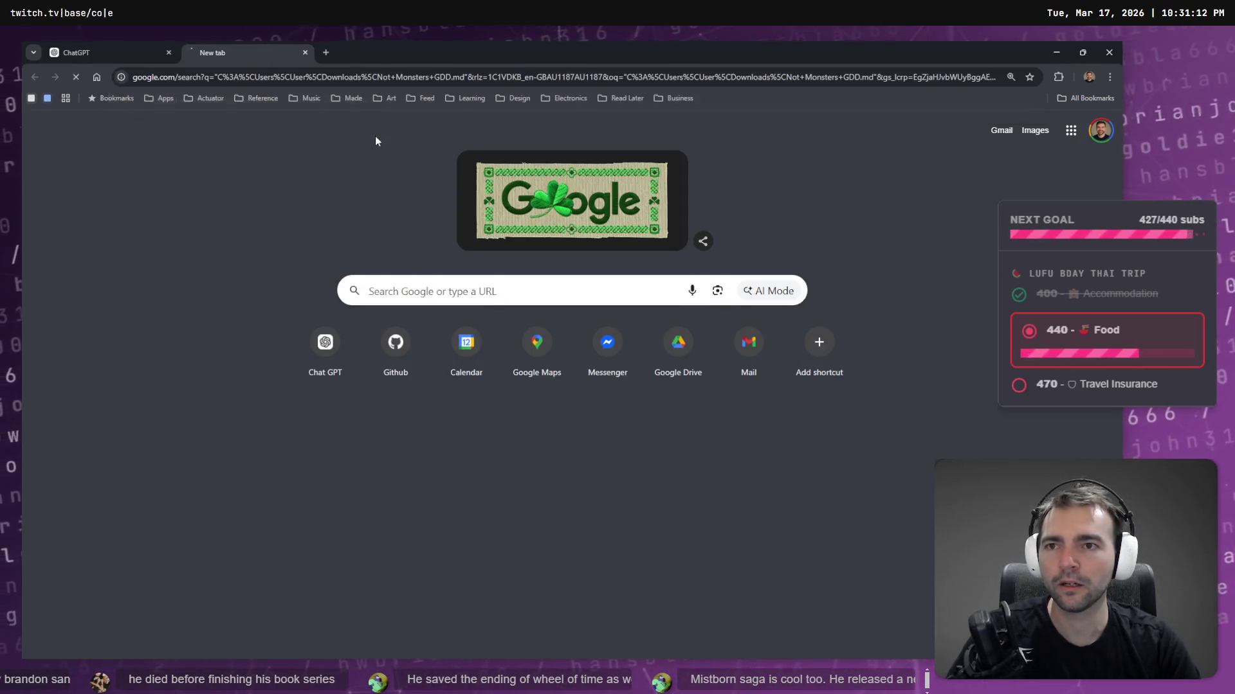
{"action": "key", "text": "ctrl+l"}
{"action": "type", "text": "\"C:\\Users\\User\\Downloads\\Not Monsters GDD.md\""}
{"action": "key", "text": "Return"}
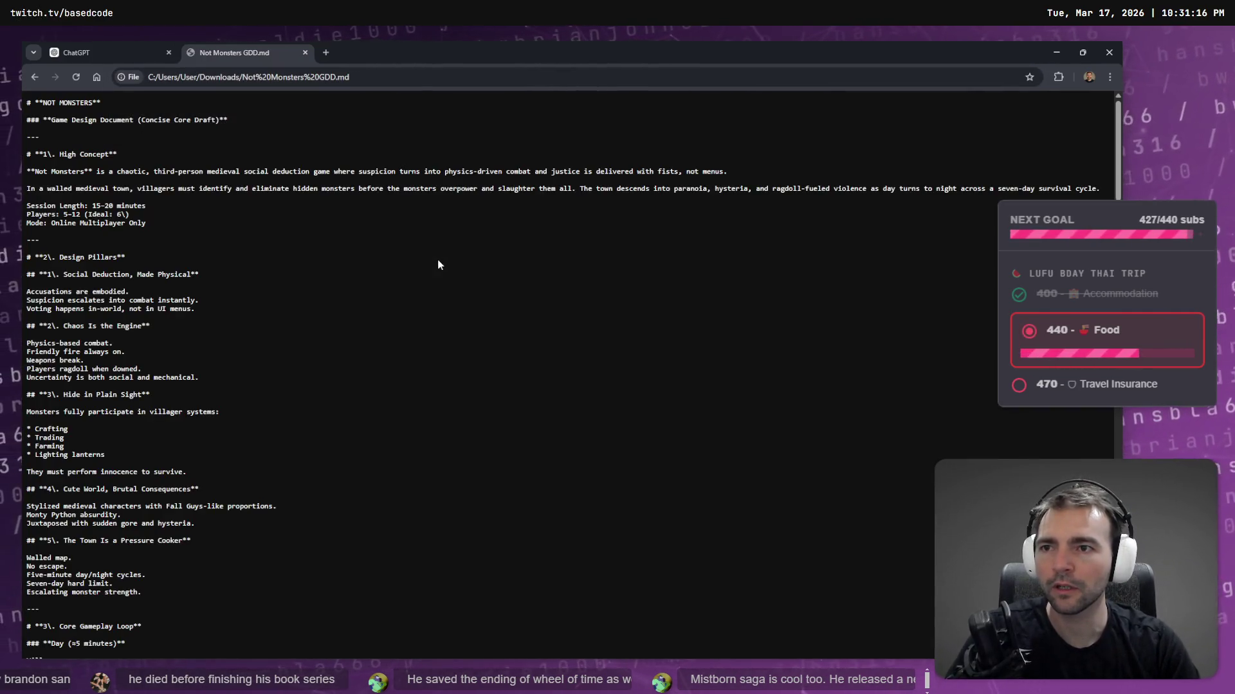
- Close that tab and bring up Not Monsters GDD.md's context menu in File Explorer
{"action": "key", "text": "ctrl+w"}
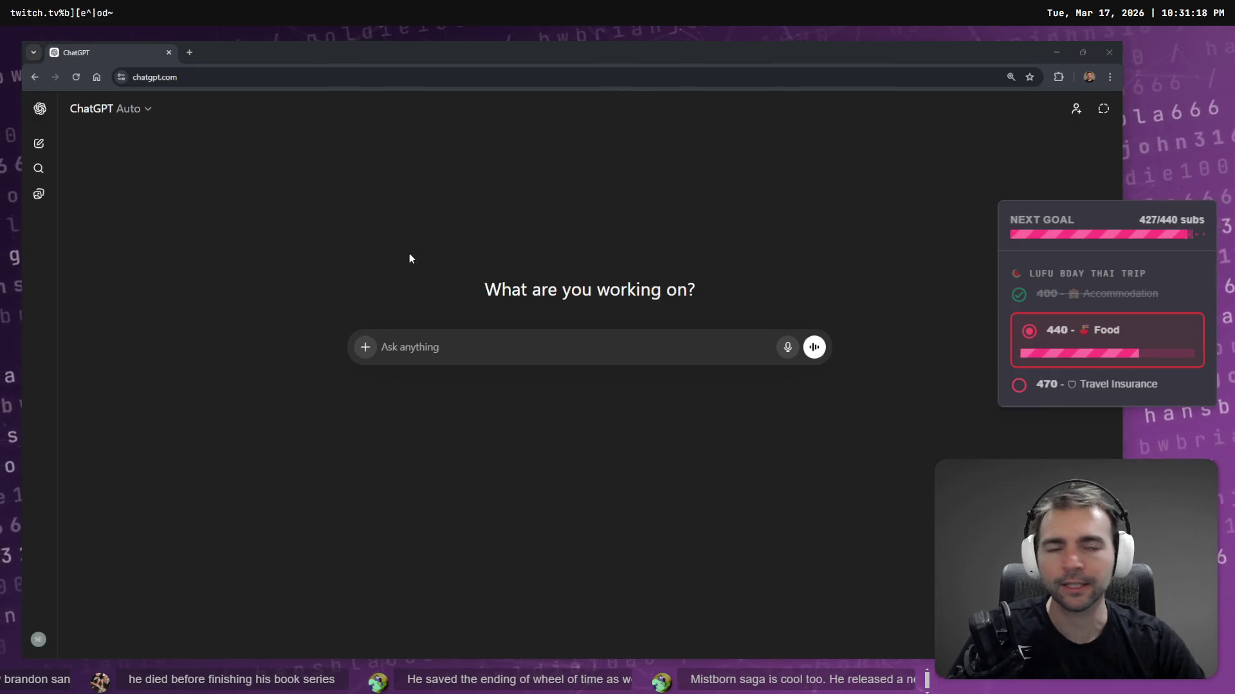
{"action": "key", "text": "super+e"}
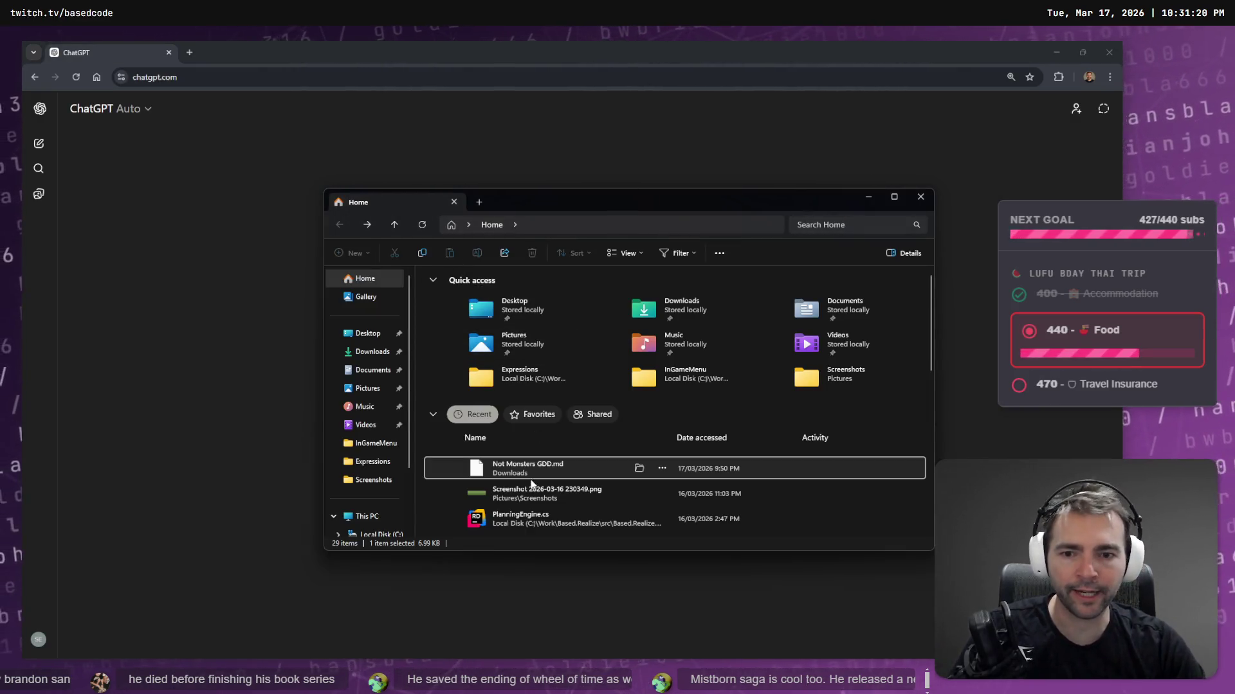
{"action": "right_click", "coordinate": [532, 470]}
- Open Not Monsters GDD.md with Code and inspect its editor tab's context menu
{"action": "left_click", "coordinate": [585, 436]}
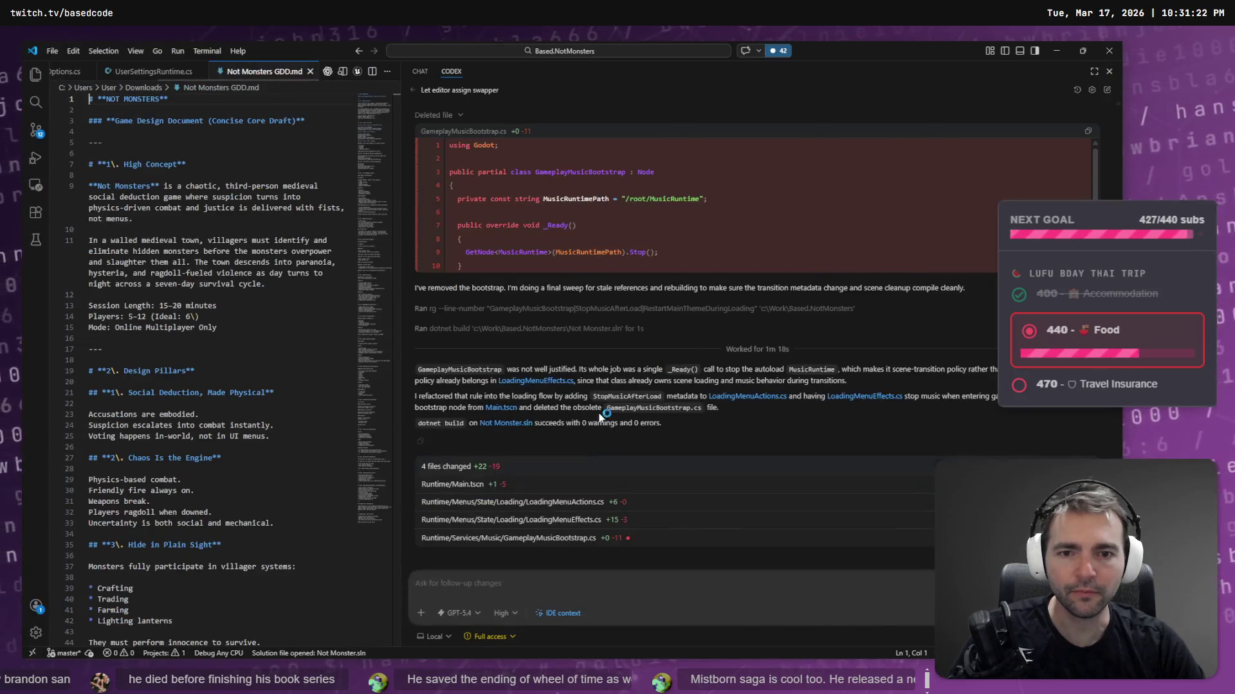
{"action": "right_click", "coordinate": [261, 73]}
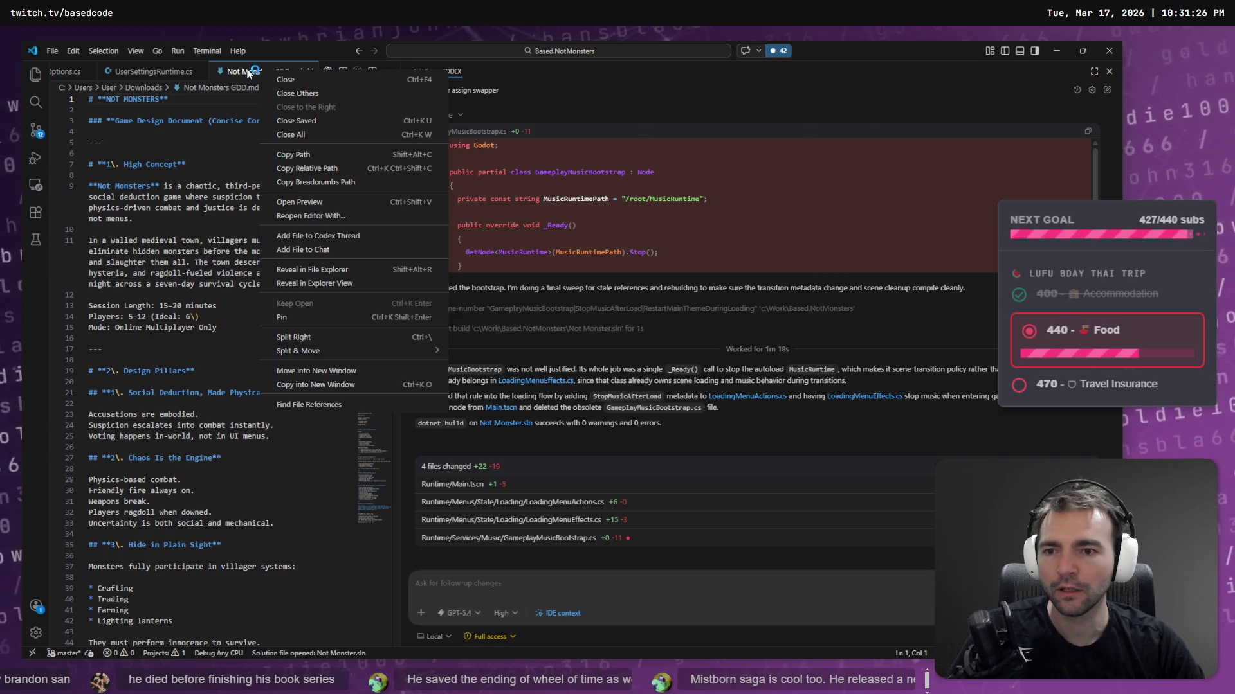
{"action": "left_click", "coordinate": [252, 72]}
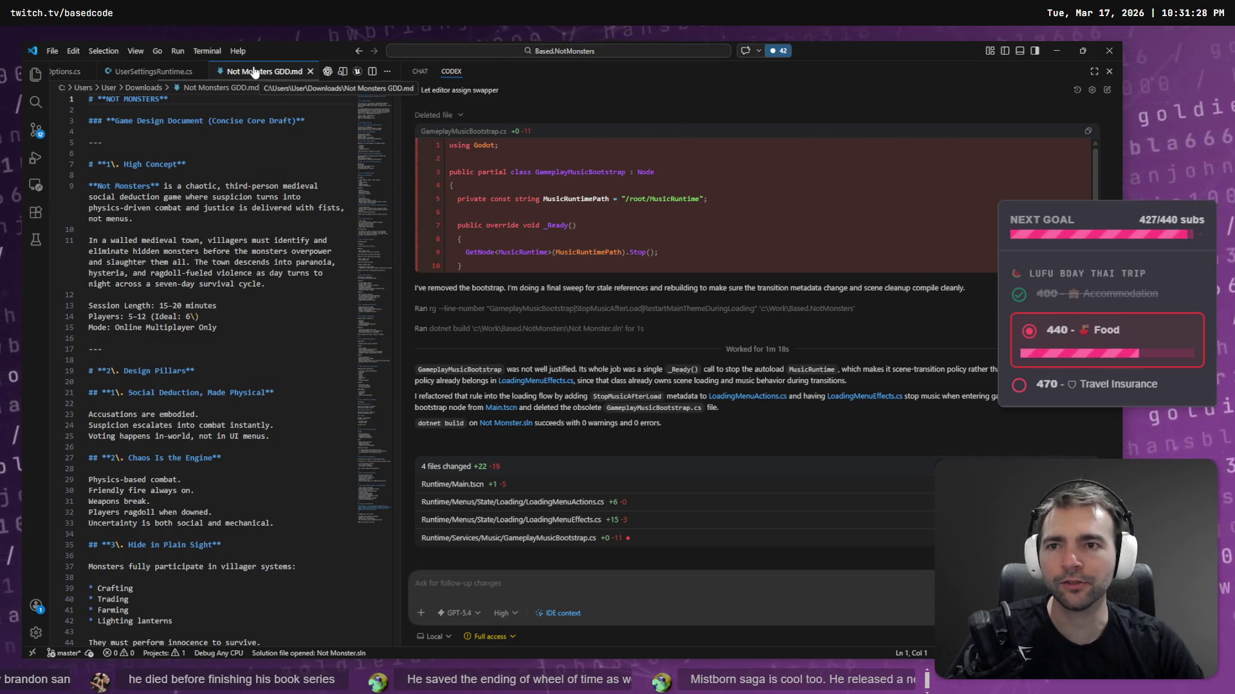
{"action": "right_click", "coordinate": [254, 72]}
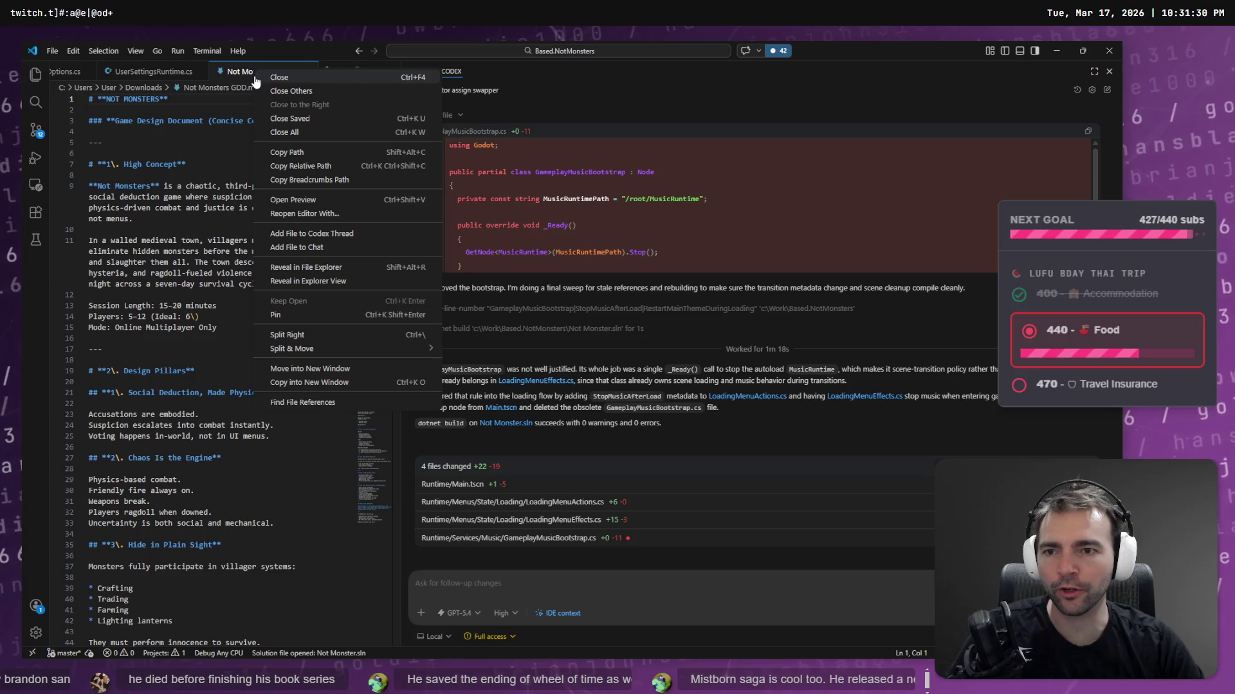
- Show the Extensions side panel listing installed extensions like C#, Codex and Copilot Chat
{"action": "left_click", "coordinate": [35, 249]}
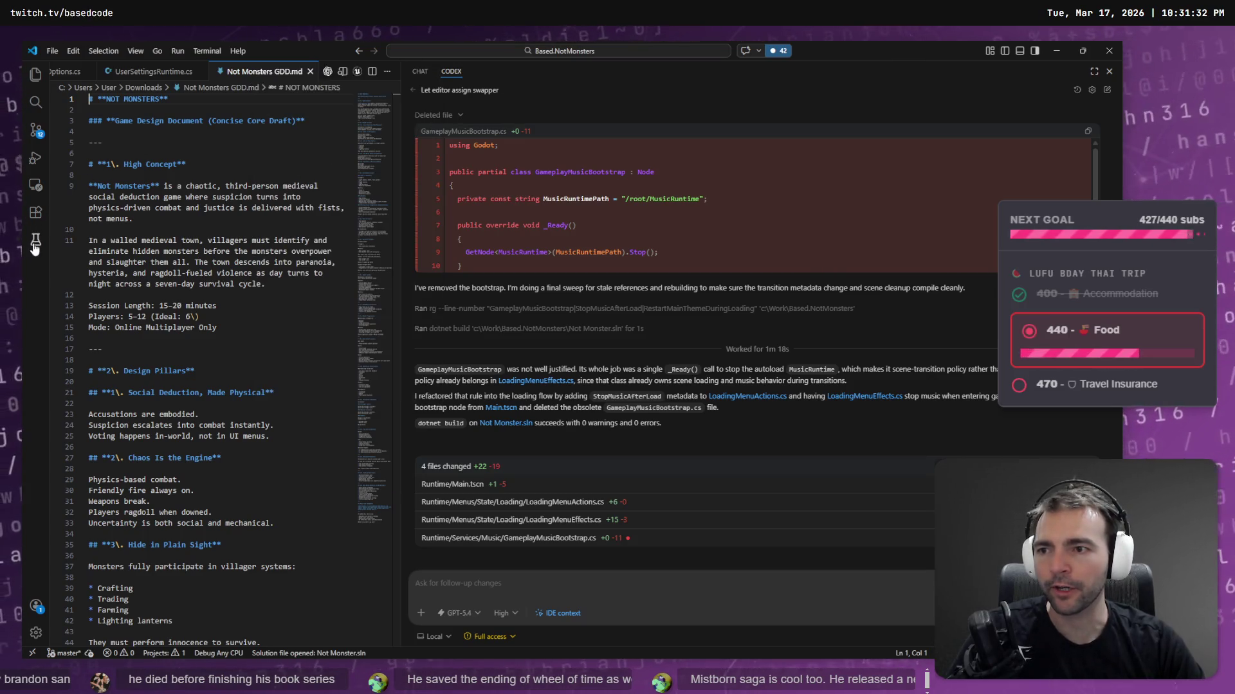
{"action": "left_click", "coordinate": [36, 245]}
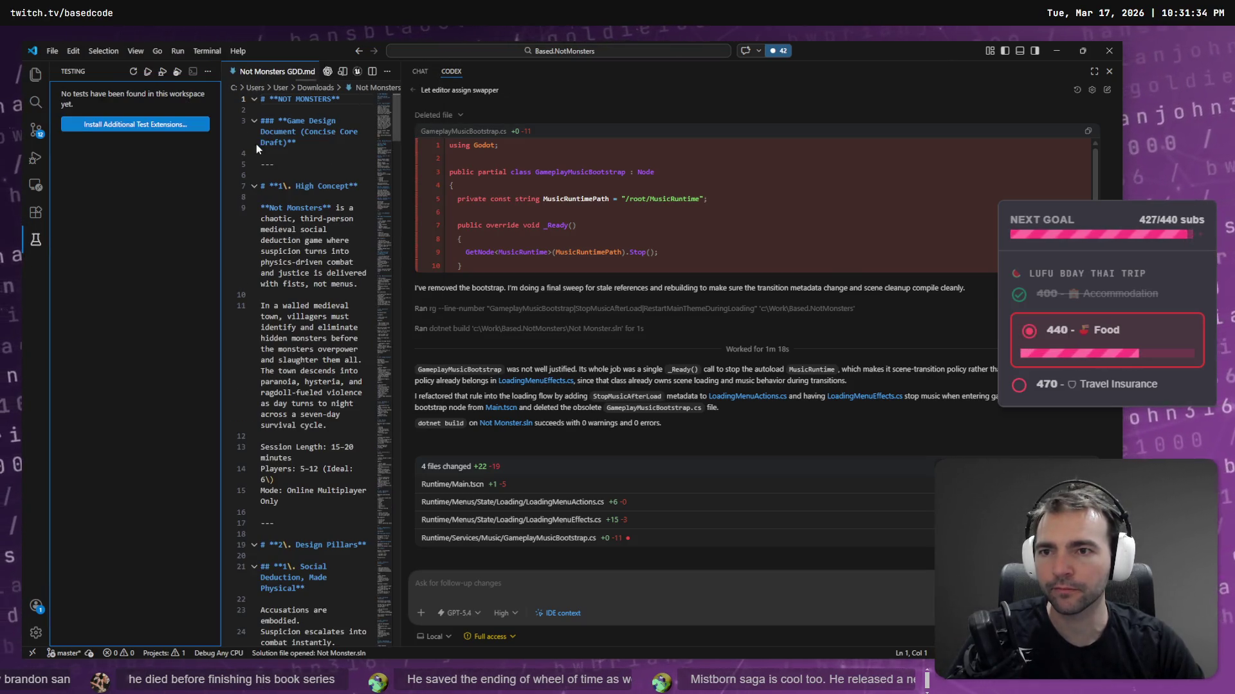
{"action": "left_click", "coordinate": [119, 128]}
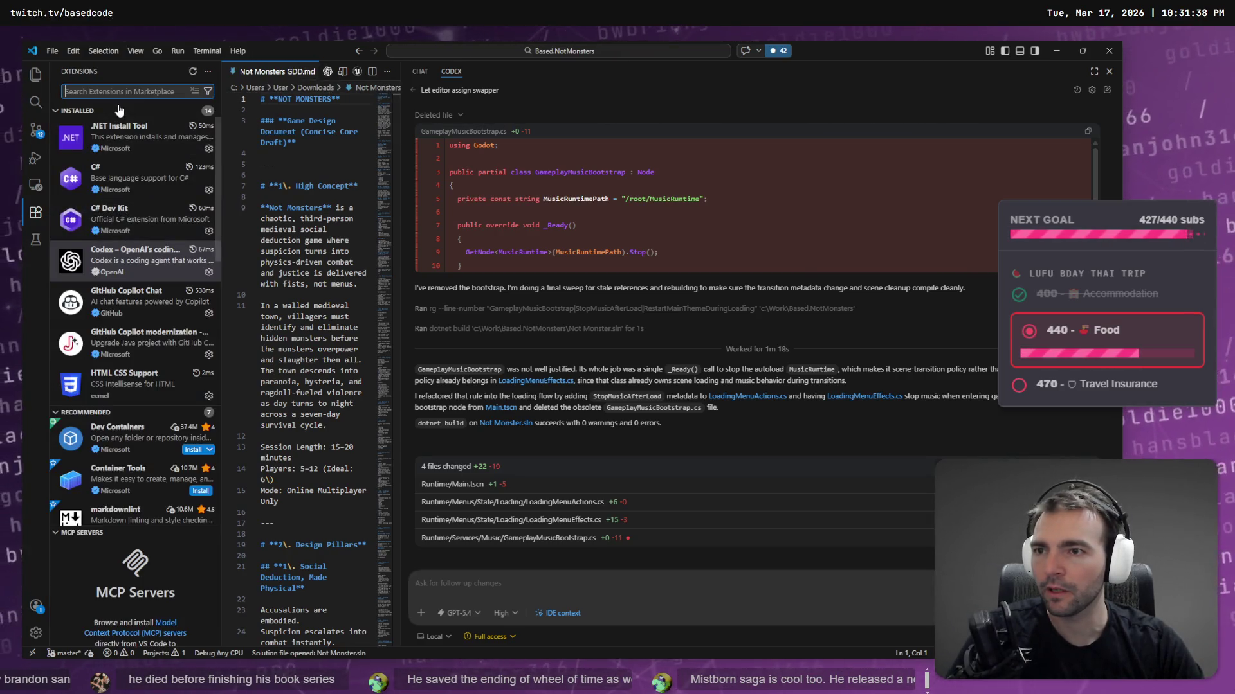
- Search 'markdown', install Markdown All in One trusting its publisher, and close its details page
{"action": "type", "text": "markdown"}
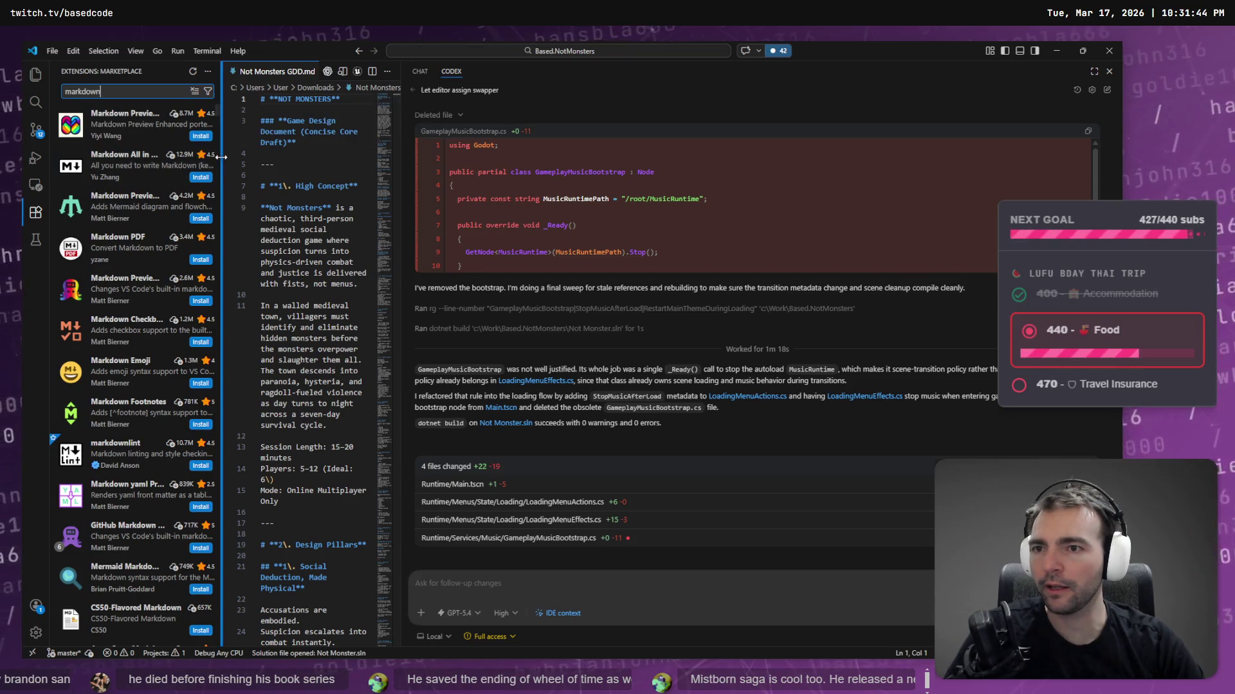
{"action": "left_click_drag", "start_coordinate": [220, 157], "coordinate": [438, 161]}
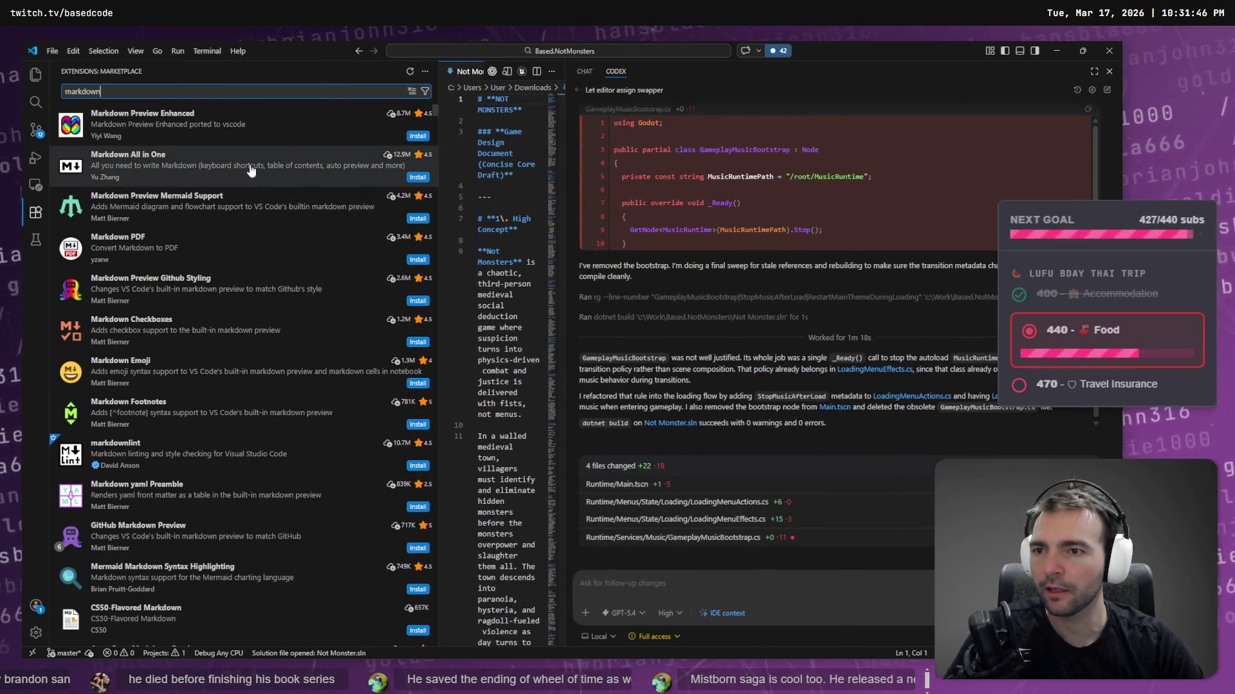
{"action": "left_click", "coordinate": [161, 166]}
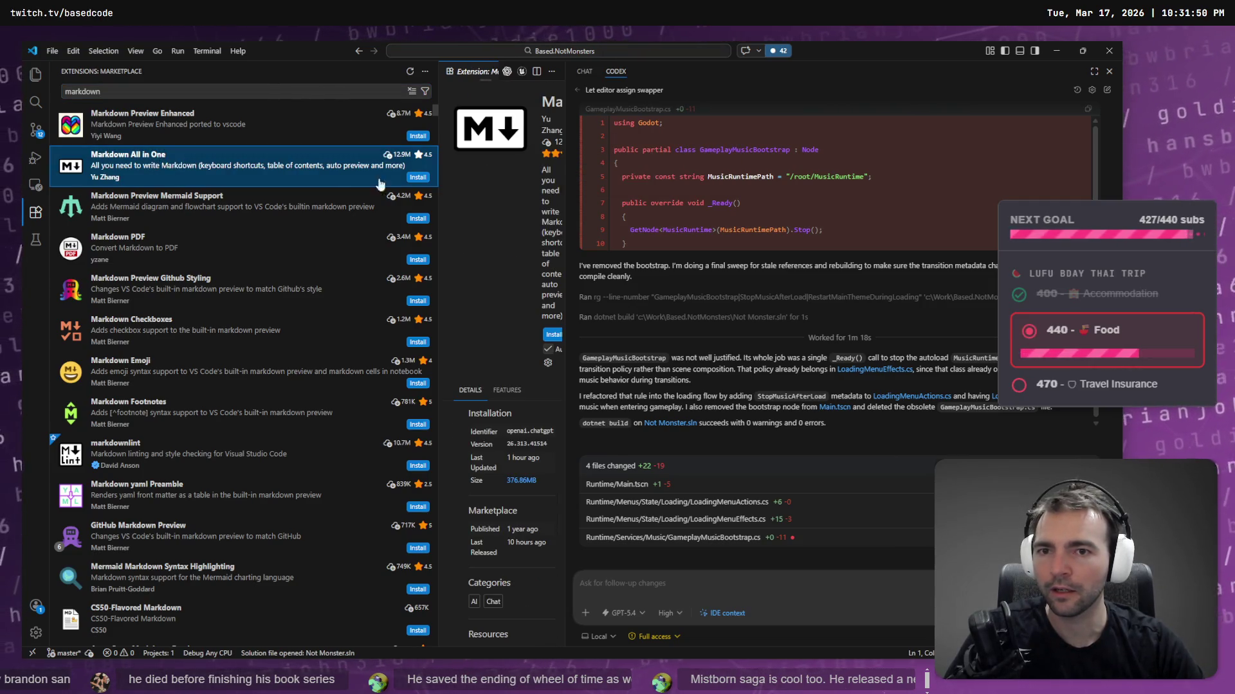
{"action": "left_click", "coordinate": [418, 177]}
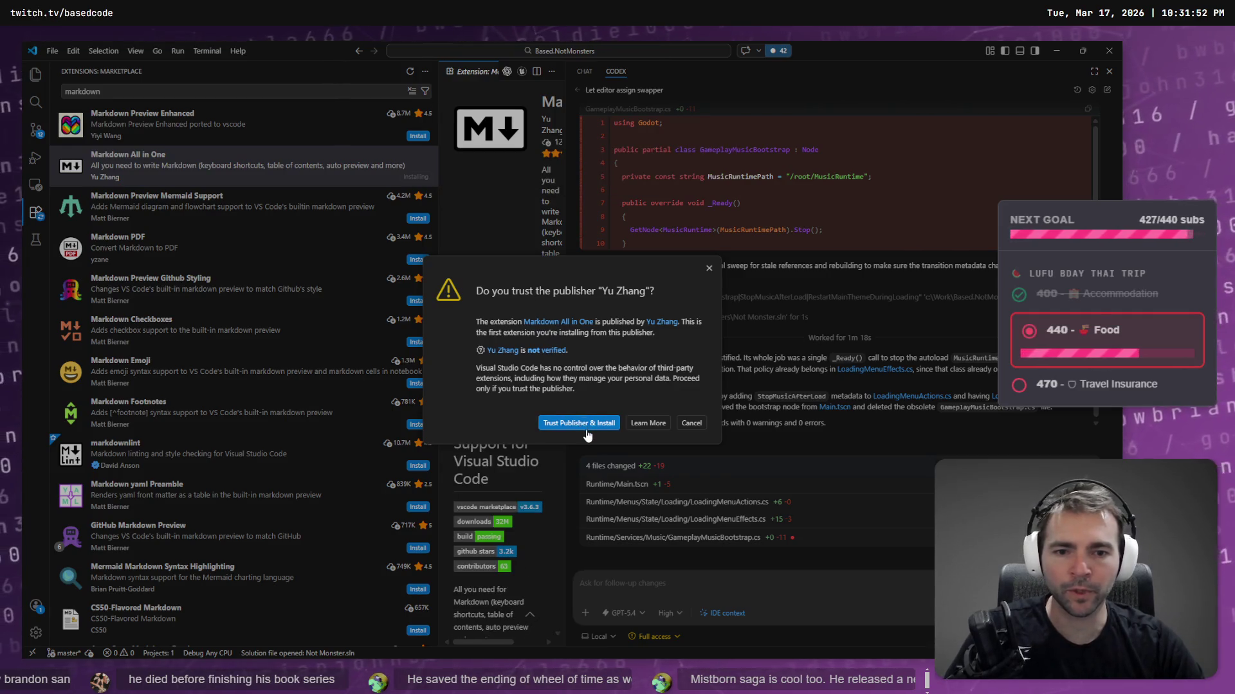
{"action": "left_click", "coordinate": [591, 423]}
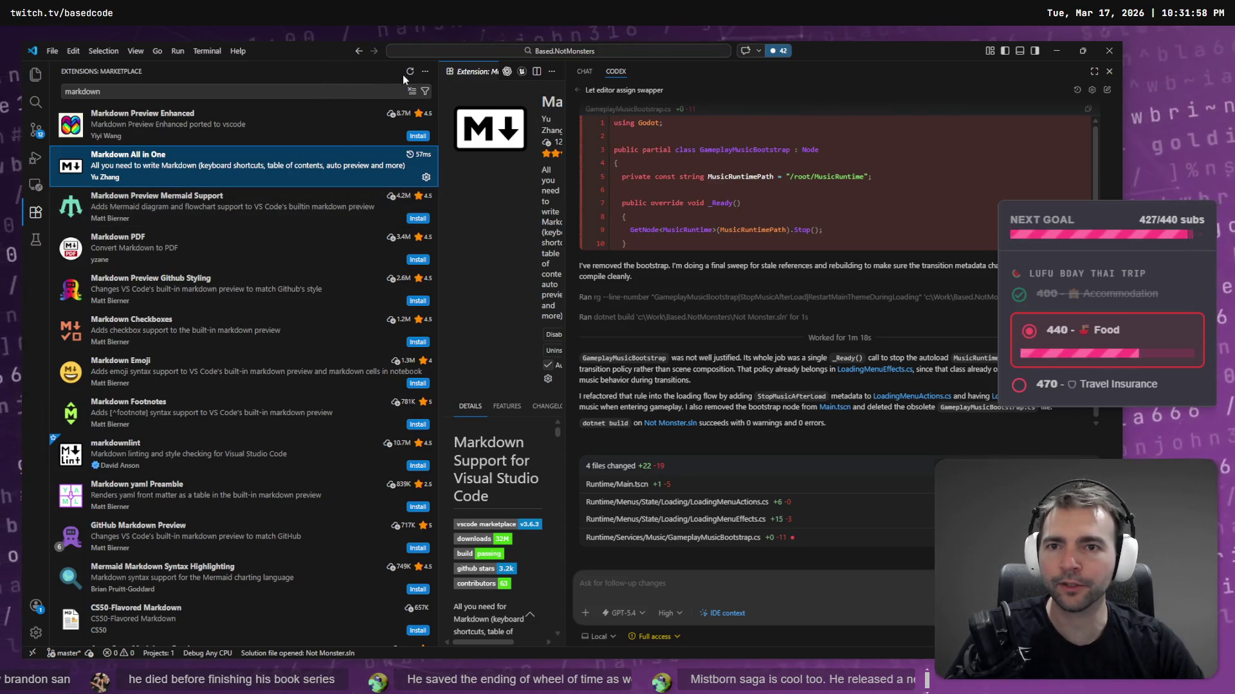
{"action": "middle_click", "coordinate": [454, 78]}
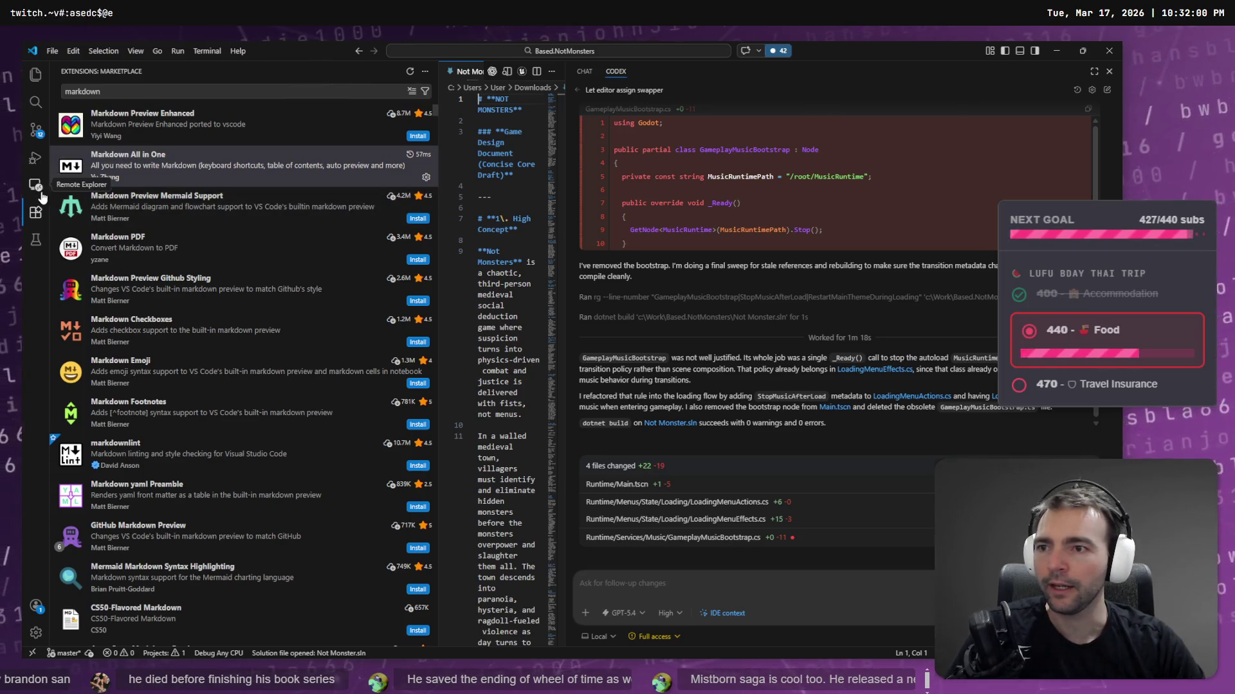
{"action": "left_click", "coordinate": [35, 212]}
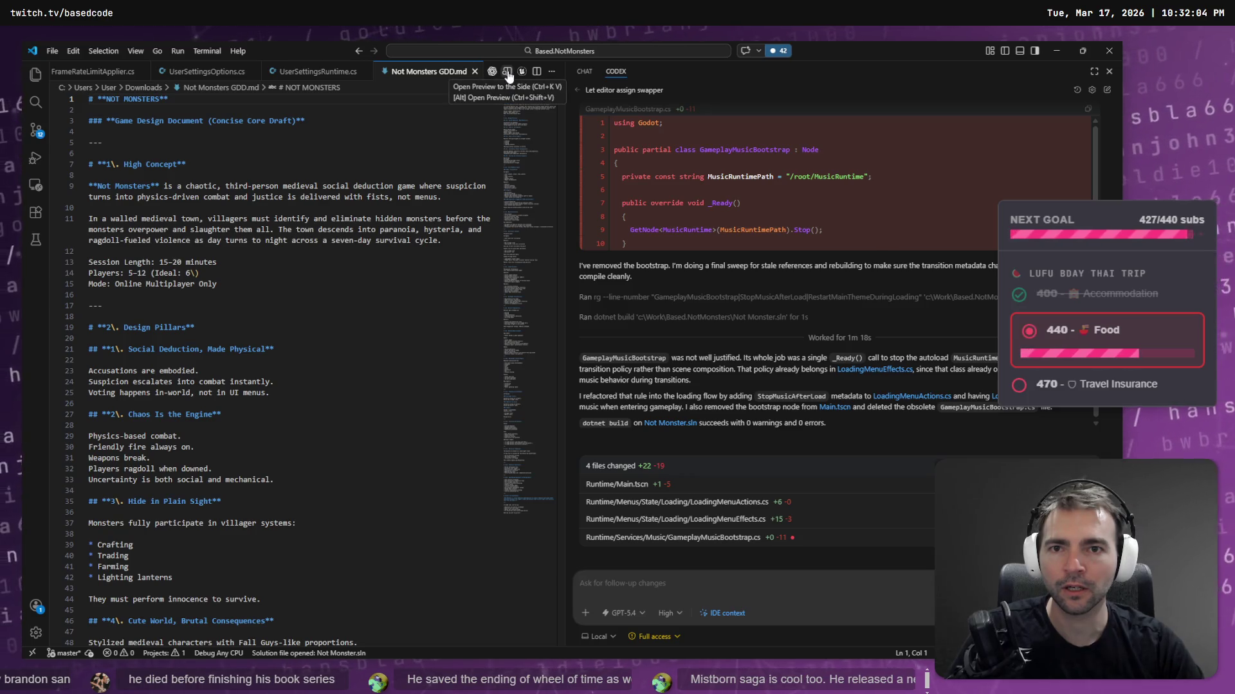
- Close the GDD editor, show the file tree, and reopen Not Monsters GDD.md with Code
{"action": "middle_click", "coordinate": [454, 72]}
{"action": "left_click", "coordinate": [35, 74]}
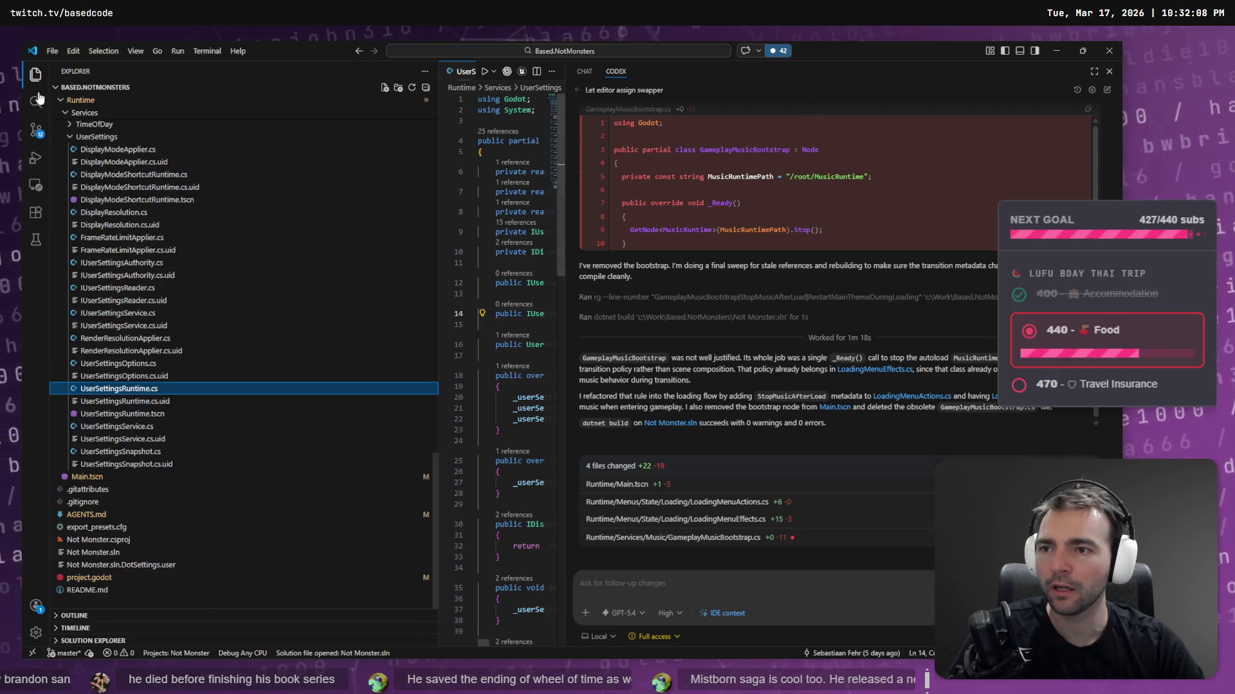
{"action": "key", "text": "super+e"}
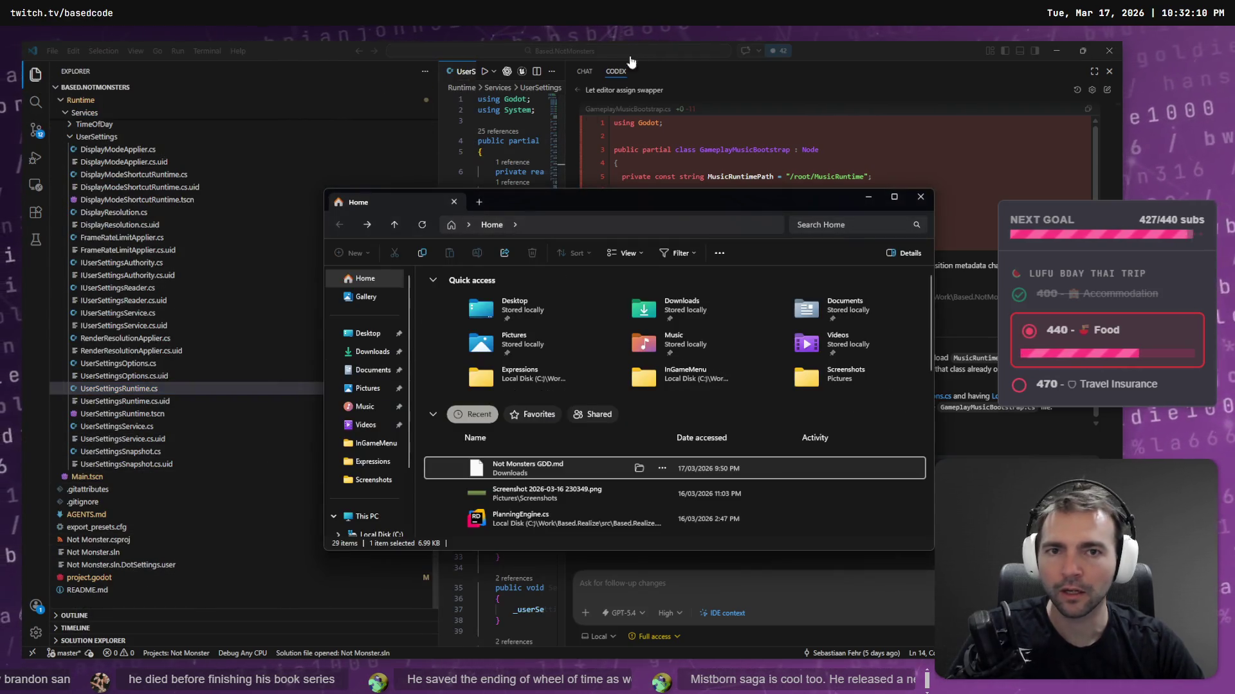
{"action": "right_click", "coordinate": [582, 470]}
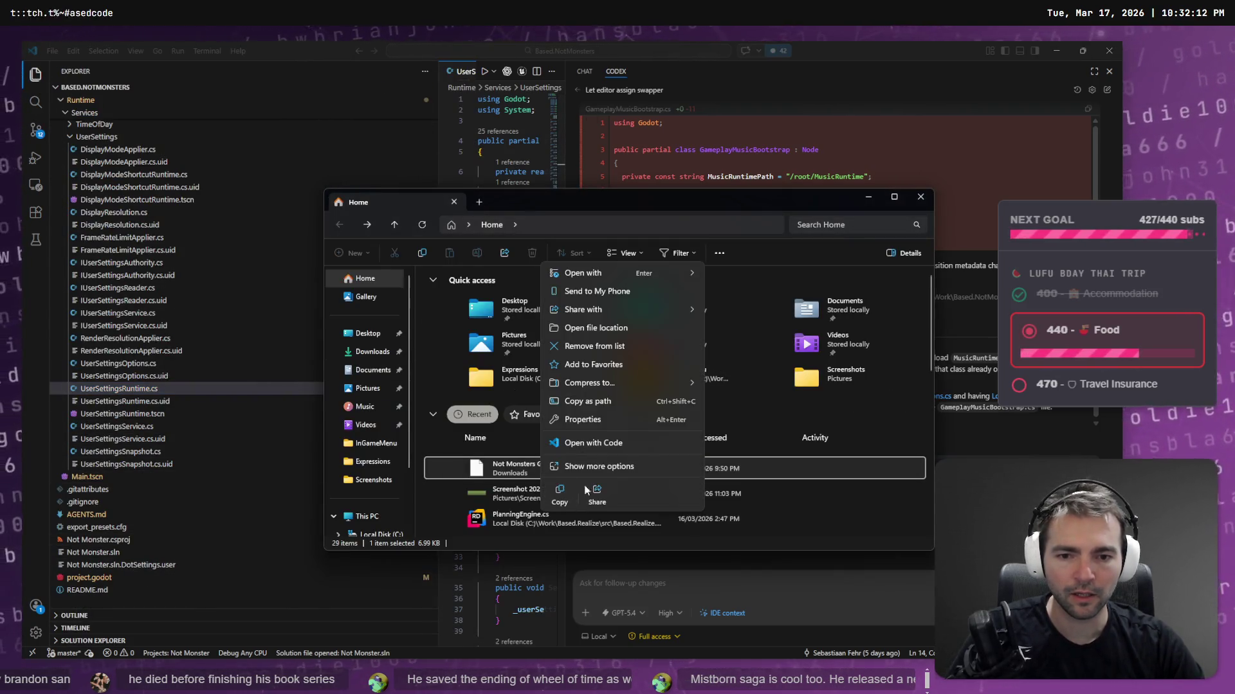
{"action": "left_click", "coordinate": [591, 443]}
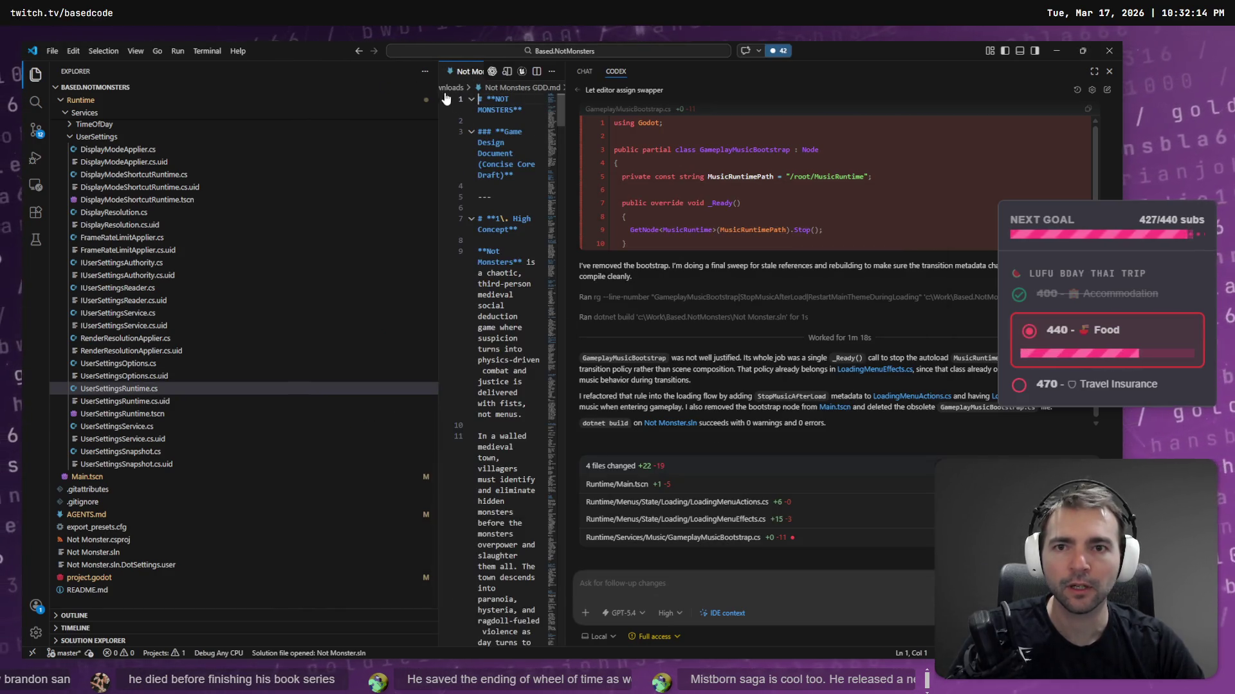
- Narrow the file tree and open a rendered Markdown preview of the GDD
{"action": "left_click_drag", "start_coordinate": [438, 138], "coordinate": [182, 139]}
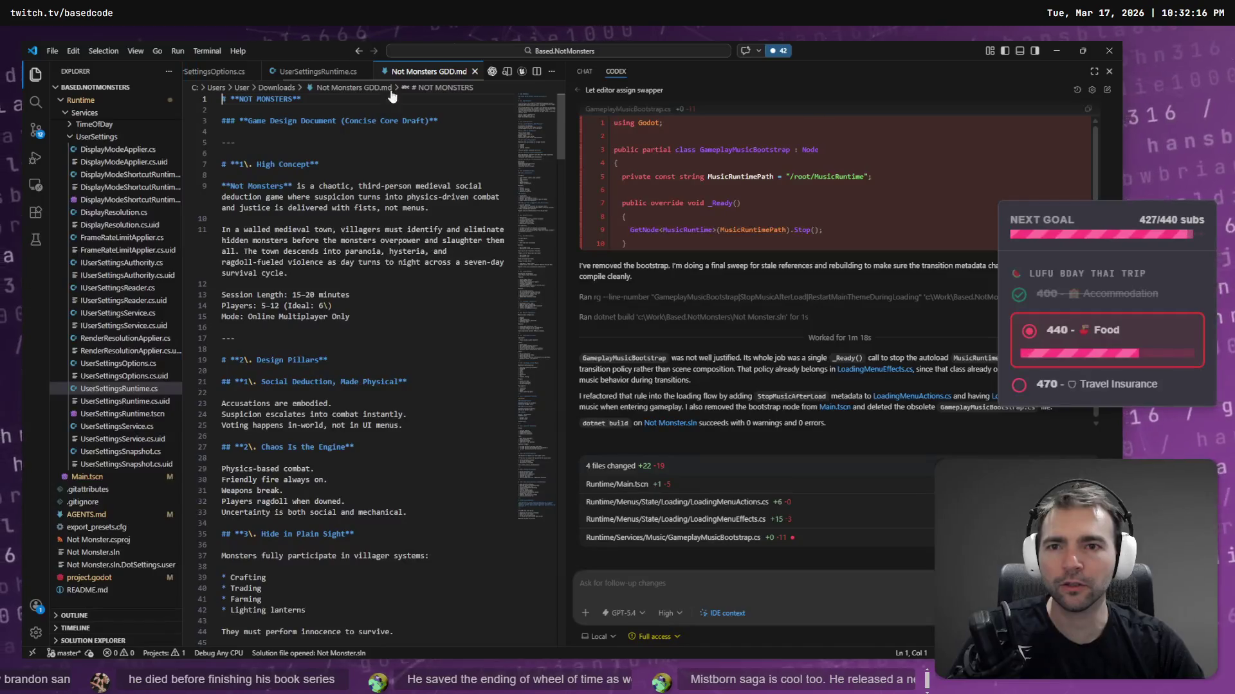
{"action": "right_click", "coordinate": [409, 72]}
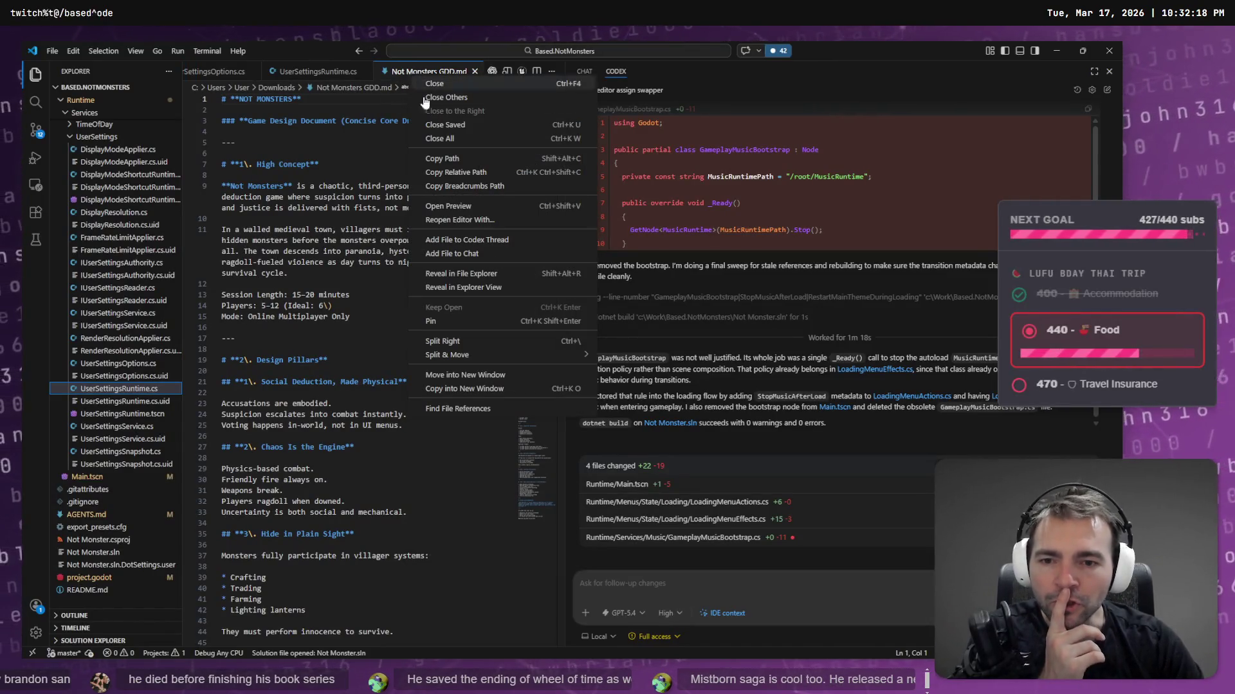
{"action": "left_click", "coordinate": [498, 205]}
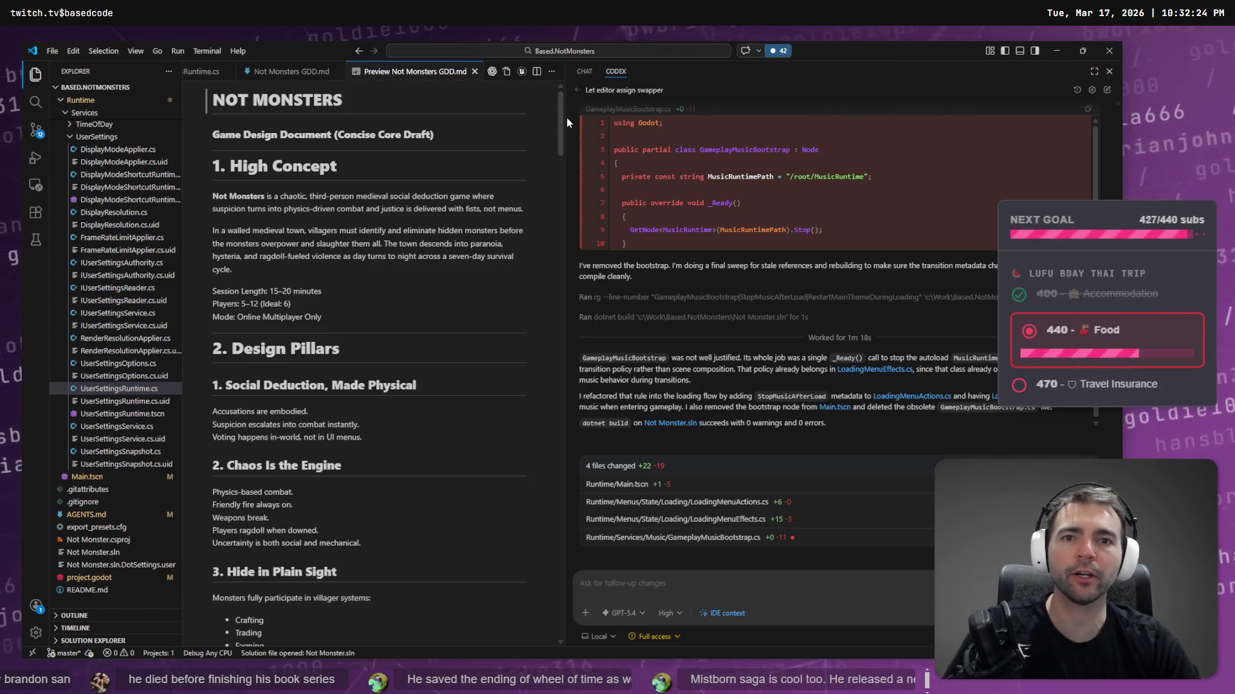
- Widen the Markdown preview and read through it, highlighting the Role Draft System section
{"action": "left_click_drag", "start_coordinate": [566, 148], "coordinate": [788, 149]}
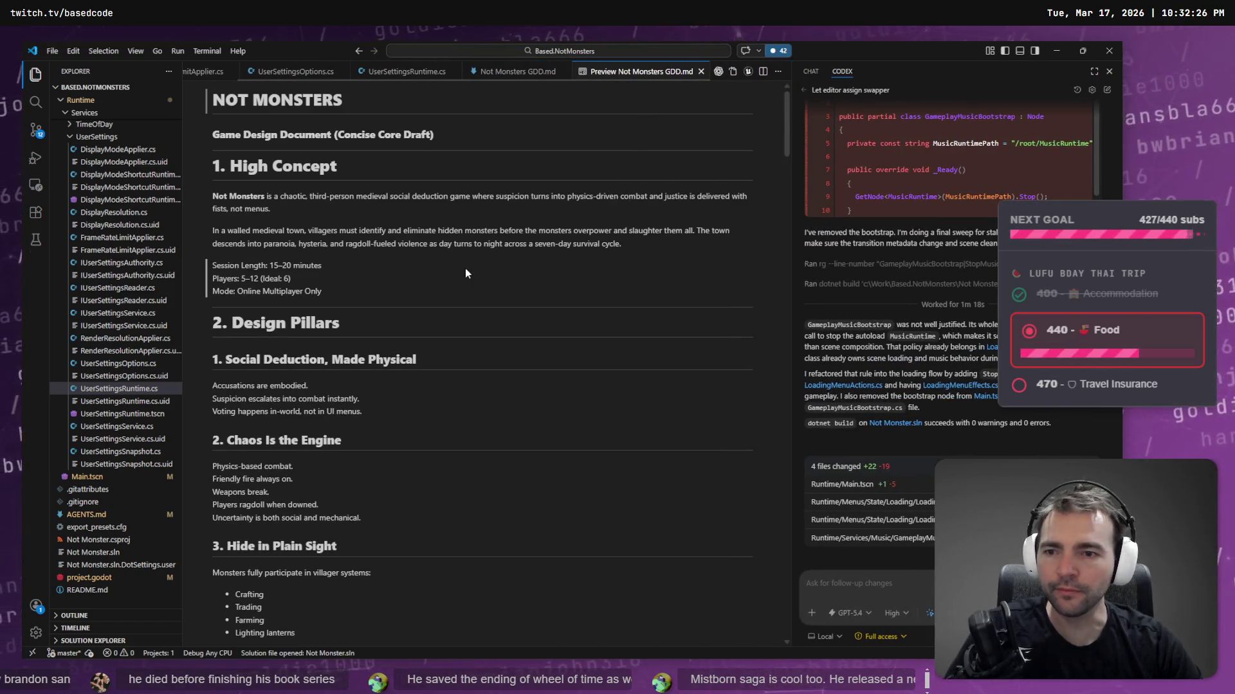
{"action": "scroll", "coordinate": [434, 280], "scroll_direction": "down", "scroll_amount": 5}
{"action": "scroll", "coordinate": [436, 283], "scroll_direction": "down", "scroll_amount": 9}
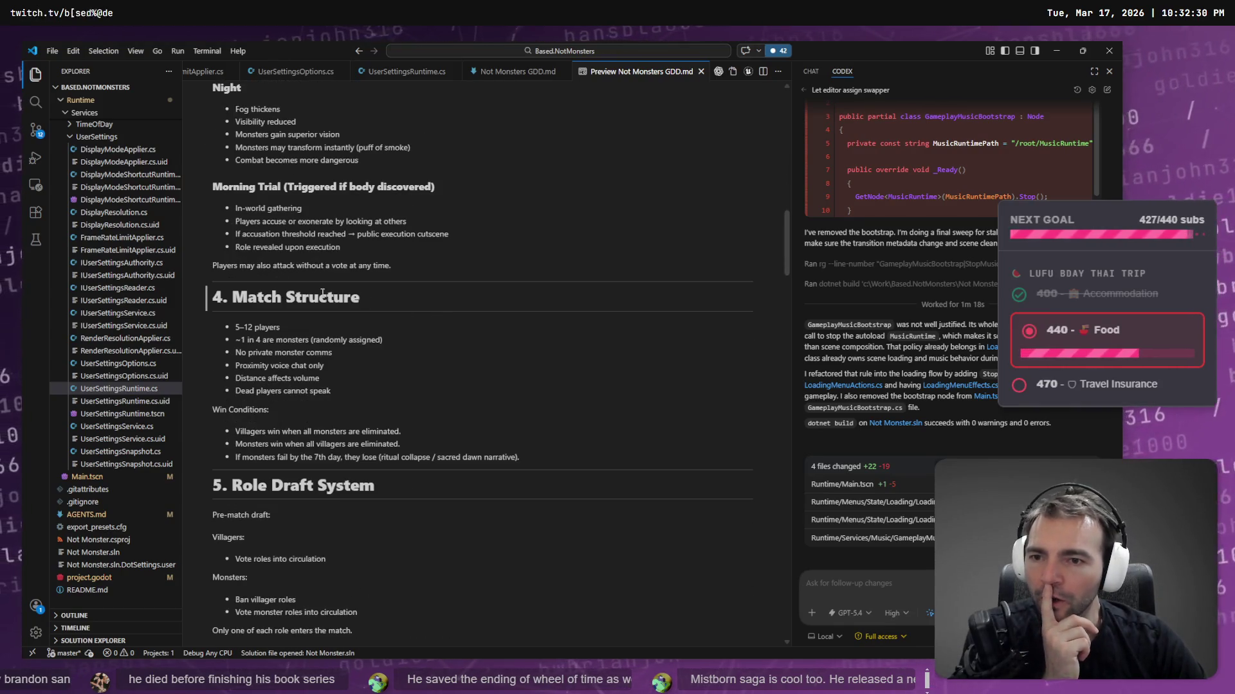
{"action": "scroll", "coordinate": [313, 307], "scroll_direction": "up", "scroll_amount": 3}
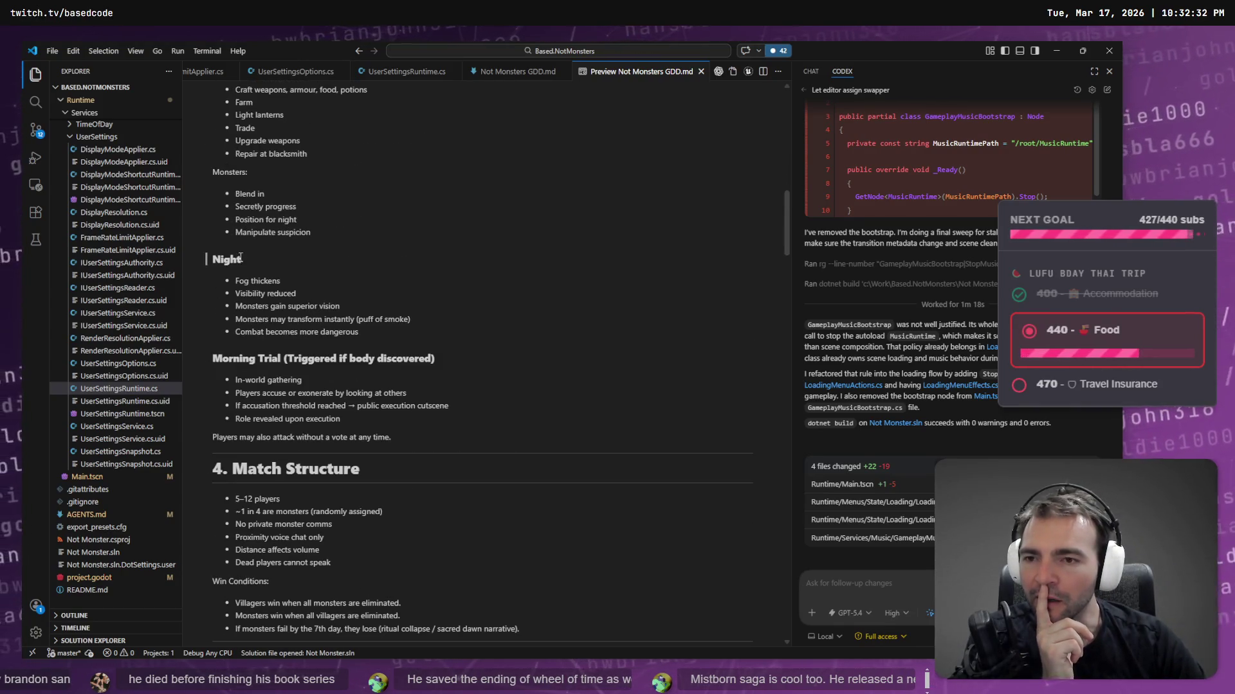
{"action": "scroll", "coordinate": [278, 229], "scroll_direction": "up", "scroll_amount": 3}
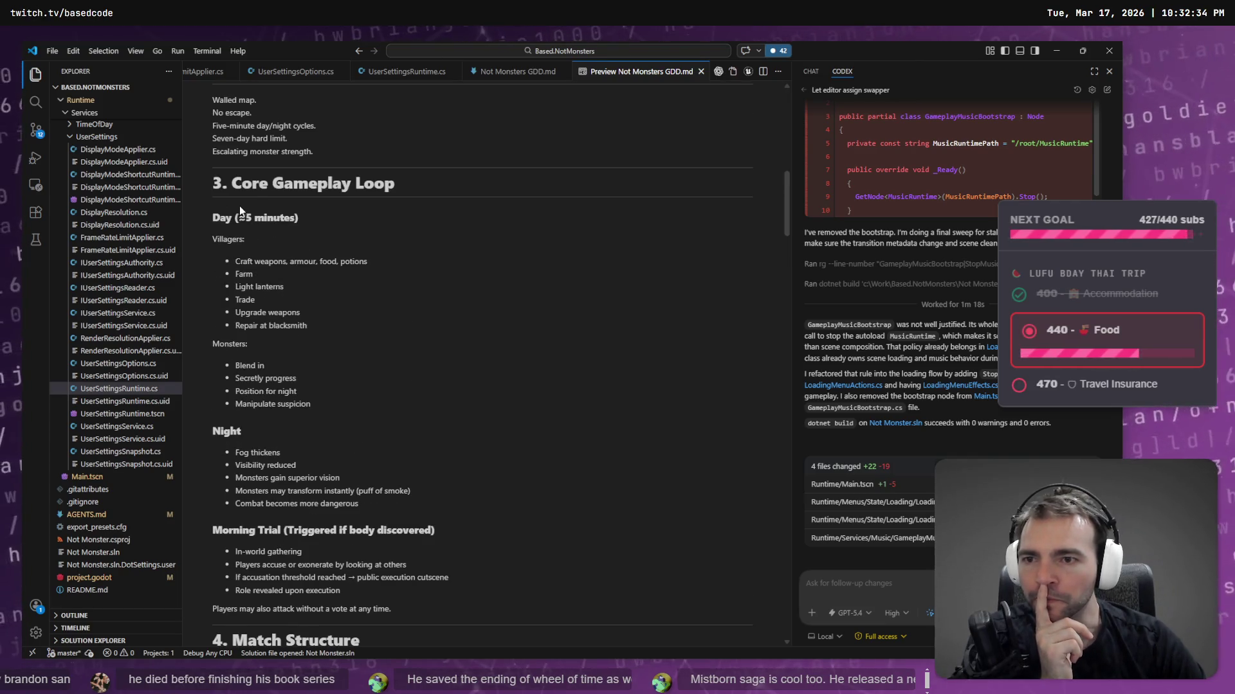
{"action": "scroll", "coordinate": [248, 211], "scroll_direction": "down", "scroll_amount": 12}
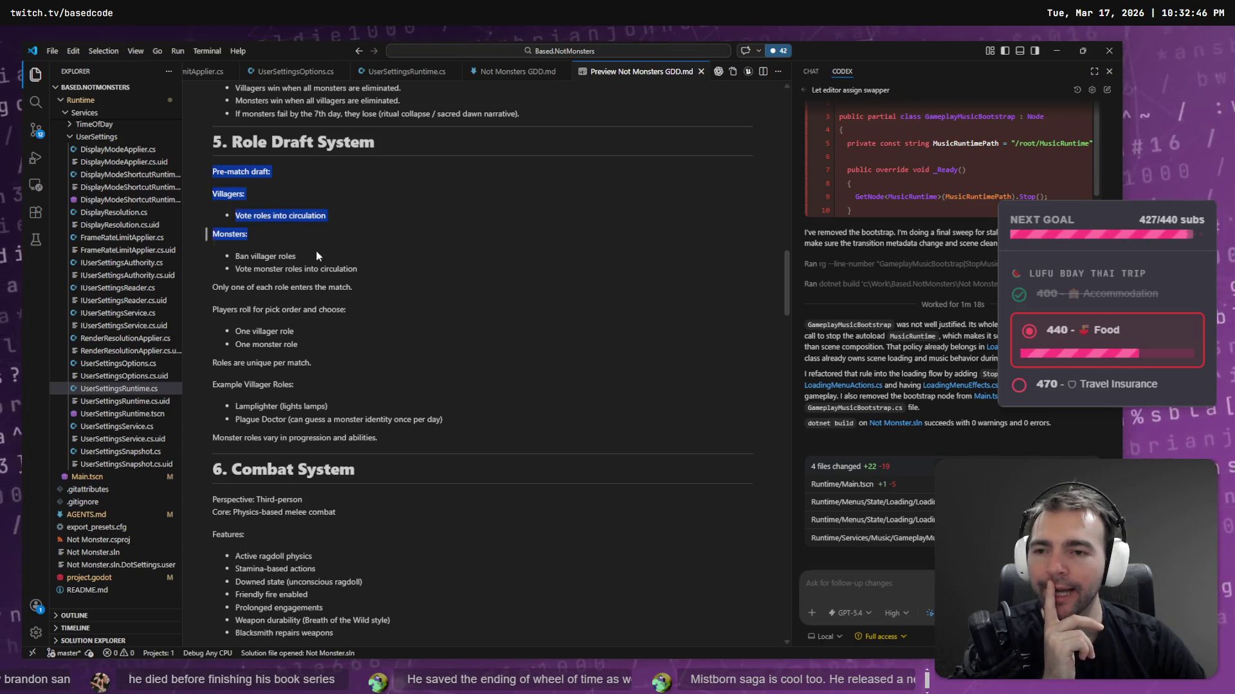
{"action": "left_click_drag", "start_coordinate": [299, 243], "coordinate": [459, 436]}
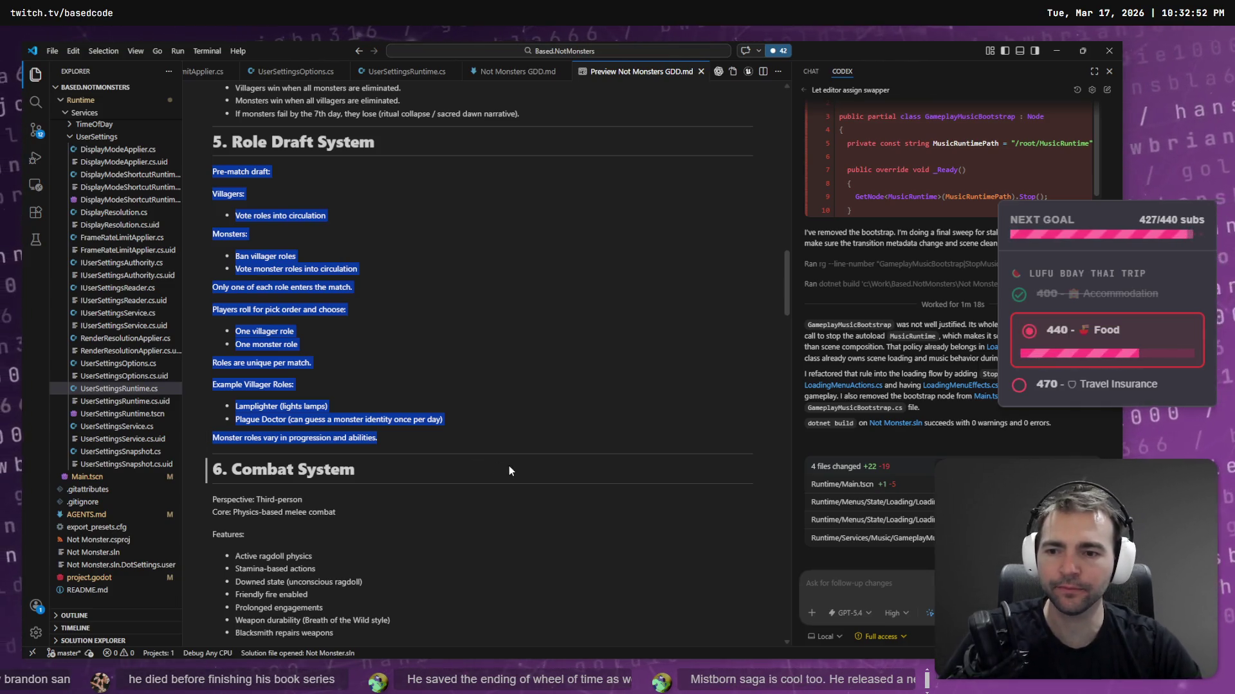
{"action": "left_click", "coordinate": [488, 382]}
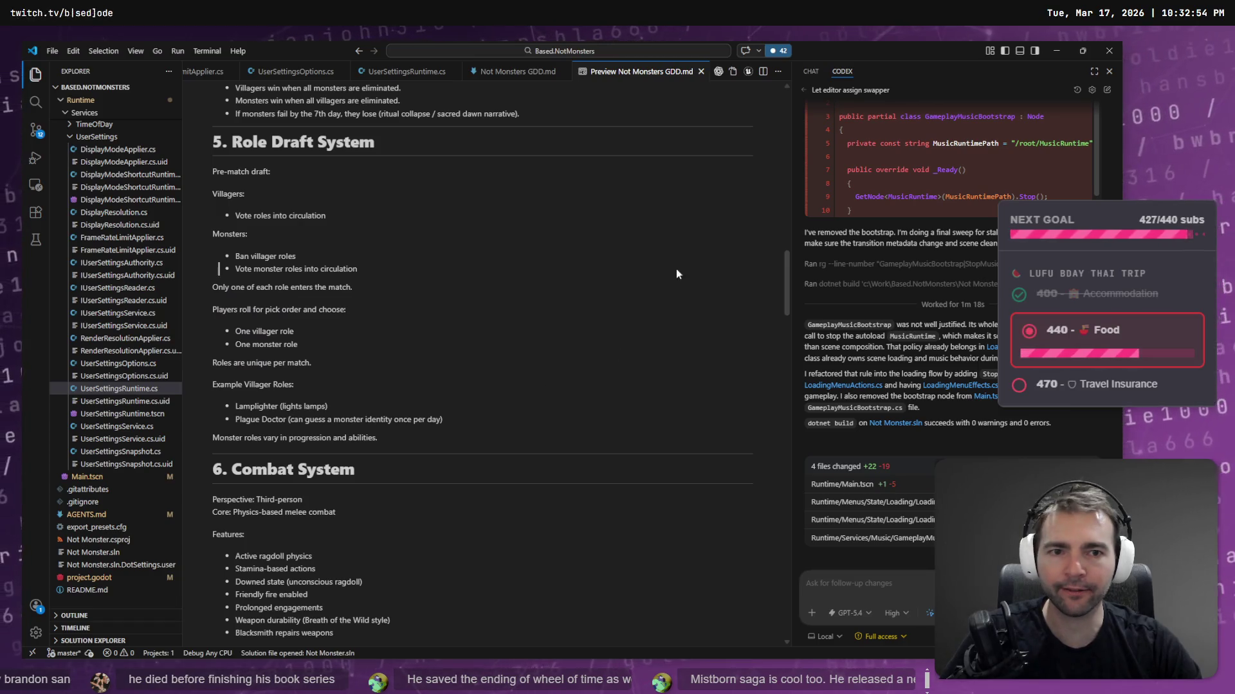
- Widen the Codex panel, zoom the interface in a step, then give the preview more width
{"action": "left_click_drag", "start_coordinate": [790, 232], "coordinate": [703, 233]}
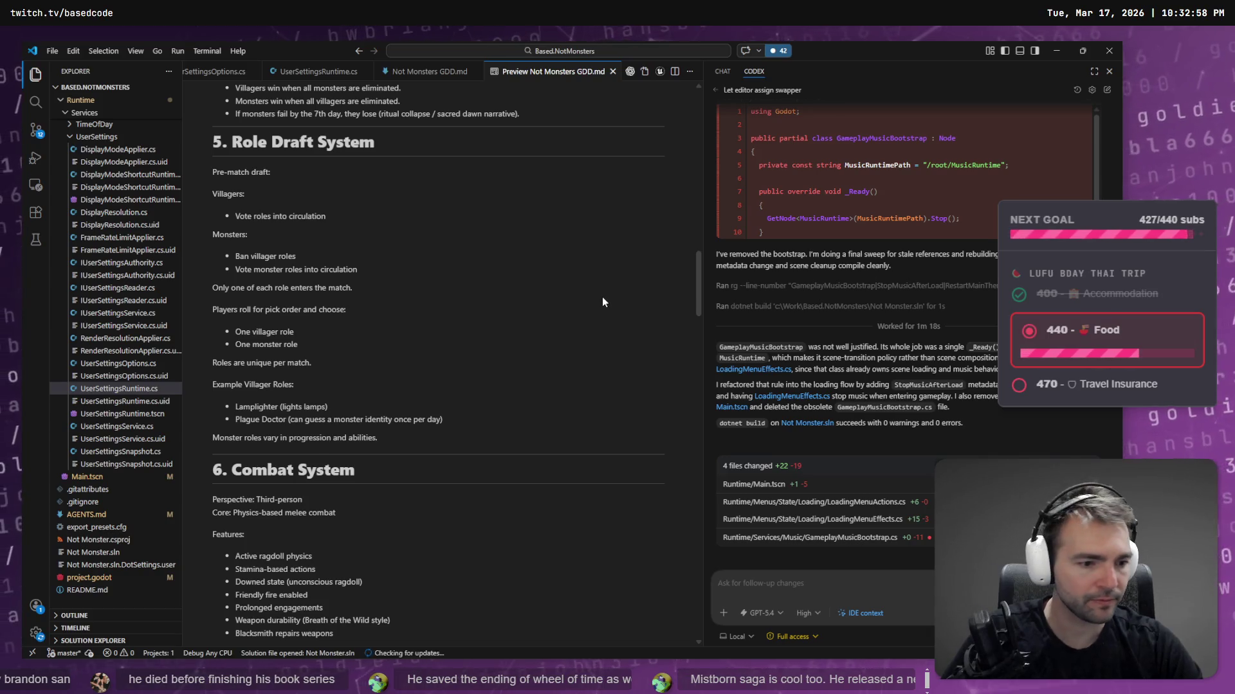
{"action": "key", "text": "ctrl+equal"}
{"action": "key", "text": "ctrl+equal"}
{"action": "key", "text": "ctrl+minus"}
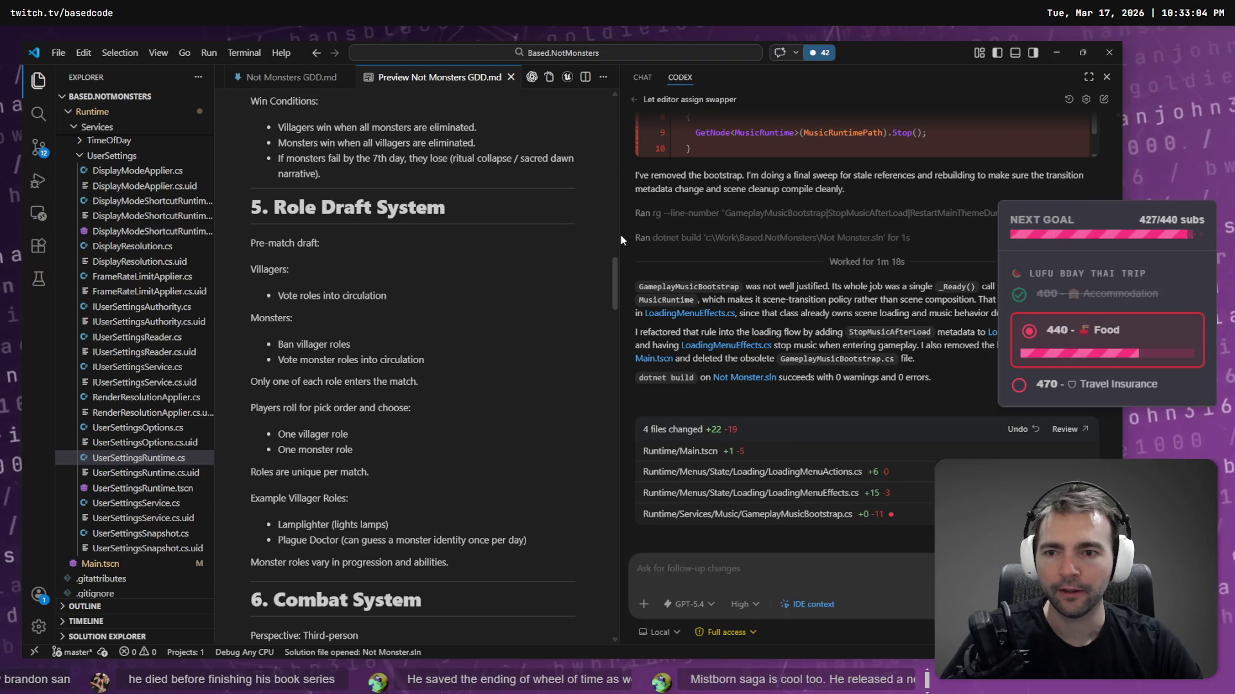
{"action": "left_click_drag", "start_coordinate": [620, 233], "coordinate": [675, 234]}
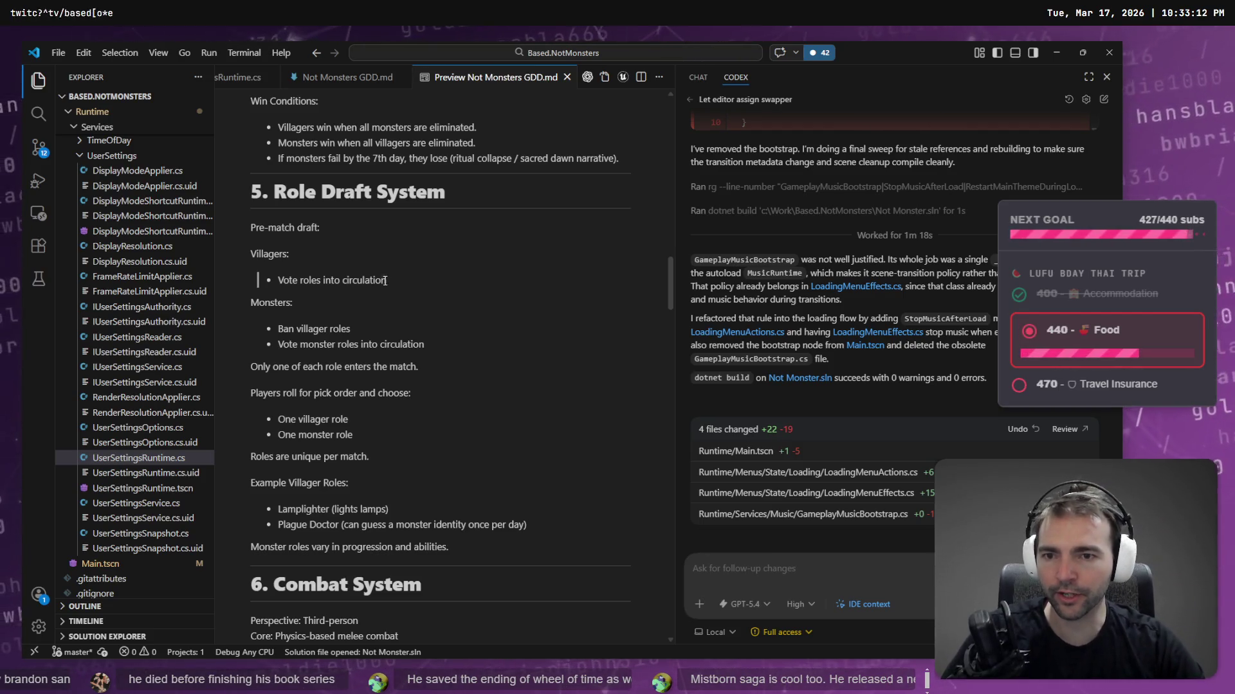
- Highlight the Monsters role bullets and the 'Vote monster roles into circulation' line while reading
{"action": "left_click_drag", "start_coordinate": [306, 339], "coordinate": [381, 341]}
{"action": "left_click", "coordinate": [364, 333]}
{"action": "left_click_drag", "start_coordinate": [278, 345], "coordinate": [401, 346]}
{"action": "left_click", "coordinate": [442, 351]}
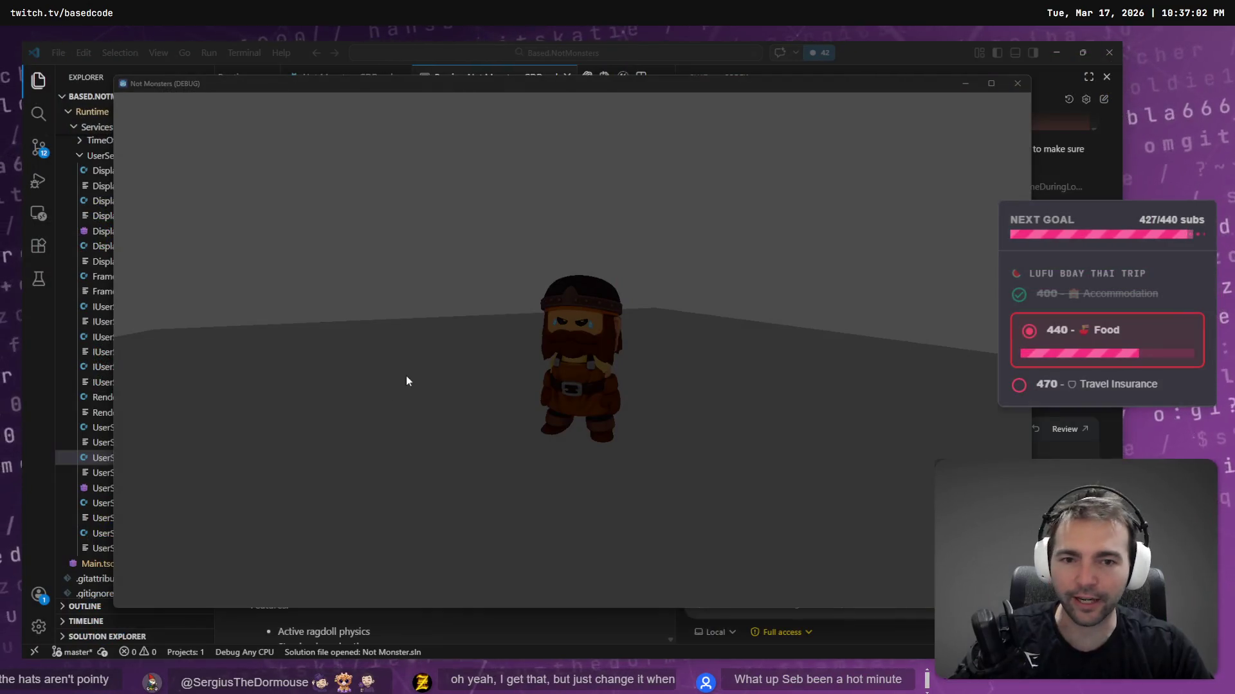
- Try the character's attacks, then close the Not Monsters (DEBUG) window and return to Godot
{"action": "left_click", "coordinate": [406, 376]}
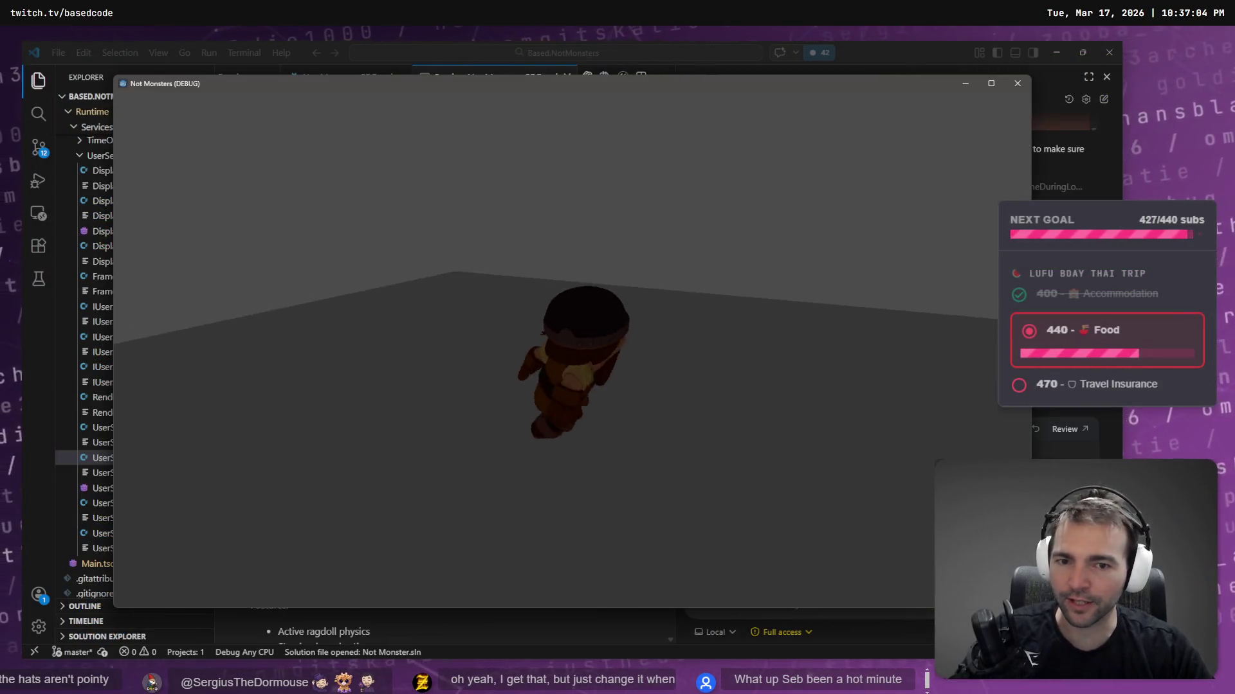
{"action": "key", "text": "s"}
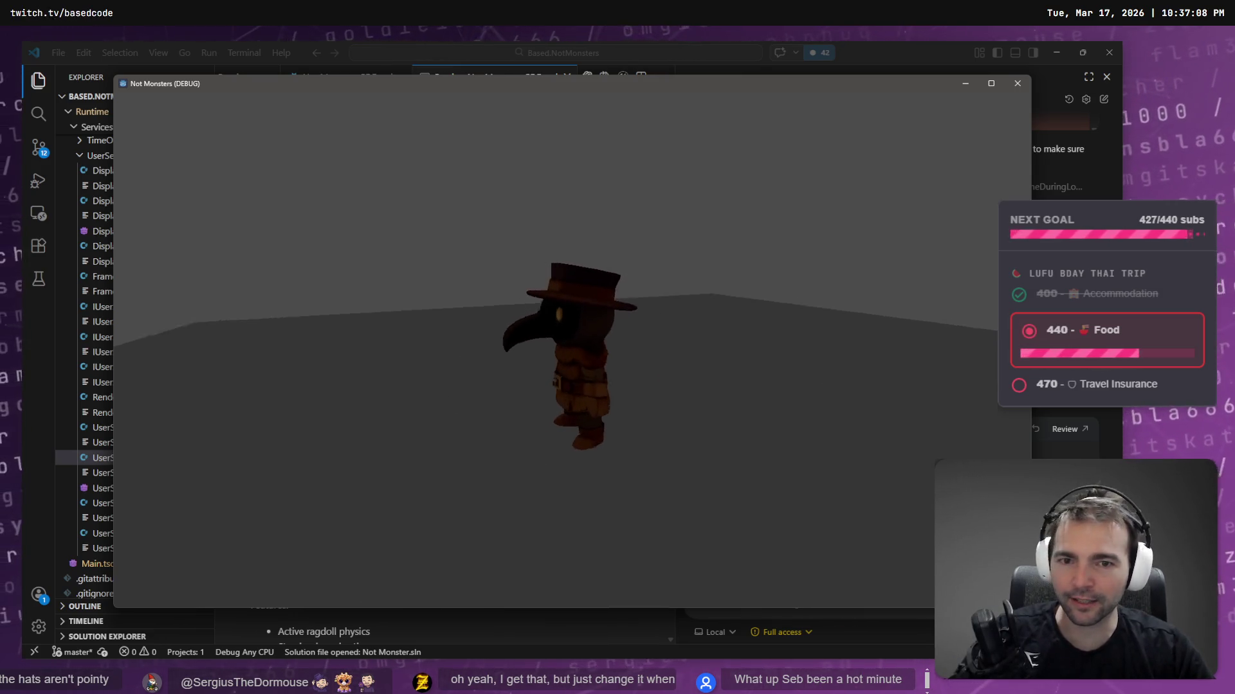
{"action": "key", "text": "space"}
{"action": "key", "text": "space"}
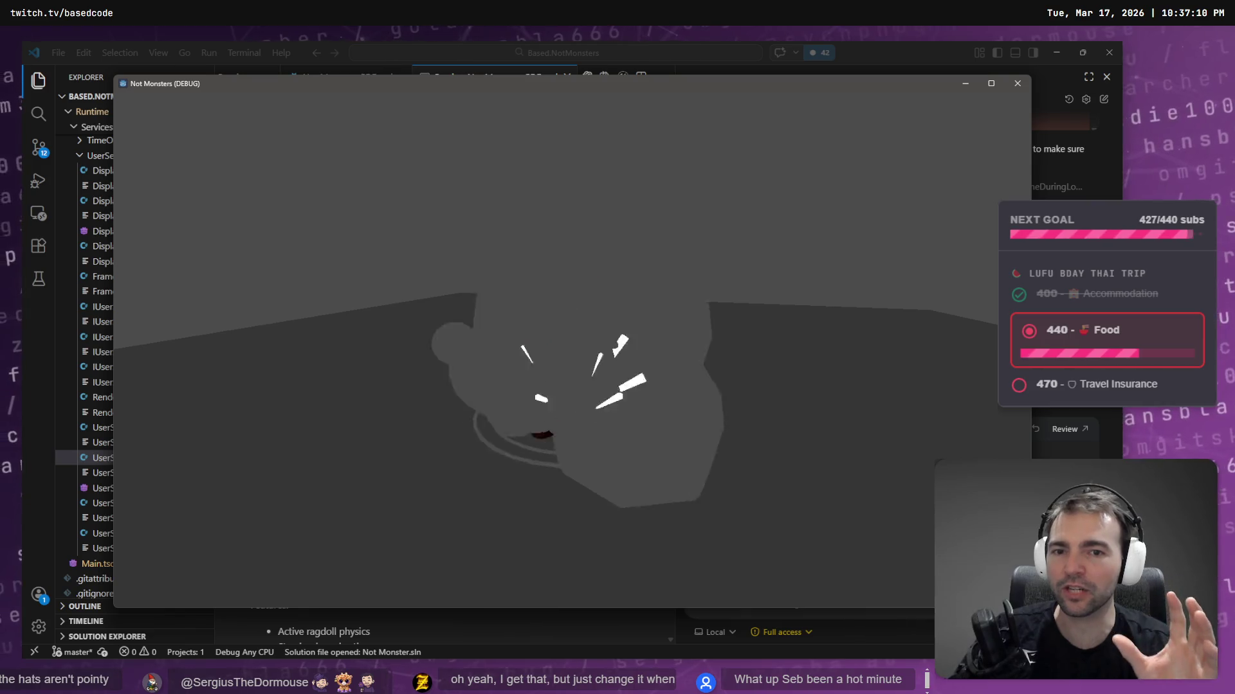
{"action": "key", "text": "space"}
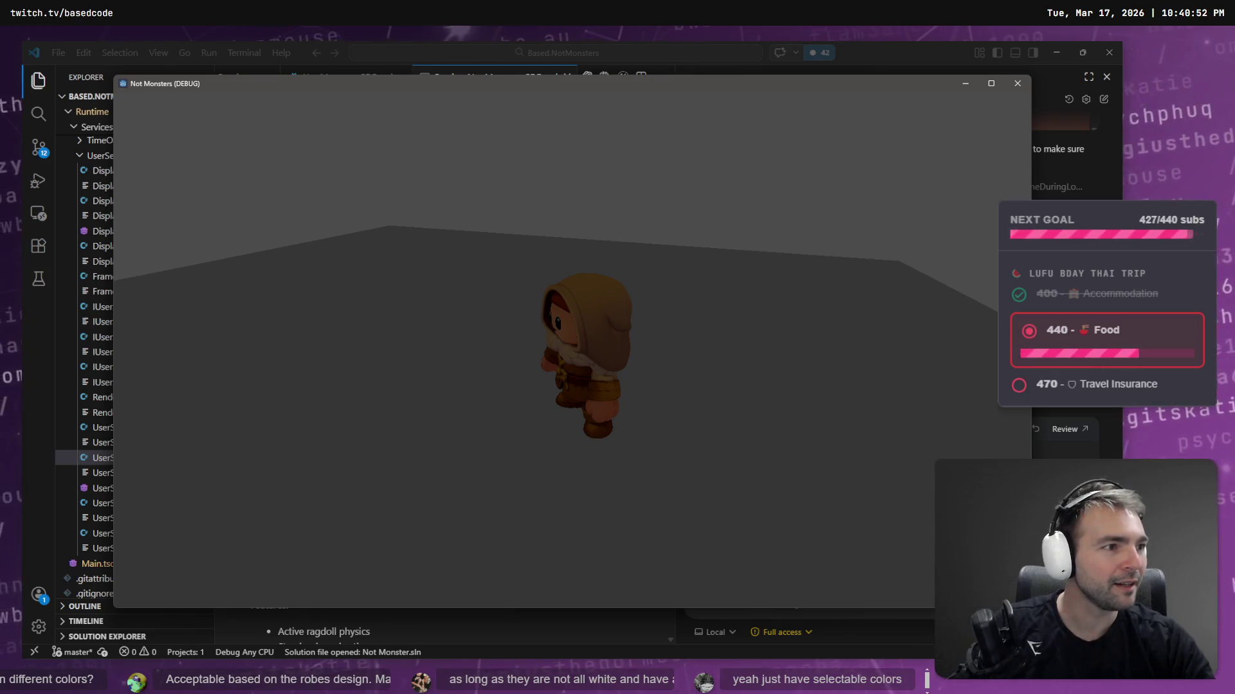
{"action": "key", "text": "alt+F4"}
{"action": "key", "text": "alt+Tab"}
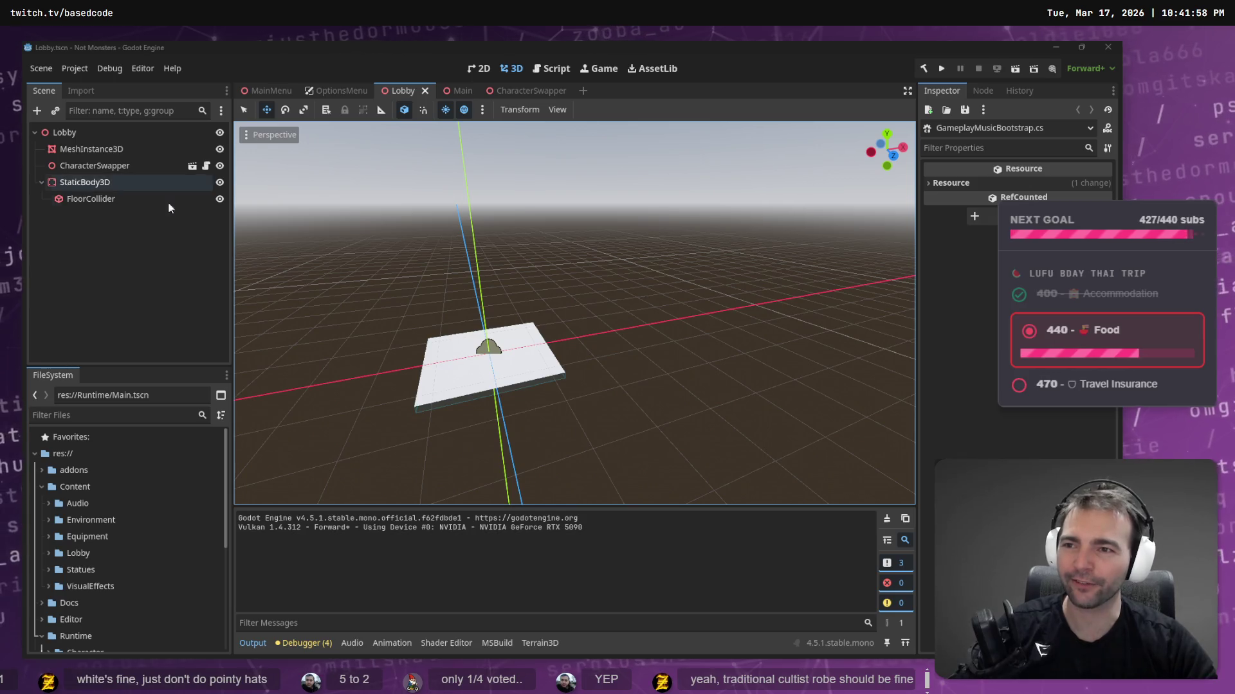
- Orbit and zoom the 3D viewport in toward the Lobby floor and character
{"action": "mouse_move", "coordinate": [457, 229]}
{"action": "left_mouse_down"}
{"action": "mouse_move", "coordinate": [514, 235]}
{"action": "mouse_move", "coordinate": [457, 212]}
{"action": "mouse_move", "coordinate": [457, 229]}
{"action": "left_mouse_up"}
{"action": "scroll", "coordinate": [574, 313], "scroll_direction": "up", "scroll_amount": 5}
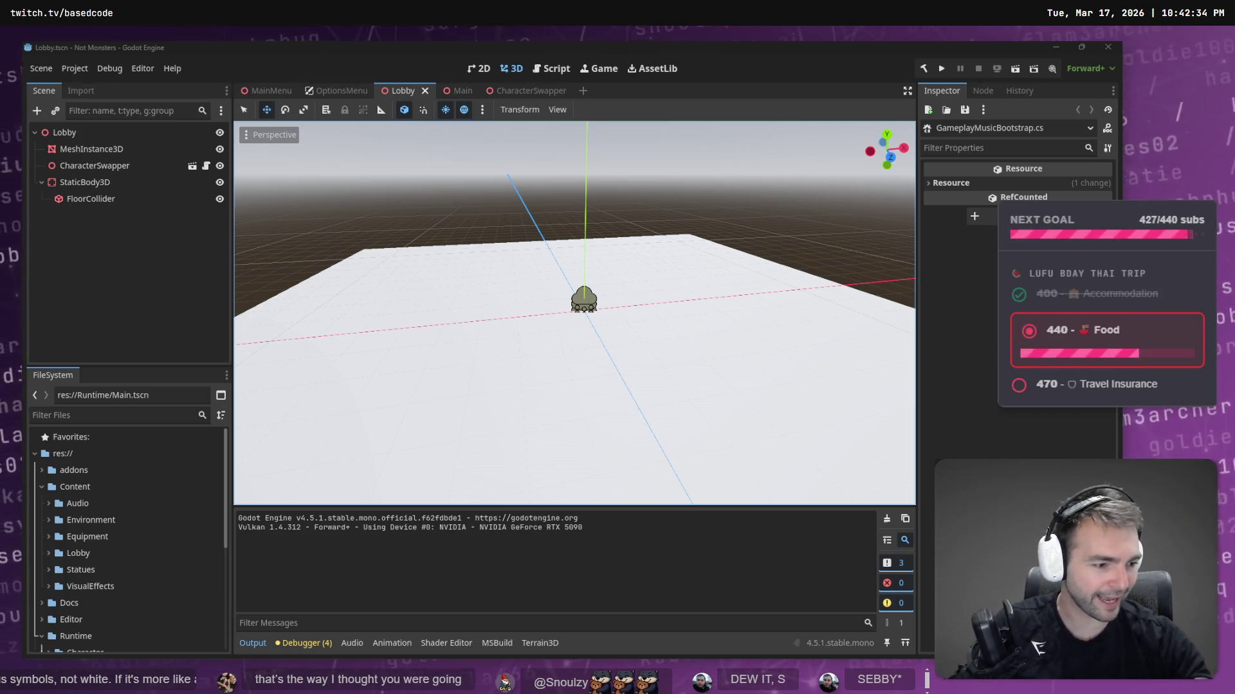
- Switch to ChatGPT and open the Art (Character 3) chat from the Not Monsters project
{"action": "key", "text": "alt+Tab"}
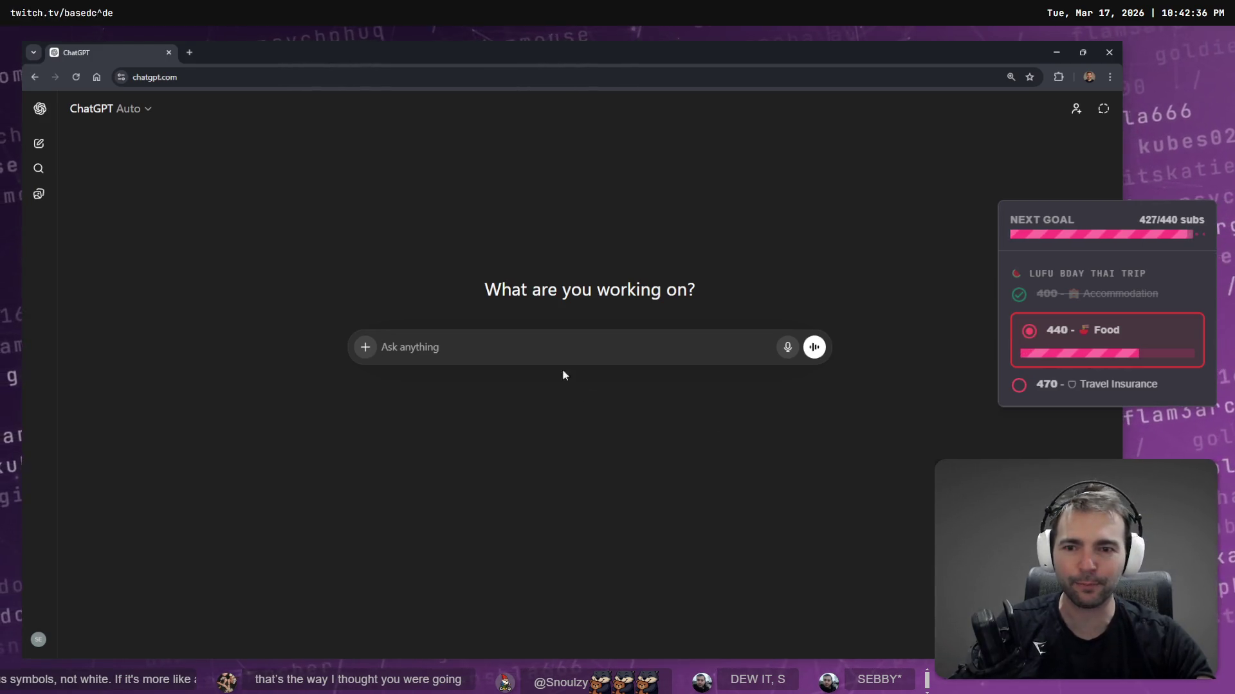
{"action": "left_click", "coordinate": [39, 194]}
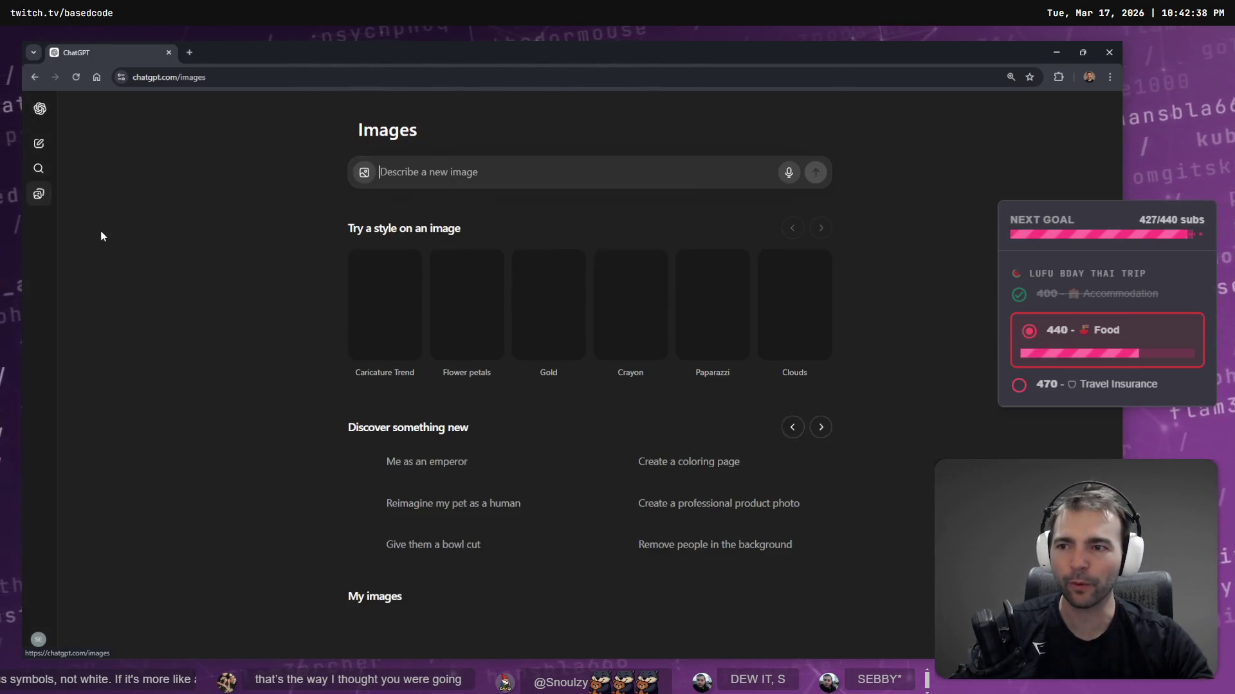
{"action": "left_click", "coordinate": [41, 109]}
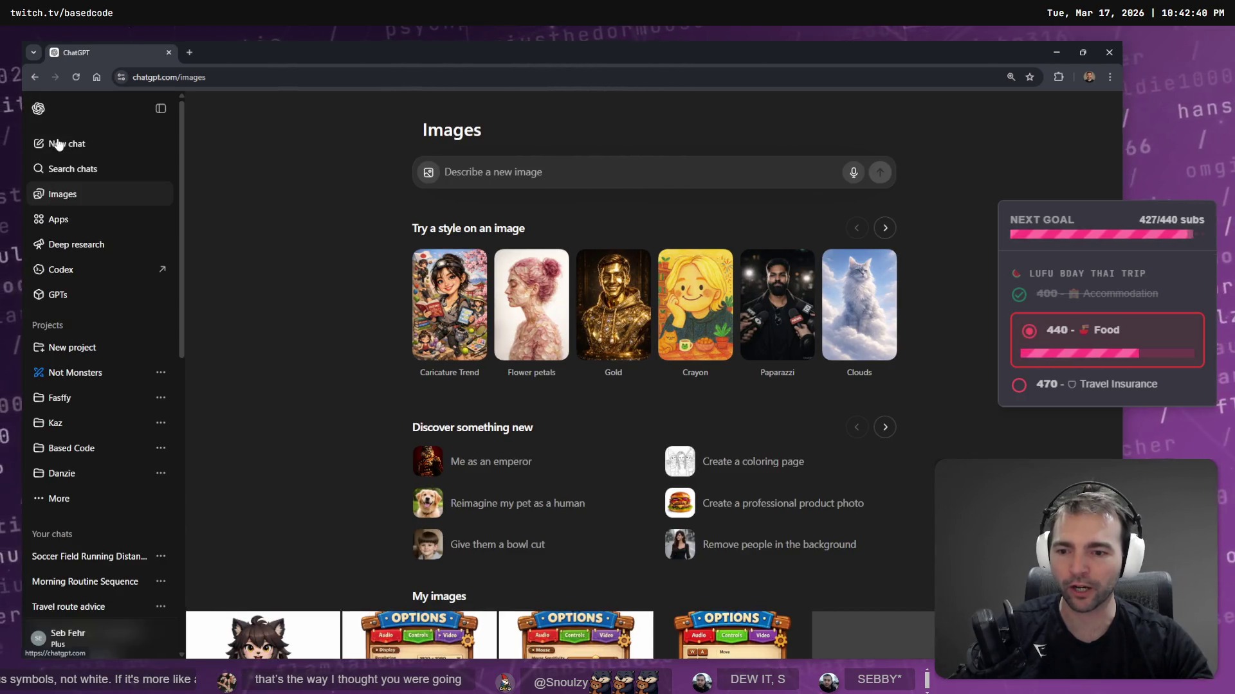
{"action": "left_click", "coordinate": [136, 376]}
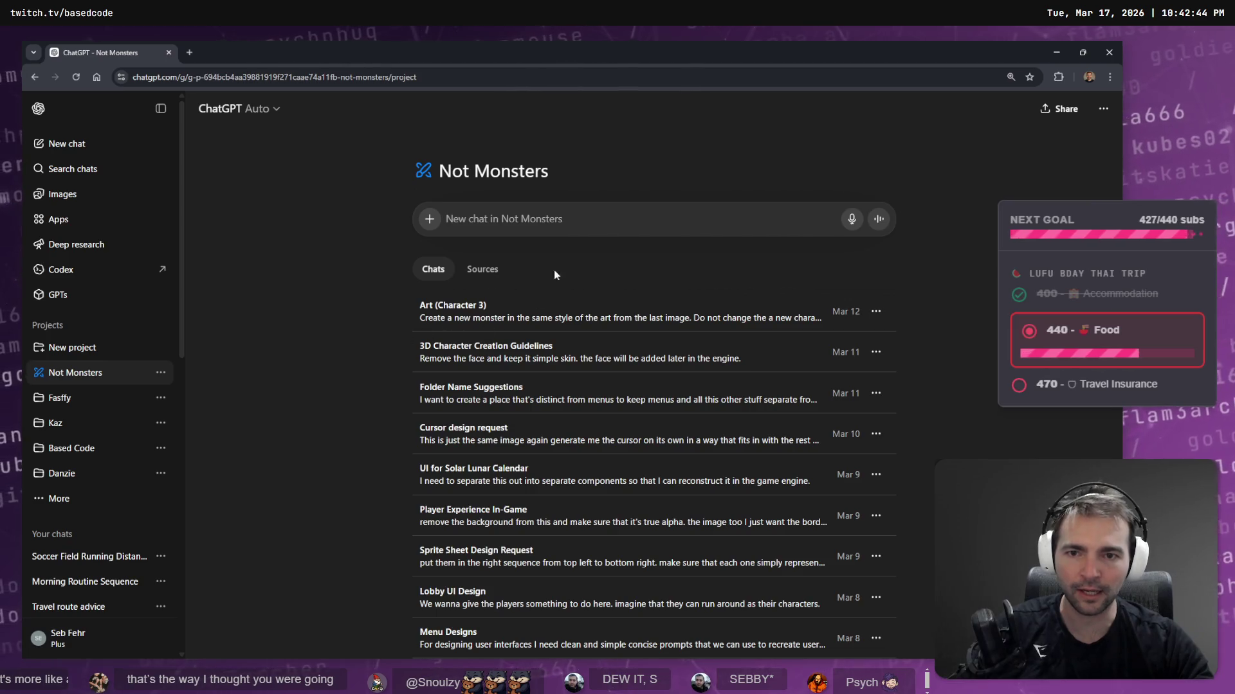
{"action": "scroll", "coordinate": [485, 309], "scroll_direction": "down", "scroll_amount": 3}
{"action": "scroll", "coordinate": [485, 315], "scroll_direction": "up", "scroll_amount": 3}
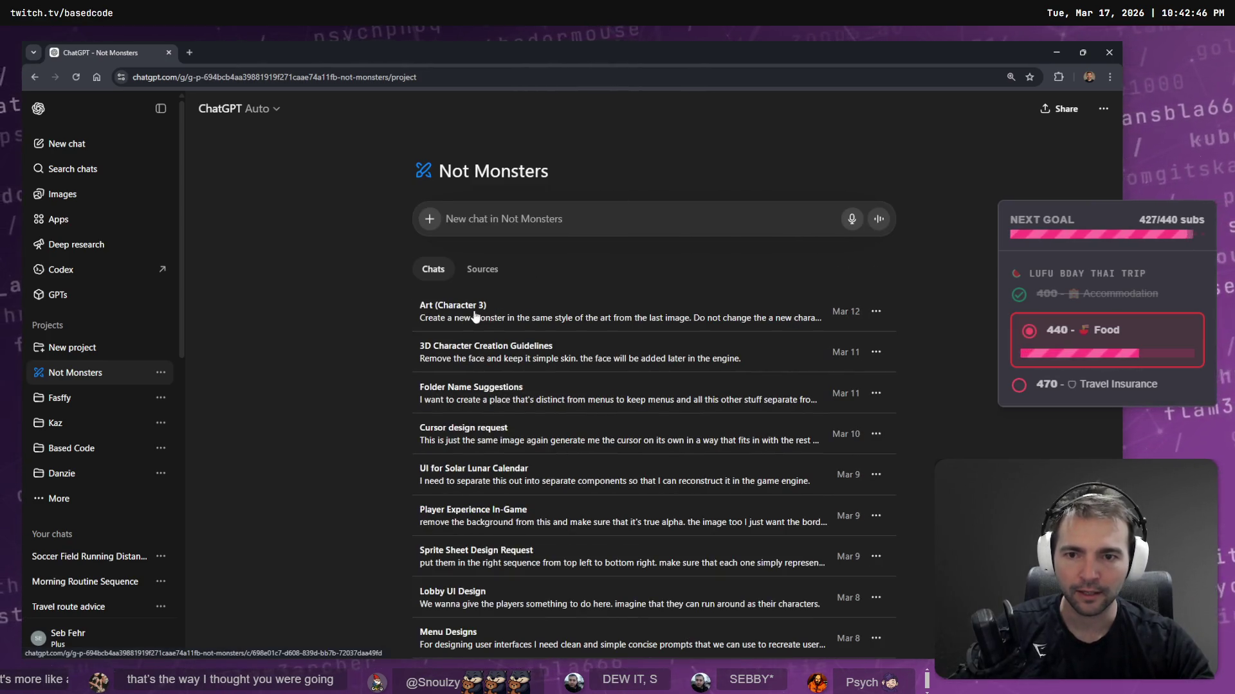
{"action": "left_click", "coordinate": [510, 319]}
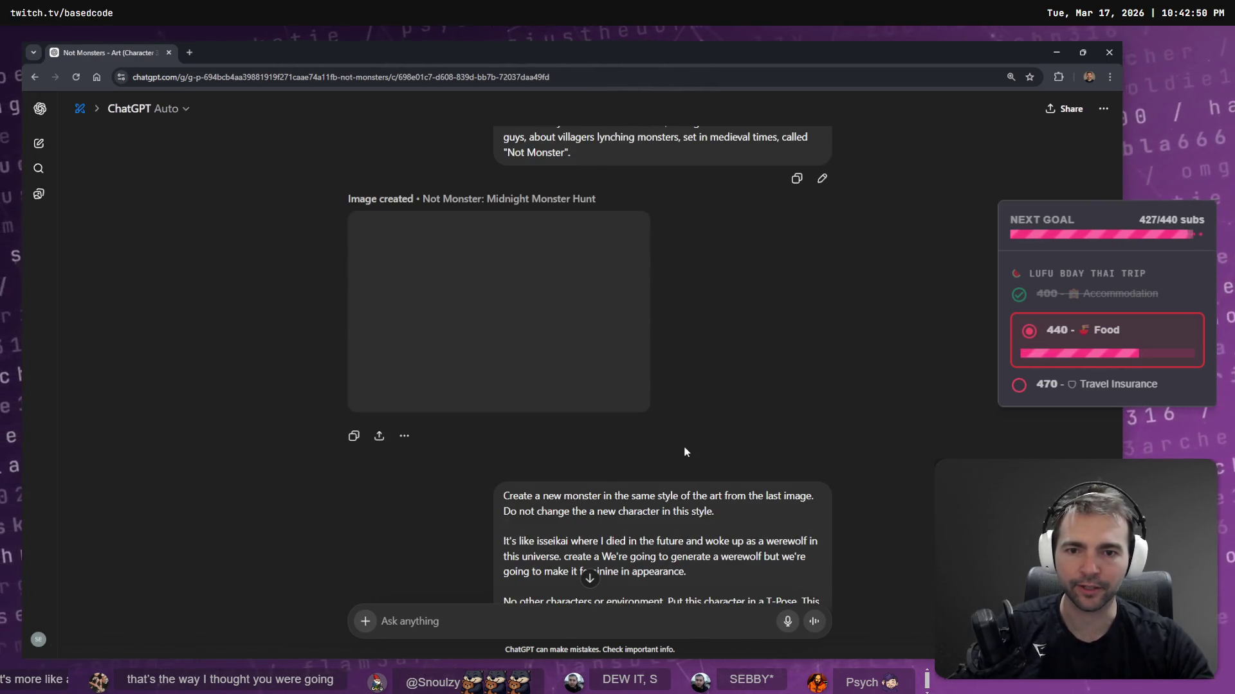
- Review the chibi werewolf girl T-pose image and reopen its prompt for editing
{"action": "scroll", "coordinate": [806, 420], "scroll_direction": "down", "scroll_amount": 7}
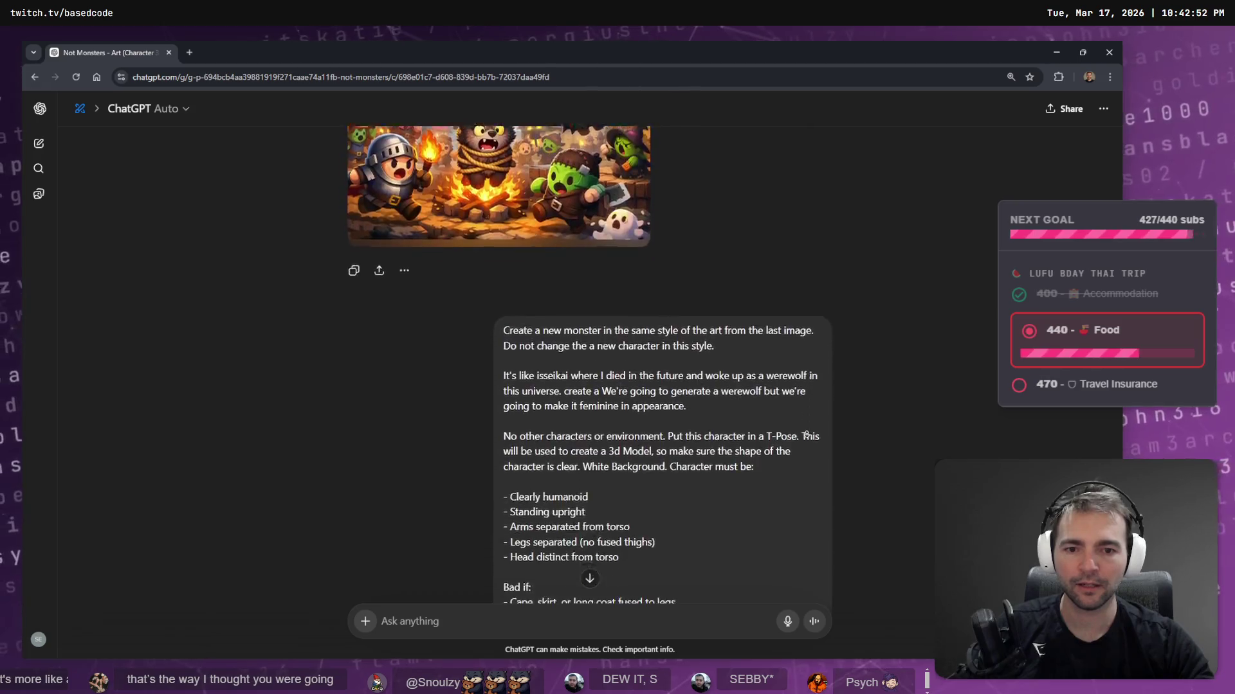
{"action": "scroll", "coordinate": [783, 324], "scroll_direction": "up", "scroll_amount": 2}
{"action": "scroll", "coordinate": [785, 335], "scroll_direction": "up", "scroll_amount": 1}
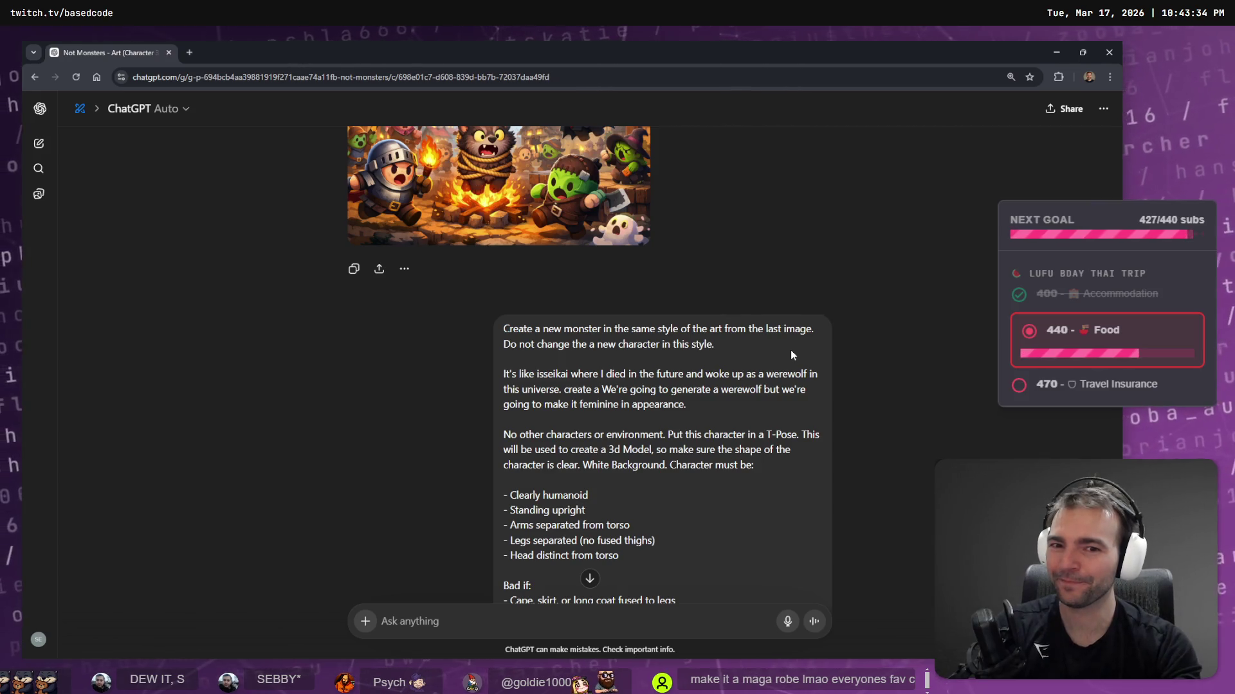
{"action": "middle_click", "coordinate": [704, 353]}
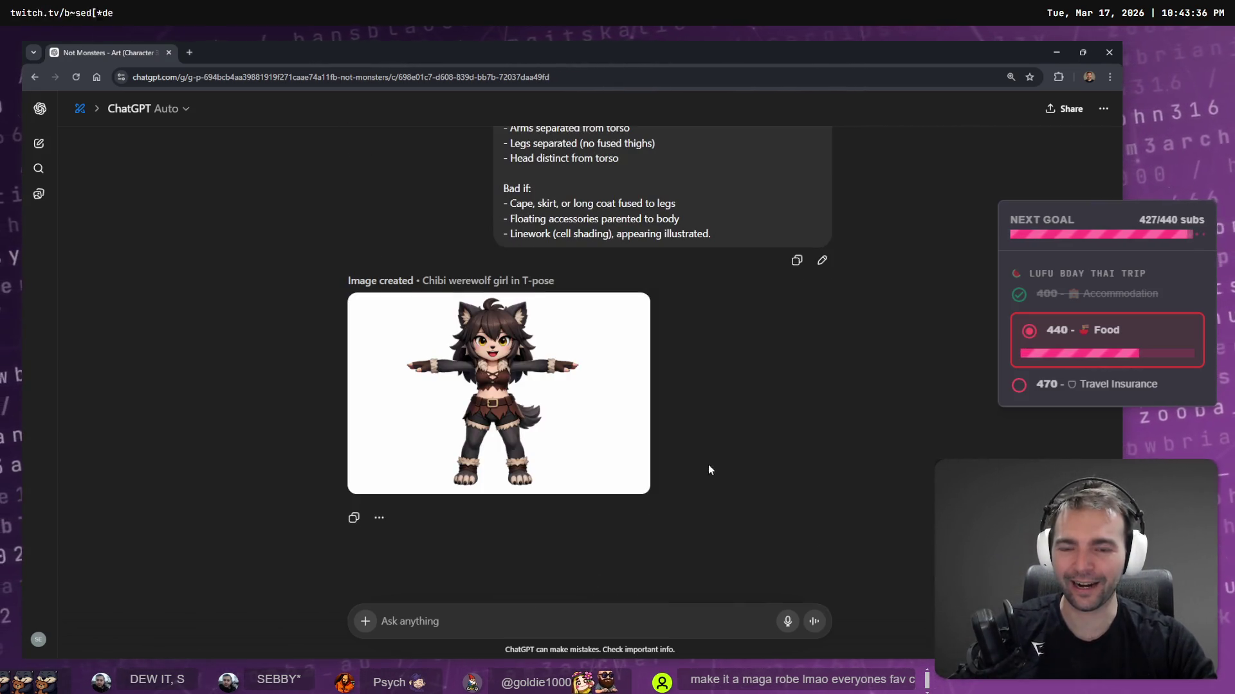
{"action": "middle_click", "coordinate": [743, 385]}
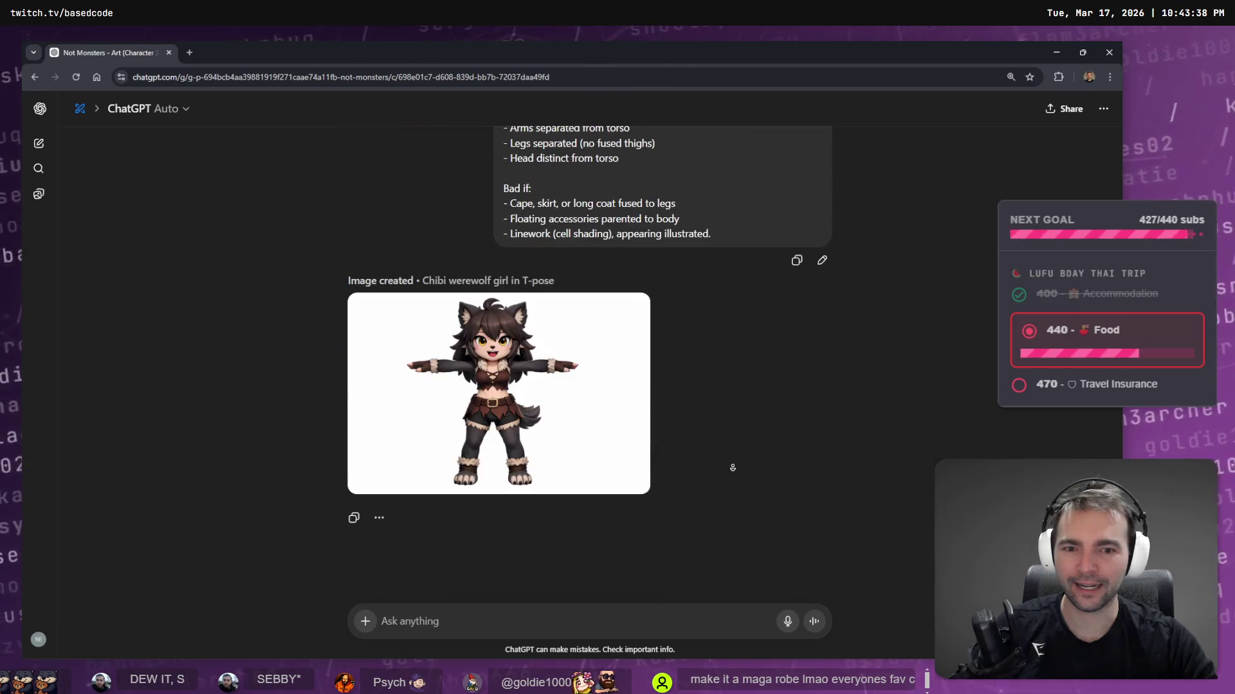
{"action": "scroll", "coordinate": [709, 284], "scroll_direction": "up", "scroll_amount": 8}
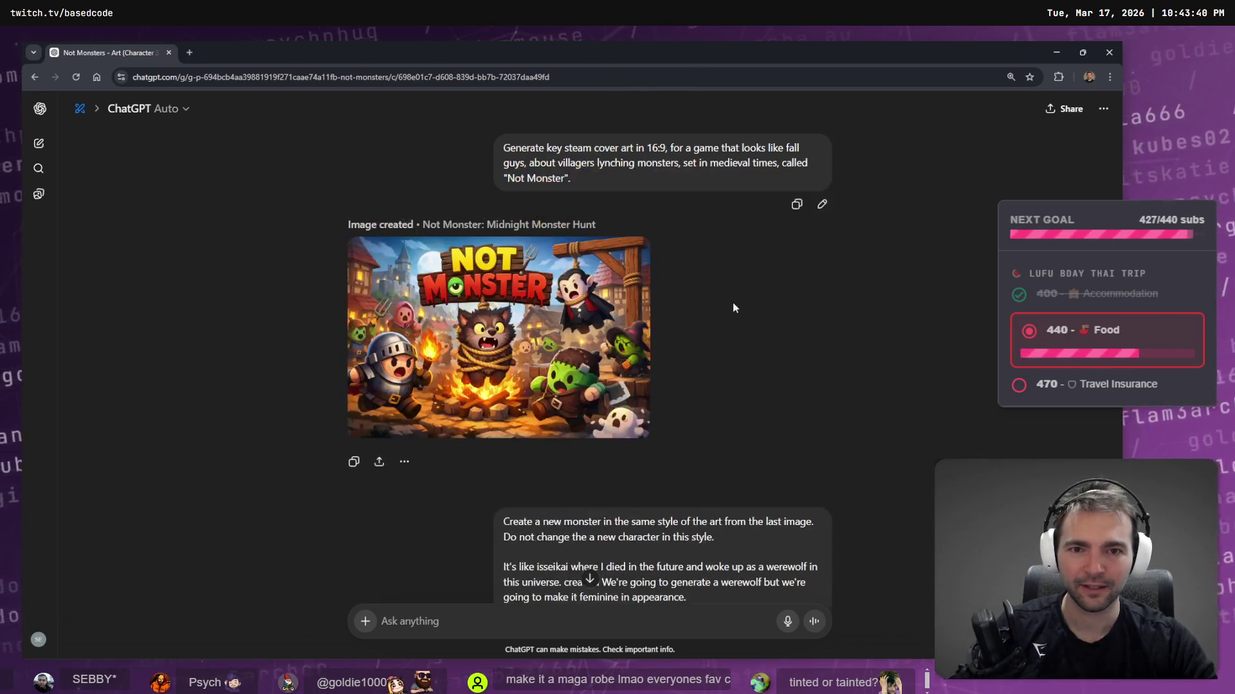
{"action": "scroll", "coordinate": [729, 264], "scroll_direction": "down", "scroll_amount": 3}
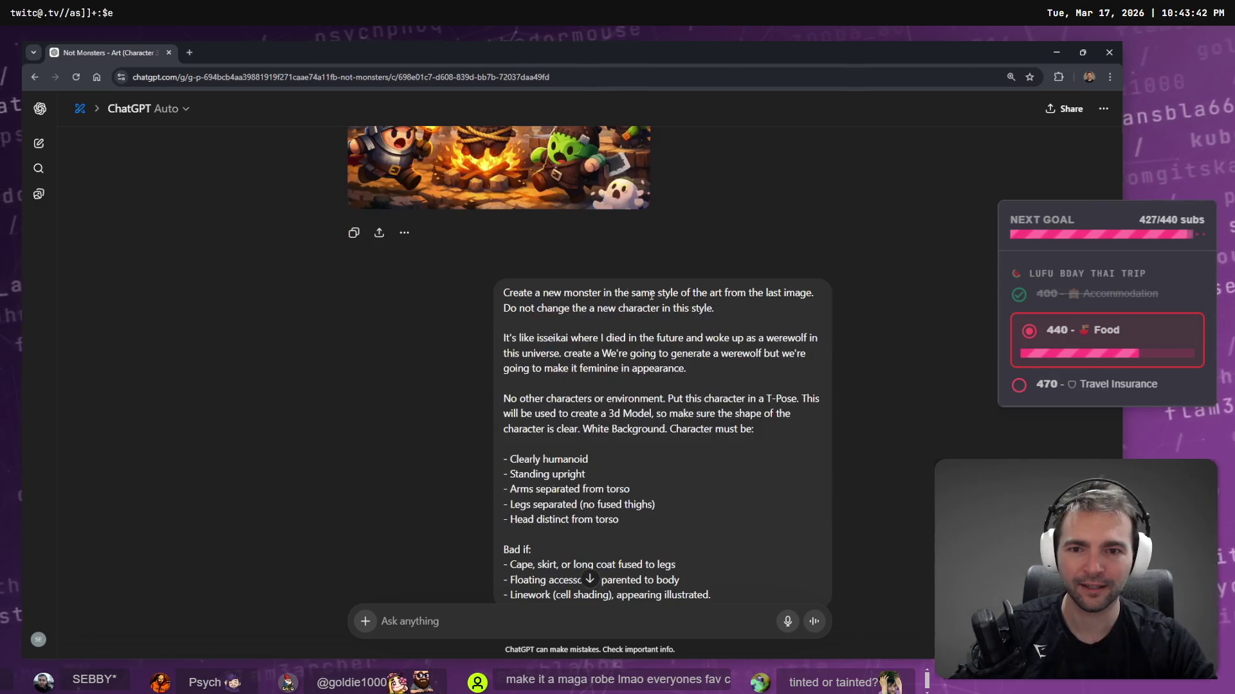
{"action": "scroll", "coordinate": [727, 330], "scroll_direction": "down", "scroll_amount": 5}
{"action": "scroll", "coordinate": [666, 333], "scroll_direction": "up", "scroll_amount": 4}
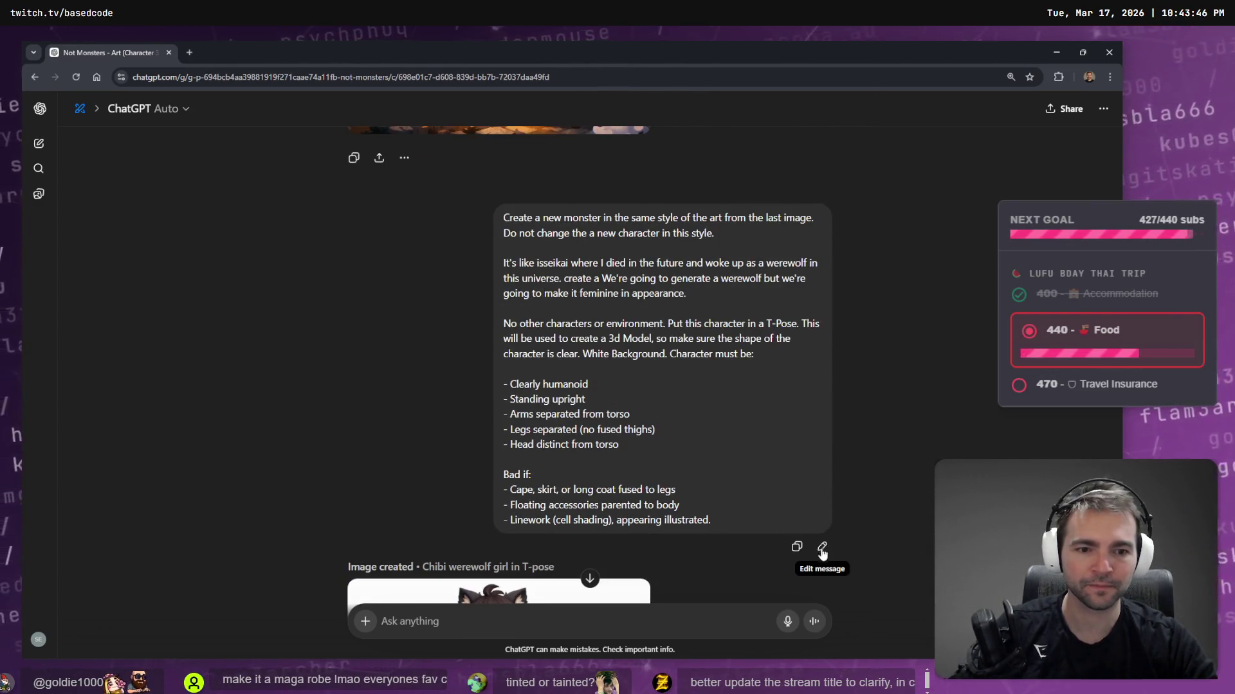
{"action": "left_click", "coordinate": [821, 546]}
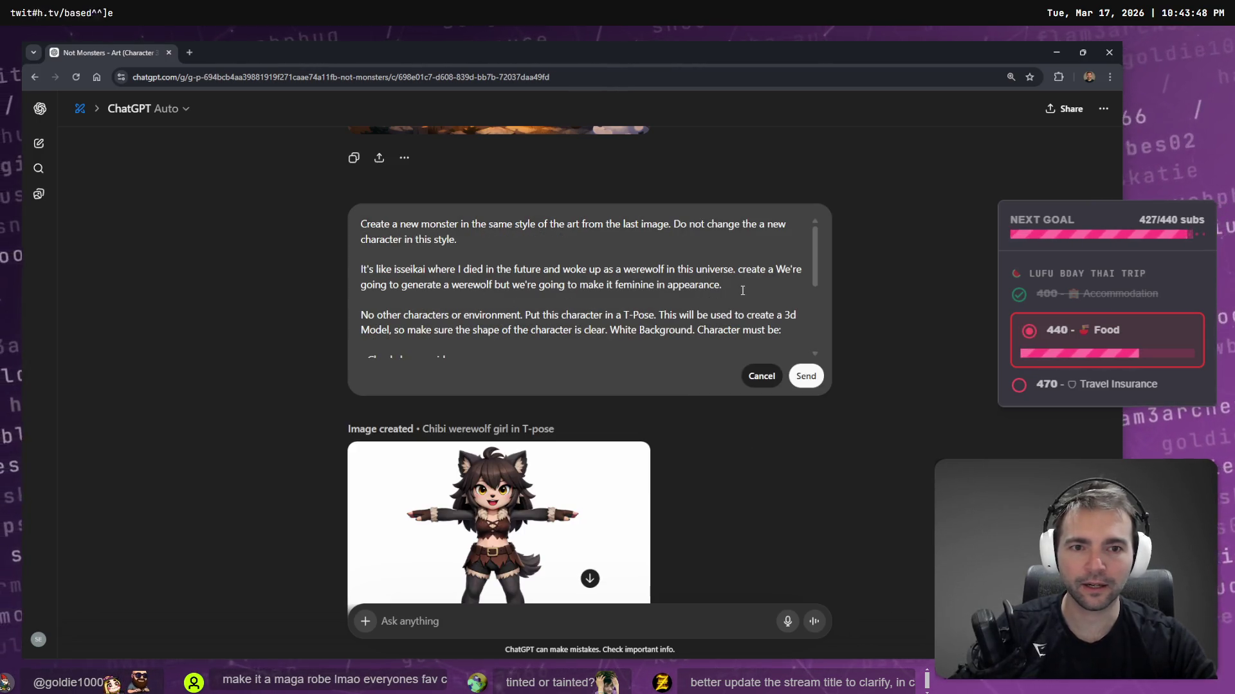
- Replace the werewolf paragraph with a dictated description of a robed monk whose features are obscured
{"action": "left_click_drag", "start_coordinate": [723, 285], "coordinate": [337, 270]}
{"action": "key", "text": "BackSpace"}
{"action": "key", "text": "super+h"}
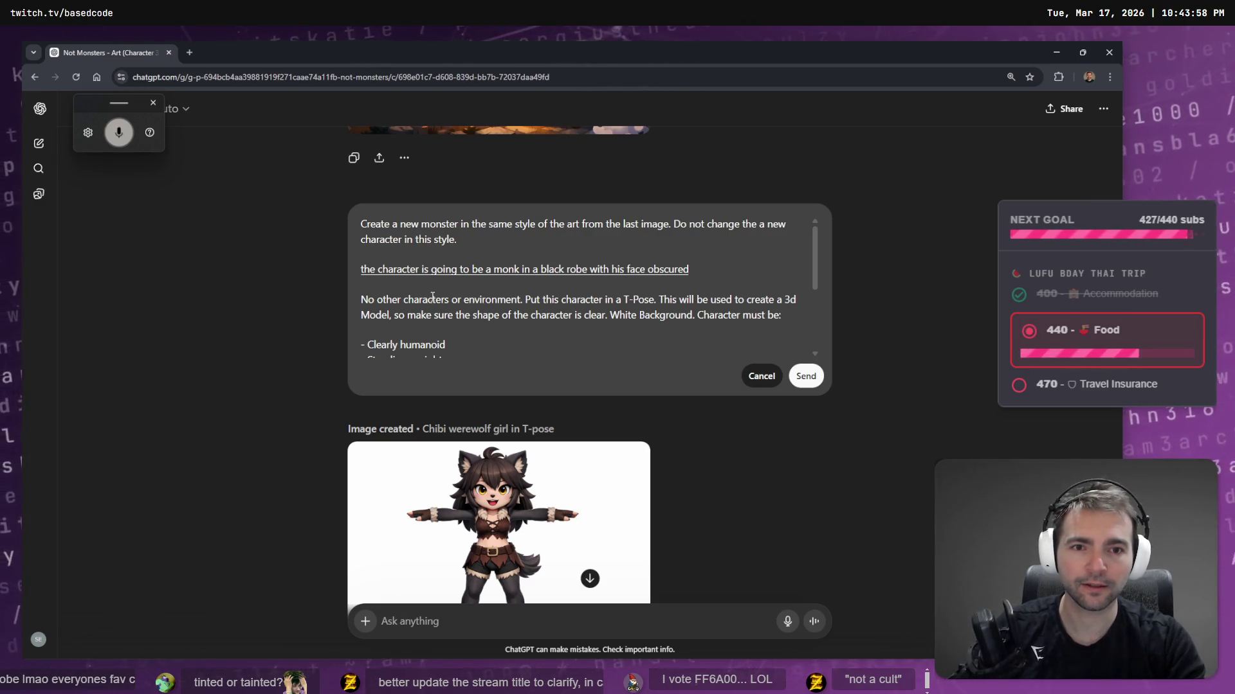
{"action": "type", "text": "obscure"}
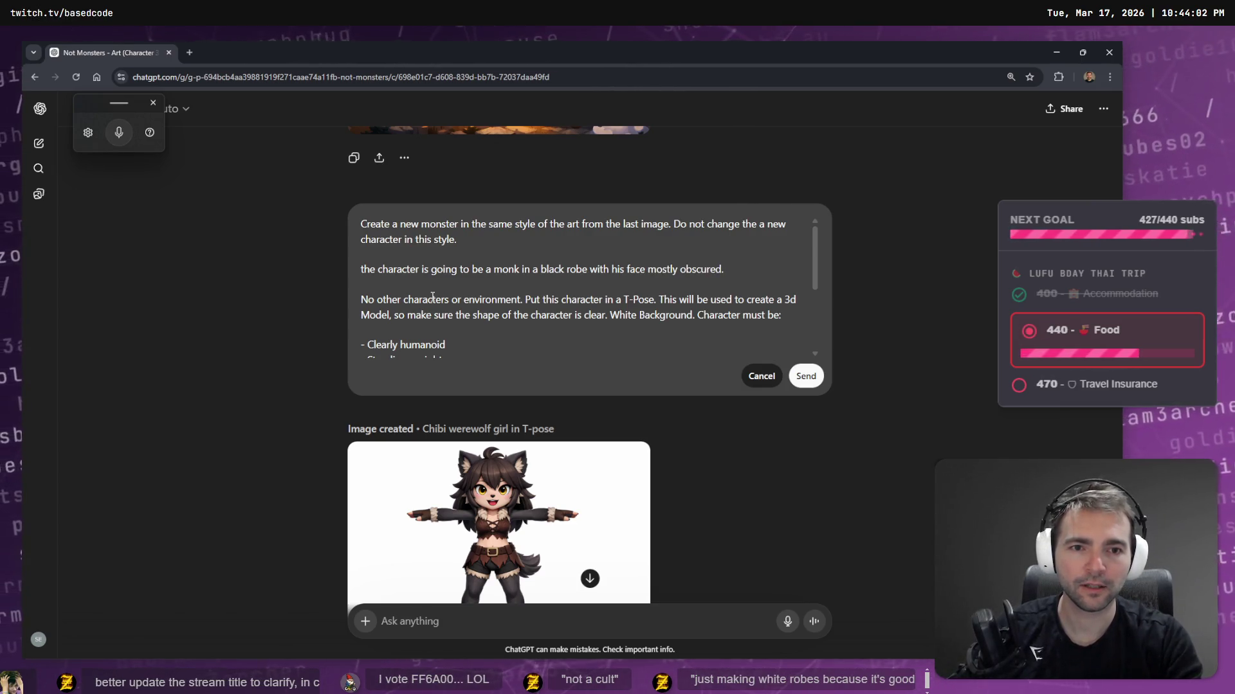
{"action": "key", "text": "super+h"}
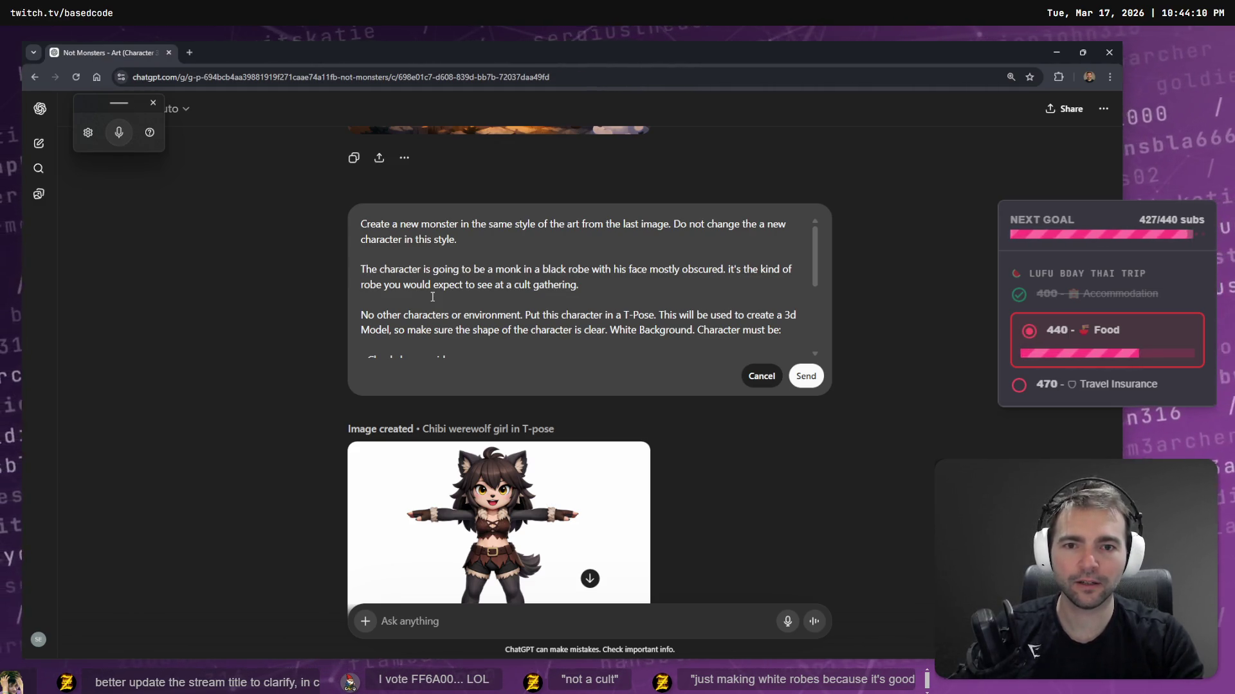
{"action": "key", "text": "super+h"}
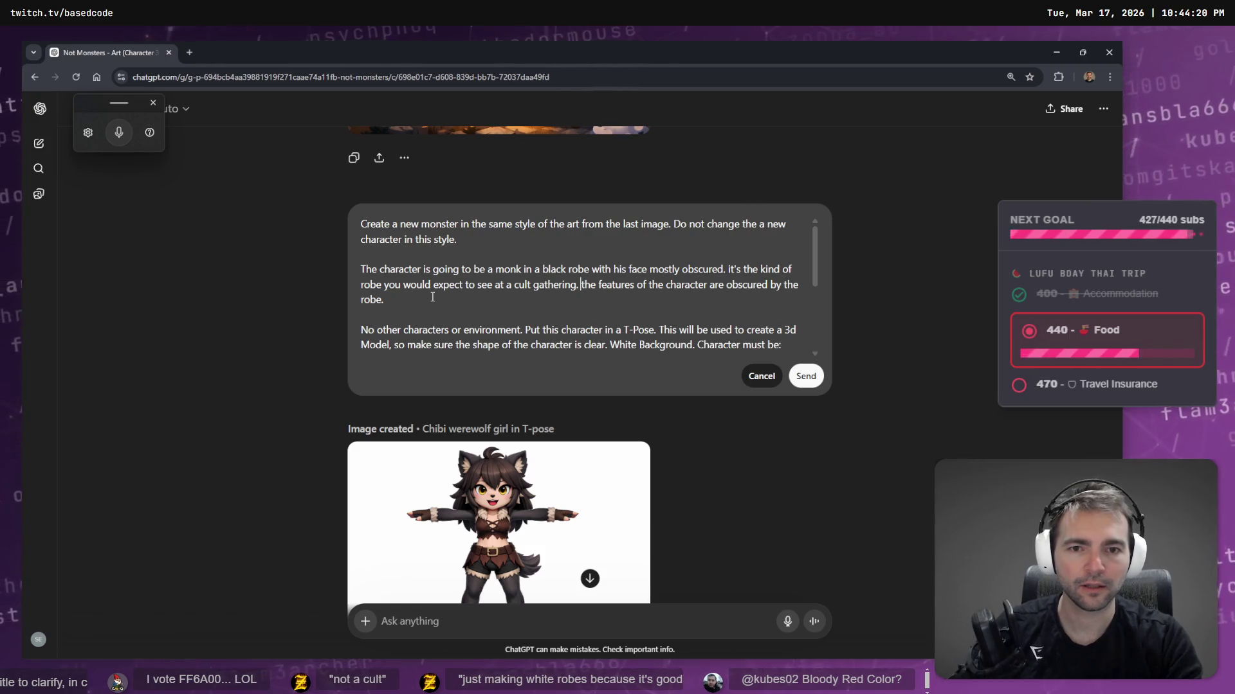
- Capitalize 'The features' so the sentence reads correctly, and send the monk prompt
{"action": "key", "text": "Delete"}
{"action": "type", "text": "T"}
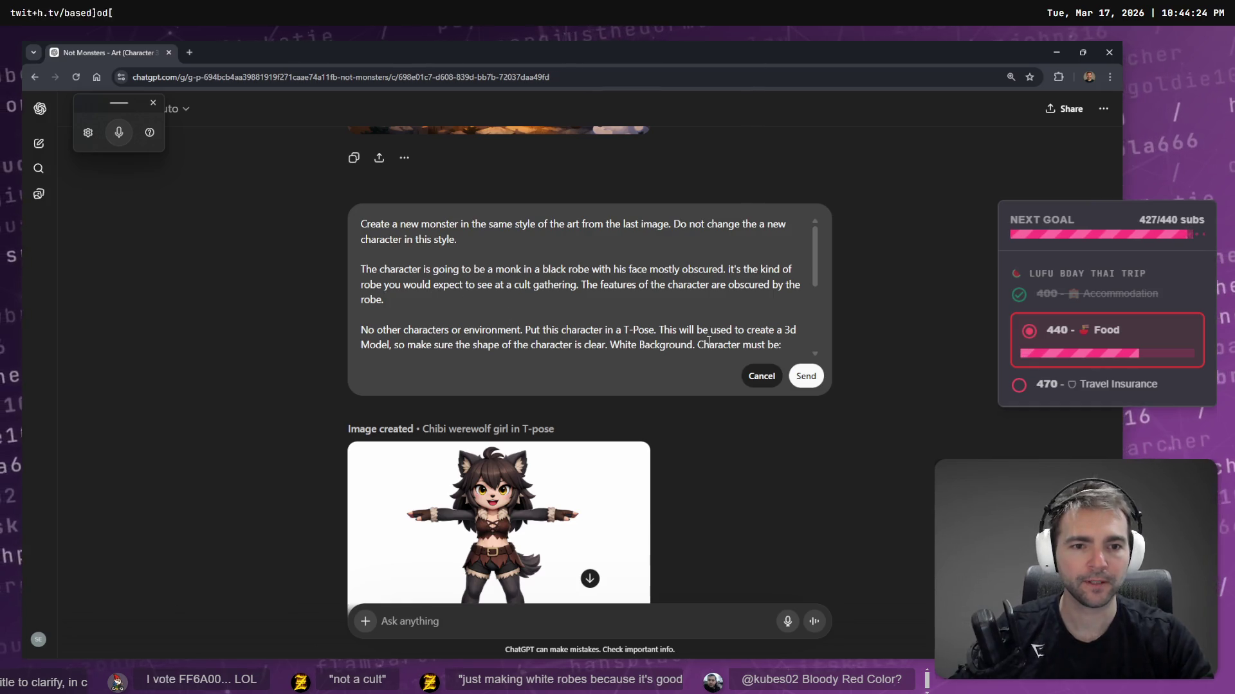
{"action": "left_click", "coordinate": [807, 376]}
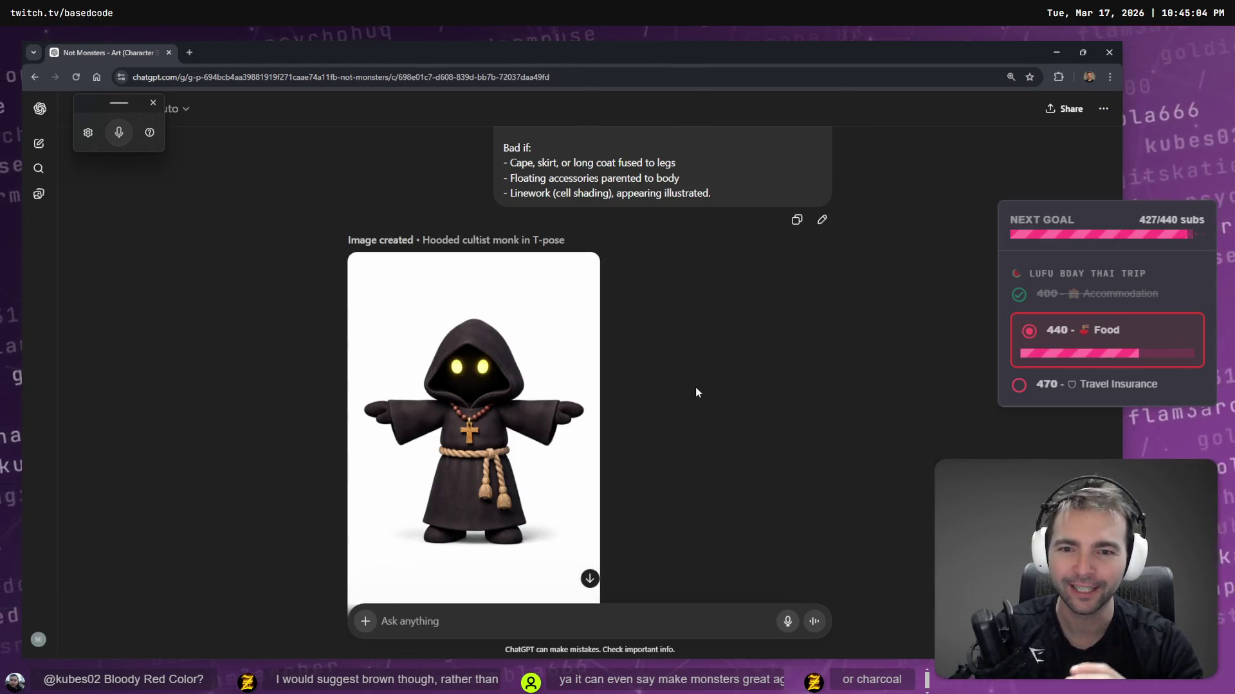
- Open the generated hooded cultist monk image in ChatGPT's image editor
{"action": "left_click", "coordinate": [569, 419]}
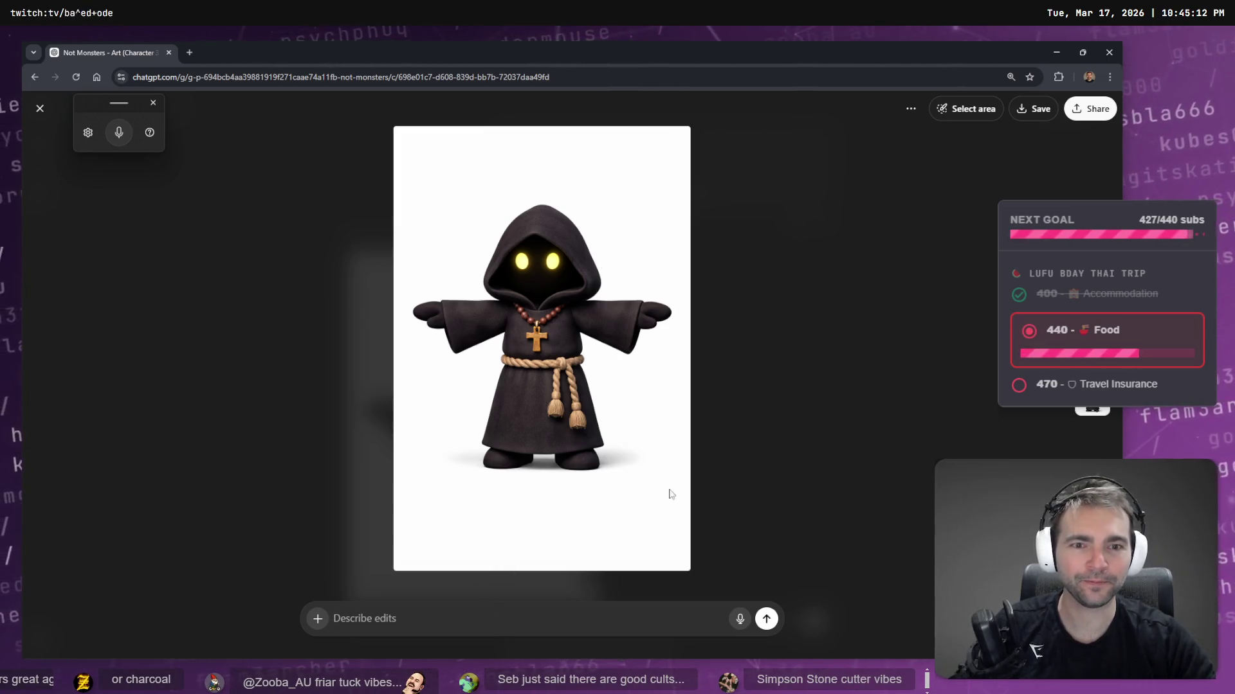
- Dictate and submit an edit swapping the monk's cross pendant for a triangle symbol
{"action": "key", "text": "super+h"}
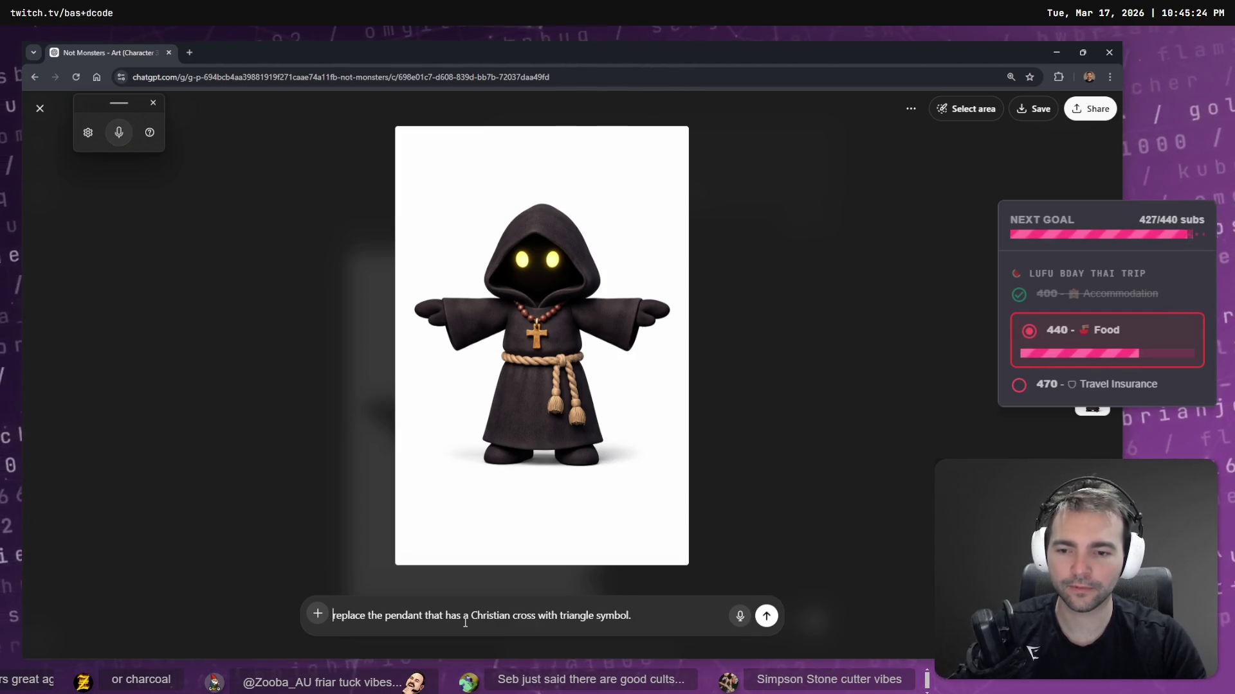
{"action": "key", "text": "Return"}
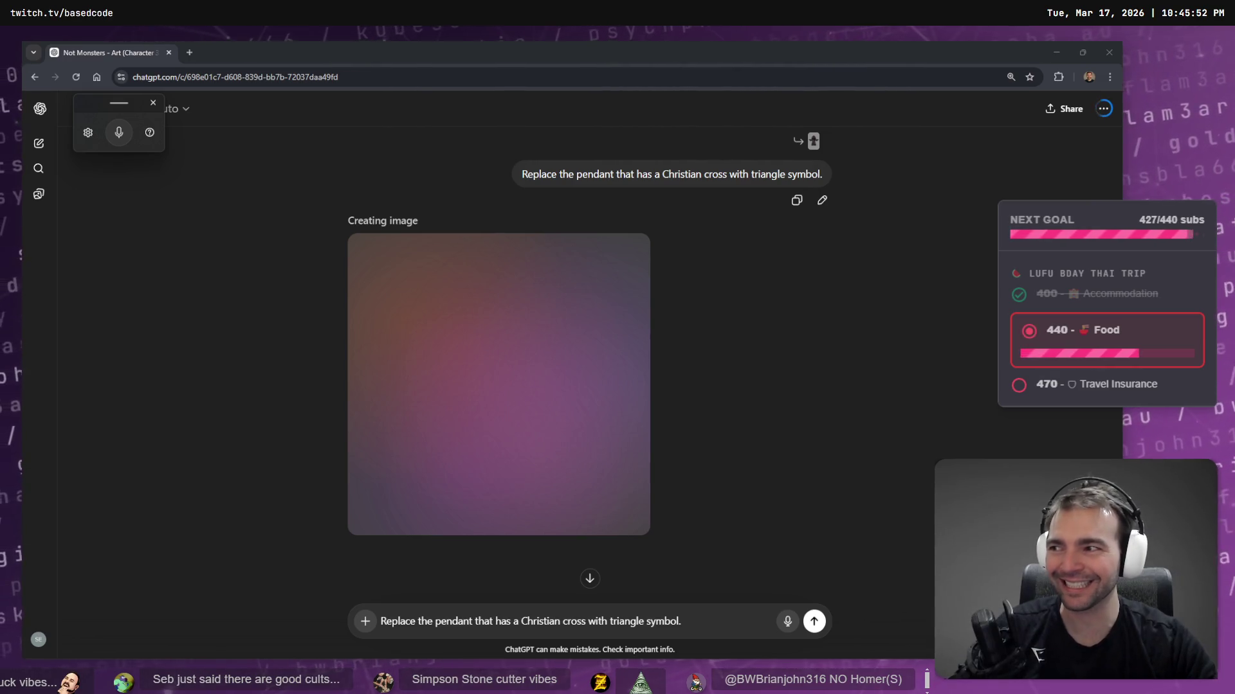
- Clear the leftover prompt and dictate 'remove the eye from the triangle.'
{"action": "scroll", "coordinate": [437, 318], "scroll_direction": "down", "scroll_amount": 3}
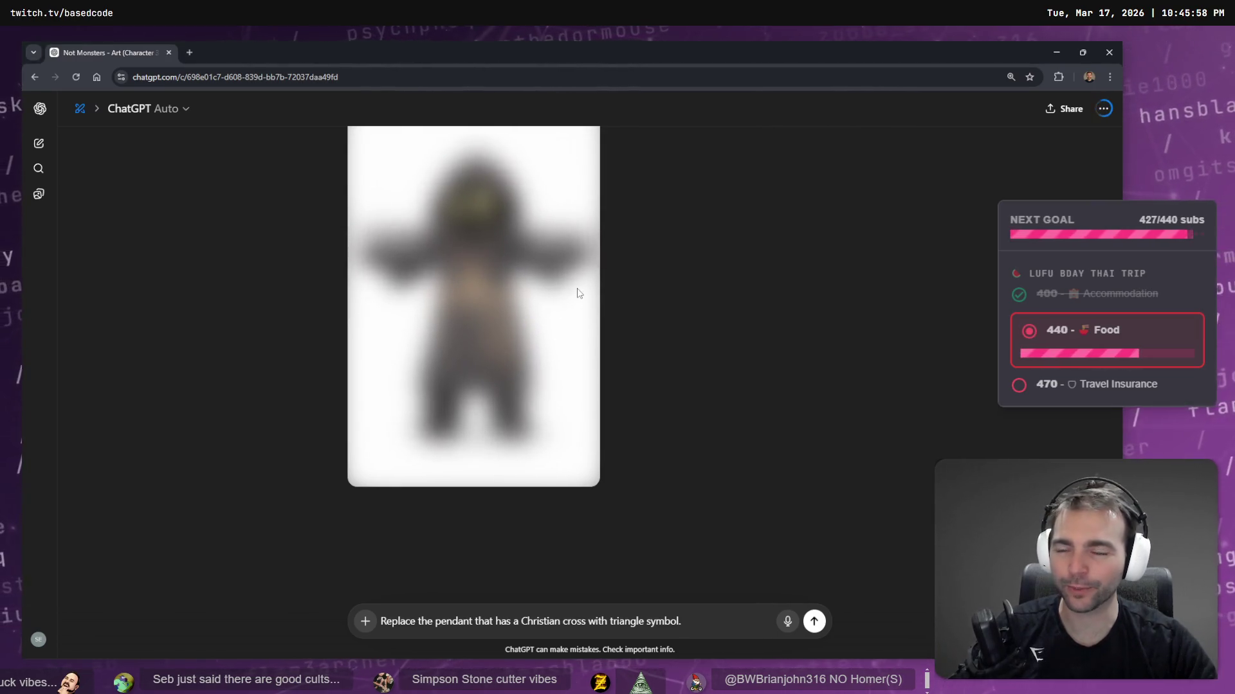
{"action": "key", "text": "ctrl+a"}
{"action": "key", "text": "BackSpace"}
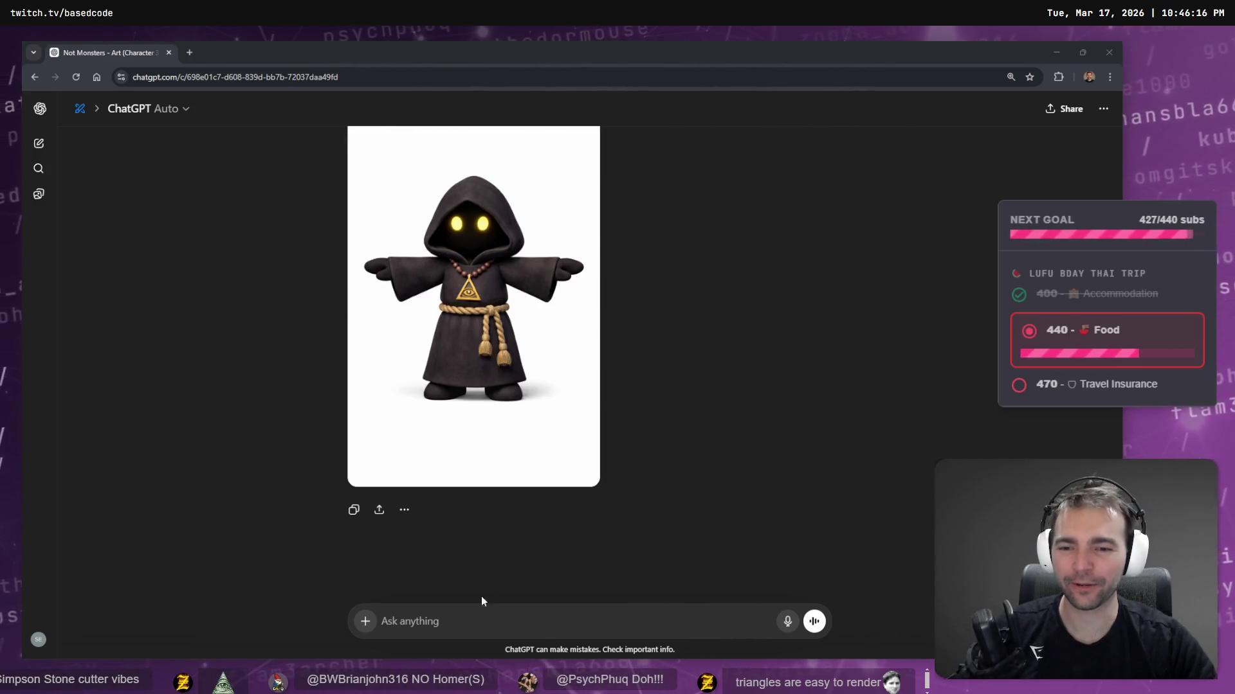
{"action": "key", "text": "super+h"}
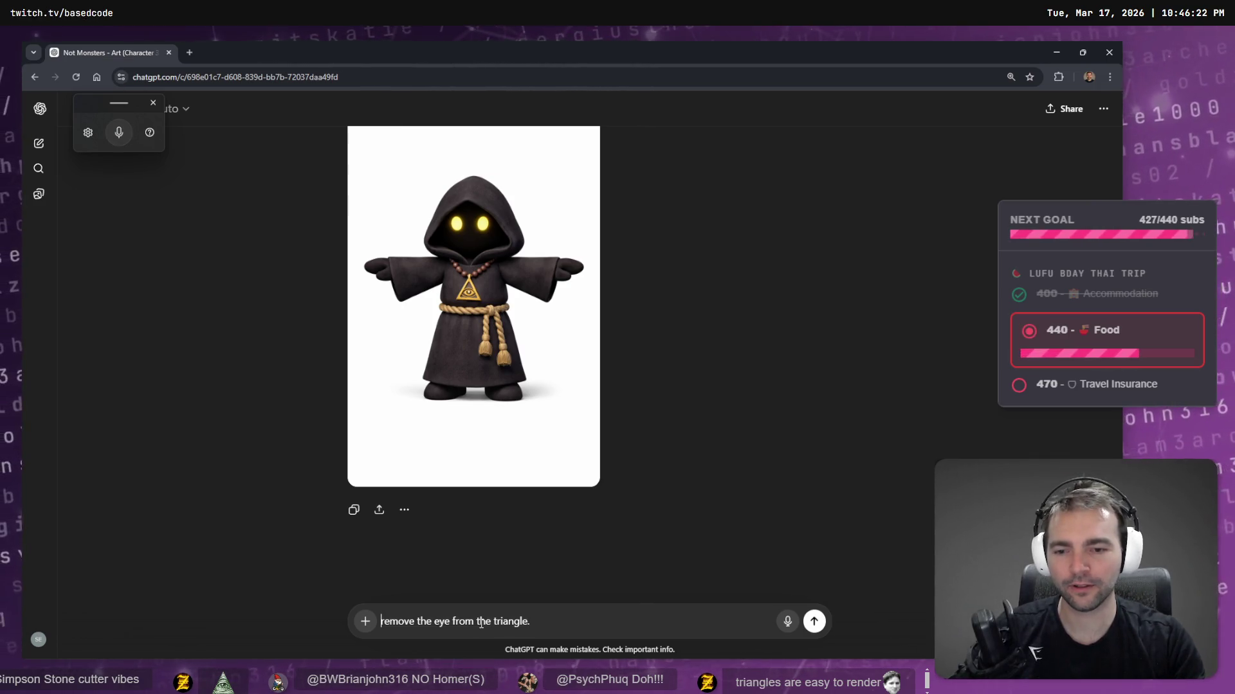
- Send the eye-removal request and look back through the earlier monk images
{"action": "key", "text": "Return"}
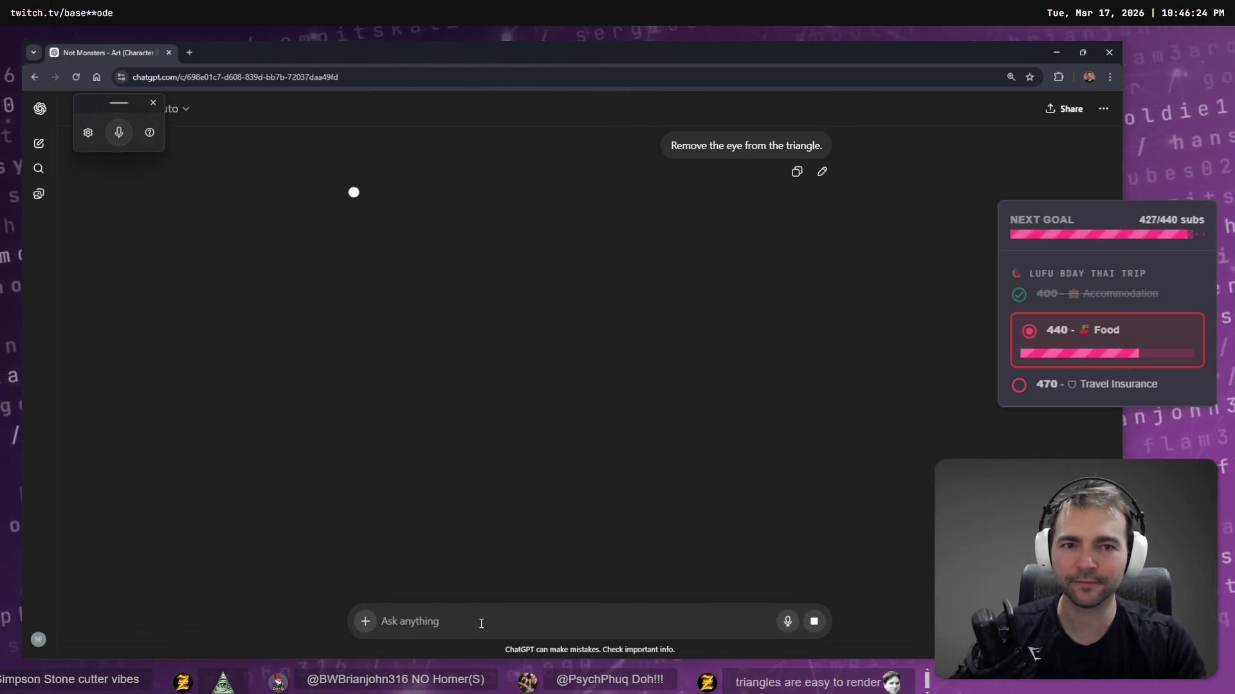
{"action": "scroll", "coordinate": [685, 424], "scroll_direction": "up", "scroll_amount": 10}
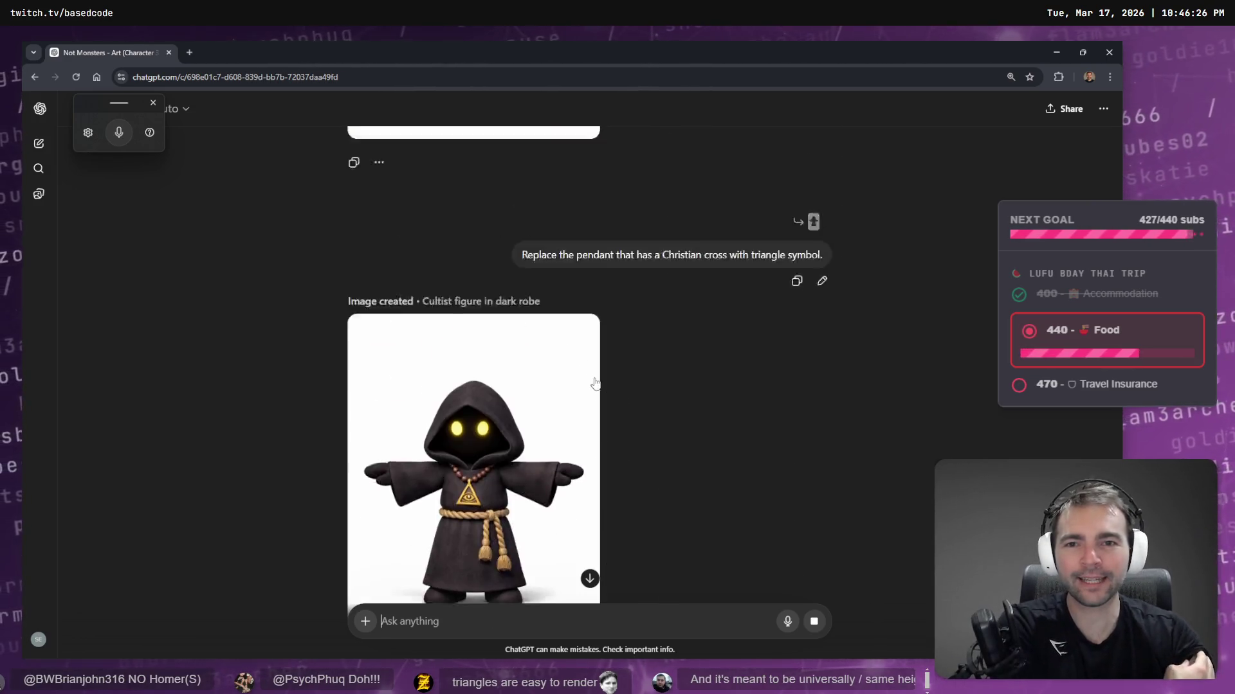
{"action": "scroll", "coordinate": [572, 347], "scroll_direction": "up", "scroll_amount": 5}
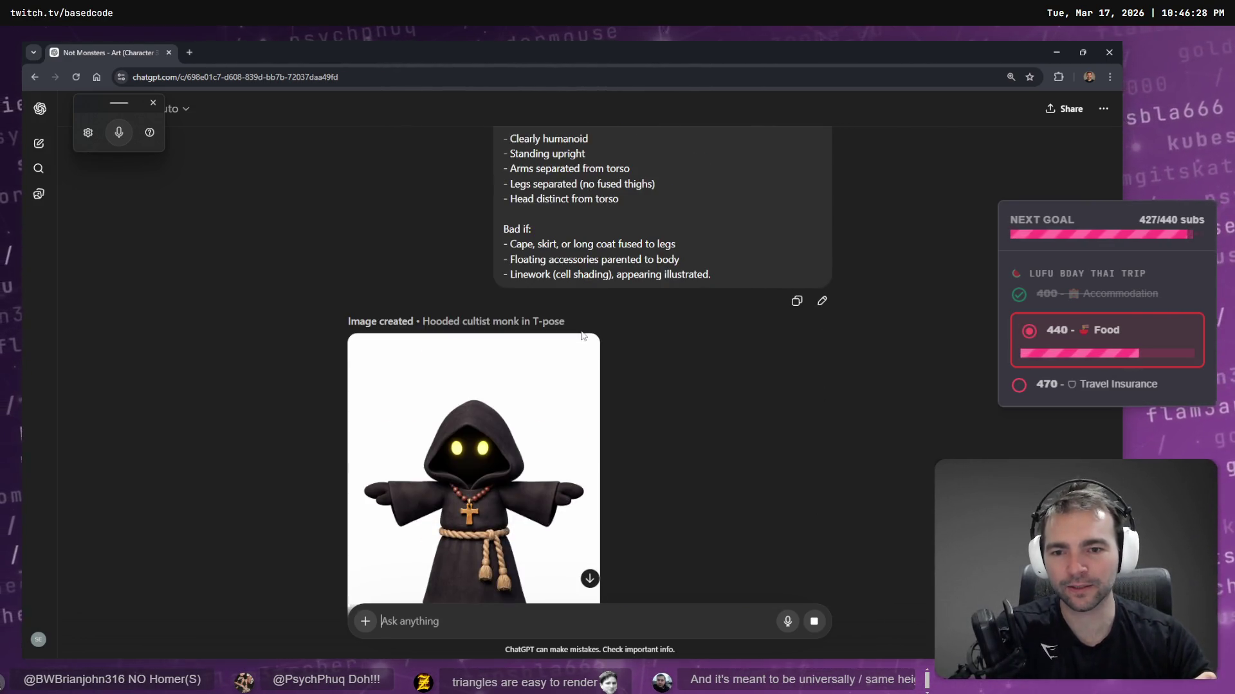
{"action": "scroll", "coordinate": [583, 335], "scroll_direction": "down", "scroll_amount": 15}
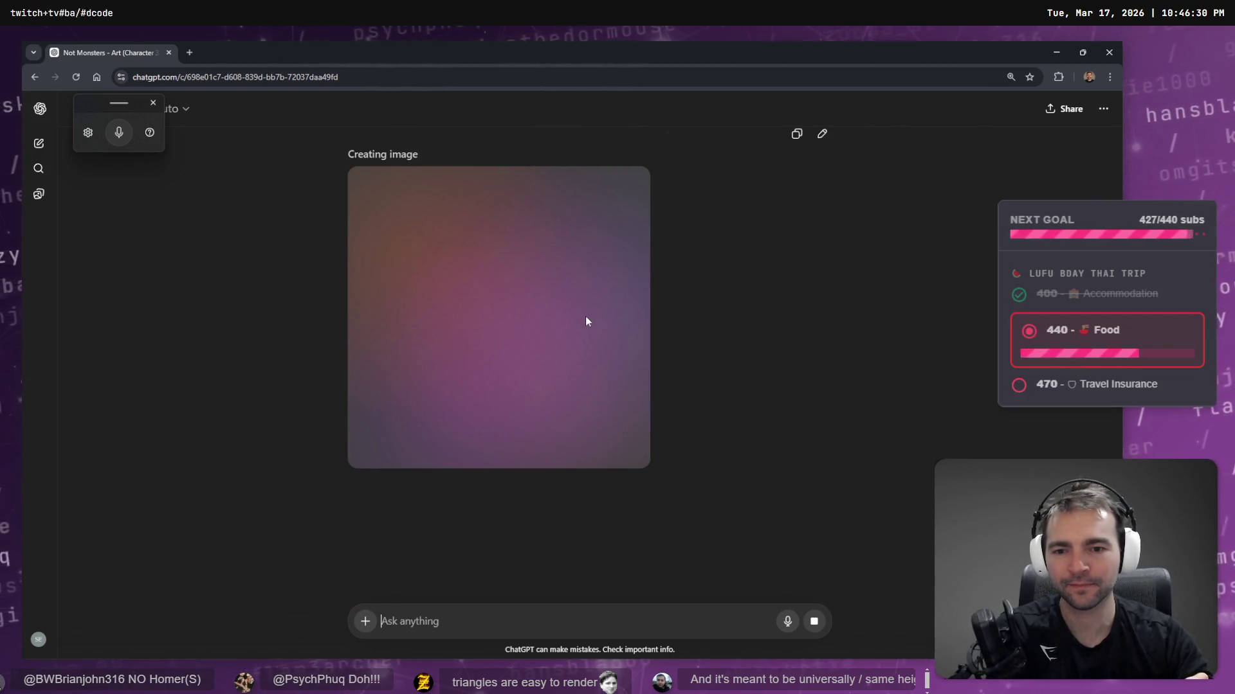
{"action": "scroll", "coordinate": [585, 318], "scroll_direction": "up", "scroll_amount": 15}
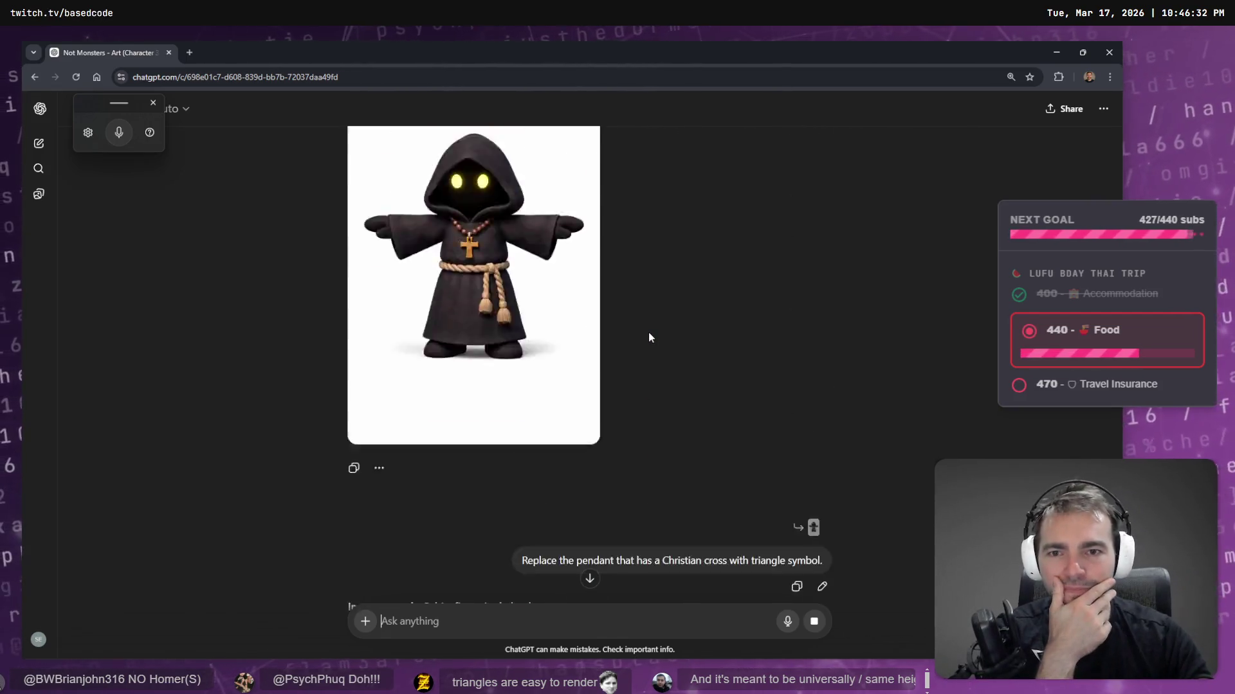
{"action": "scroll", "coordinate": [651, 333], "scroll_direction": "up", "scroll_amount": 6}
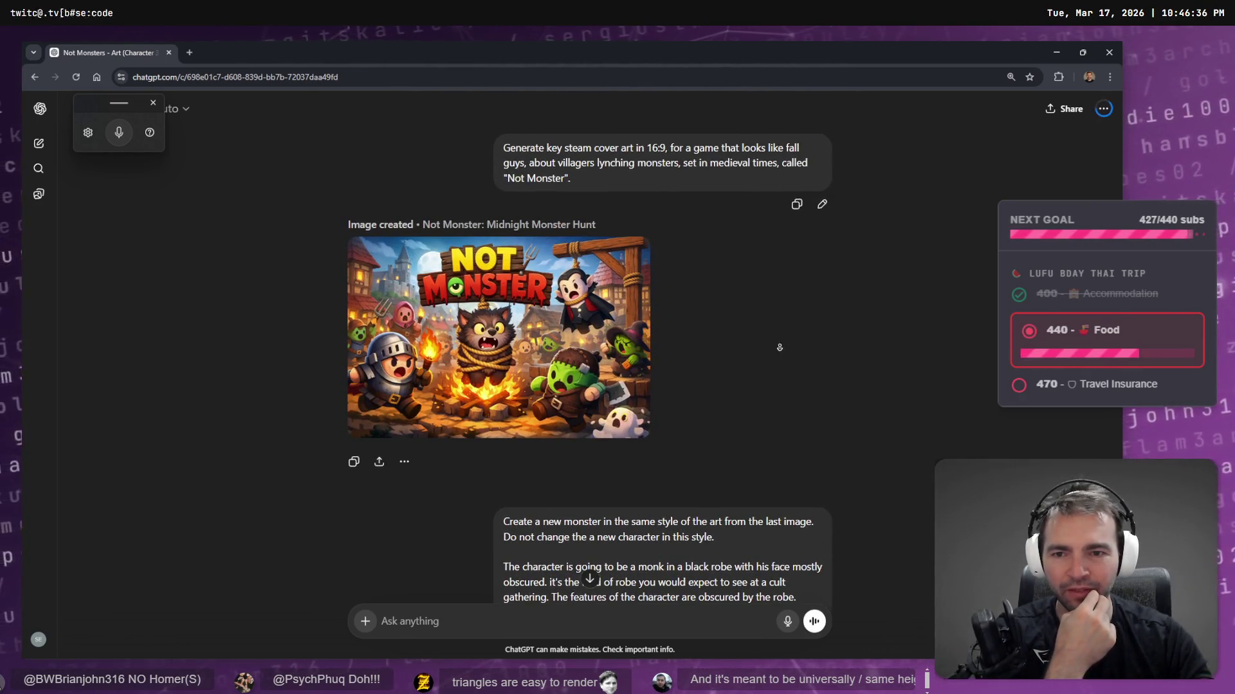
{"action": "scroll", "coordinate": [784, 419], "scroll_direction": "down", "scroll_amount": 10}
{"action": "scroll", "coordinate": [784, 419], "scroll_direction": "down", "scroll_amount": 7}
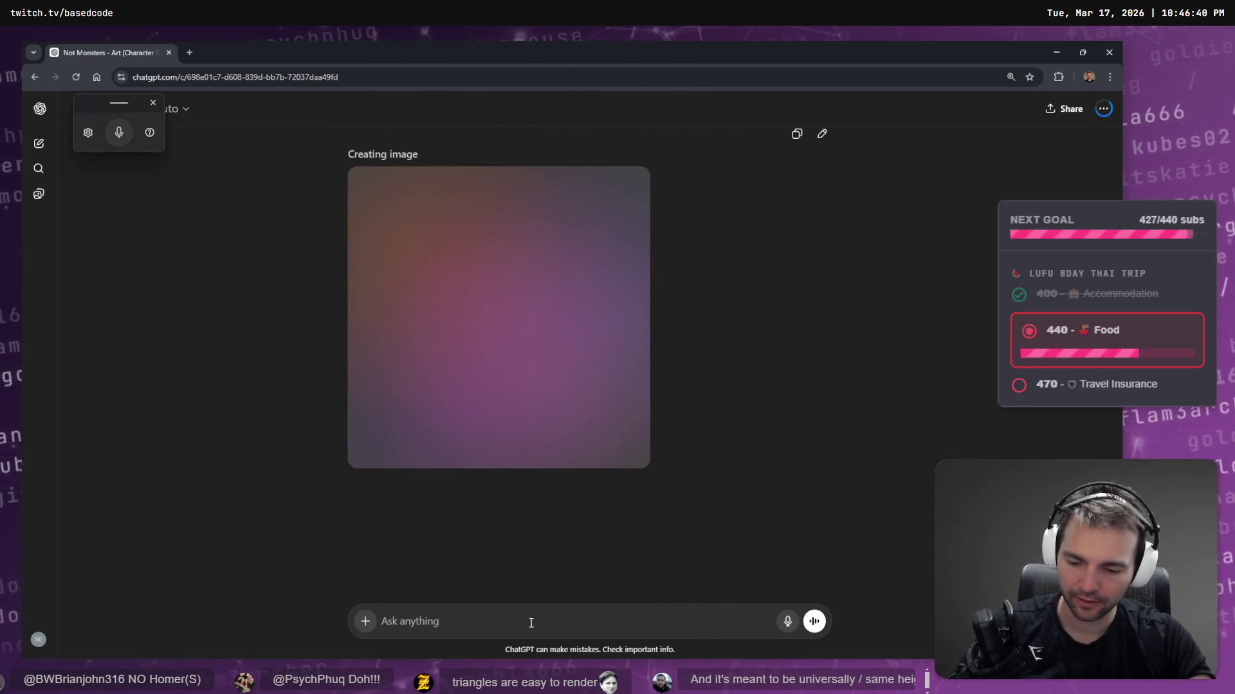
- Dictate and send a follow-up message, close voice typing, and return to Godot
{"action": "key", "text": "super+h"}
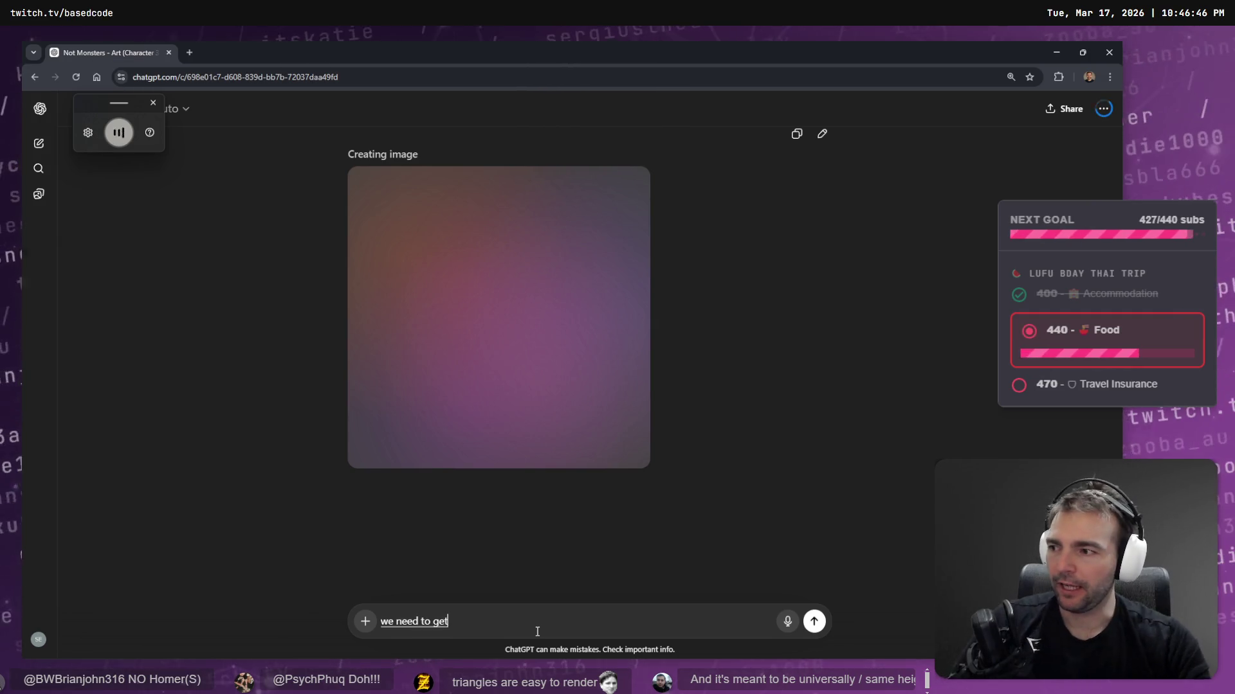
{"action": "key", "text": "Return"}
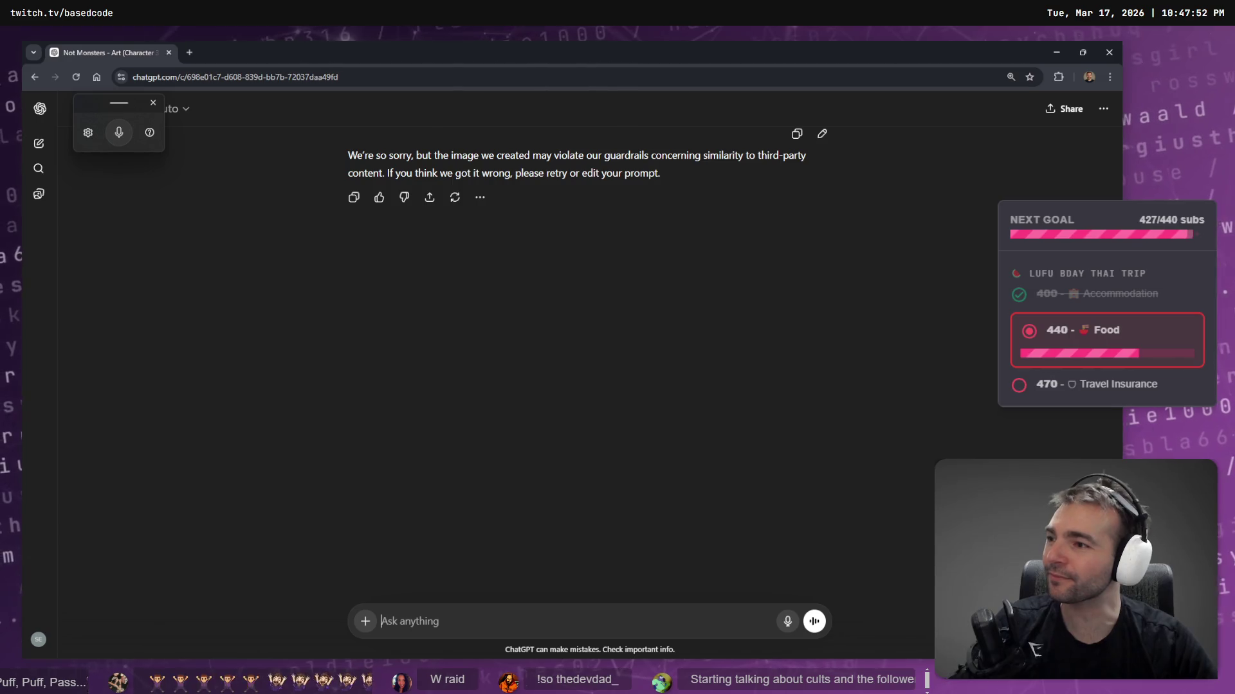
{"action": "key", "text": "super+h"}
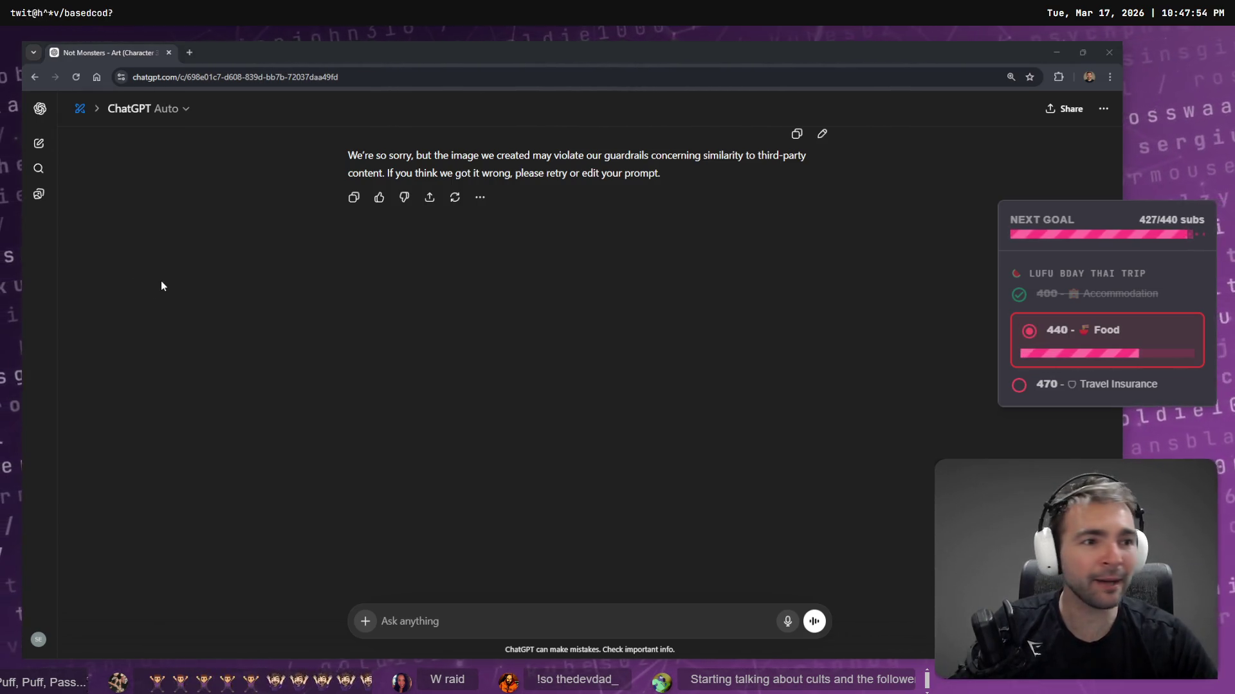
{"action": "key", "text": "alt+Tab"}
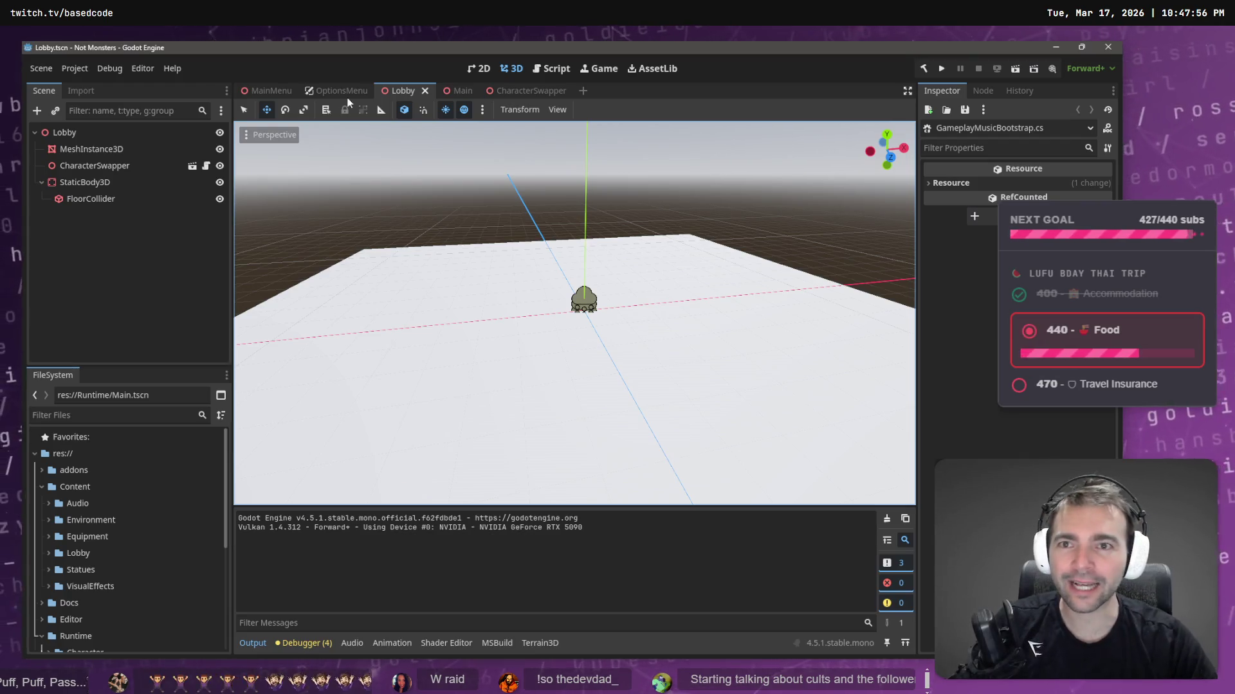
- Open the OptionsMenu scene, select ModalShade, and zoom out to see the Options panel
{"action": "left_click", "coordinate": [335, 93]}
{"action": "left_click", "coordinate": [90, 165]}
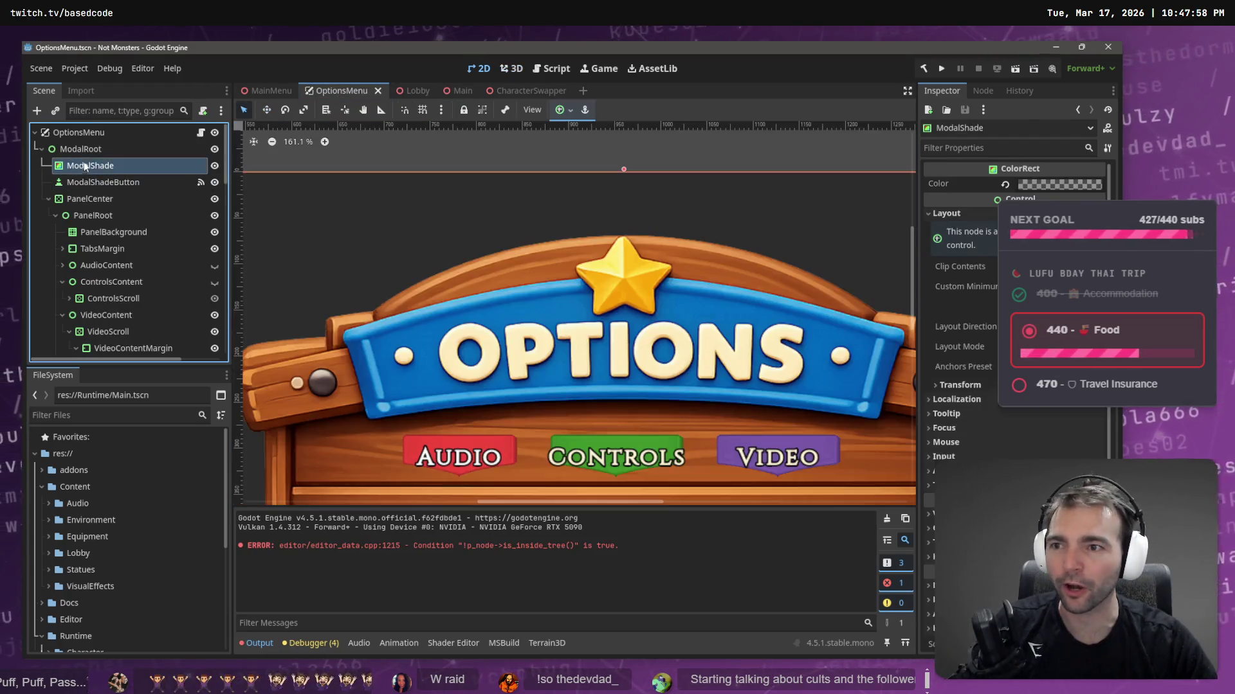
{"action": "scroll", "coordinate": [483, 326], "scroll_direction": "down", "scroll_amount": 6}
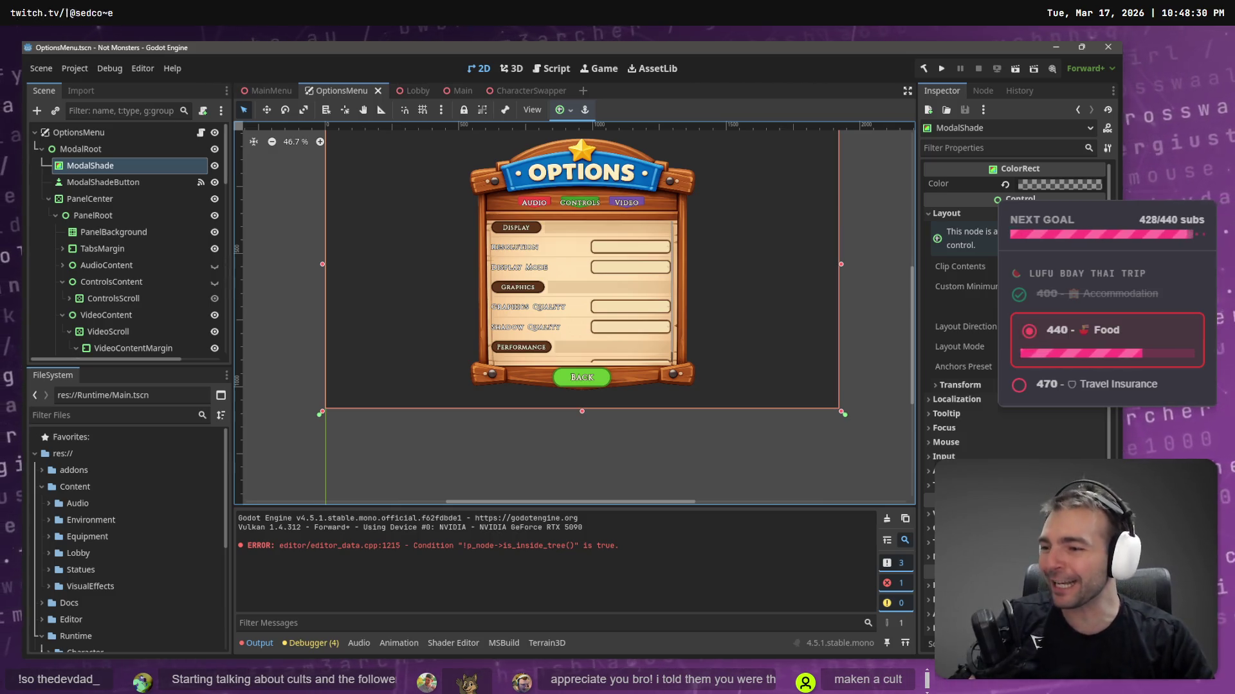
- Switch via ChatGPT to the Not Monster tldraw board
{"action": "key", "text": "alt+Tab"}
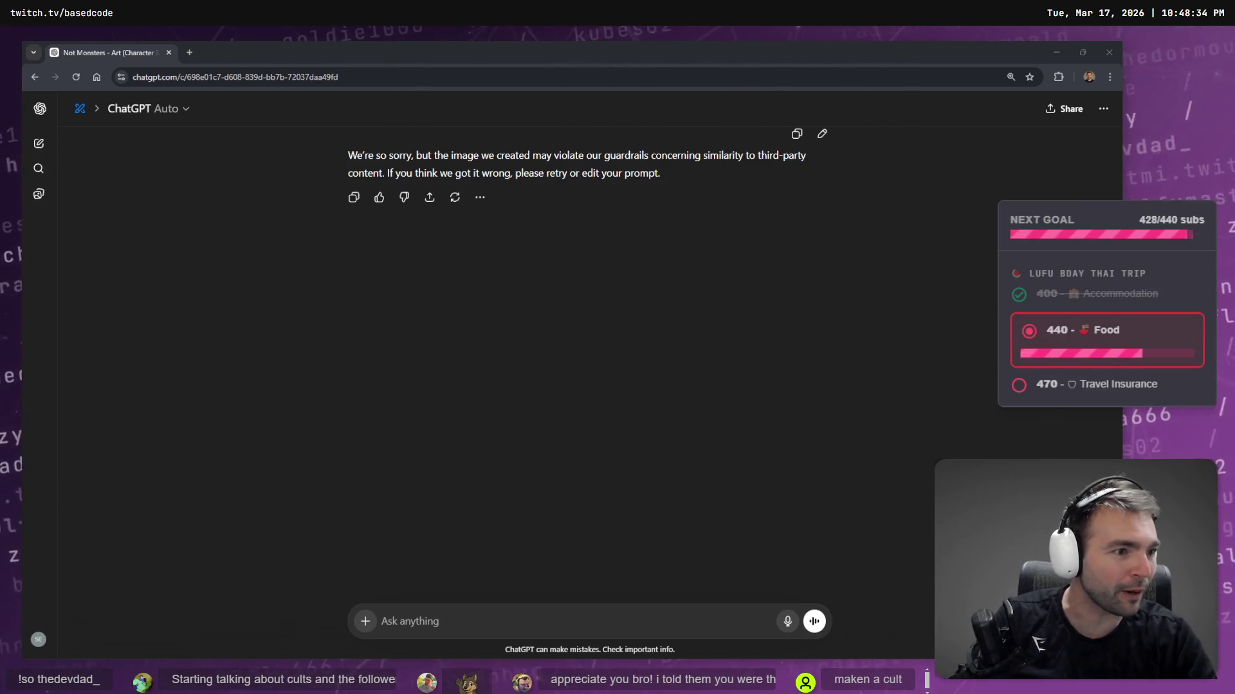
{"action": "key", "text": "alt+Tab"}
{"action": "scroll", "coordinate": [708, 301], "scroll_direction": "down", "scroll_amount": 10}
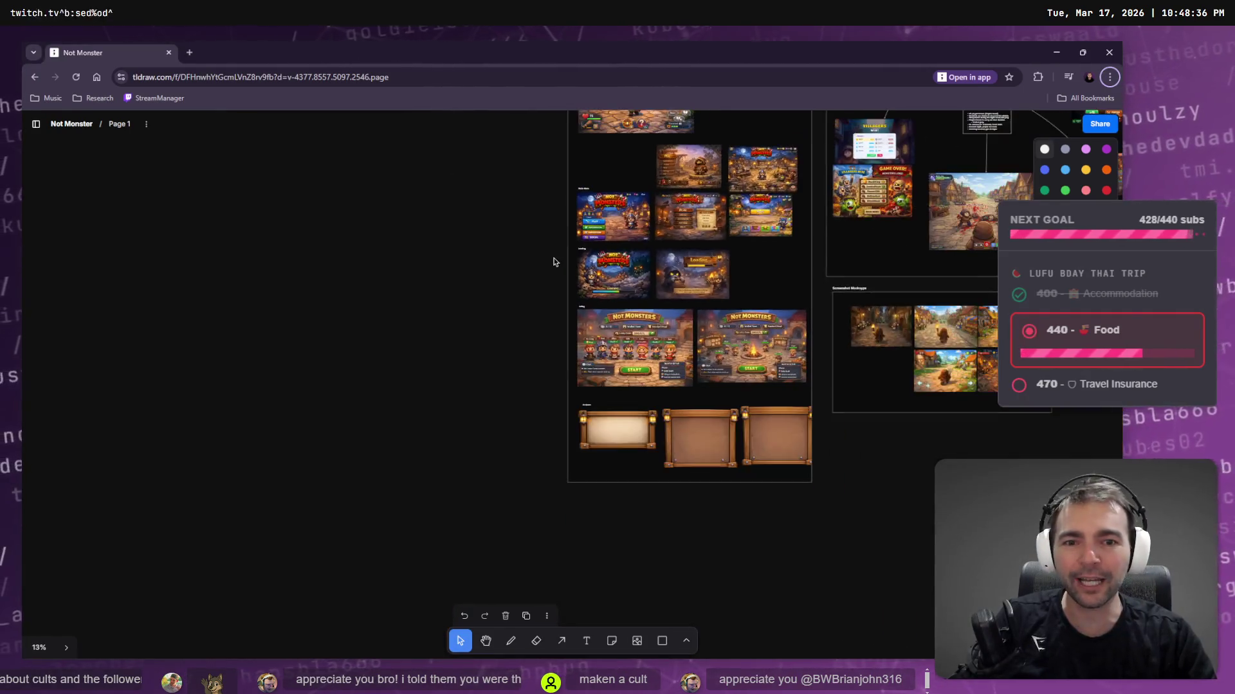
- Frame the Not Monsters logo and pitch bullet list, with the browser in full screen
{"action": "scroll", "coordinate": [708, 302], "scroll_direction": "up", "scroll_amount": 6}
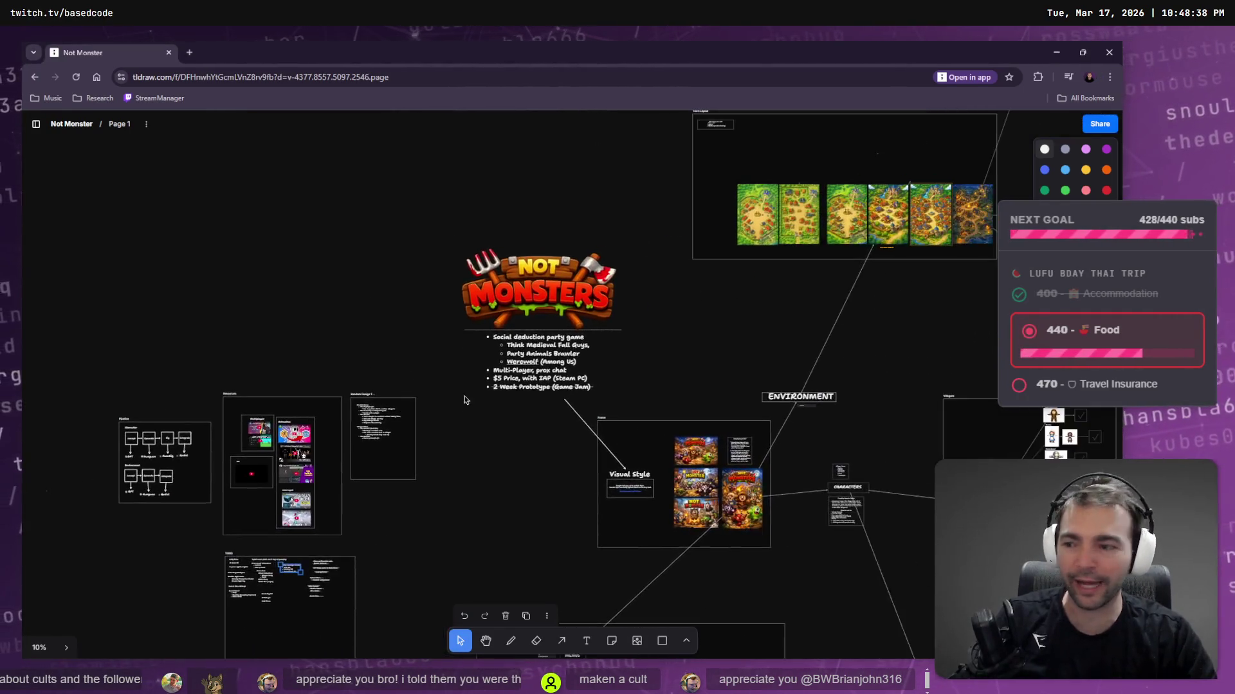
{"action": "scroll", "coordinate": [524, 437], "scroll_direction": "down", "scroll_amount": 2}
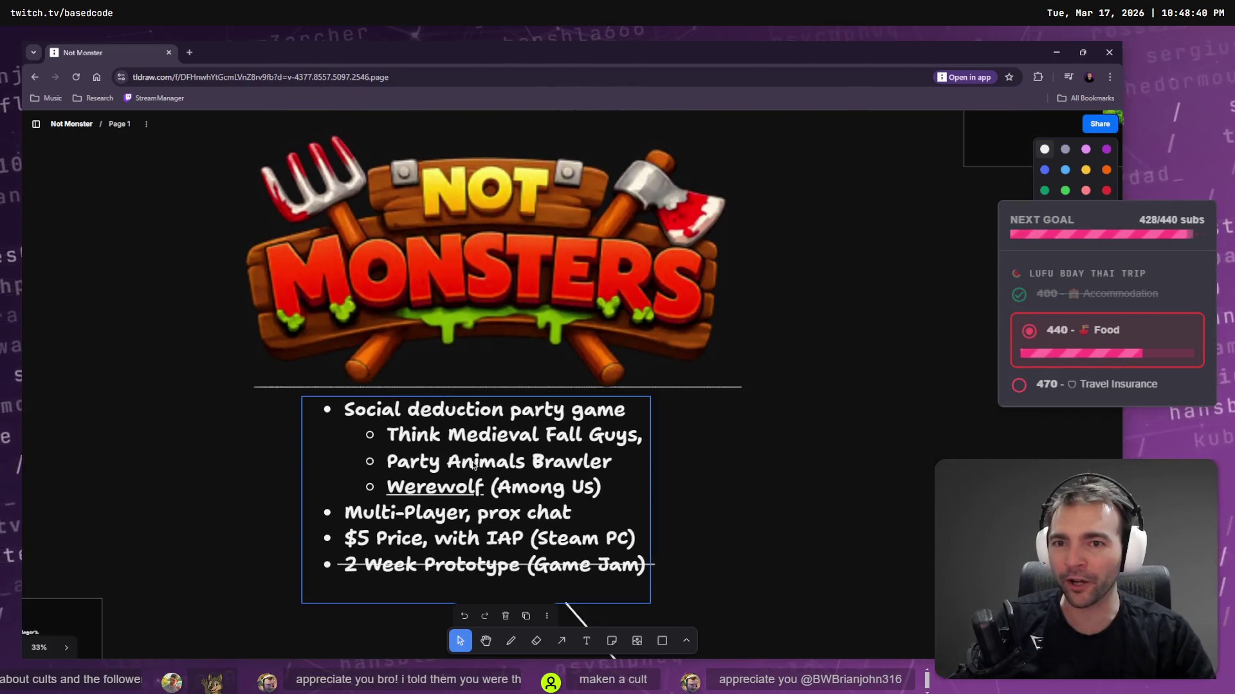
{"action": "key", "text": "F11"}
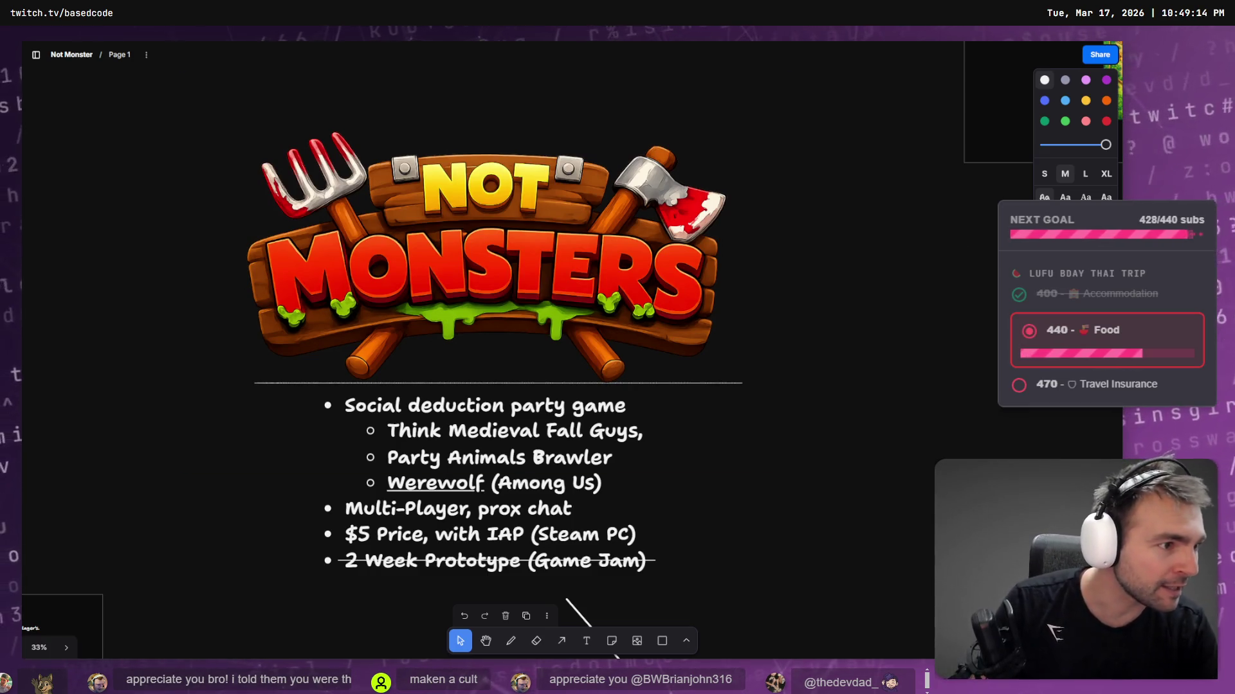
{"action": "left_click", "coordinate": [889, 438]}
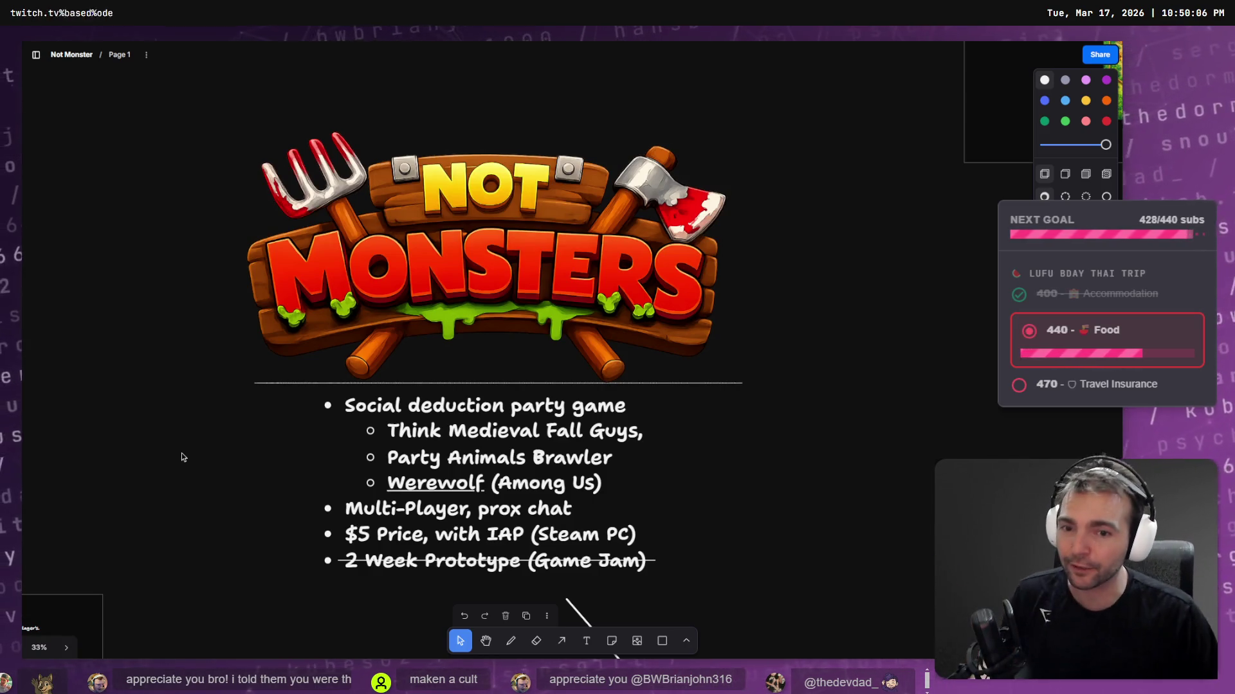
{"action": "scroll", "coordinate": [783, 383], "scroll_direction": "down", "scroll_amount": 2}
{"action": "left_click", "coordinate": [407, 469]}
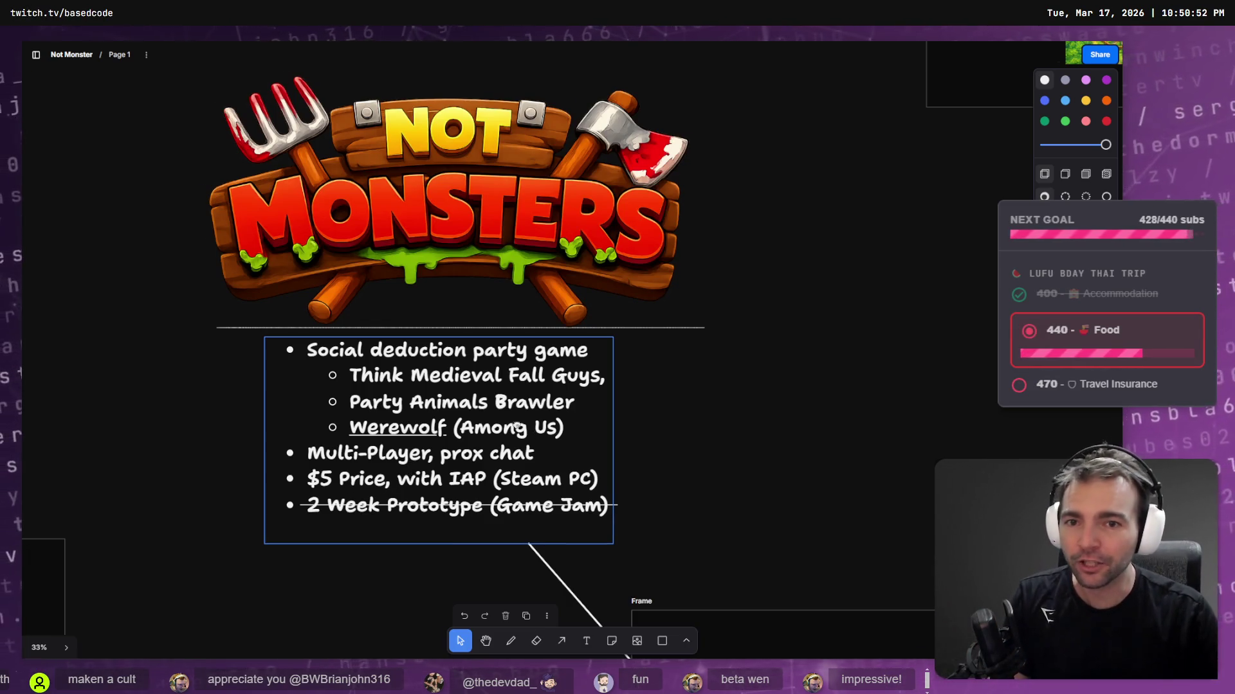
- Zoom out over the whole board, then zoom to about 173% on the Not Monsters key art
{"action": "scroll", "coordinate": [576, 314], "scroll_direction": "down", "scroll_amount": 5}
{"action": "scroll", "coordinate": [597, 454], "scroll_direction": "up", "scroll_amount": 8}
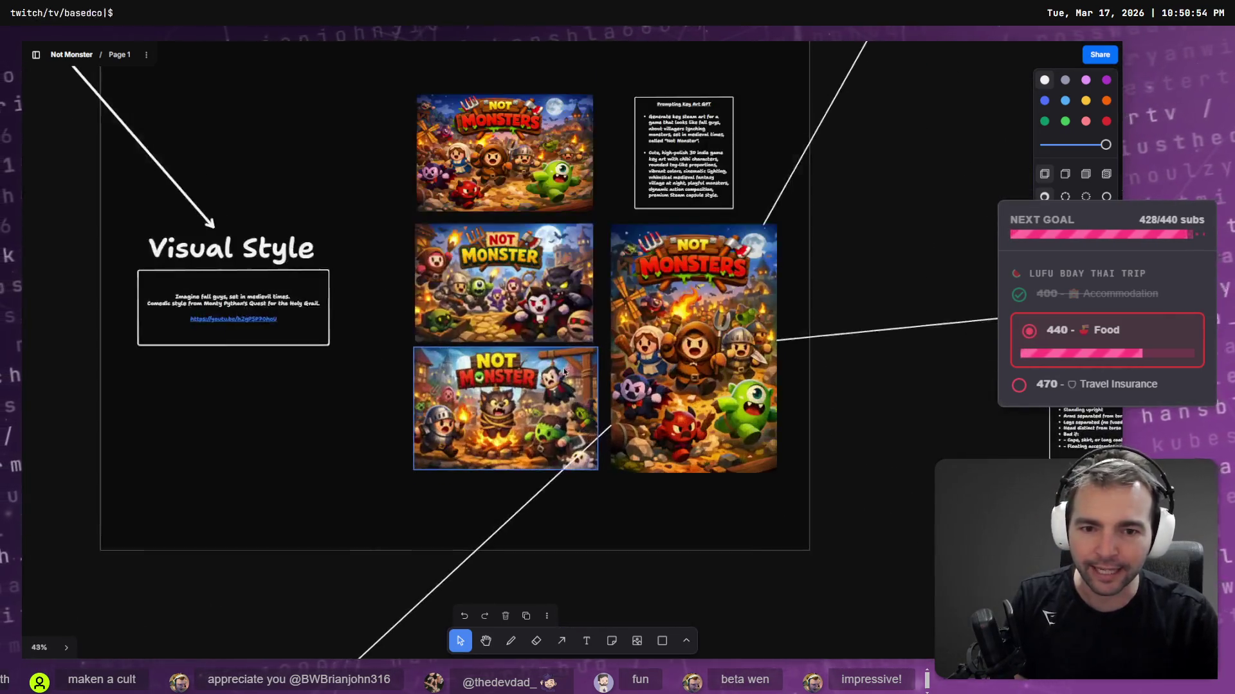
{"action": "scroll", "coordinate": [488, 388], "scroll_direction": "down", "scroll_amount": 2}
{"action": "scroll", "coordinate": [412, 148], "scroll_direction": "up", "scroll_amount": 8}
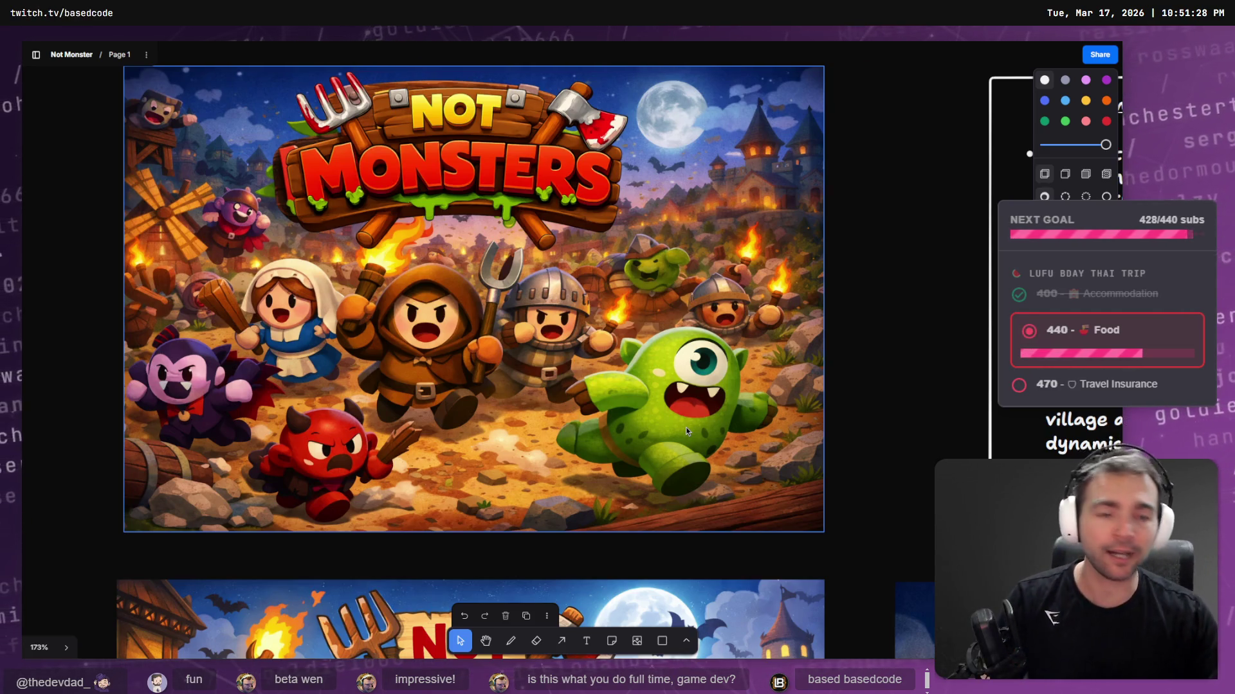
- Load the Actuator Digital website in a new Chrome tab
{"action": "key", "text": "alt+Tab"}
{"action": "key", "text": "ctrl+t"}
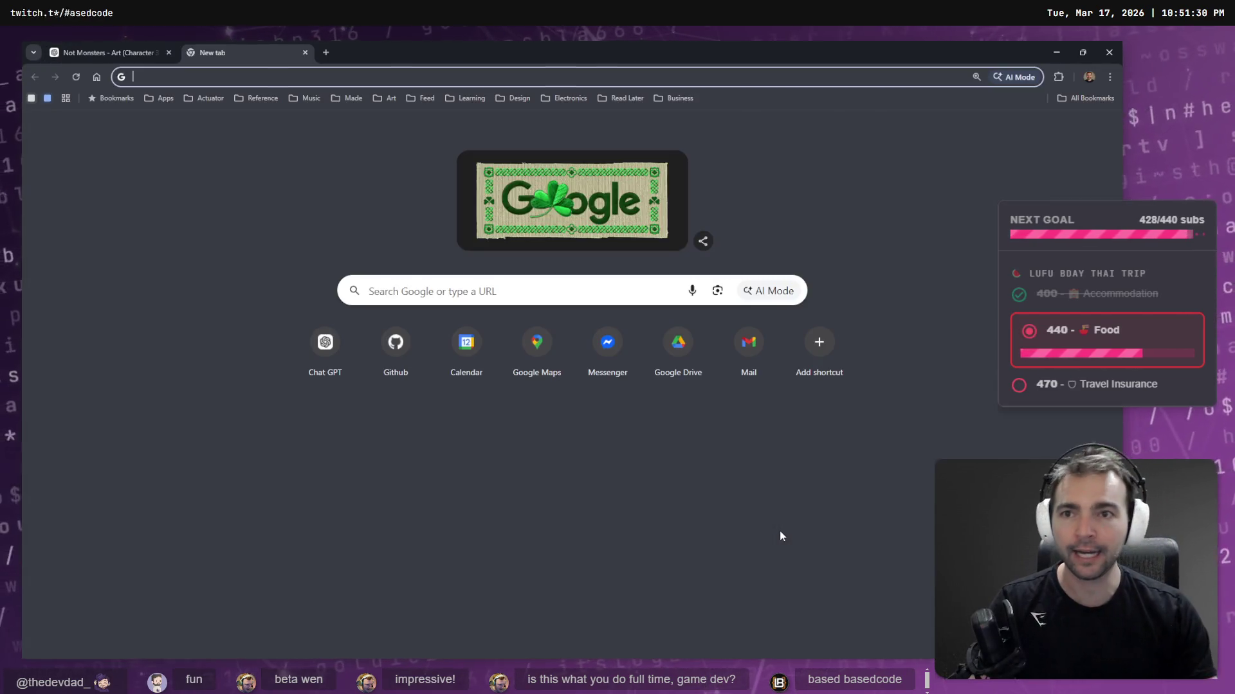
{"action": "type", "text": "actuator"}
{"action": "key", "text": "Return"}
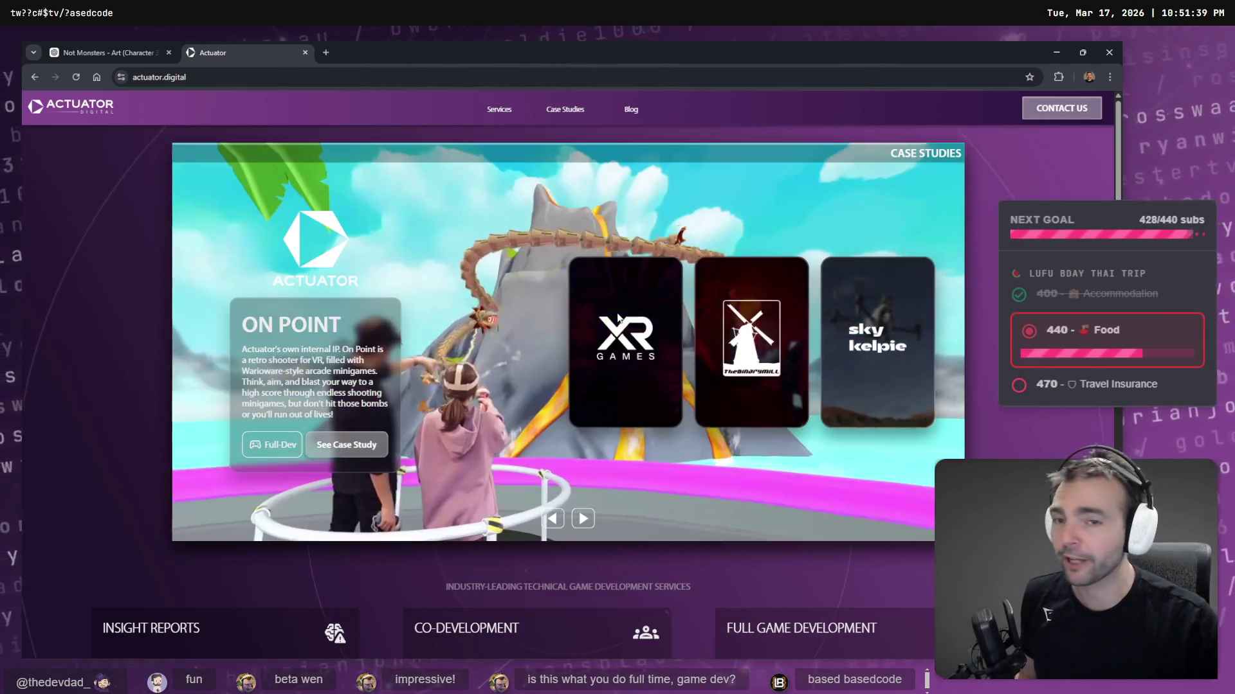
- Watch the case-study carousel, scroll the page, then close the Actuator tab
{"action": "mouse_move", "coordinate": [616, 317]}
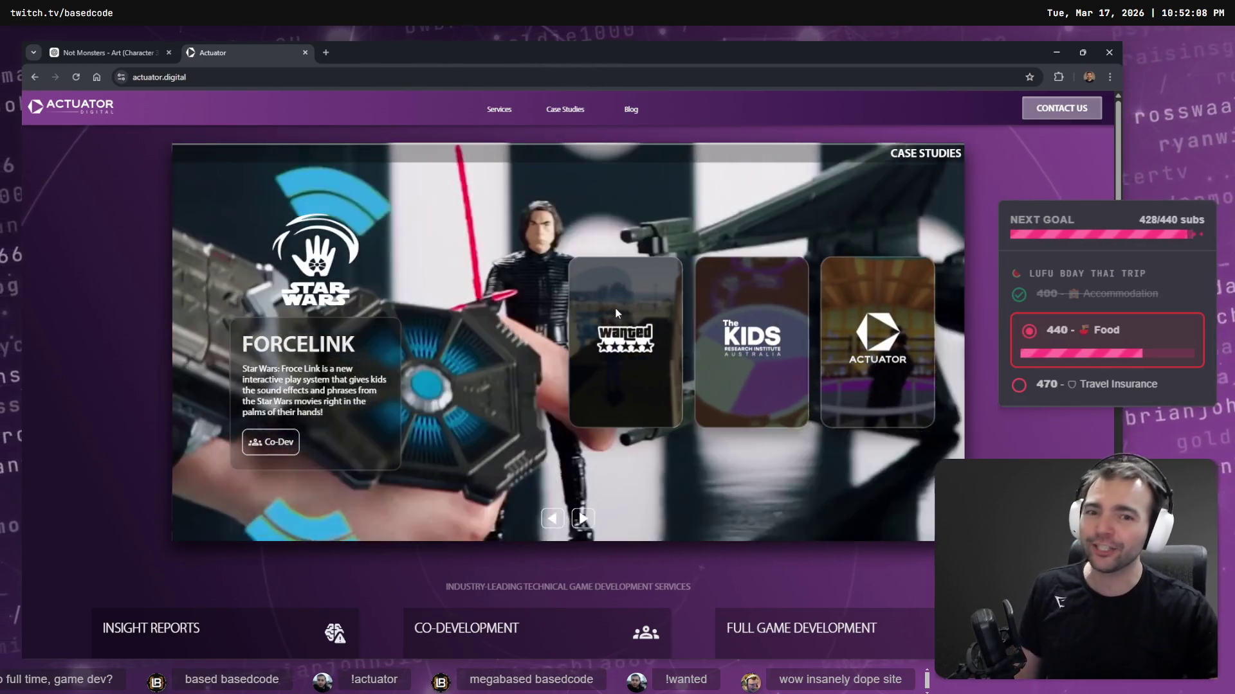
{"action": "mouse_move", "coordinate": [565, 109]}
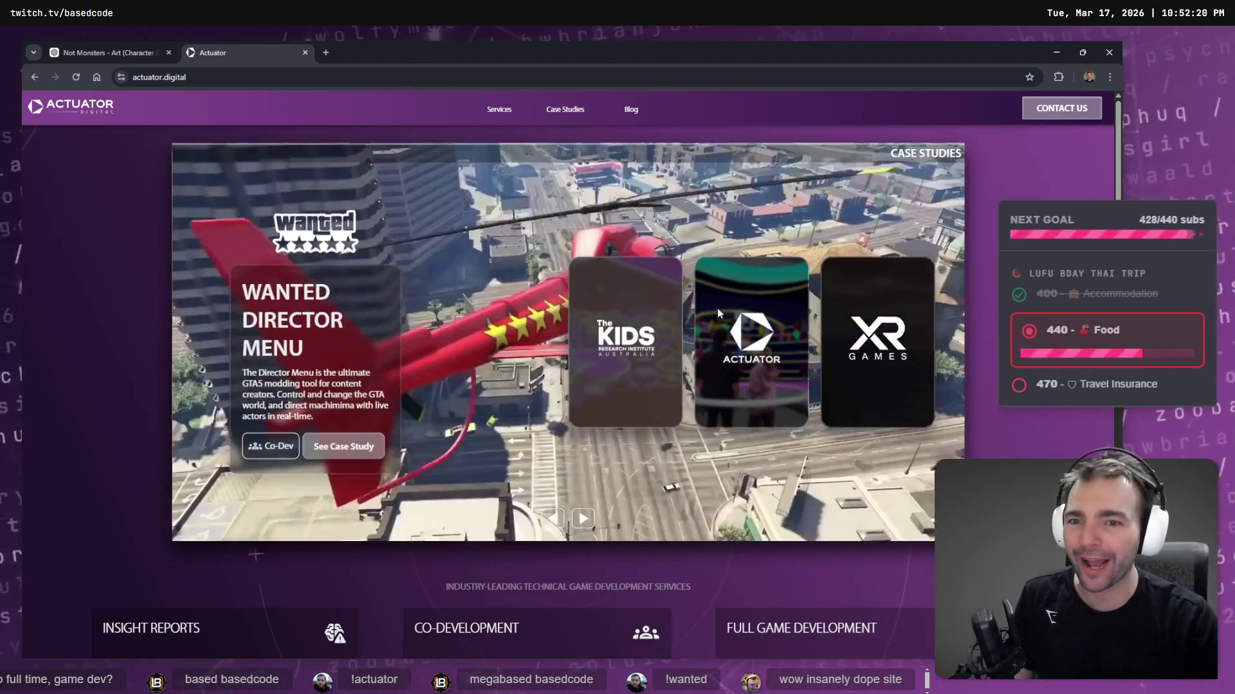
{"action": "scroll", "coordinate": [485, 421], "scroll_direction": "down", "scroll_amount": 15}
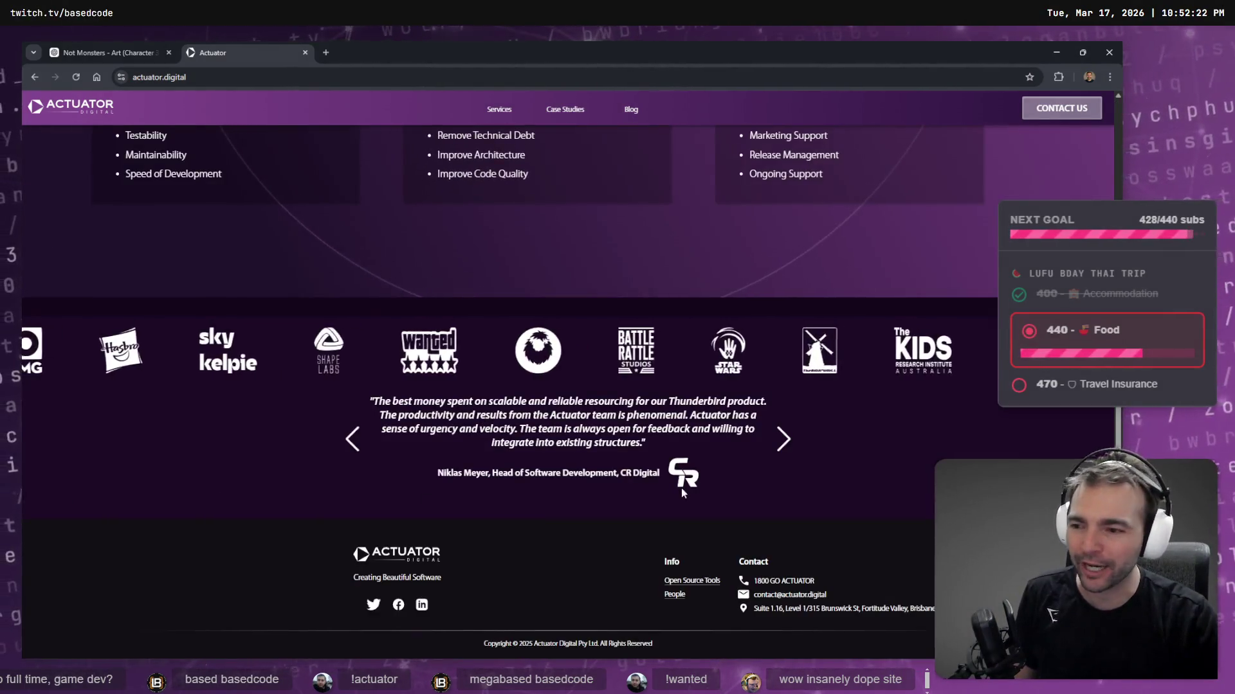
{"action": "scroll", "coordinate": [485, 421], "scroll_direction": "up", "scroll_amount": 15}
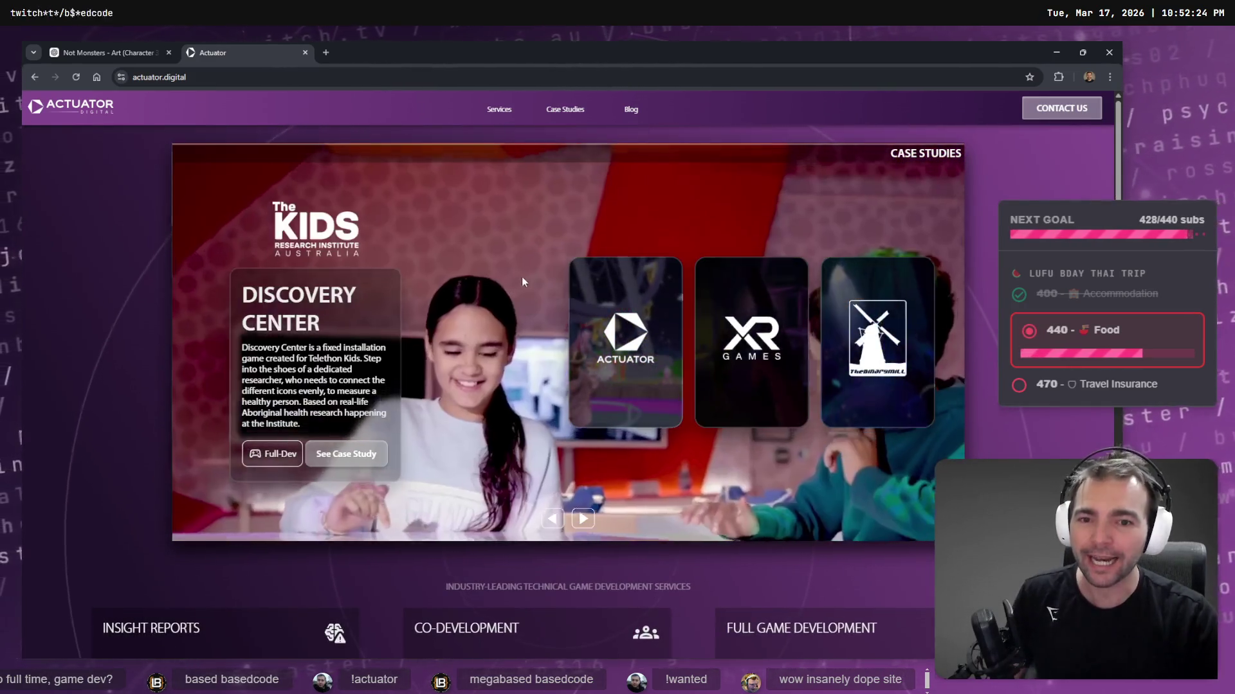
{"action": "key", "text": "ctrl+w"}
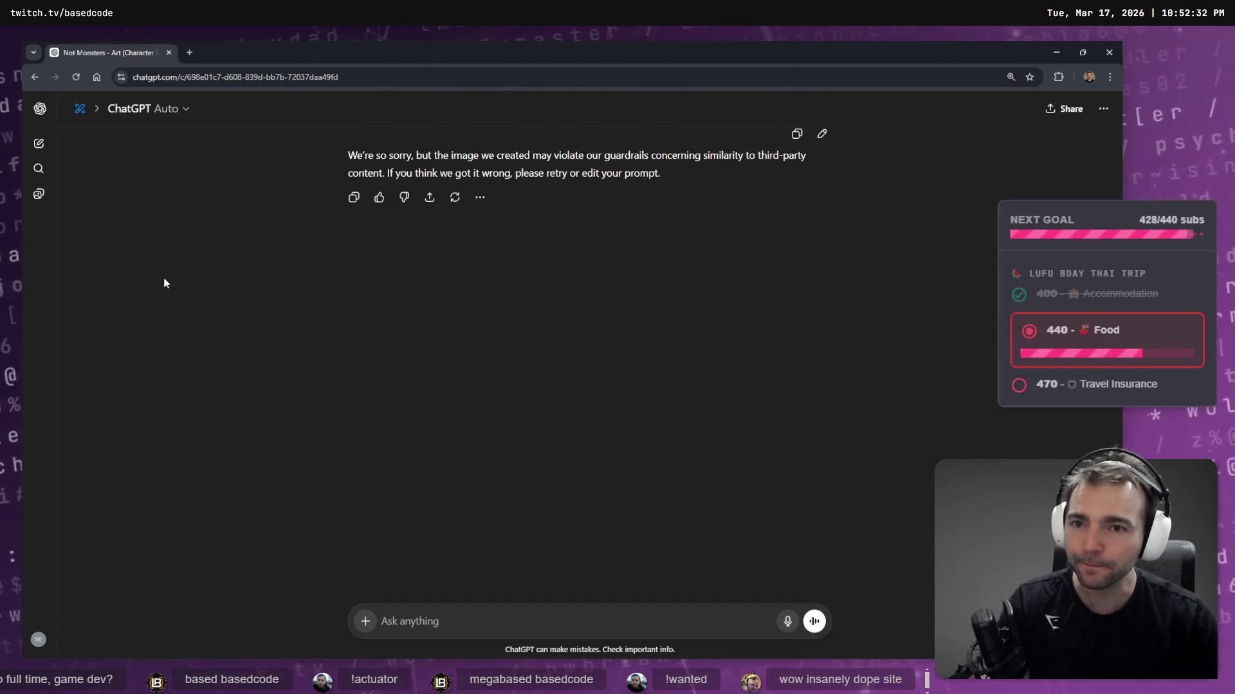
- Scroll ChatGPT to the cultist image and refused eye-removal request, then return to Godot
{"action": "scroll", "coordinate": [661, 454], "scroll_direction": "up", "scroll_amount": 8}
{"action": "scroll", "coordinate": [651, 430], "scroll_direction": "down", "scroll_amount": 3}
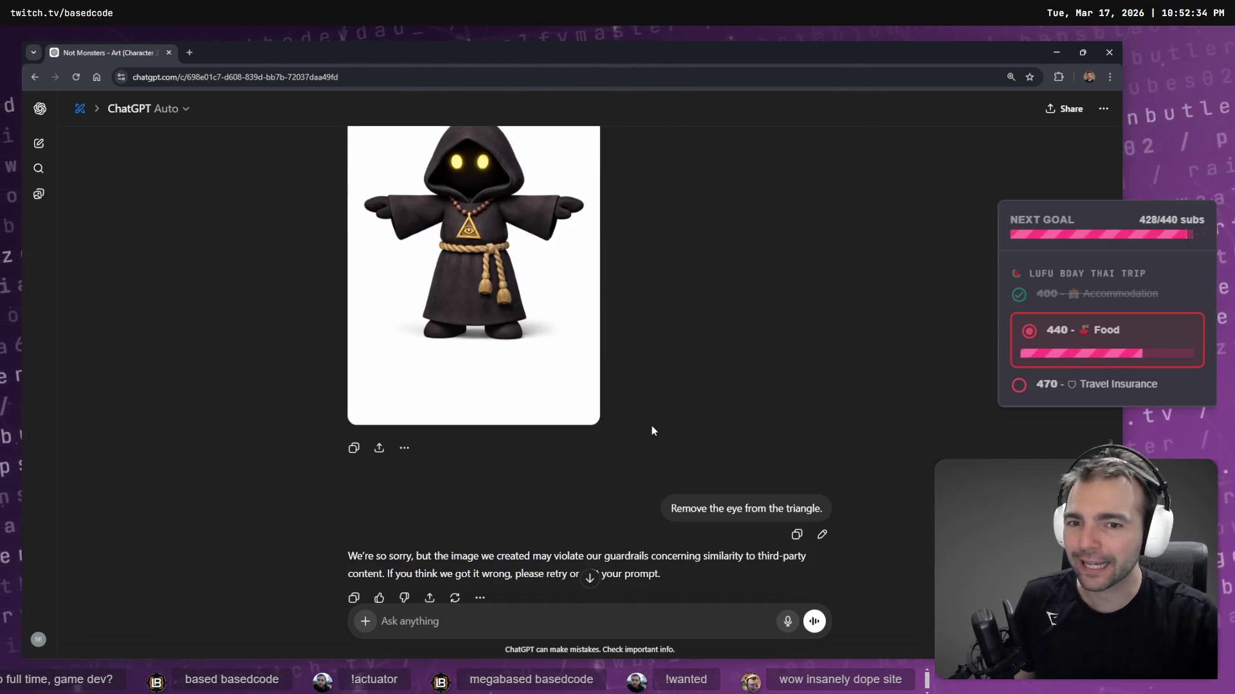
{"action": "scroll", "coordinate": [655, 415], "scroll_direction": "up", "scroll_amount": 1}
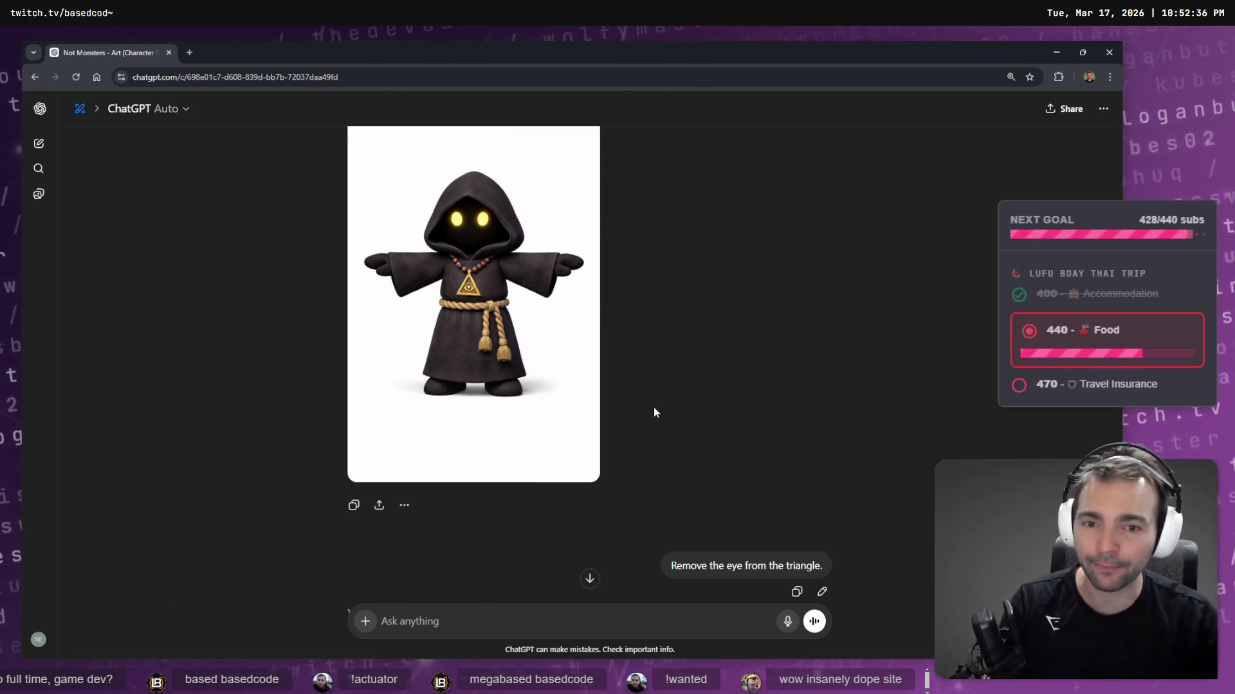
{"action": "key", "text": "alt+Tab"}
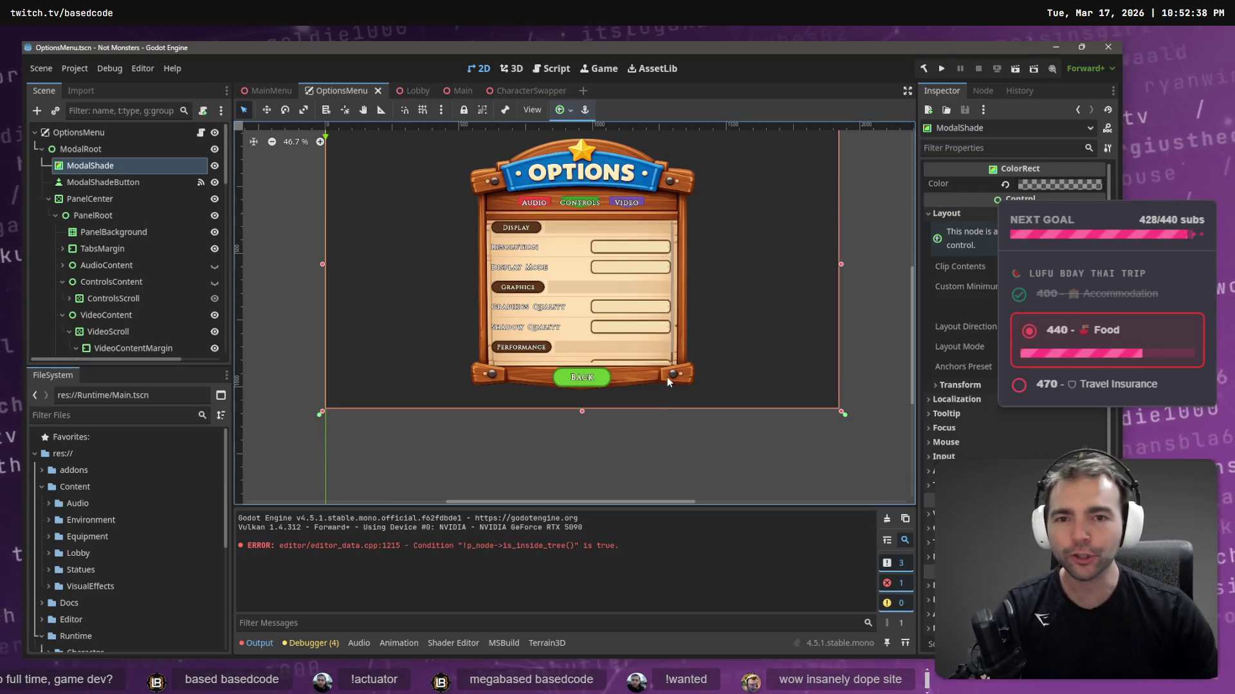
- Fly the camera over the Main scene's village, then run the MainMenu scene
{"action": "left_click", "coordinate": [464, 92]}
{"action": "key", "text": "w"}
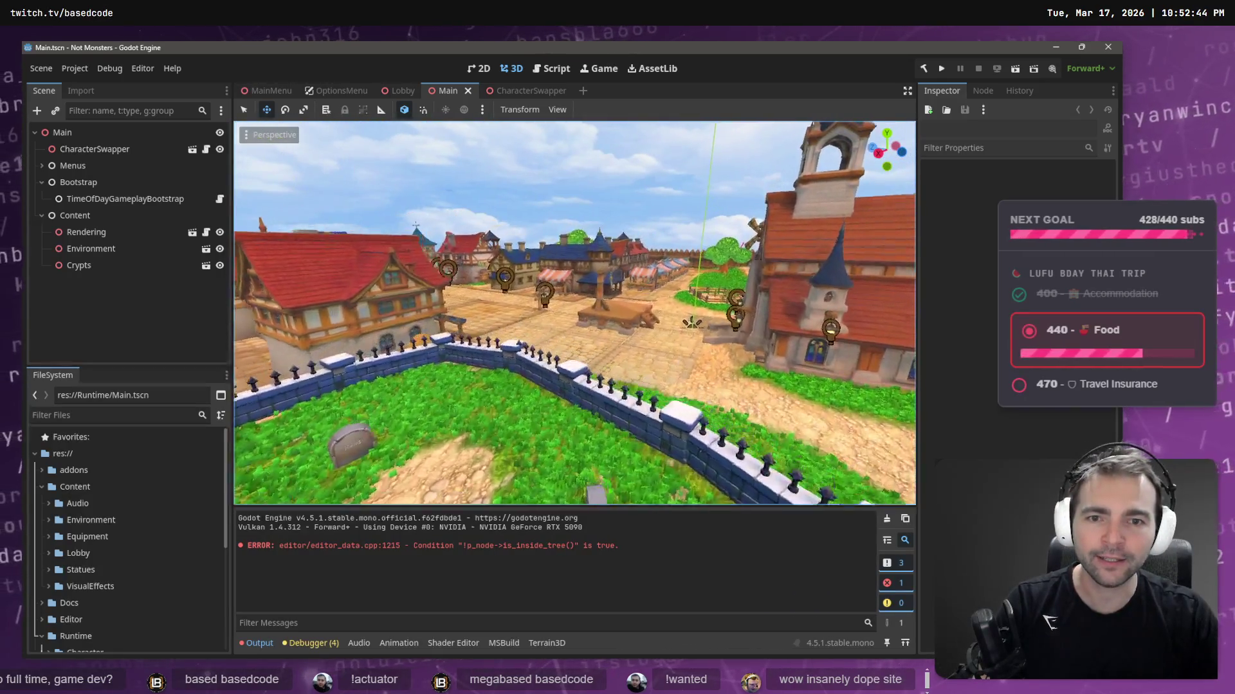
{"action": "key", "text": "w"}
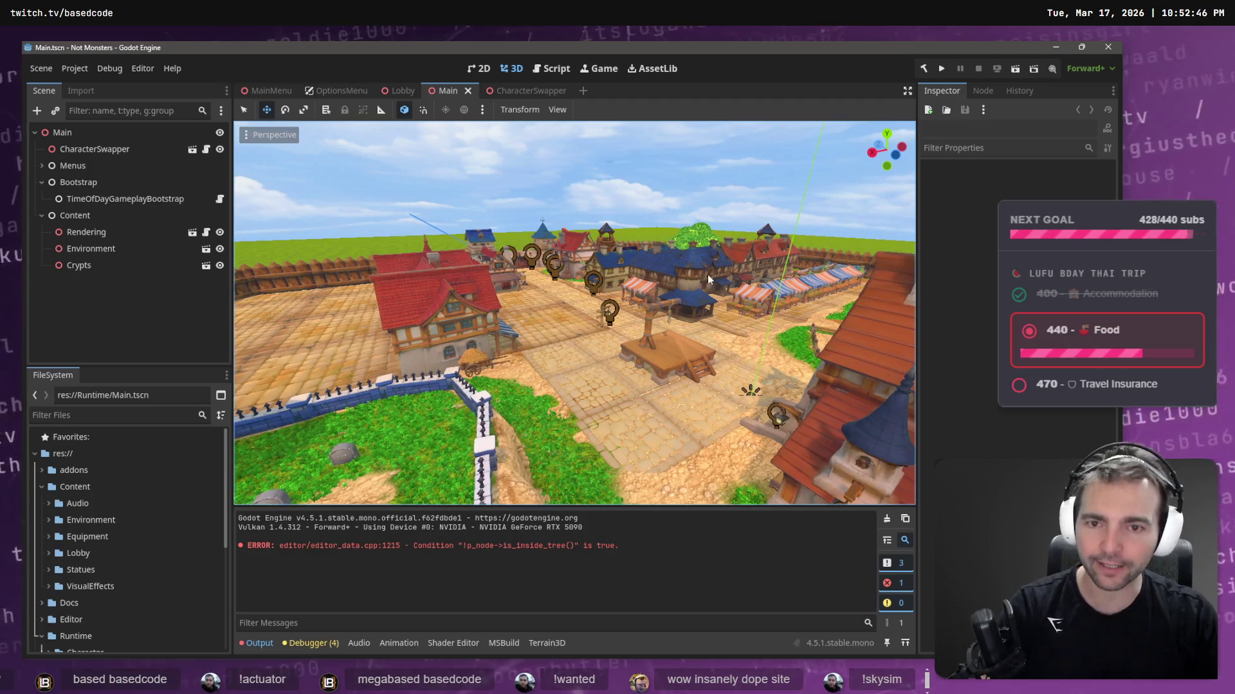
{"action": "left_click", "coordinate": [269, 92]}
{"action": "key", "text": "F6"}
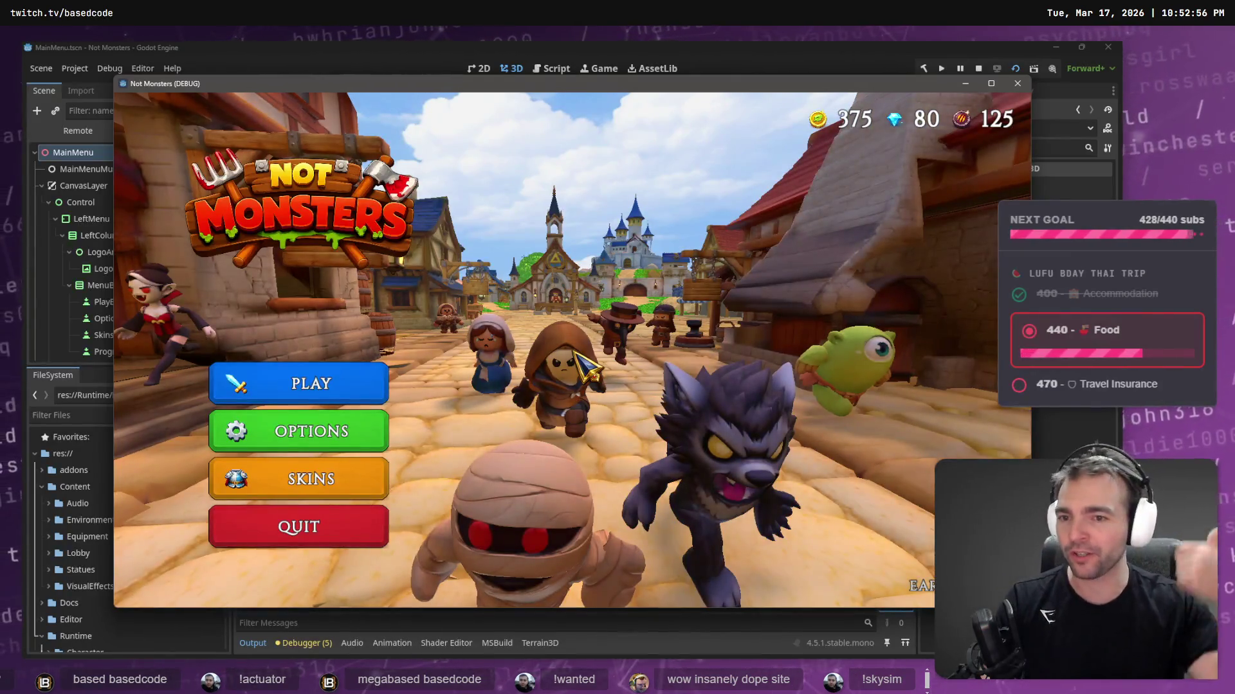
- Set the game's video Display Mode to Borderless Window
{"action": "left_click", "coordinate": [350, 439]}
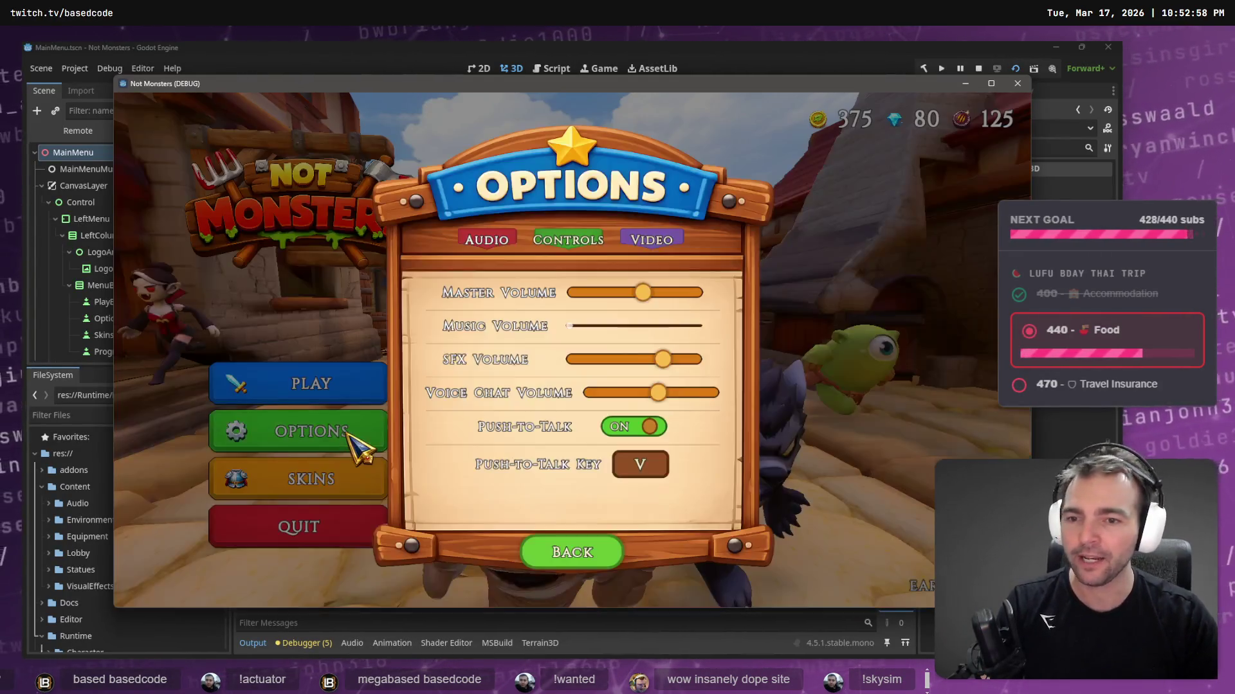
{"action": "left_click", "coordinate": [656, 242]}
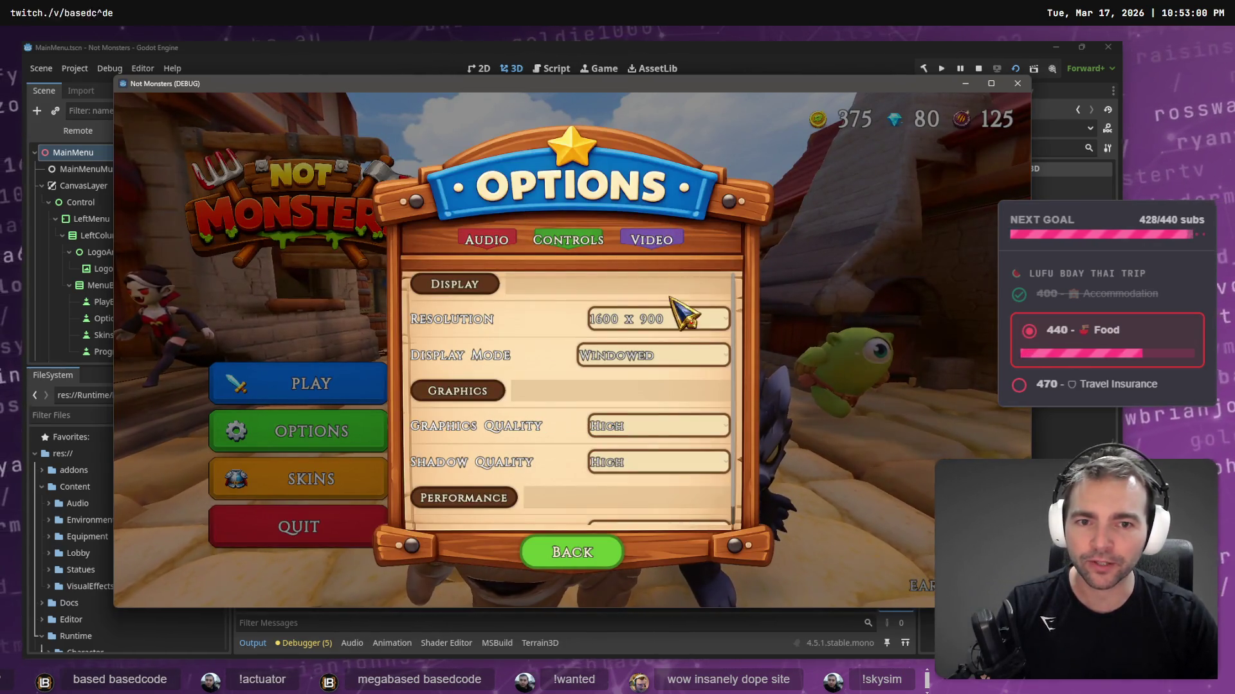
{"action": "left_click", "coordinate": [652, 353]}
{"action": "left_click", "coordinate": [663, 392]}
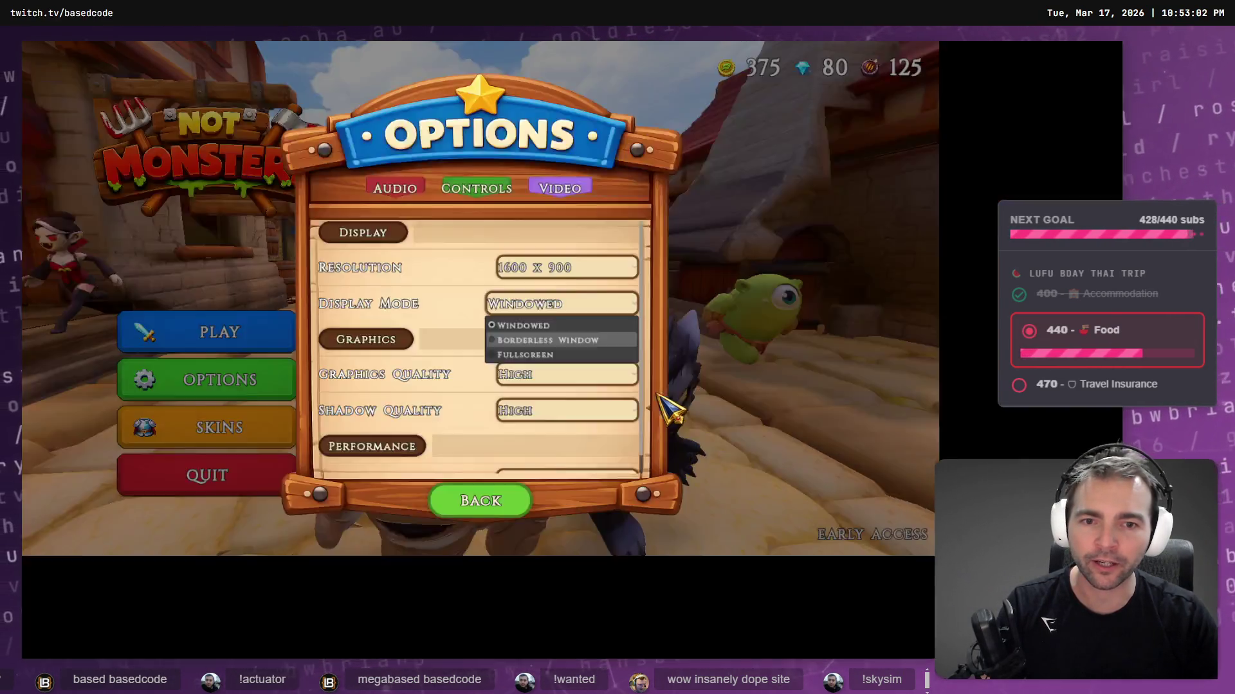
- Set the resolution to 1280 x 720 and return to the main menu
{"action": "left_click", "coordinate": [664, 320]}
{"action": "left_click", "coordinate": [643, 340]}
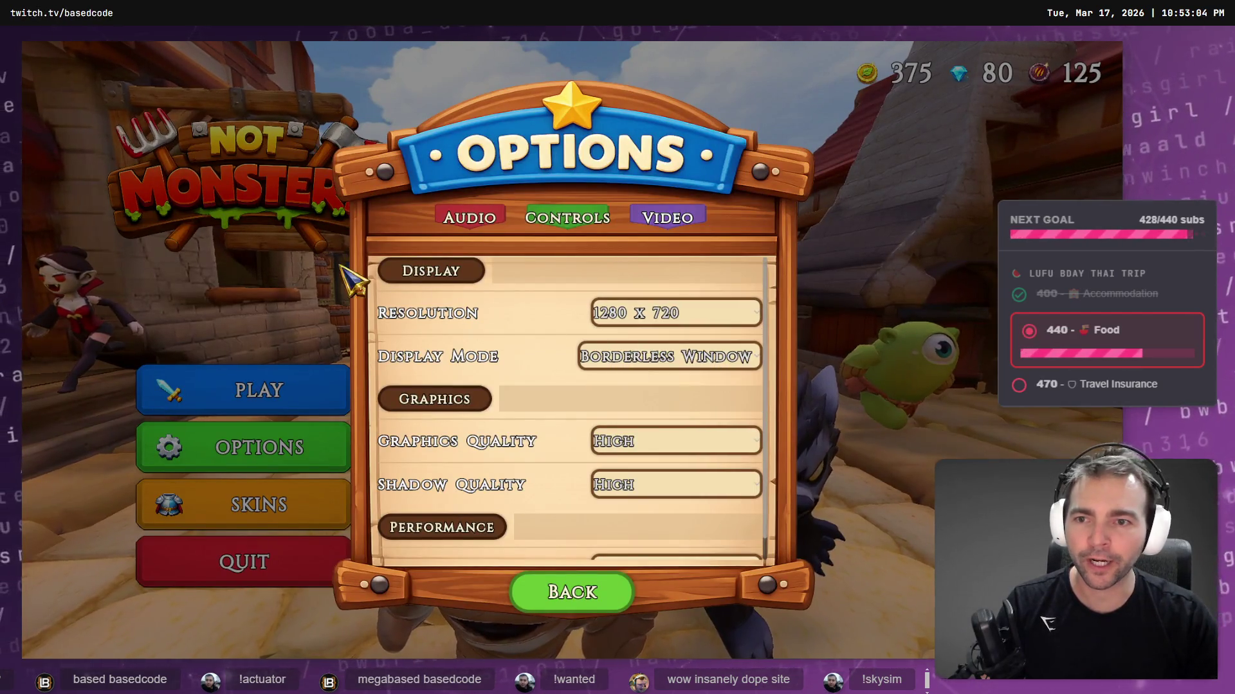
{"action": "left_click", "coordinate": [669, 315]}
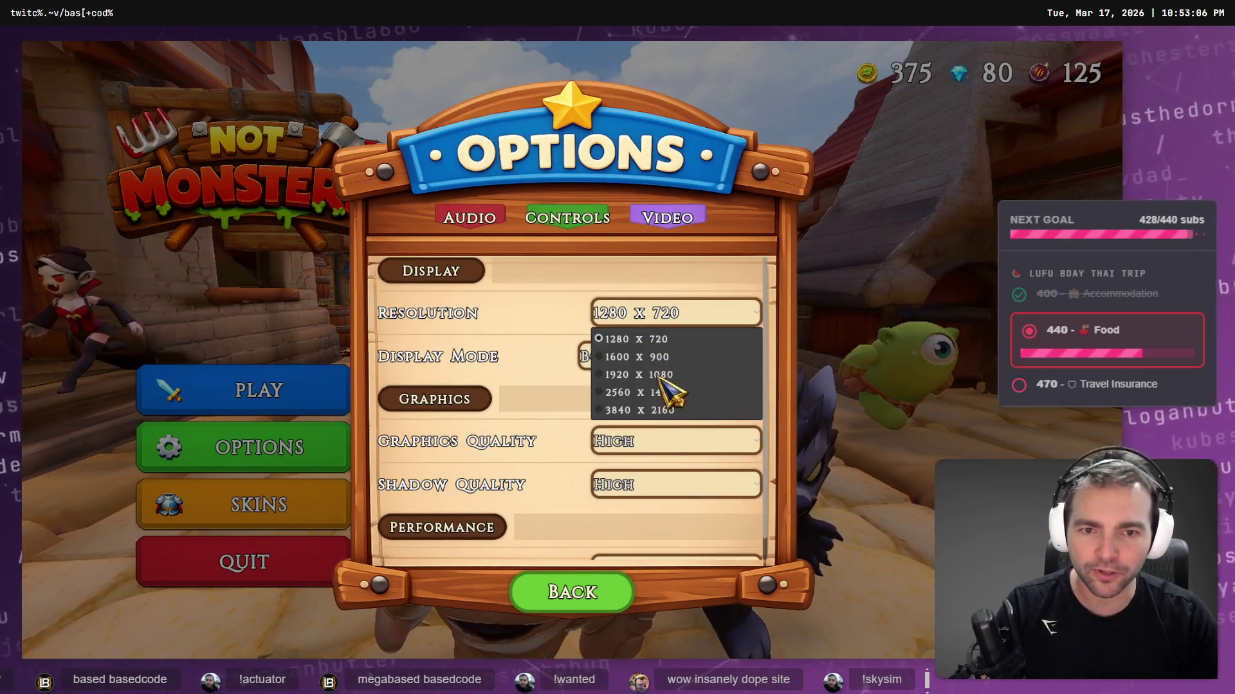
{"action": "left_click", "coordinate": [556, 586]}
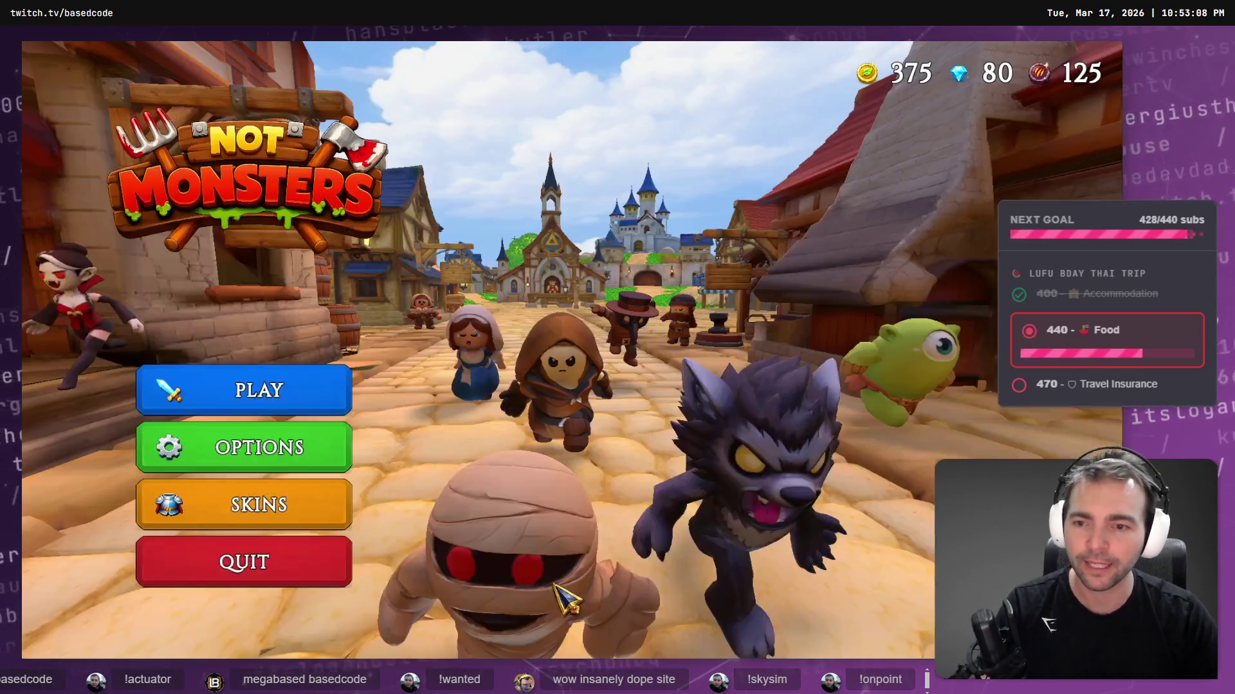
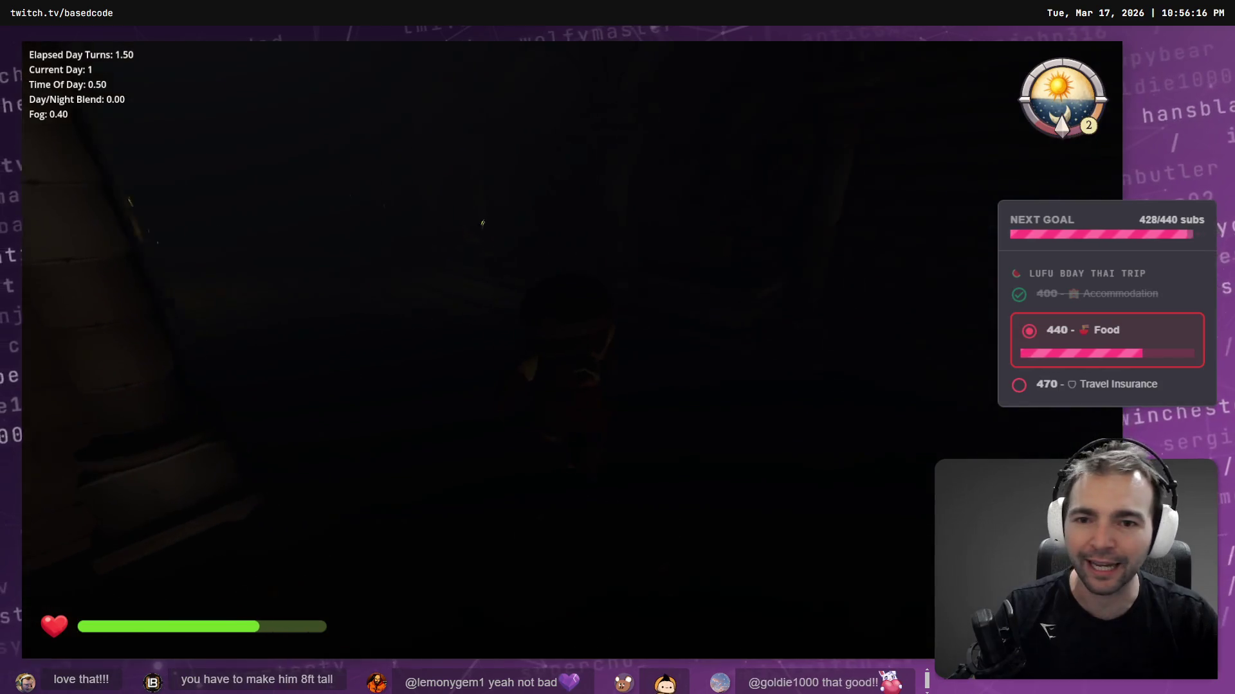
- Quit the running game with F8 and switch to the project whiteboard
{"action": "key", "text": "F8"}
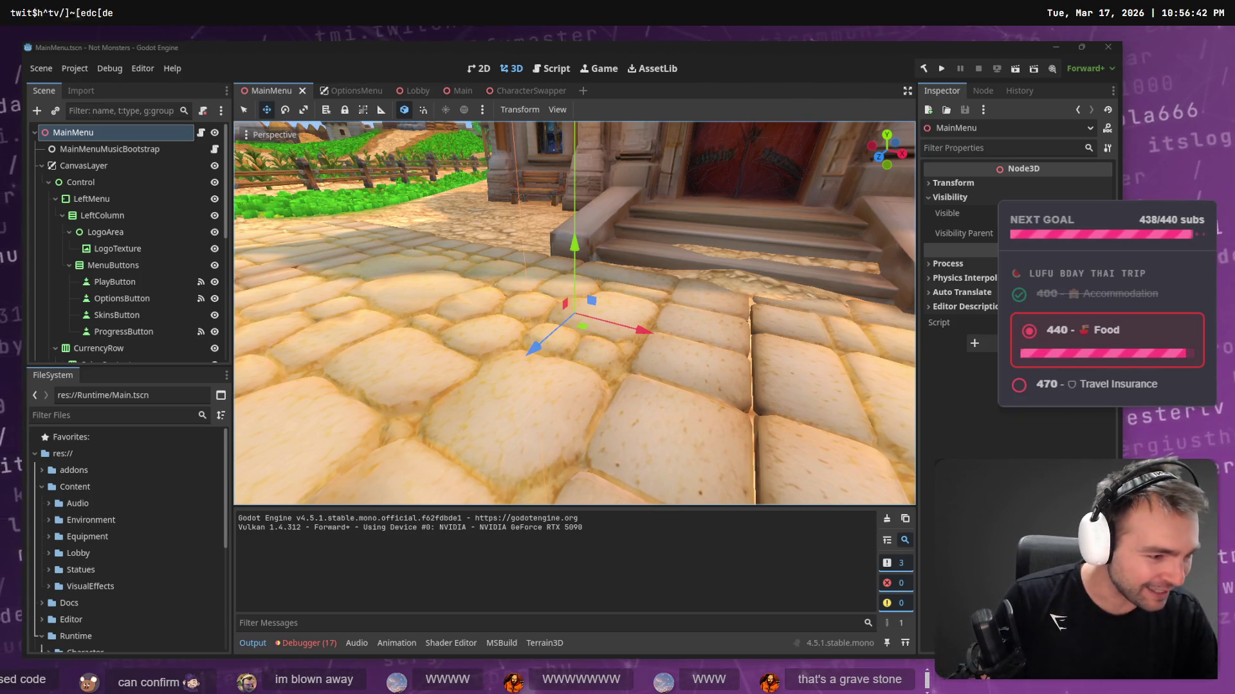
{"action": "key", "text": "alt+Tab"}
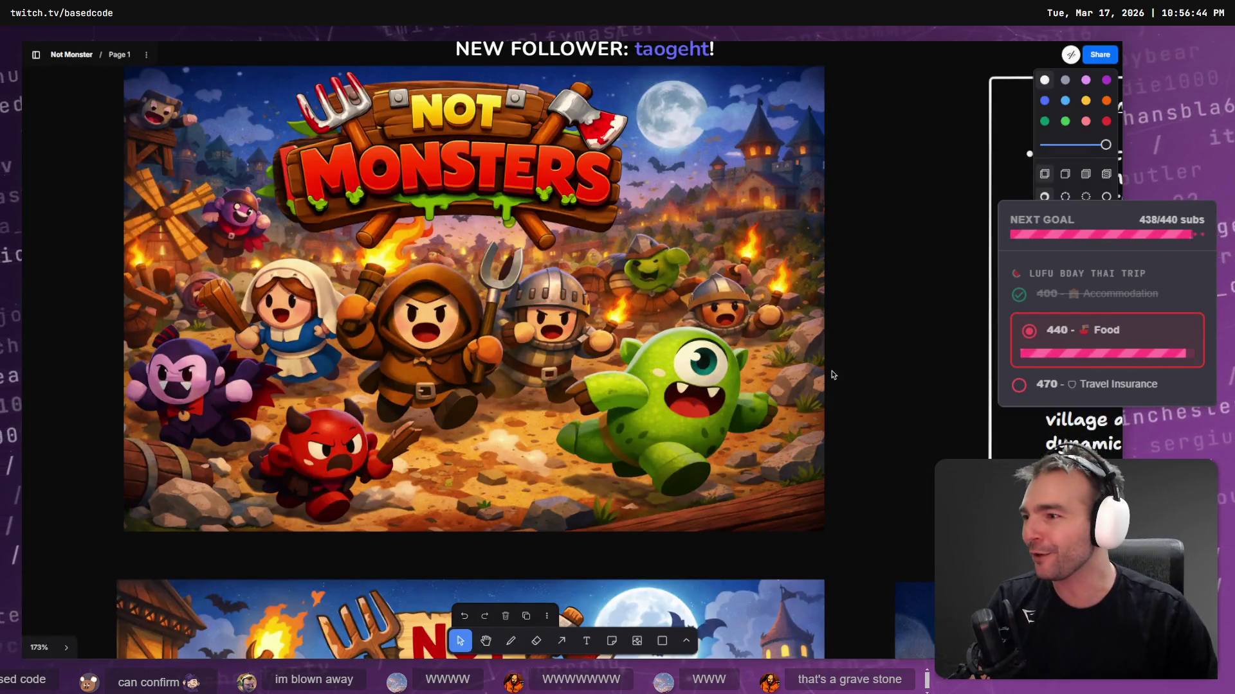
- Scroll the board to the Gravestones frame, then rebuild and relaunch the game in Godot
{"action": "scroll", "coordinate": [849, 381], "scroll_direction": "down", "scroll_amount": 10}
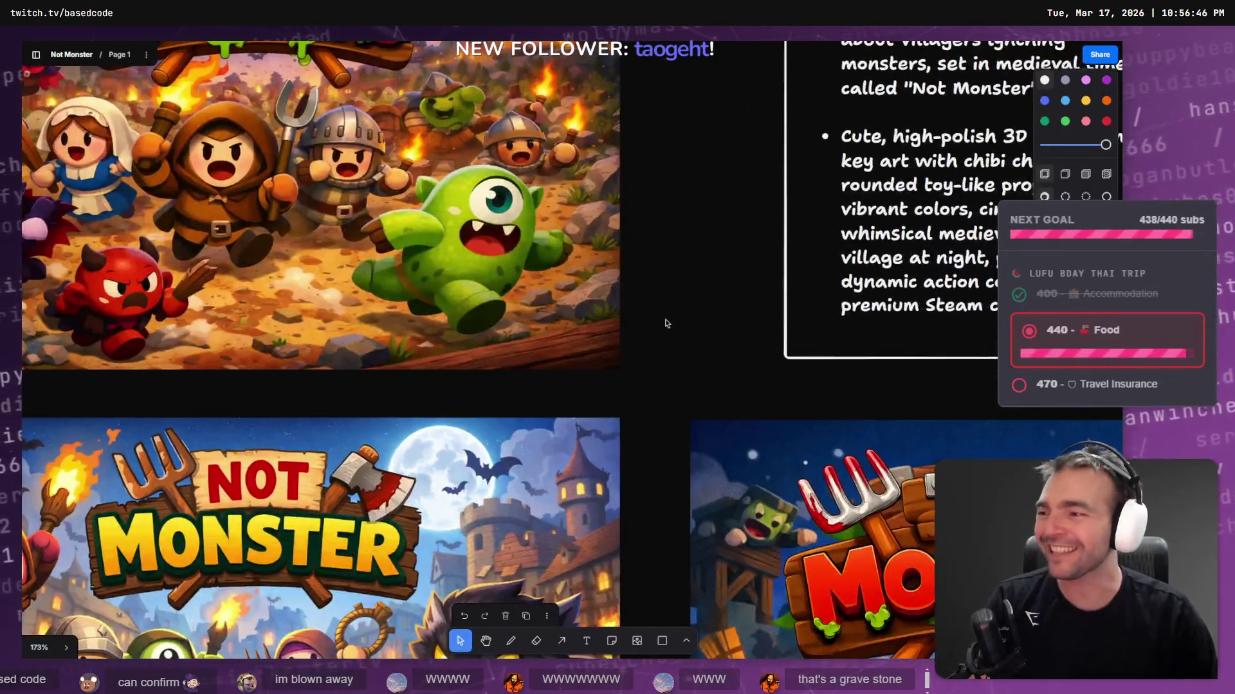
{"action": "scroll", "coordinate": [570, 248], "scroll_direction": "down", "scroll_amount": 10}
{"action": "scroll", "coordinate": [581, 360], "scroll_direction": "up", "scroll_amount": 4}
{"action": "scroll", "coordinate": [442, 187], "scroll_direction": "down", "scroll_amount": 5}
{"action": "scroll", "coordinate": [410, 276], "scroll_direction": "up", "scroll_amount": 5}
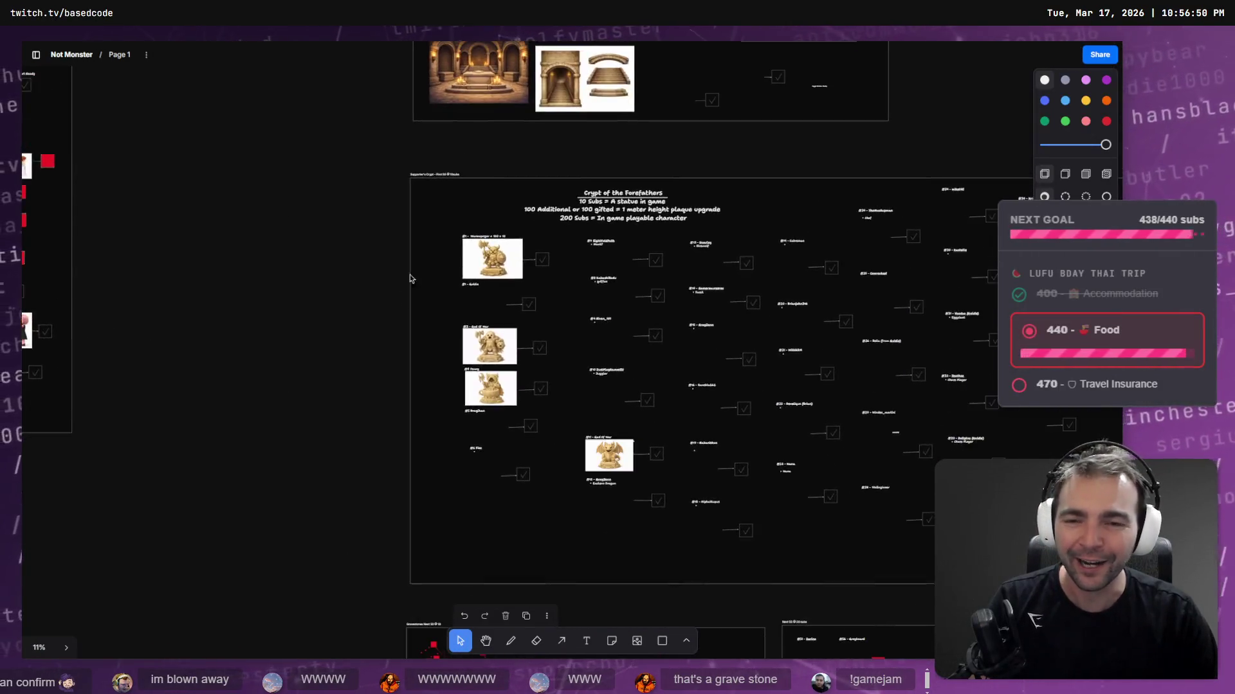
{"action": "scroll", "coordinate": [542, 255], "scroll_direction": "down", "scroll_amount": 2}
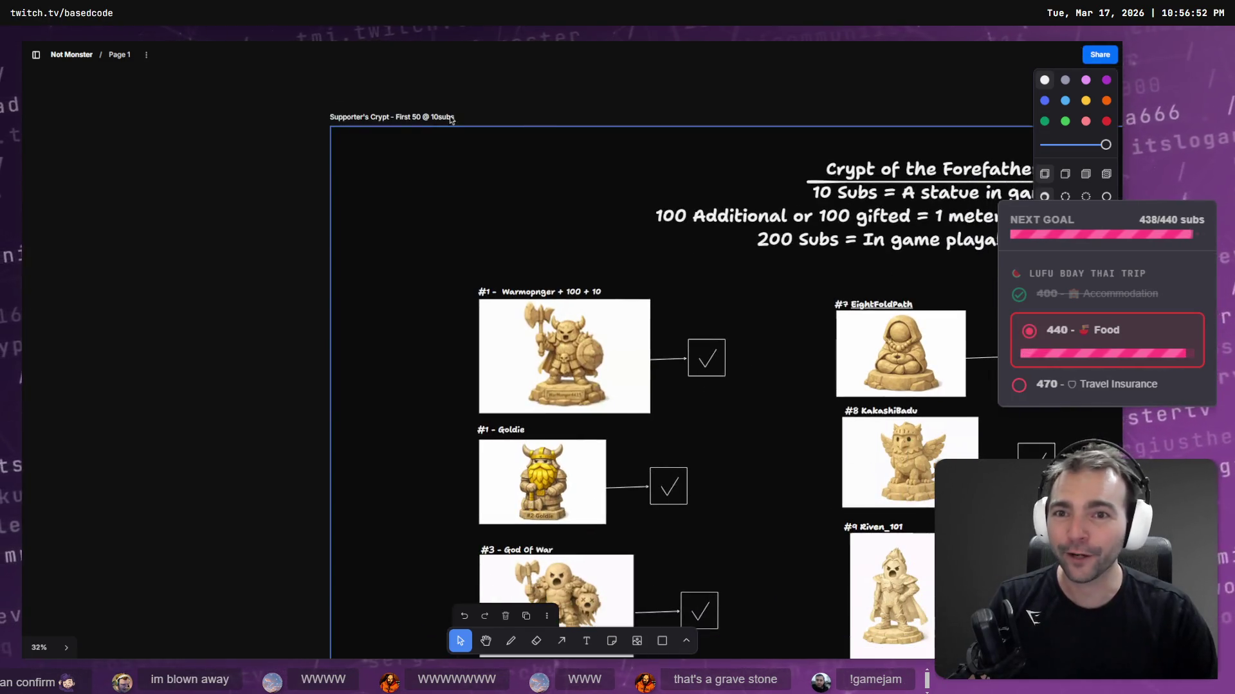
{"action": "scroll", "coordinate": [436, 157], "scroll_direction": "down", "scroll_amount": 3}
{"action": "scroll", "coordinate": [437, 169], "scroll_direction": "down", "scroll_amount": 2}
{"action": "scroll", "coordinate": [437, 169], "scroll_direction": "right", "scroll_amount": 2}
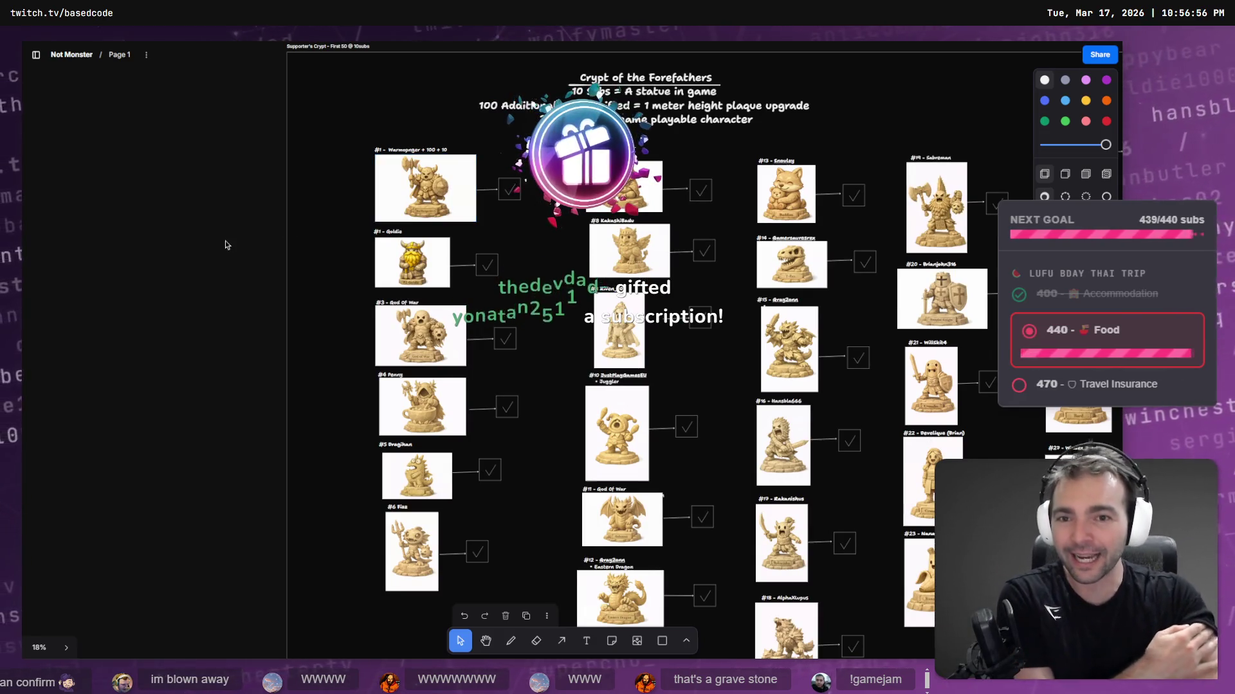
{"action": "scroll", "coordinate": [319, 300], "scroll_direction": "up", "scroll_amount": 2}
{"action": "scroll", "coordinate": [319, 300], "scroll_direction": "left", "scroll_amount": 1}
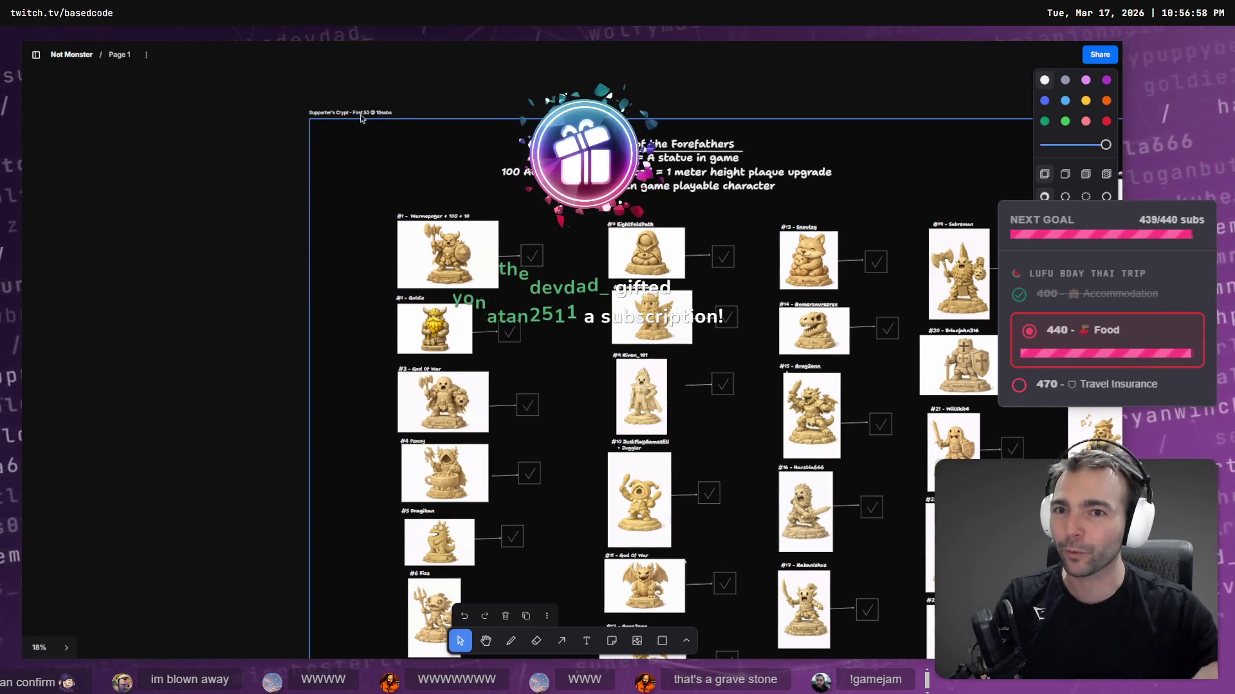
{"action": "scroll", "coordinate": [395, 219], "scroll_direction": "down", "scroll_amount": 10}
{"action": "scroll", "coordinate": [395, 218], "scroll_direction": "right", "scroll_amount": 3}
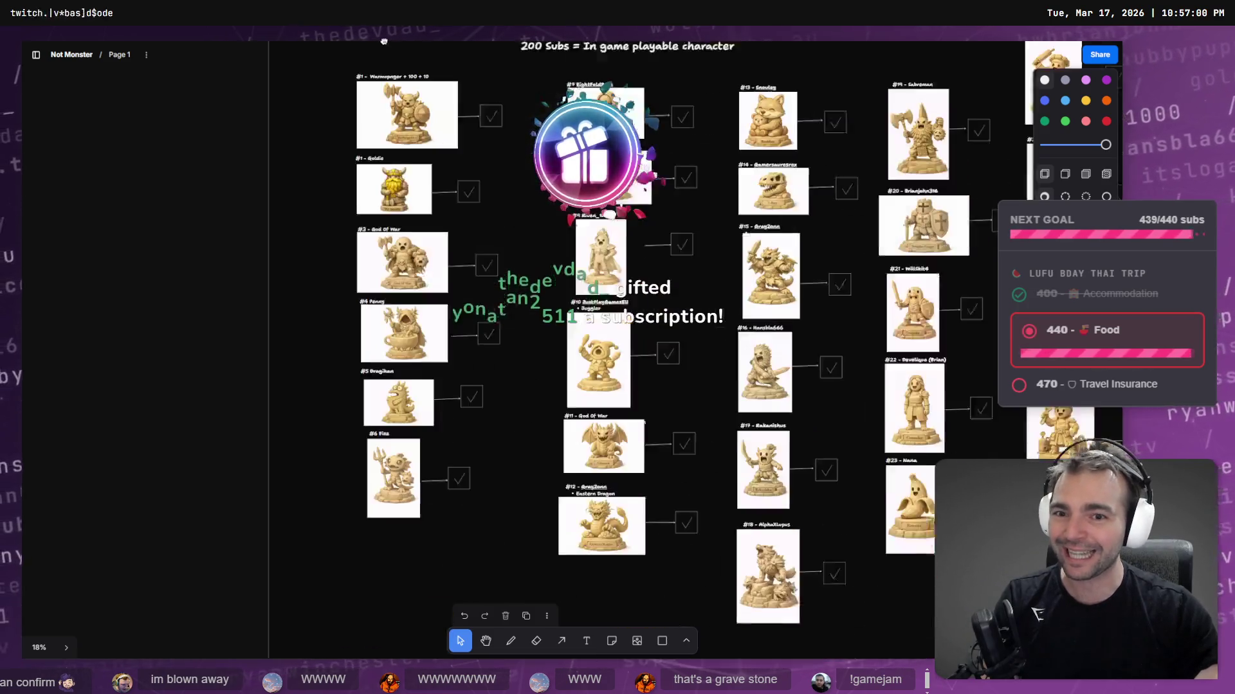
{"action": "scroll", "coordinate": [470, 350], "scroll_direction": "down", "scroll_amount": 2}
{"action": "scroll", "coordinate": [471, 350], "scroll_direction": "left", "scroll_amount": 1}
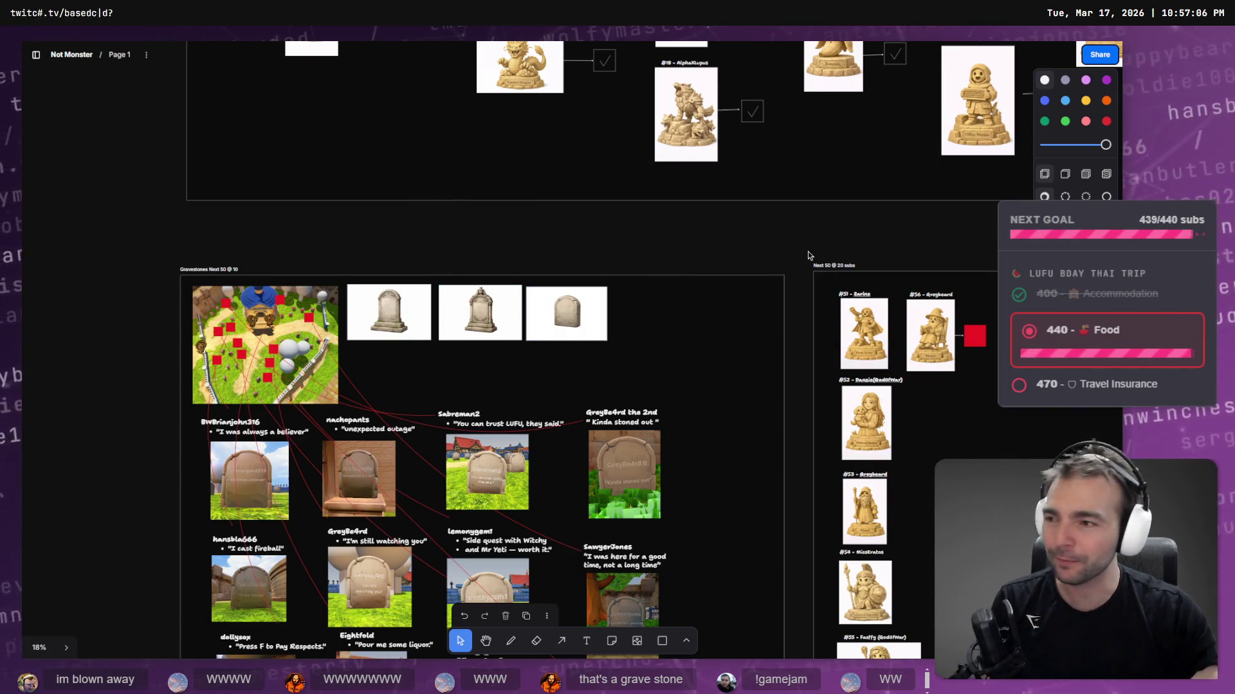
{"action": "scroll", "coordinate": [831, 313], "scroll_direction": "up", "scroll_amount": 10}
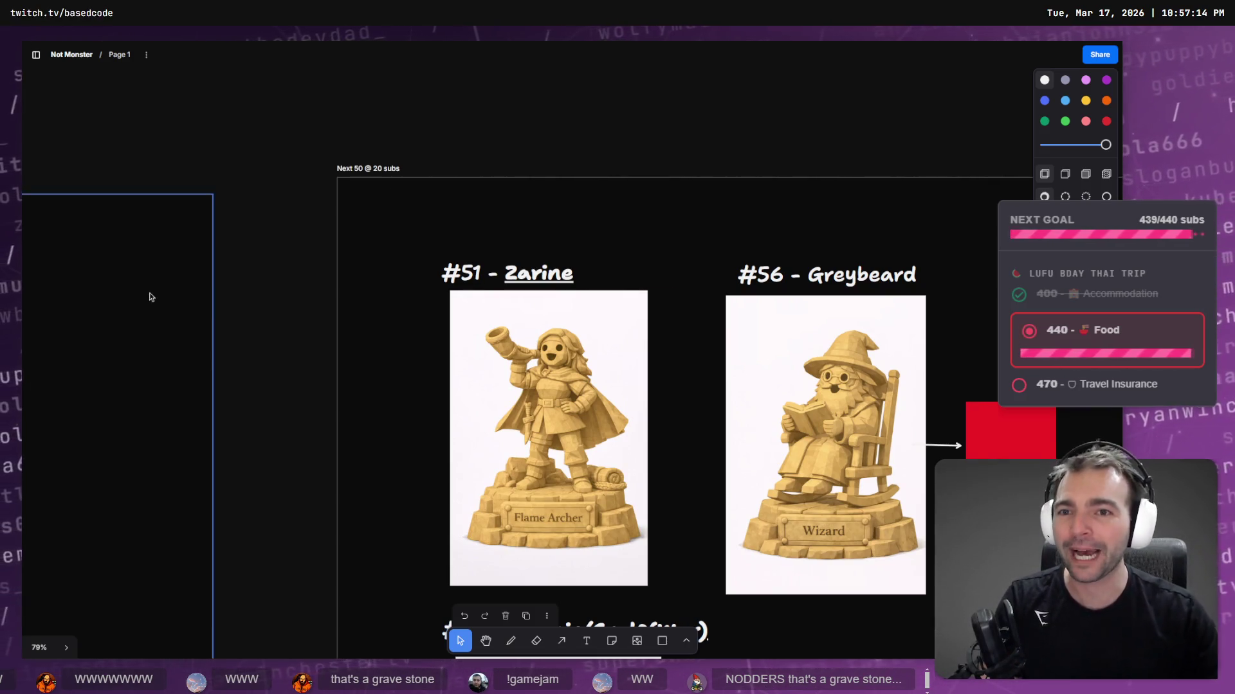
{"action": "scroll", "coordinate": [385, 309], "scroll_direction": "left", "scroll_amount": 5}
{"action": "scroll", "coordinate": [553, 328], "scroll_direction": "down", "scroll_amount": 5}
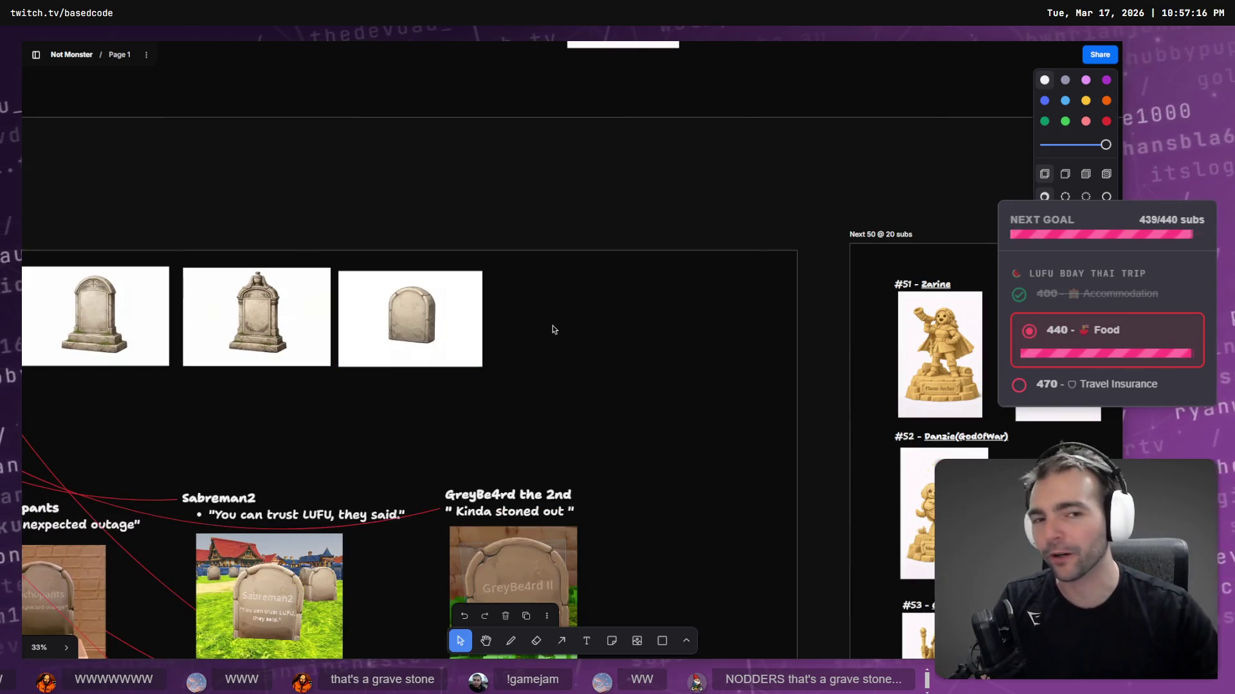
{"action": "scroll", "coordinate": [630, 354], "scroll_direction": "down", "scroll_amount": 4}
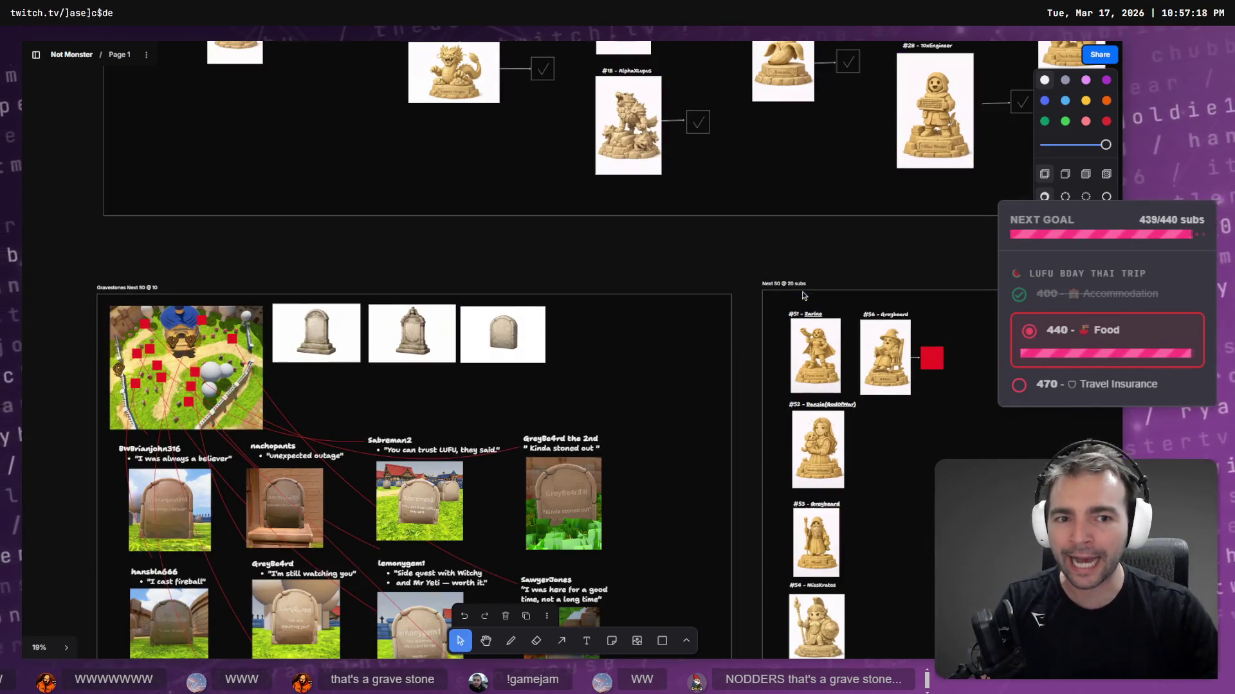
{"action": "scroll", "coordinate": [680, 296], "scroll_direction": "right", "scroll_amount": 5}
{"action": "scroll", "coordinate": [681, 295], "scroll_direction": "down", "scroll_amount": 2}
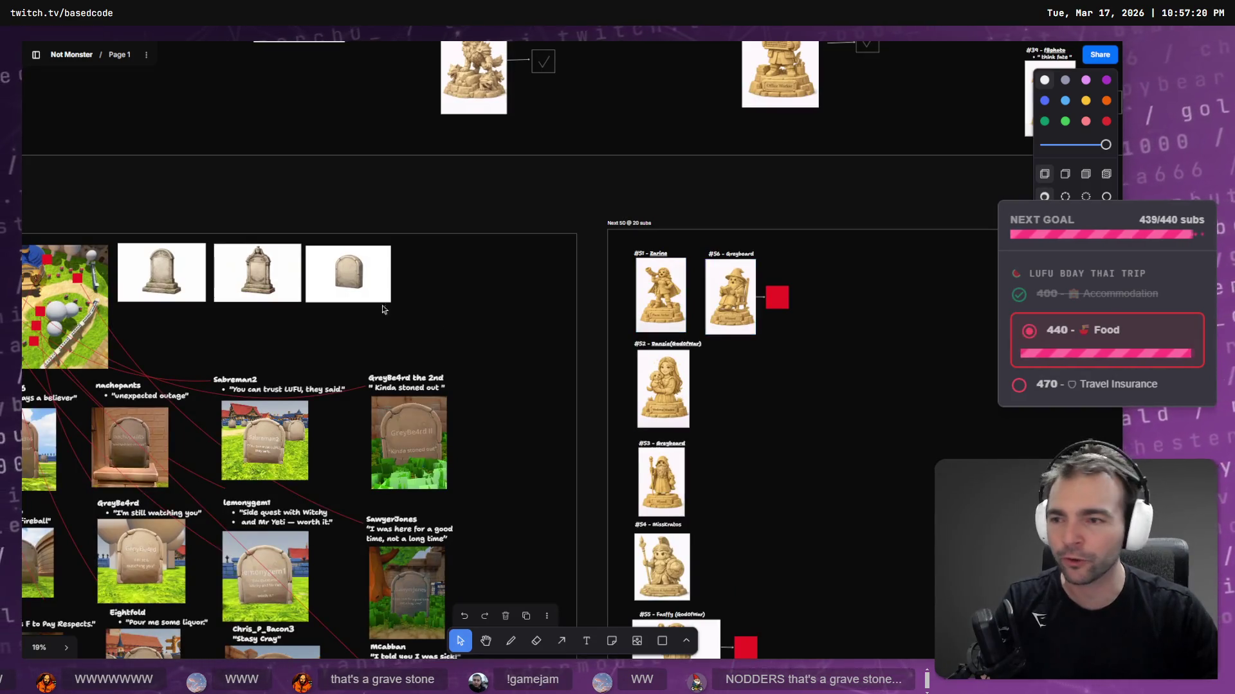
{"action": "scroll", "coordinate": [382, 309], "scroll_direction": "up", "scroll_amount": 5}
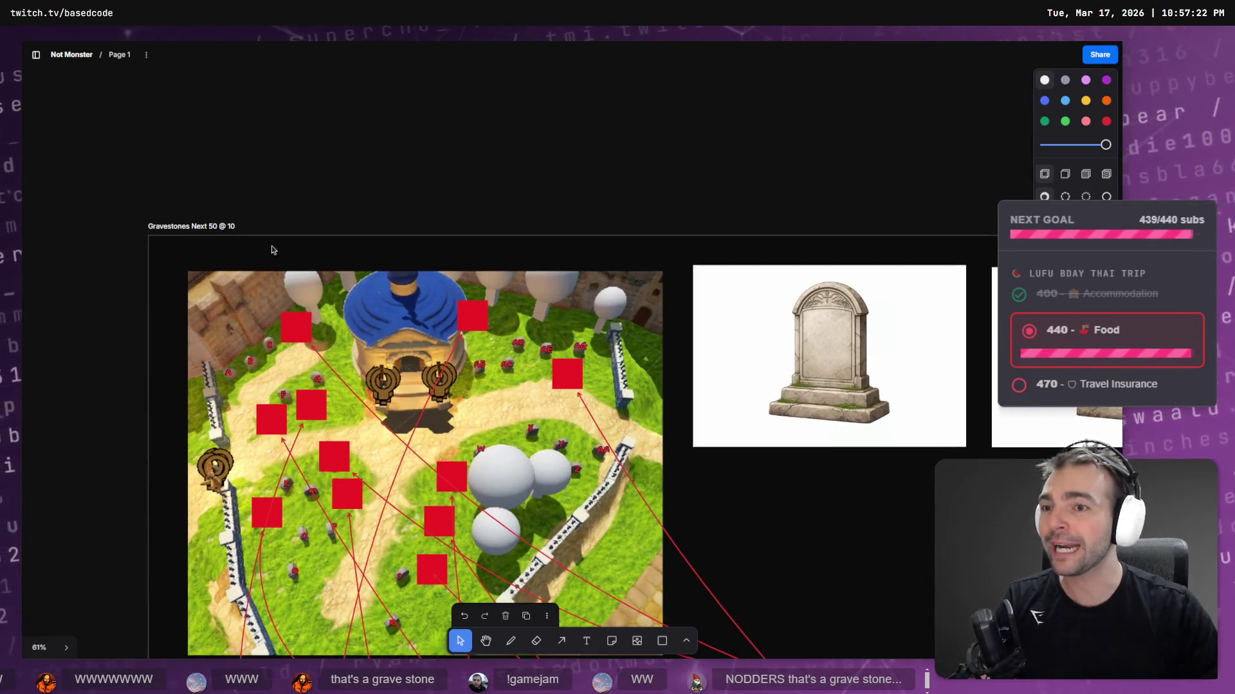
{"action": "scroll", "coordinate": [236, 241], "scroll_direction": "right", "scroll_amount": 5}
{"action": "scroll", "coordinate": [236, 241], "scroll_direction": "down", "scroll_amount": 3}
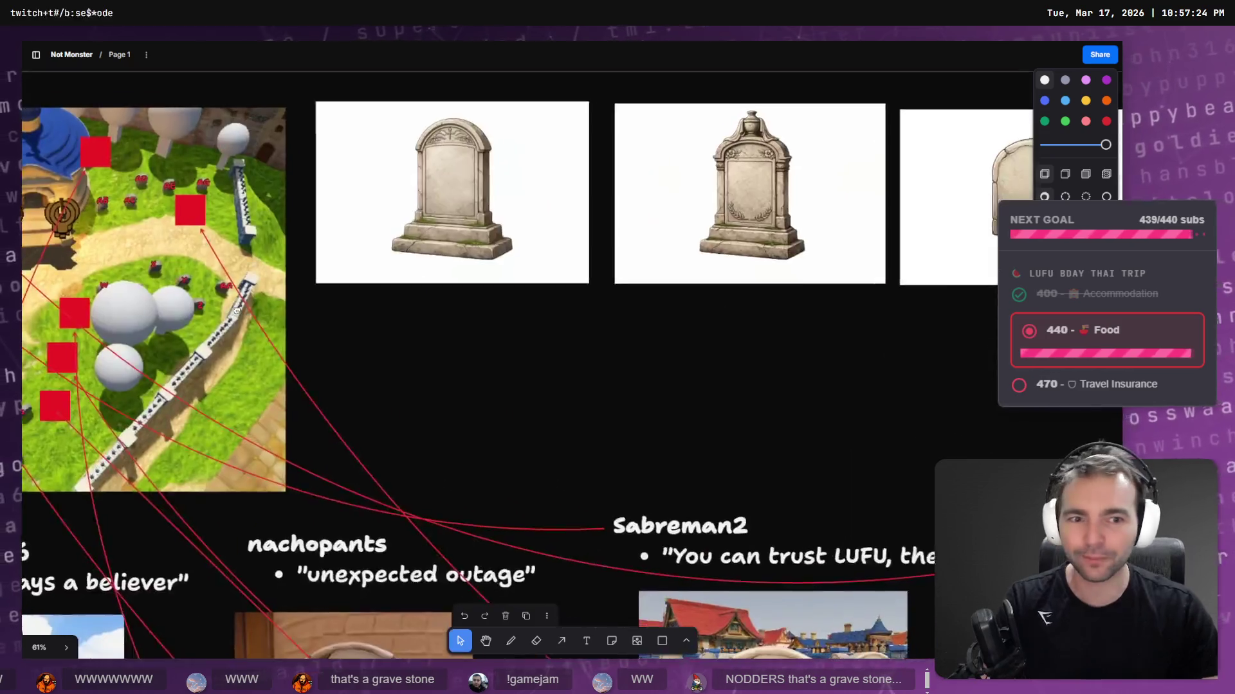
{"action": "scroll", "coordinate": [485, 477], "scroll_direction": "down", "scroll_amount": 2}
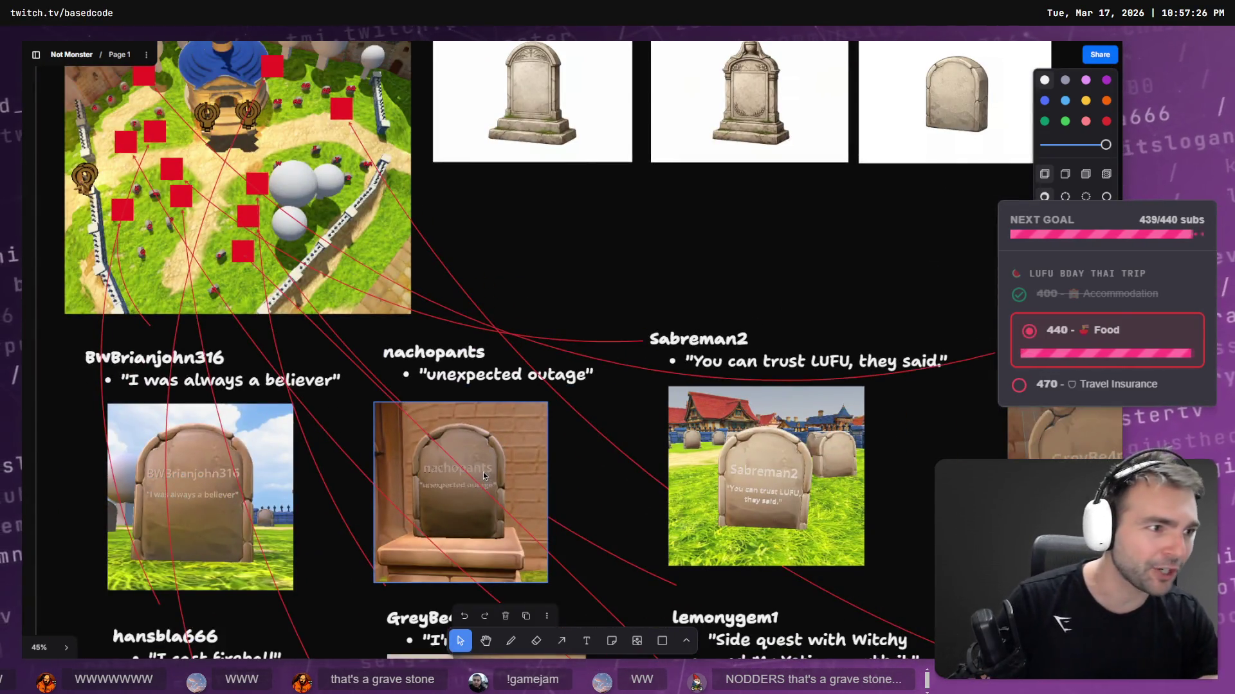
{"action": "key", "text": "alt+Tab"}
{"action": "key", "text": "F5"}
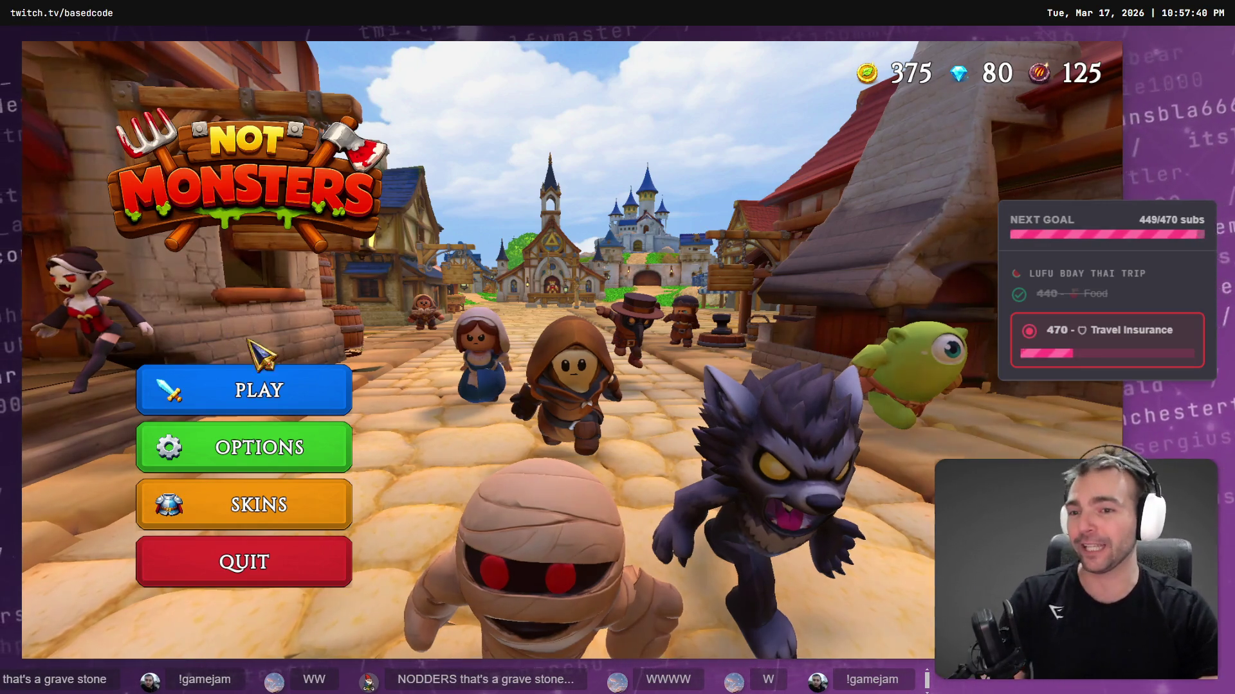
- Start a new game and walk the dwarf through the graveyard past the gravestones
{"action": "left_click", "coordinate": [277, 402]}
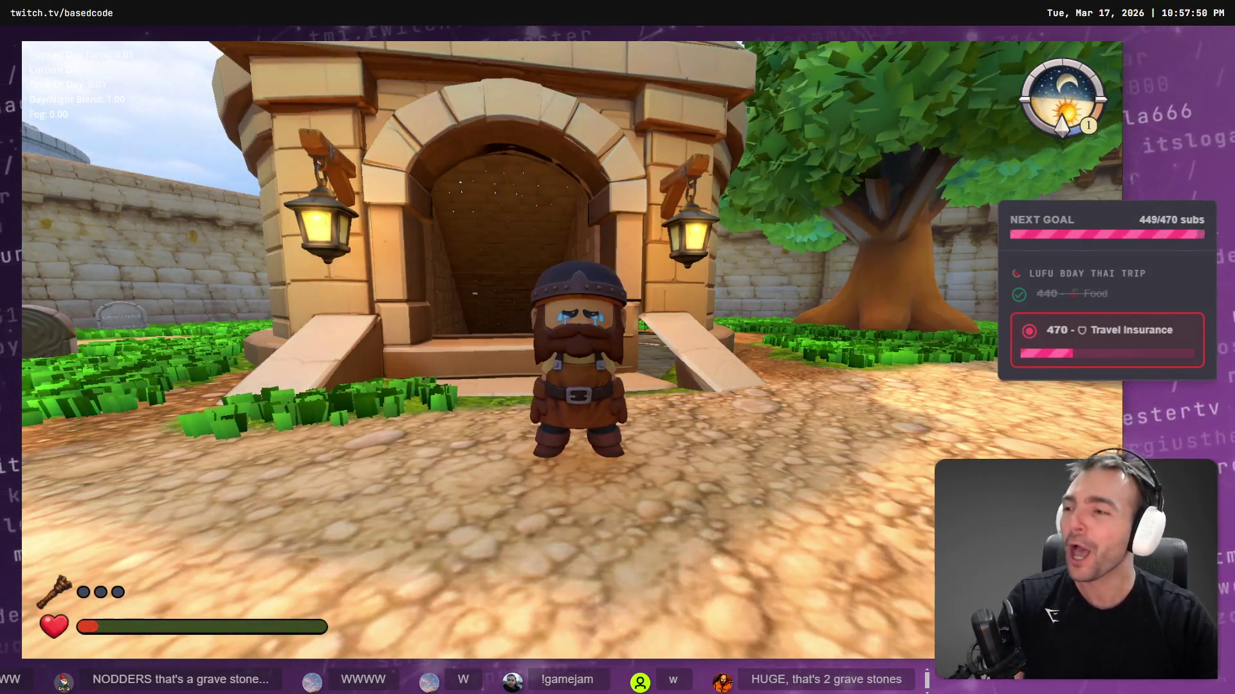
{"action": "key", "text": "a"}
{"action": "key", "text": "a"}
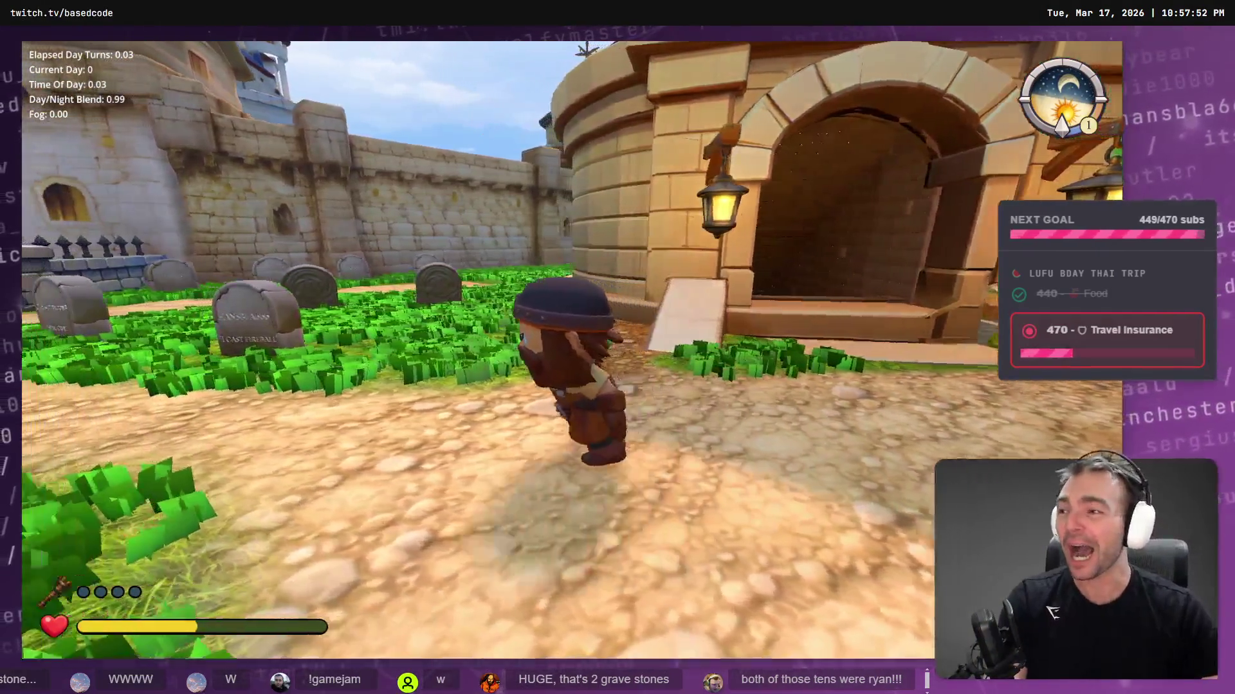
{"action": "key", "text": "s"}
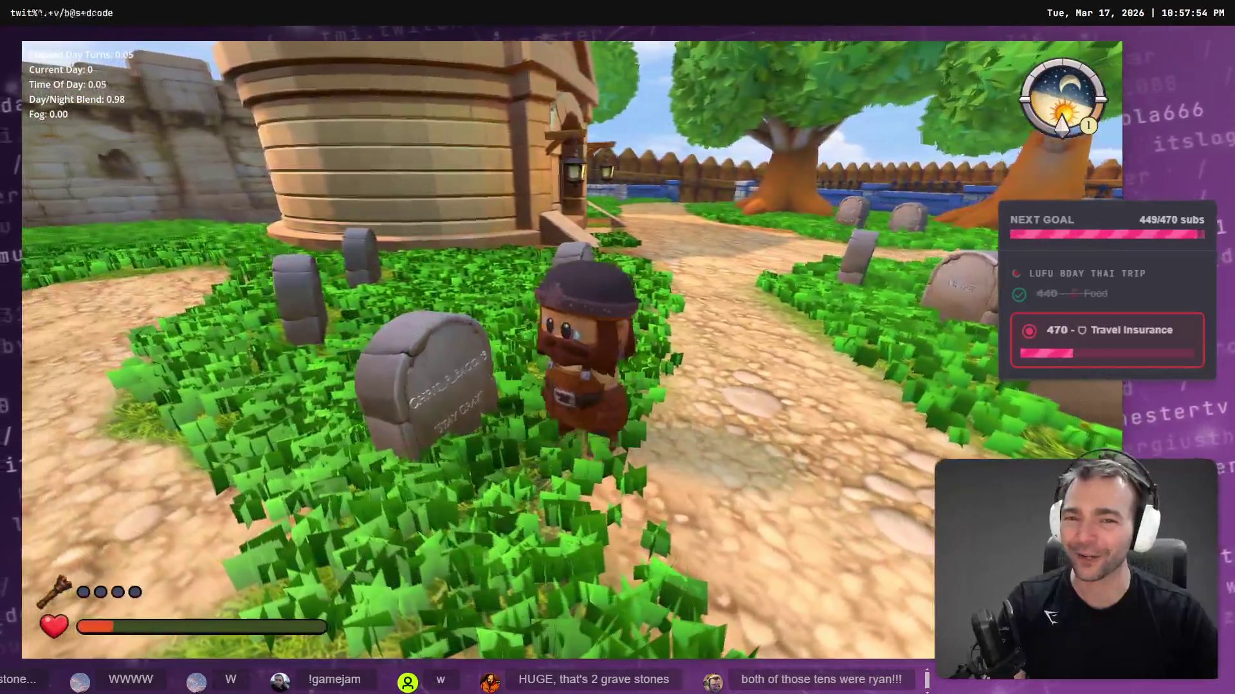
{"action": "key", "text": "space"}
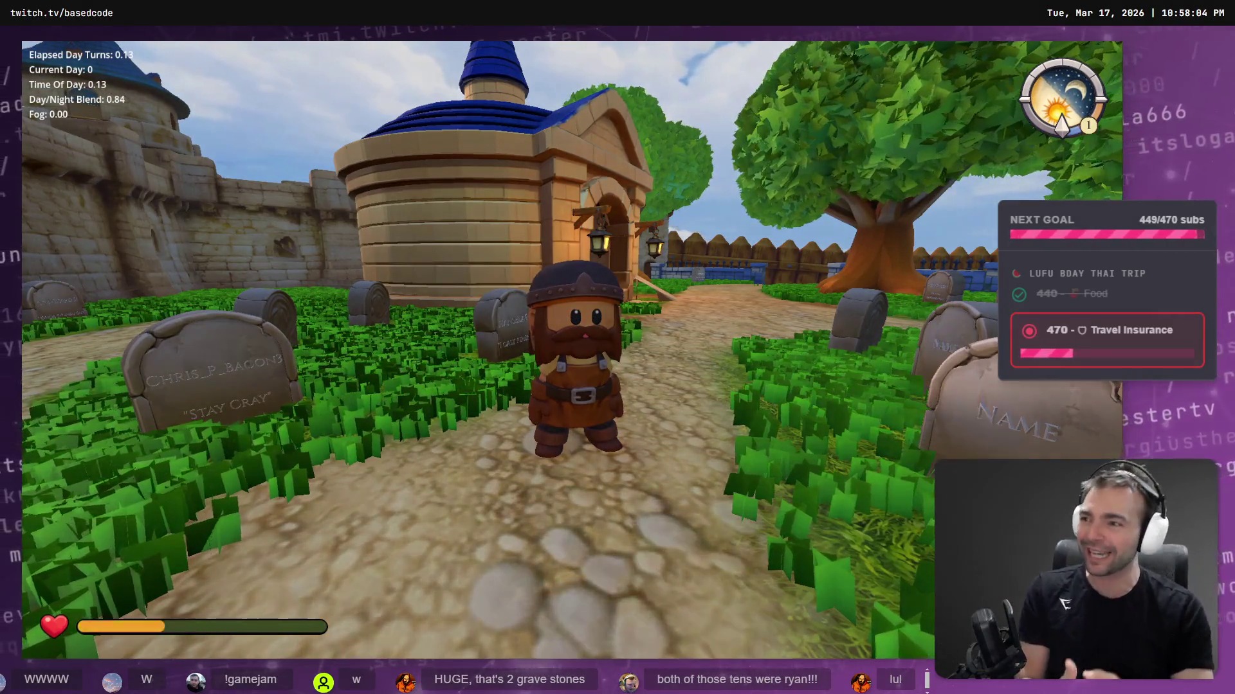
{"action": "key", "text": "space"}
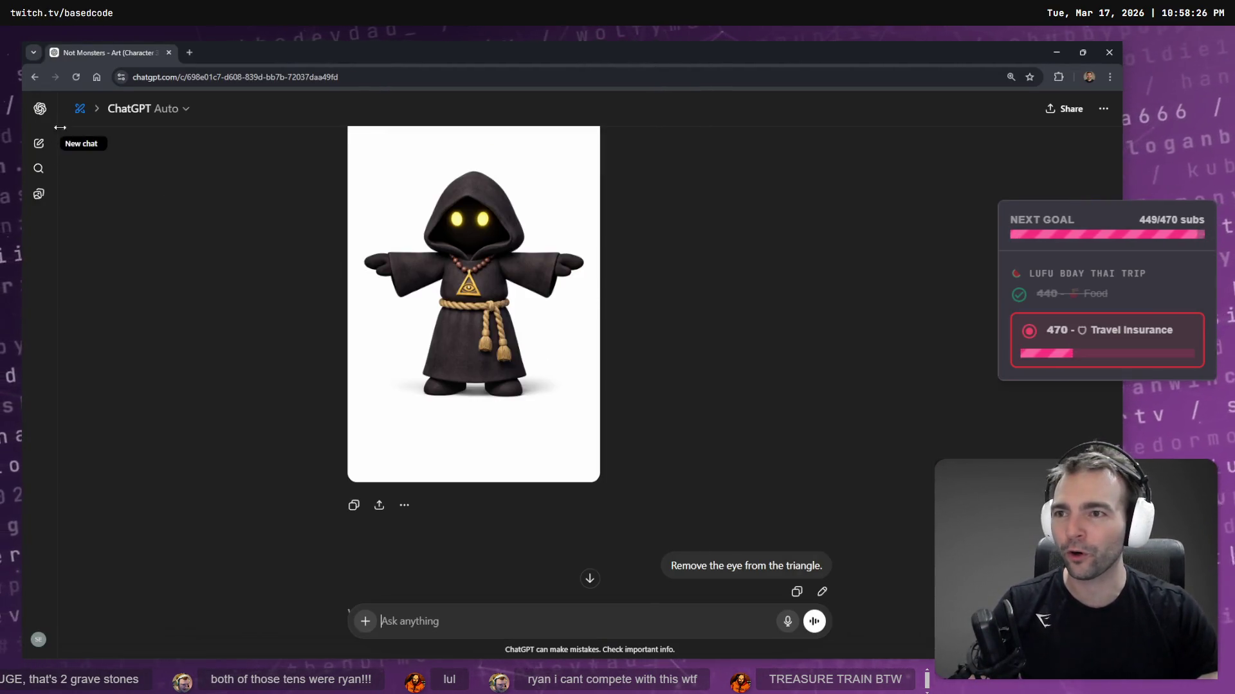
- Expand the ChatGPT sidebar and scroll back to the hooded figure with the cross pendant
{"action": "left_click", "coordinate": [37, 111]}
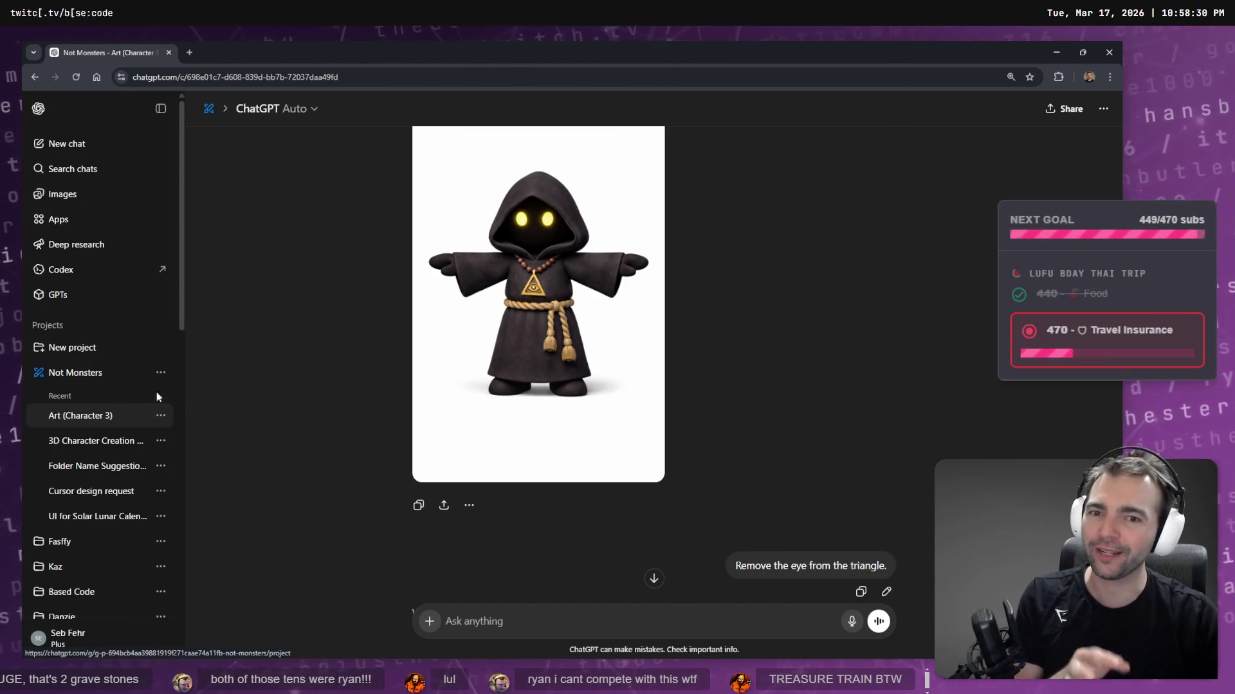
{"action": "scroll", "coordinate": [297, 384], "scroll_direction": "up", "scroll_amount": 10}
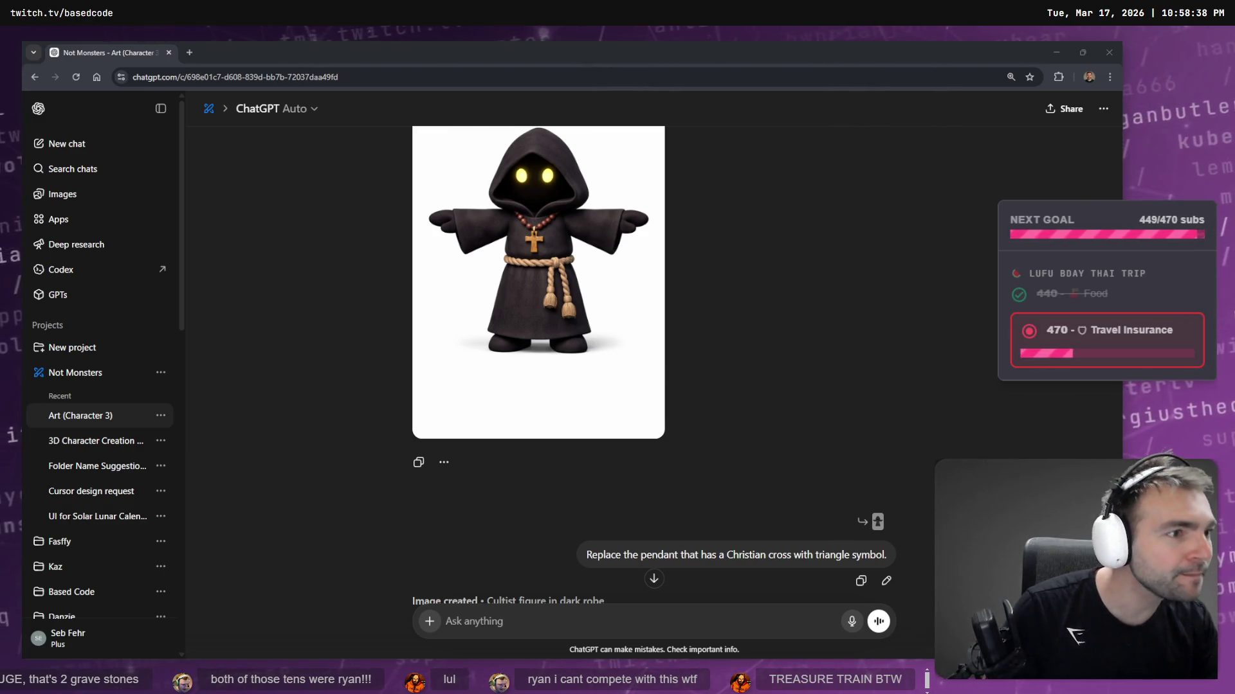
{"action": "scroll", "coordinate": [594, 344], "scroll_direction": "down", "scroll_amount": 5}
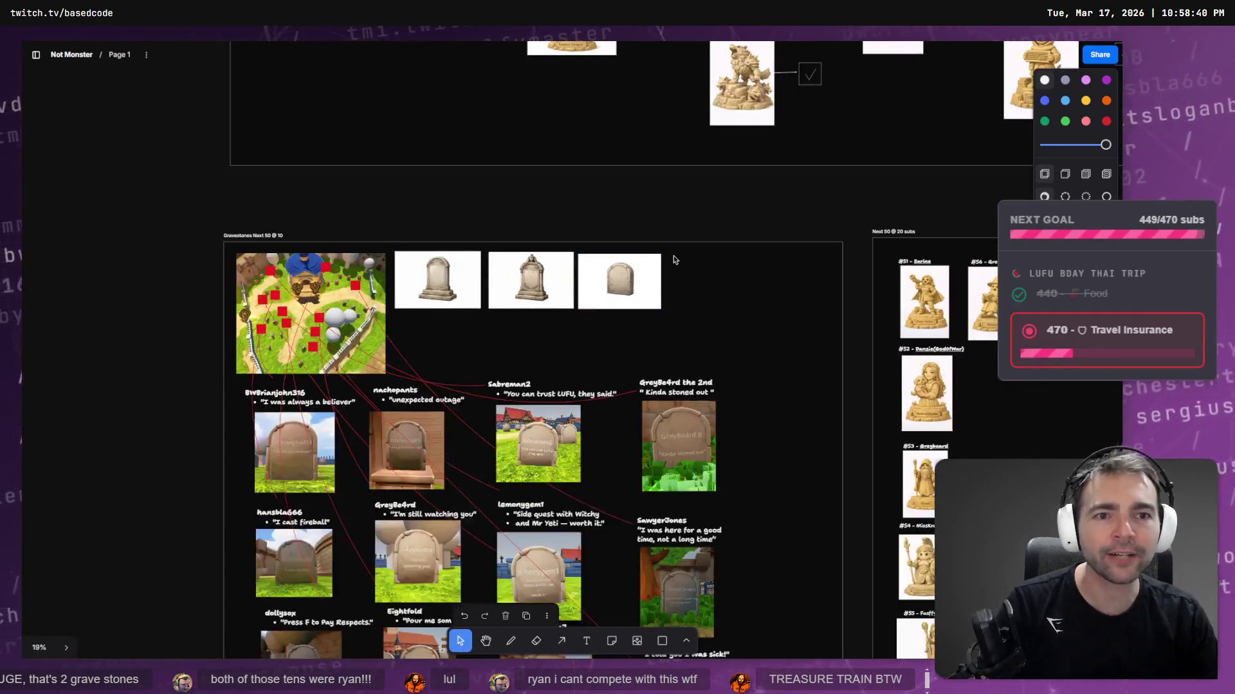
{"action": "scroll", "coordinate": [583, 371], "scroll_direction": "up", "scroll_amount": 5}
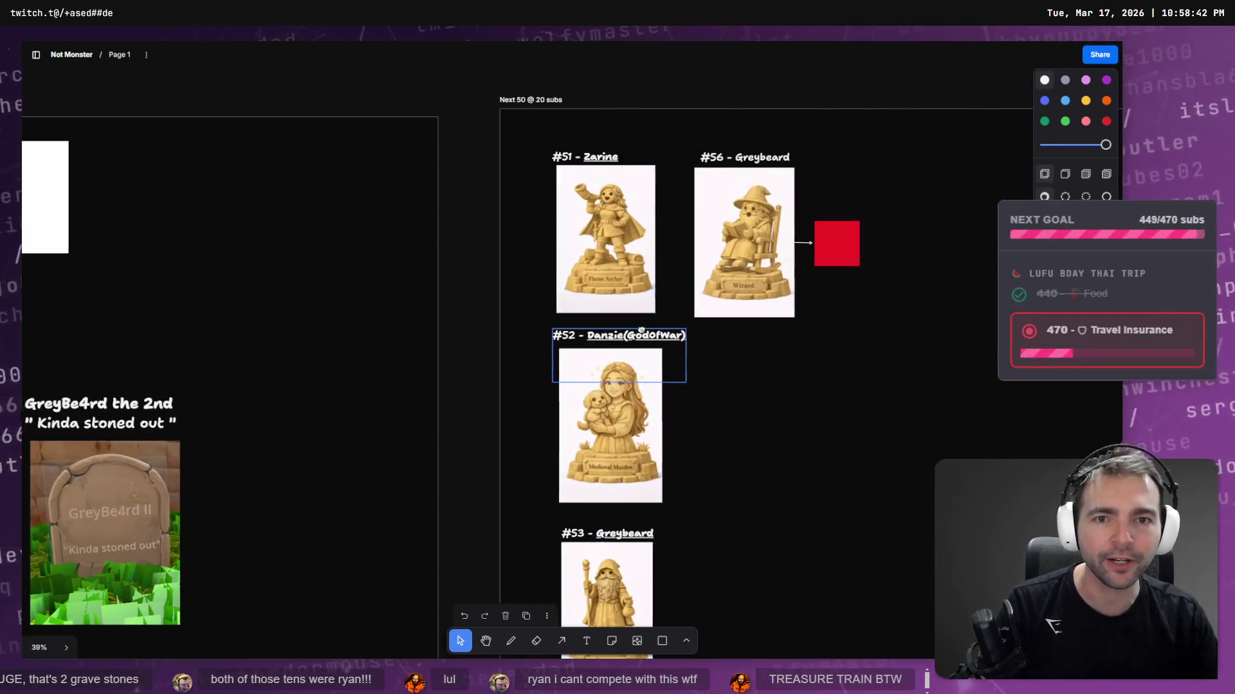
{"action": "scroll", "coordinate": [582, 371], "scroll_direction": "up", "scroll_amount": 3}
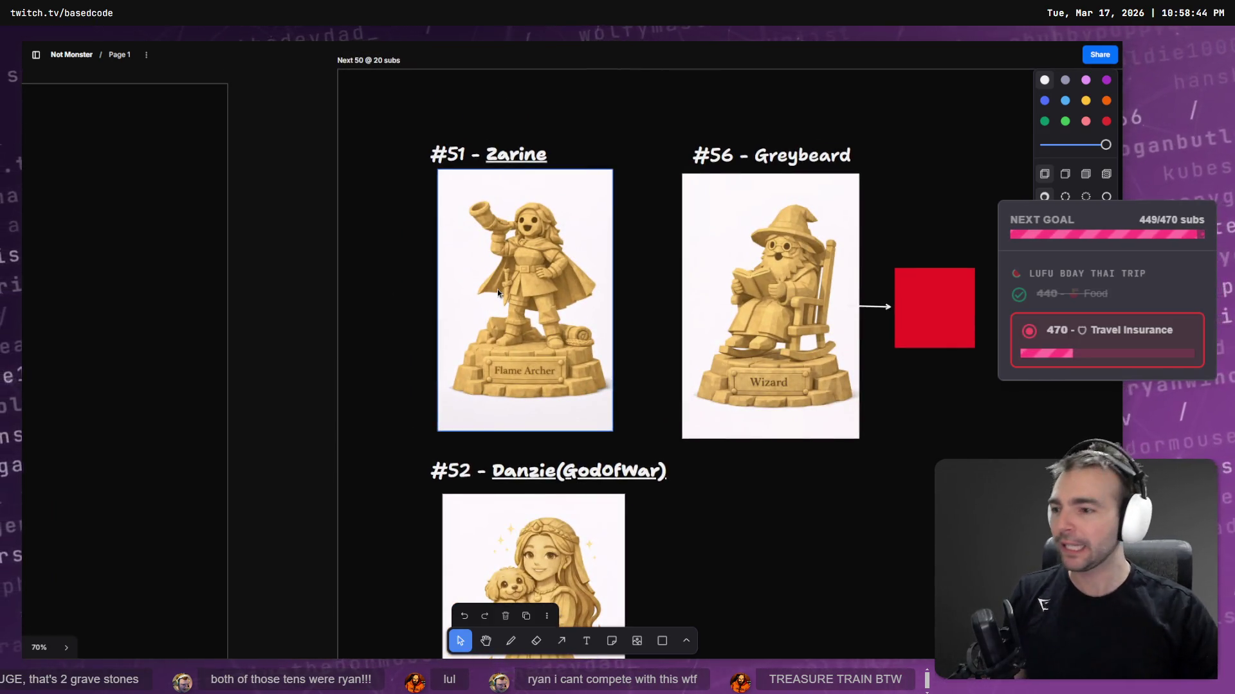
{"action": "scroll", "coordinate": [643, 225], "scroll_direction": "right", "scroll_amount": 2}
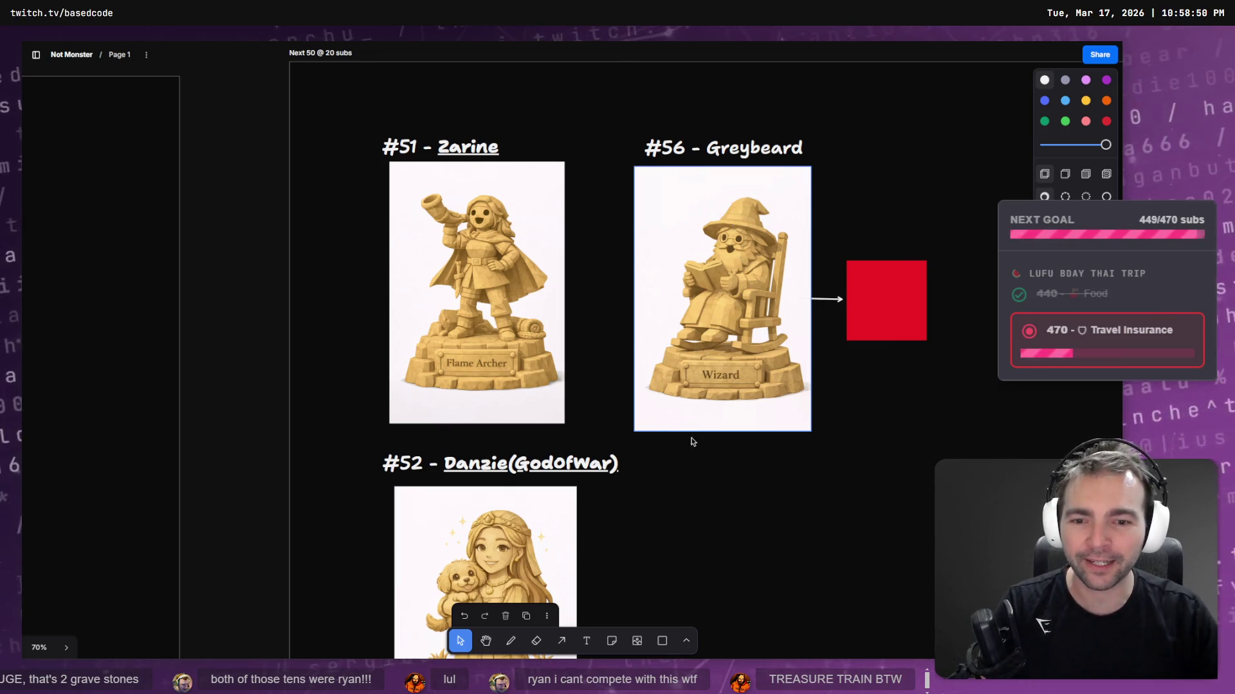
{"action": "scroll", "coordinate": [693, 442], "scroll_direction": "down", "scroll_amount": 7}
{"action": "scroll", "coordinate": [472, 154], "scroll_direction": "up", "scroll_amount": 2}
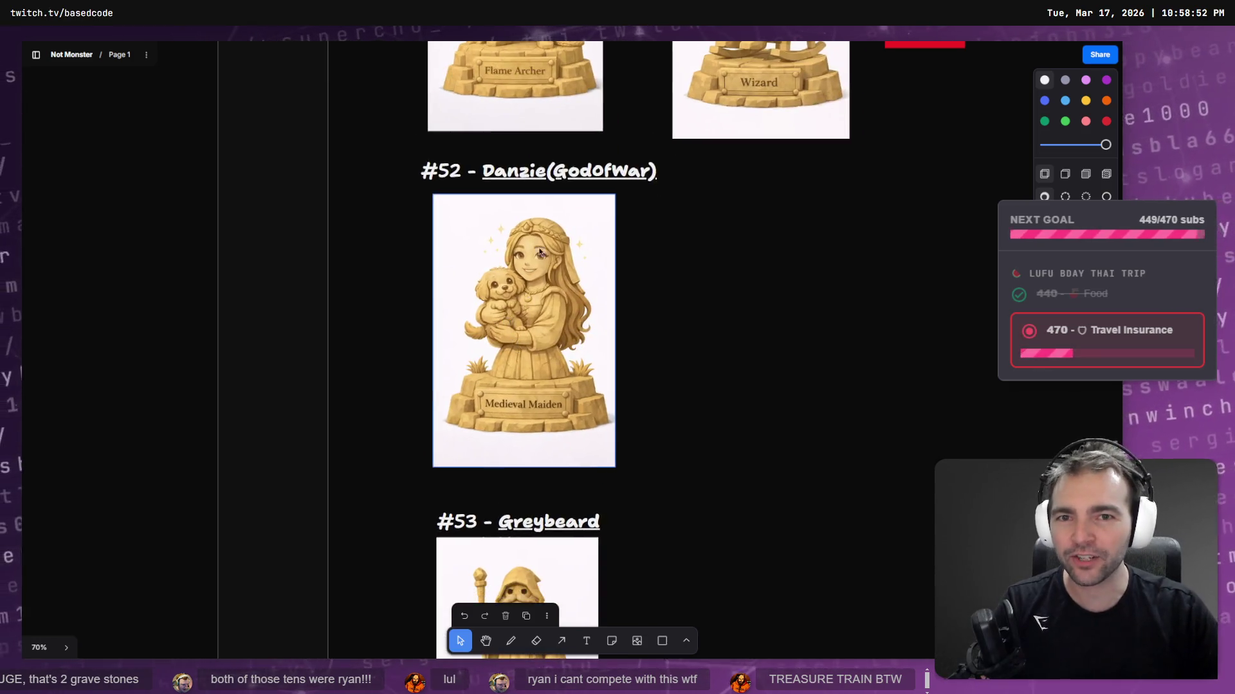
{"action": "scroll", "coordinate": [629, 430], "scroll_direction": "down", "scroll_amount": 7}
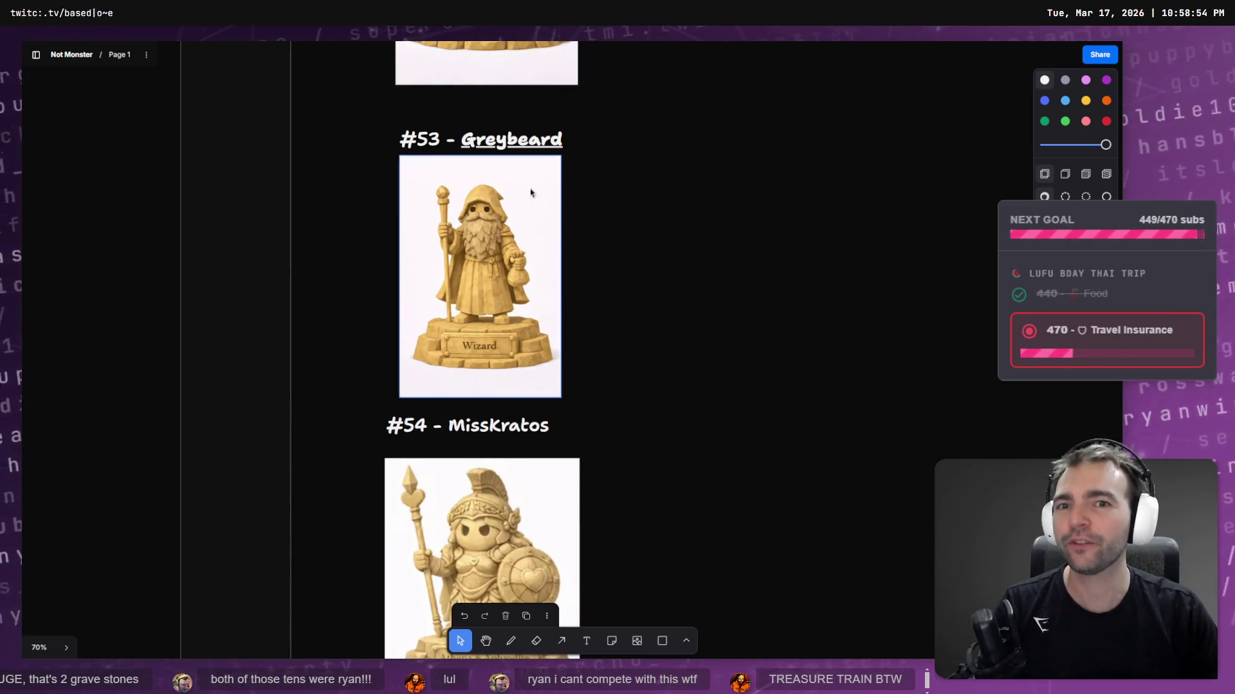
{"action": "scroll", "coordinate": [519, 235], "scroll_direction": "down", "scroll_amount": 2}
{"action": "scroll", "coordinate": [468, 203], "scroll_direction": "down", "scroll_amount": 3}
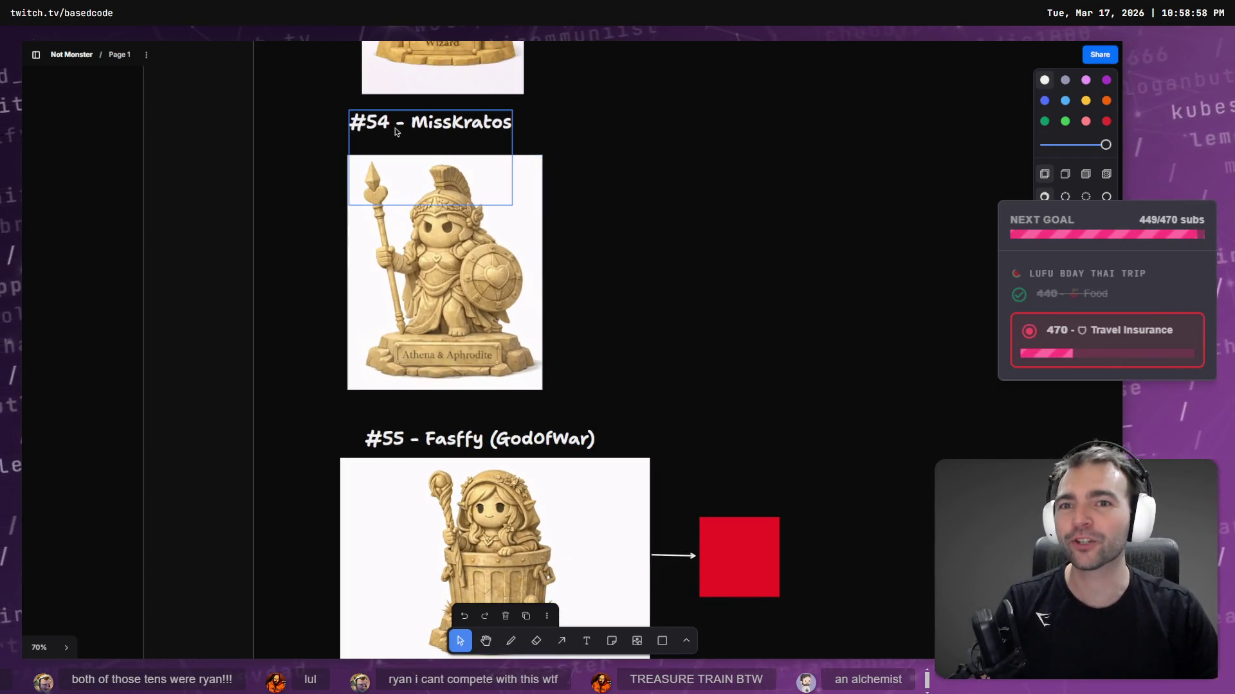
{"action": "scroll", "coordinate": [470, 304], "scroll_direction": "down", "scroll_amount": 1}
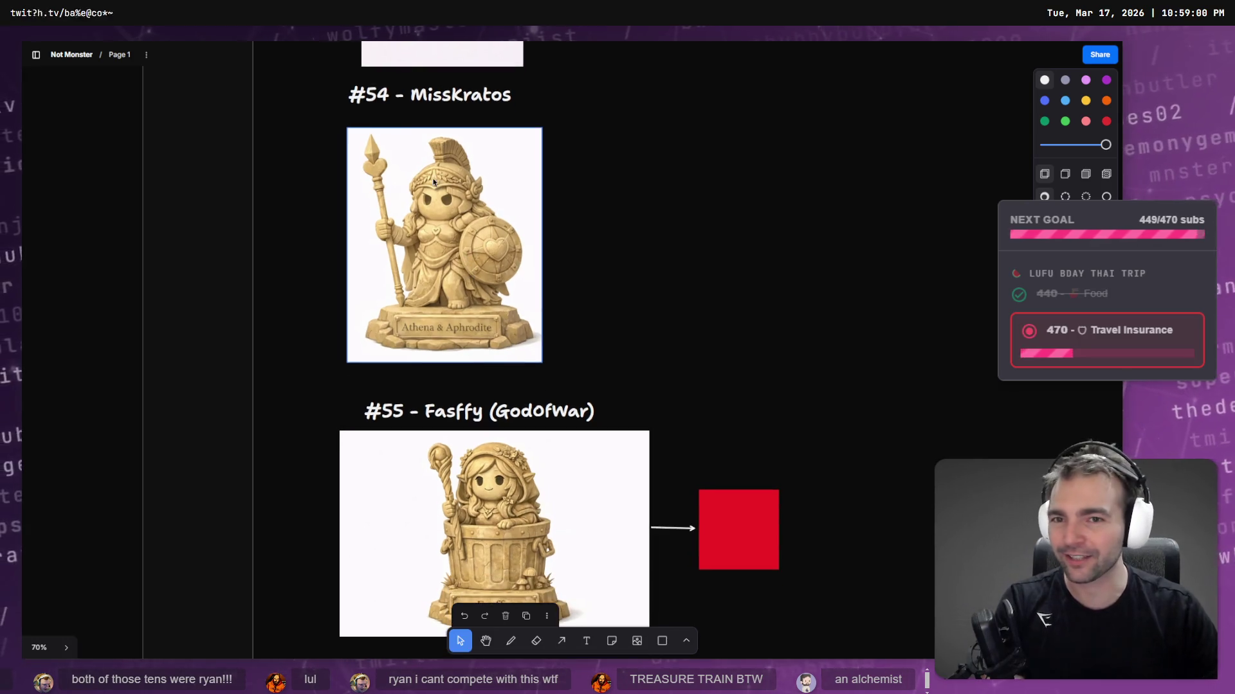
{"action": "left_click", "coordinate": [451, 232]}
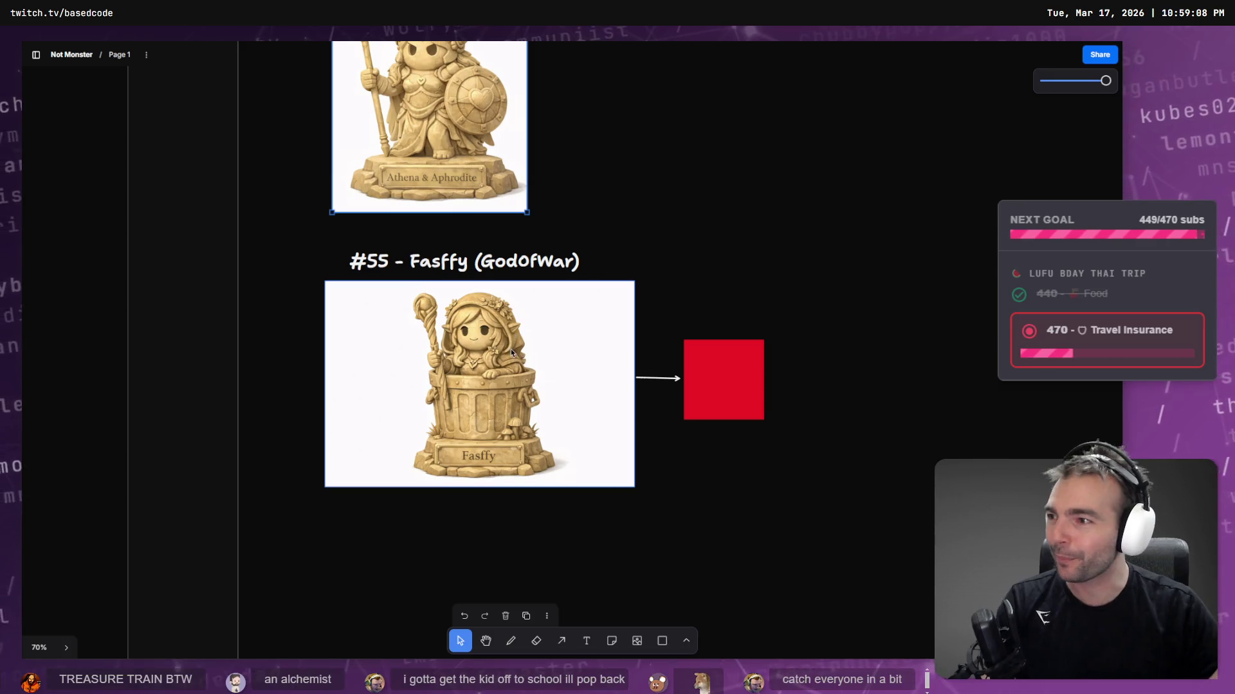
{"action": "scroll", "coordinate": [609, 202], "scroll_direction": "up", "scroll_amount": 1}
{"action": "scroll", "coordinate": [609, 203], "scroll_direction": "down", "scroll_amount": 5}
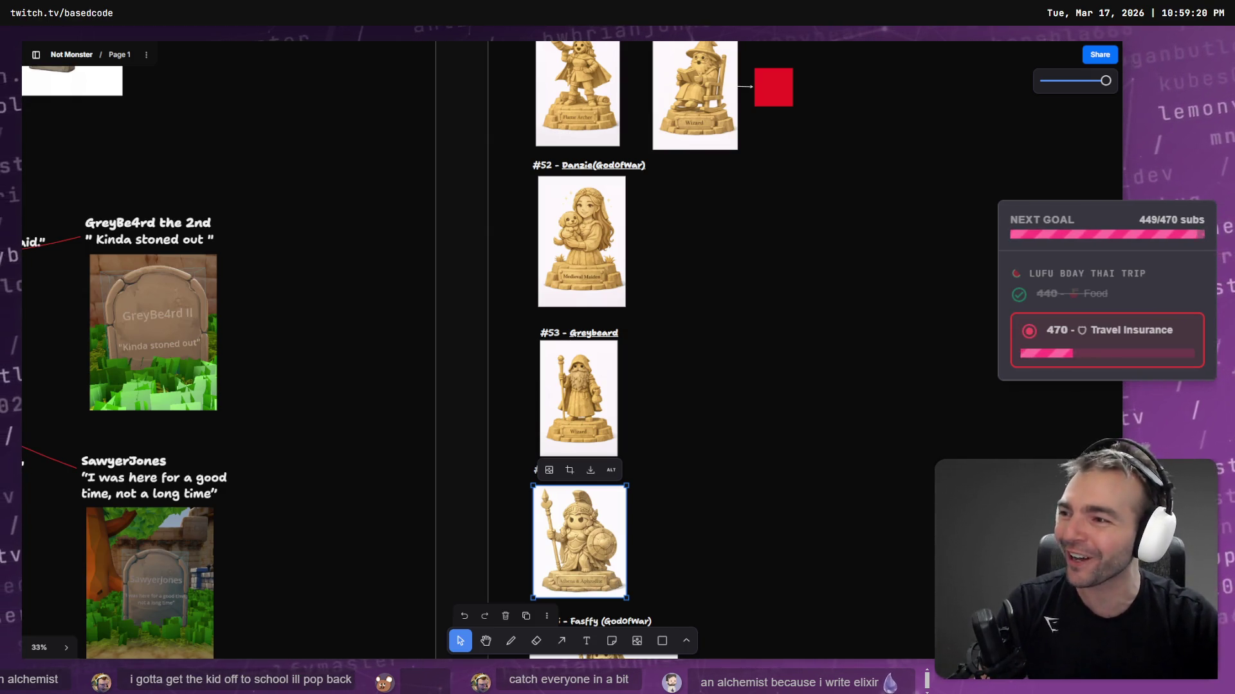
- Find the Art (Statues 2) chat in the Not Monsters project and open it
{"action": "key", "text": "alt+Tab"}
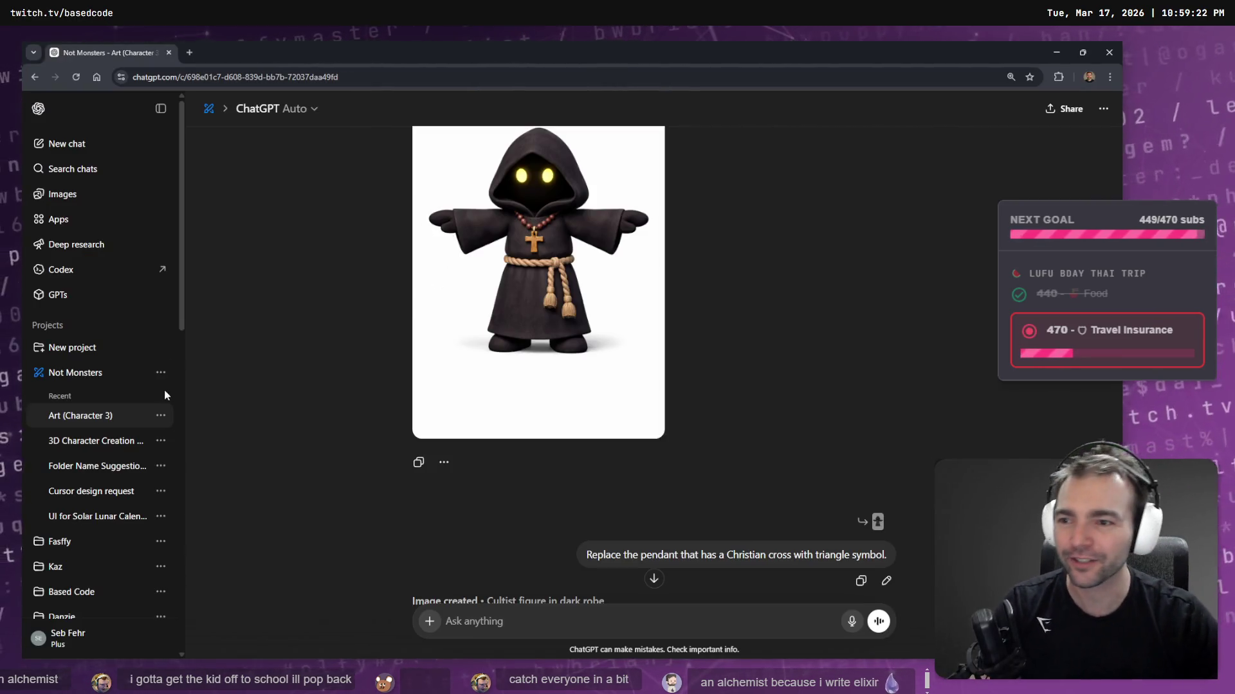
{"action": "left_click", "coordinate": [75, 373]}
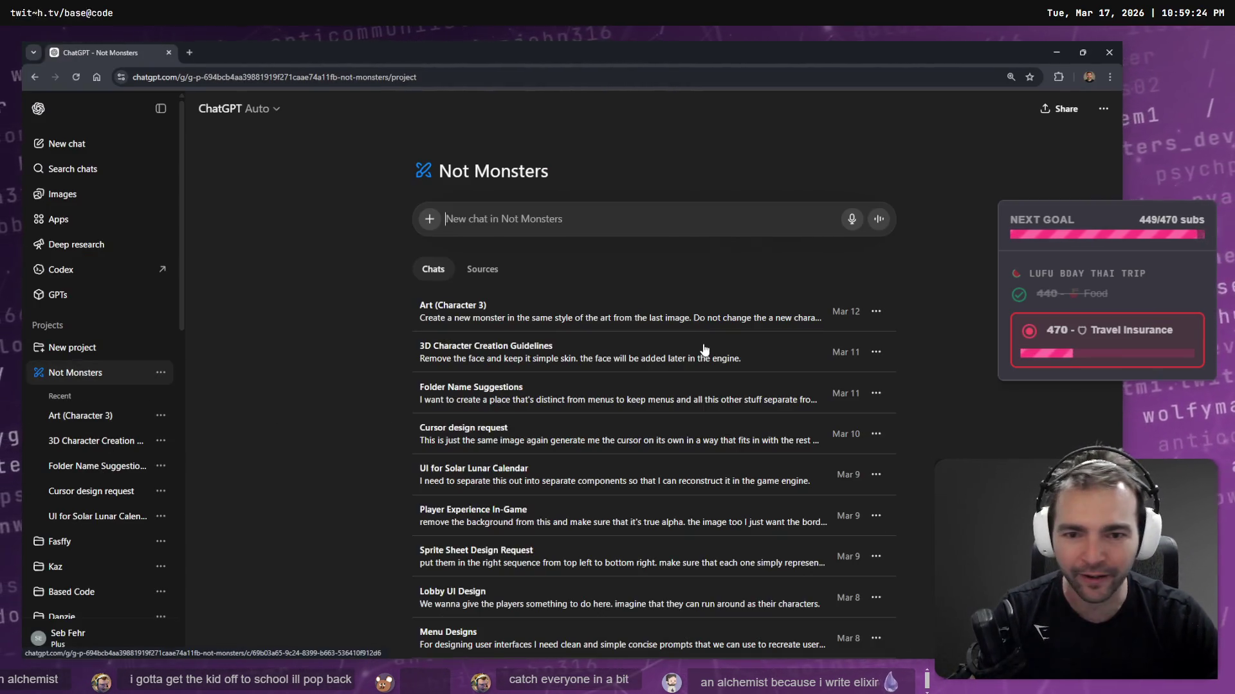
{"action": "scroll", "coordinate": [490, 493], "scroll_direction": "down", "scroll_amount": 6}
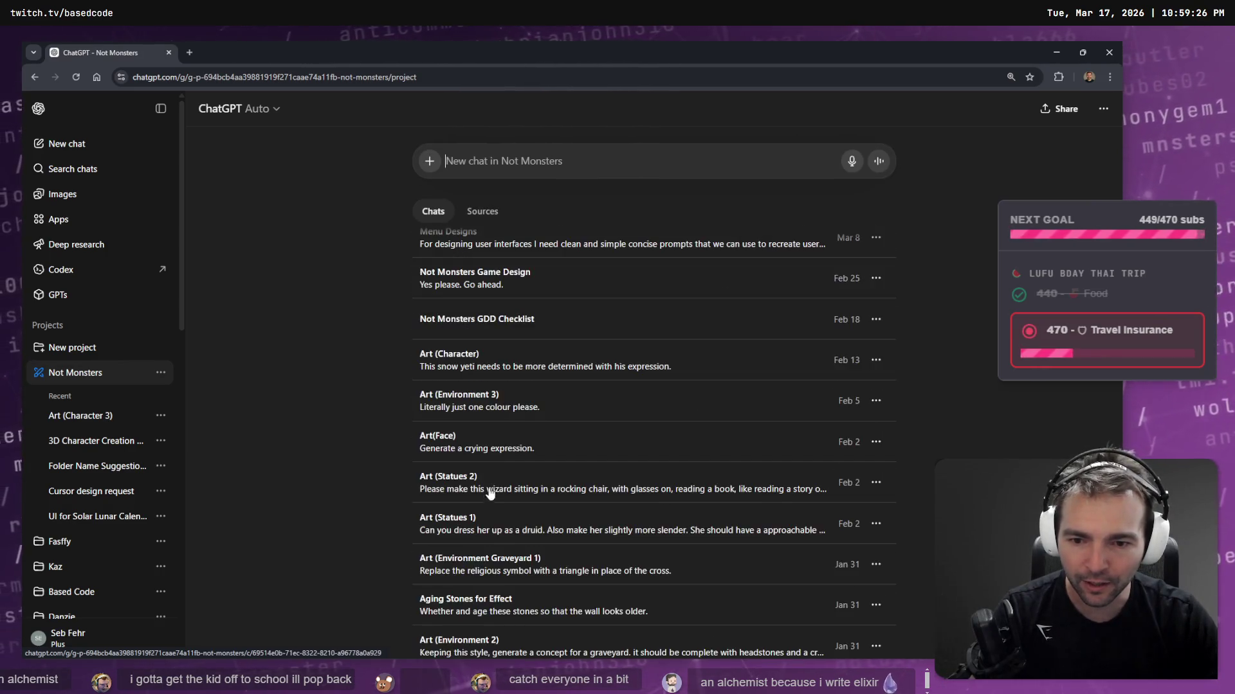
{"action": "scroll", "coordinate": [450, 463], "scroll_direction": "down", "scroll_amount": 1}
{"action": "key", "text": "ctrl+f"}
{"action": "type", "text": "Statues"}
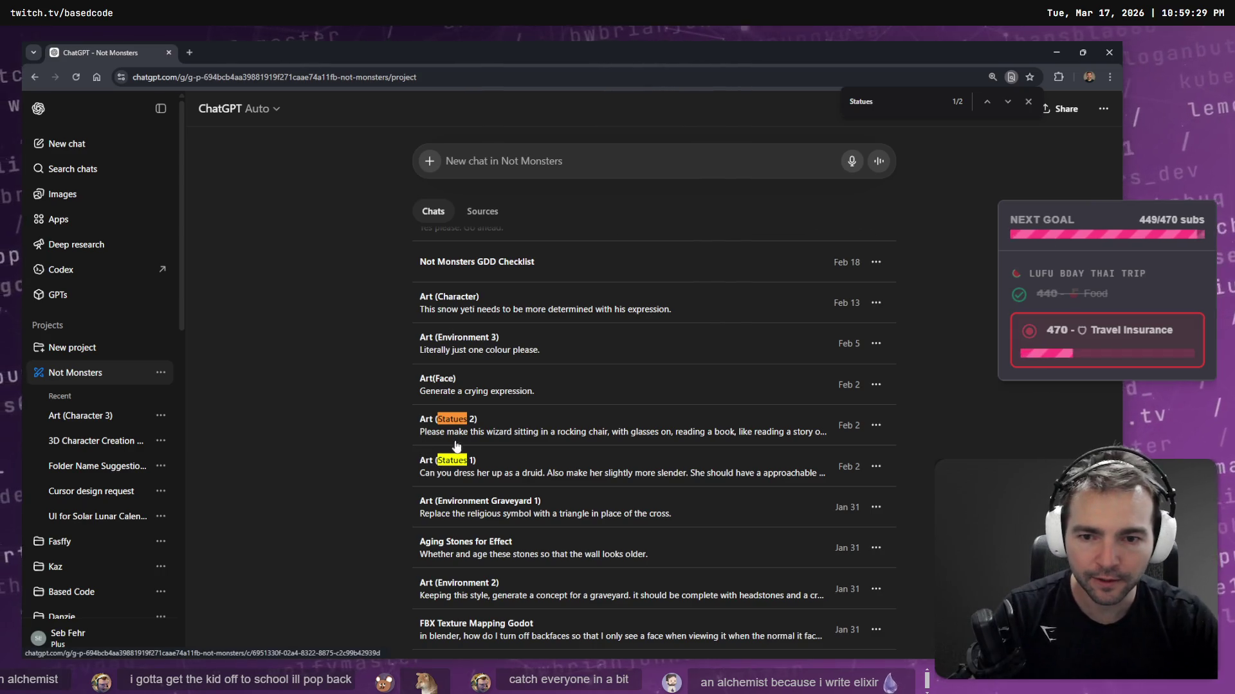
{"action": "middle_click", "coordinate": [421, 429]}
{"action": "left_click", "coordinate": [257, 54]}
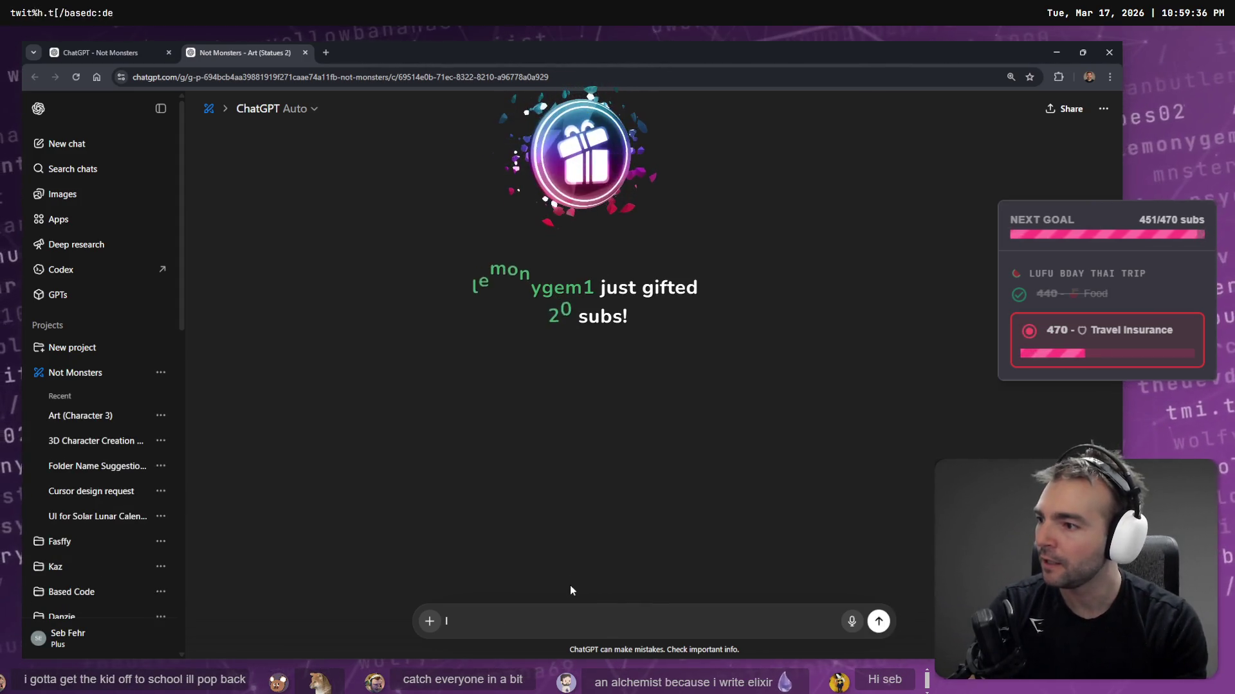
- Replace the message draft with the earlier old-wizard statue prompt
{"action": "type", "text": "In the"}
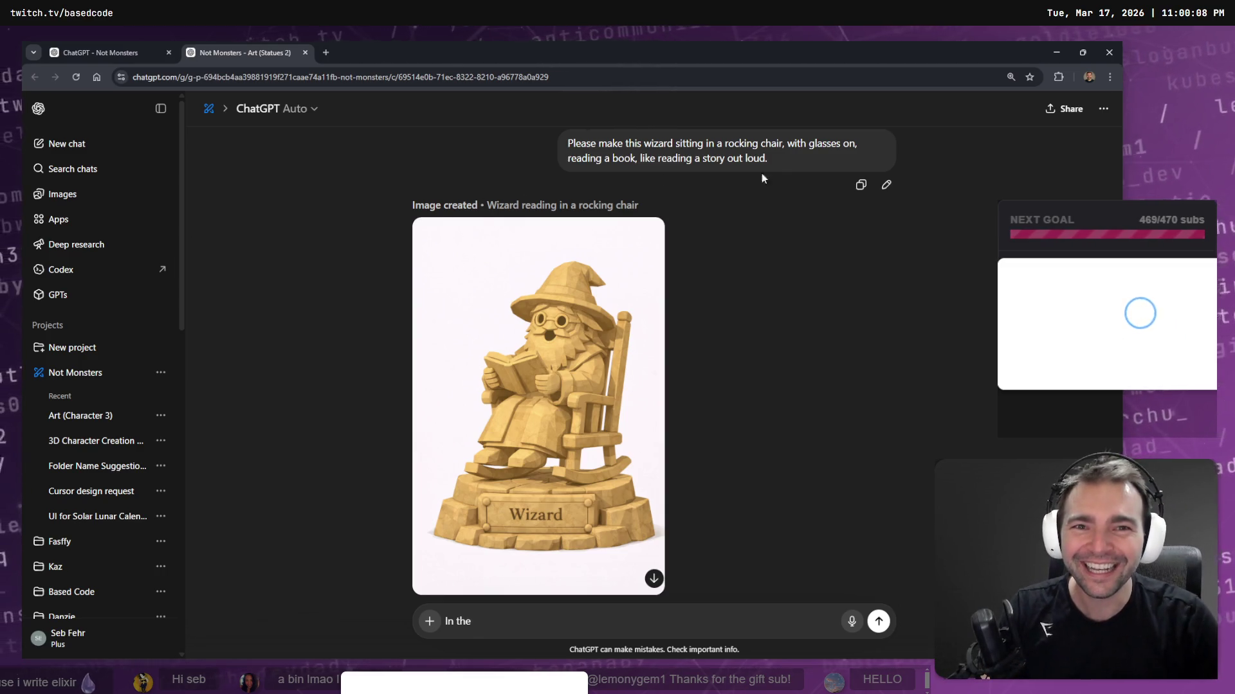
{"action": "scroll", "coordinate": [768, 180], "scroll_direction": "up", "scroll_amount": 5}
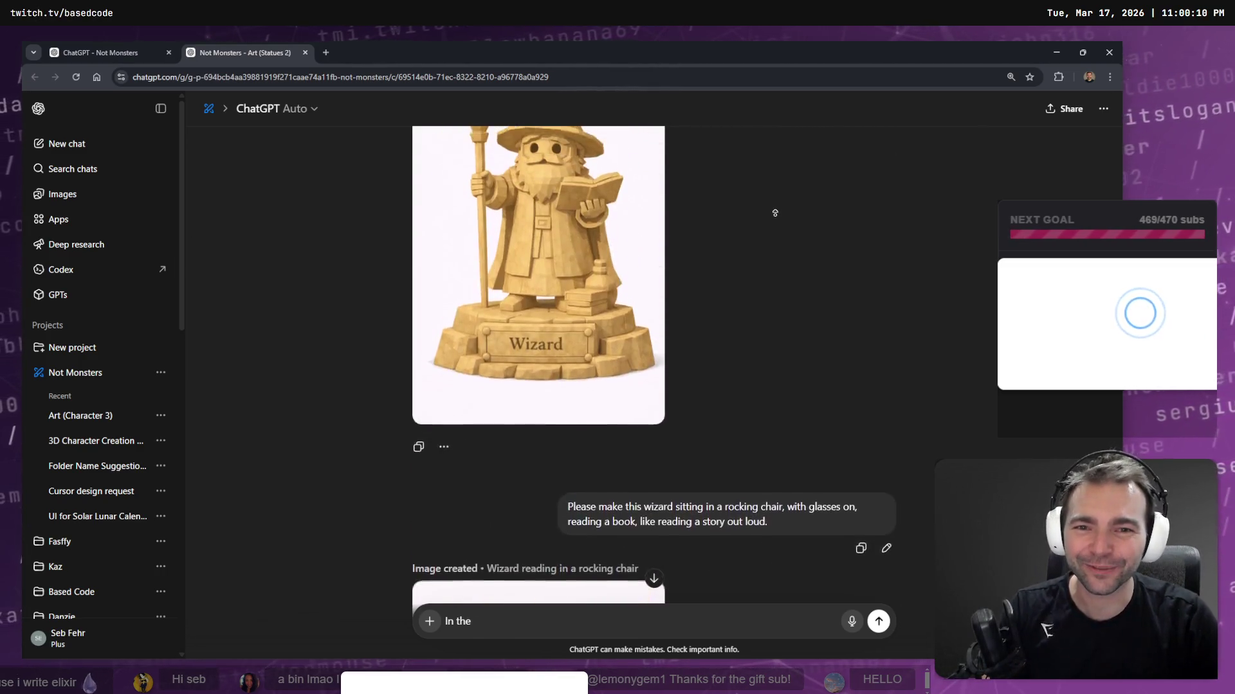
{"action": "scroll", "coordinate": [775, 212], "scroll_direction": "up", "scroll_amount": 5}
{"action": "left_click_drag", "start_coordinate": [830, 243], "coordinate": [657, 213]}
{"action": "key", "text": "ctrl+c"}
{"action": "left_click", "coordinate": [495, 622]}
{"action": "key", "text": "ctrl+a"}
{"action": "key", "text": "ctrl+v"}
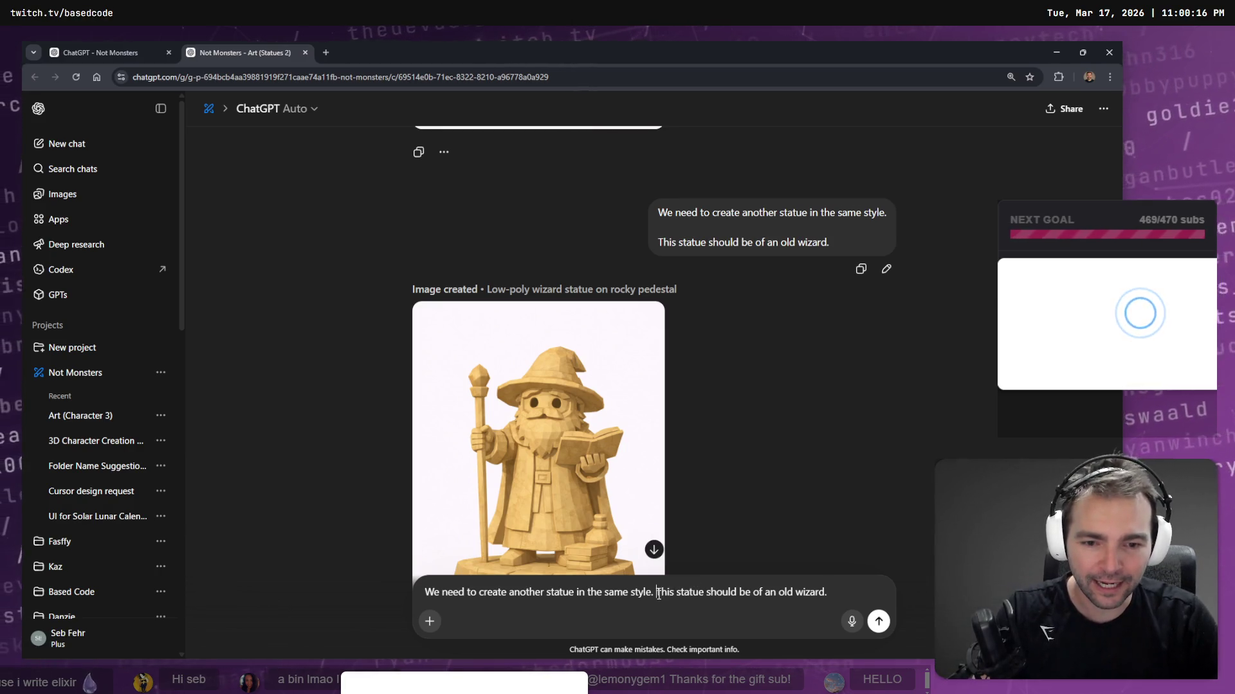
- Delete the old-wizard sentence and add a new line asking for an alchemist
{"action": "key", "text": "ctrl+shift+Left"}
{"action": "key", "text": "ctrl+shift+Left"}
{"action": "key", "text": "ctrl+shift+Left"}
{"action": "key", "text": "BackSpace"}
{"action": "key", "text": "shift+Return"}
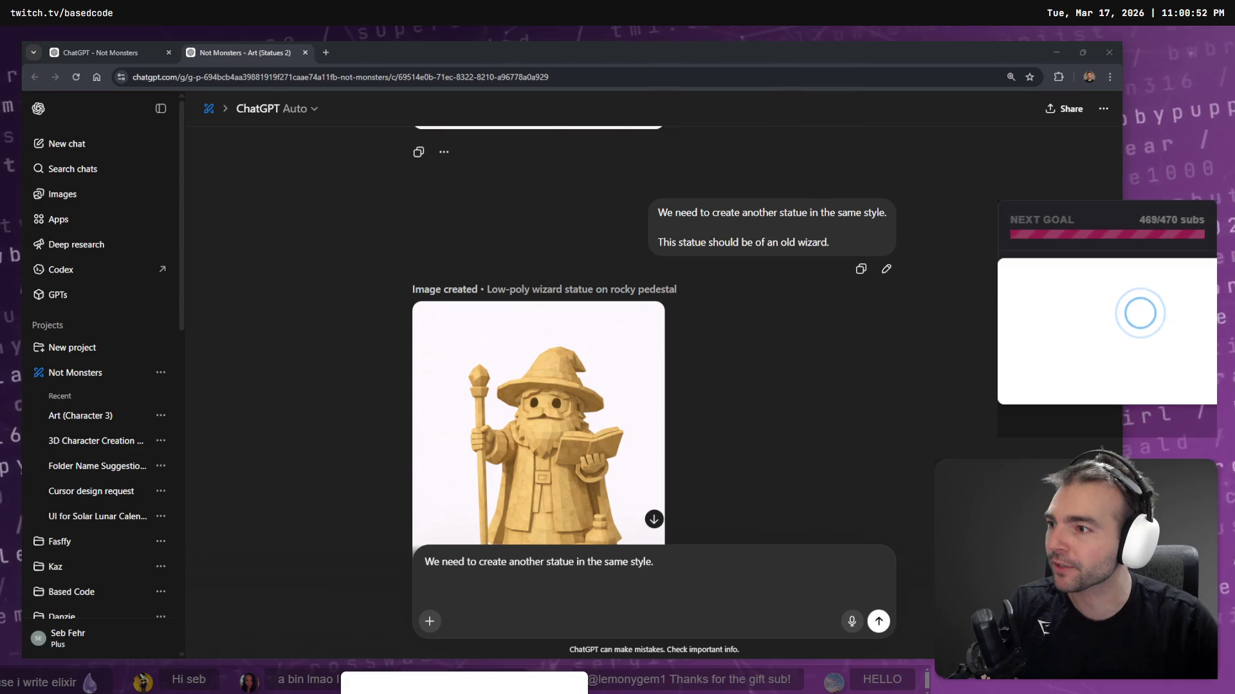
{"action": "left_click", "coordinate": [668, 572]}
{"action": "type", "text": "We need"}
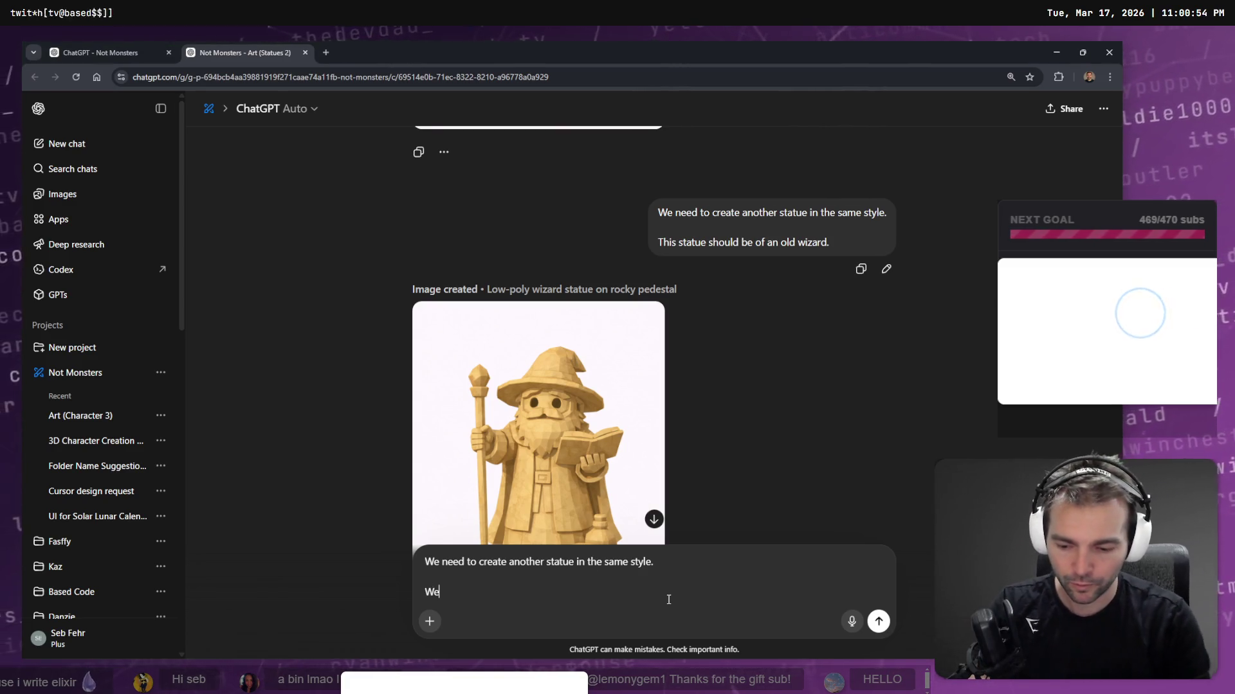
{"action": "key", "text": "BackSpace"}
{"action": "key", "text": "BackSpace"}
{"action": "key", "text": "BackSpace"}
{"action": "key", "text": "BackSpace"}
{"action": "key", "text": "BackSpace"}
{"action": "key", "text": "BackSpace"}
{"action": "type", "text": "This tim"}
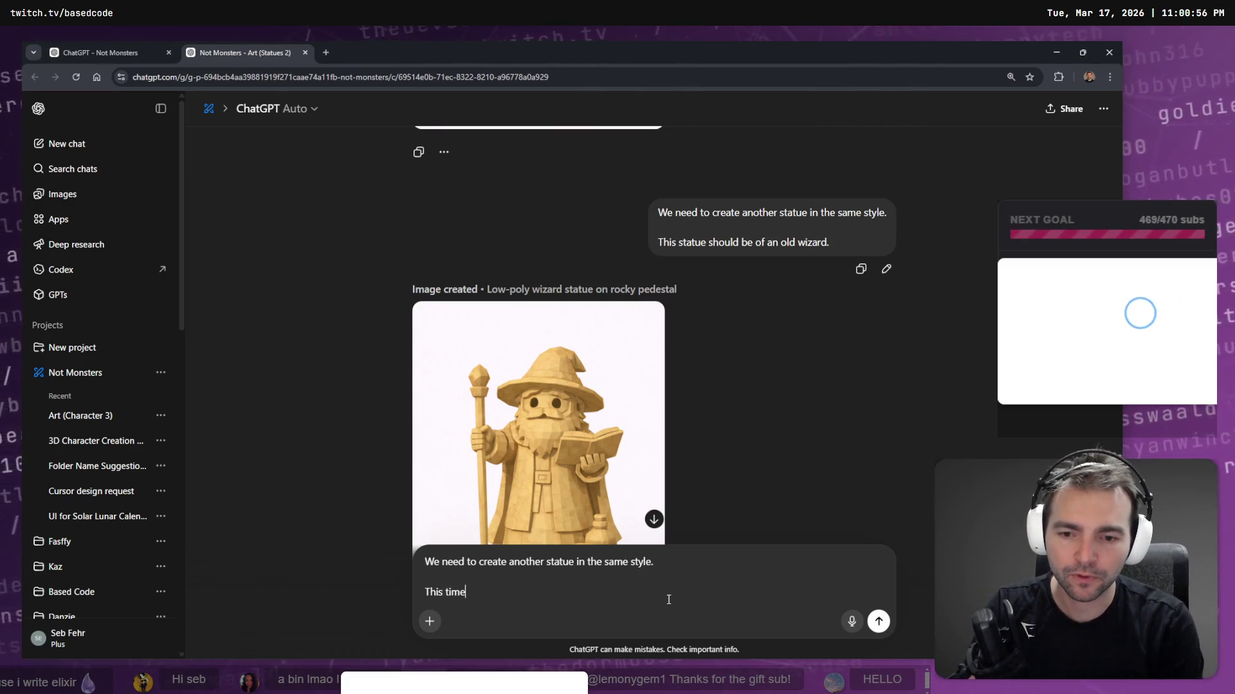
{"action": "type", "text": " we want an "}
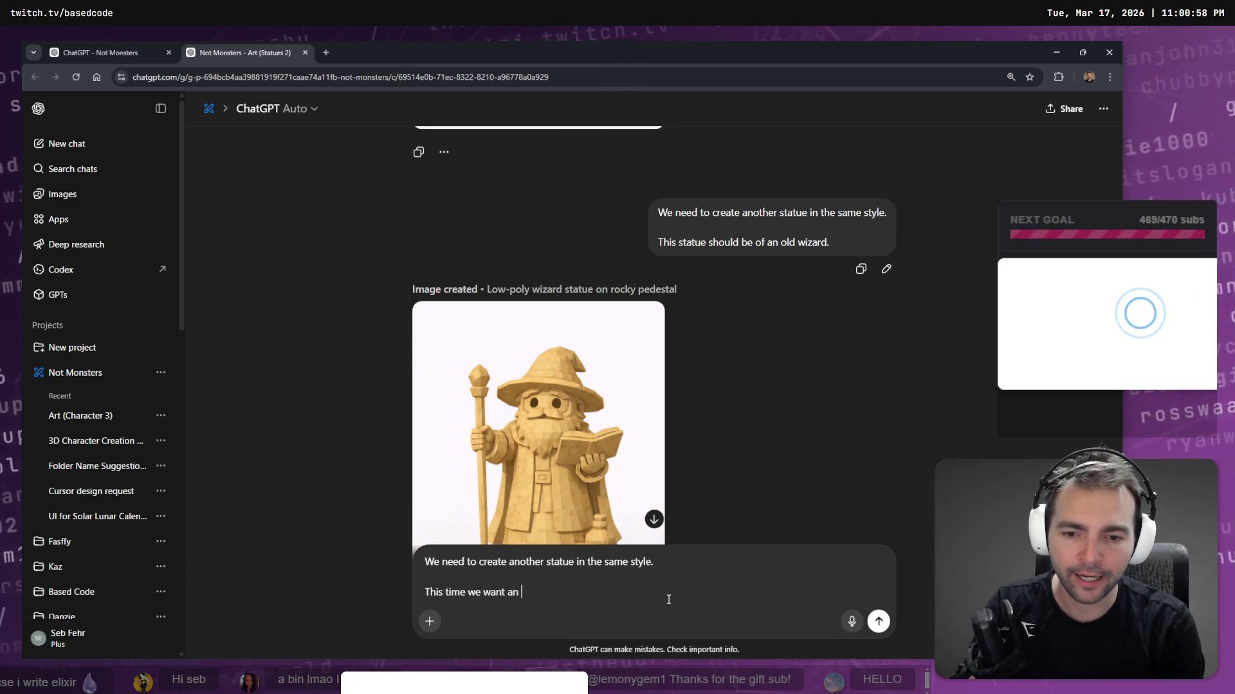
{"action": "type", "text": "alchemist,"}
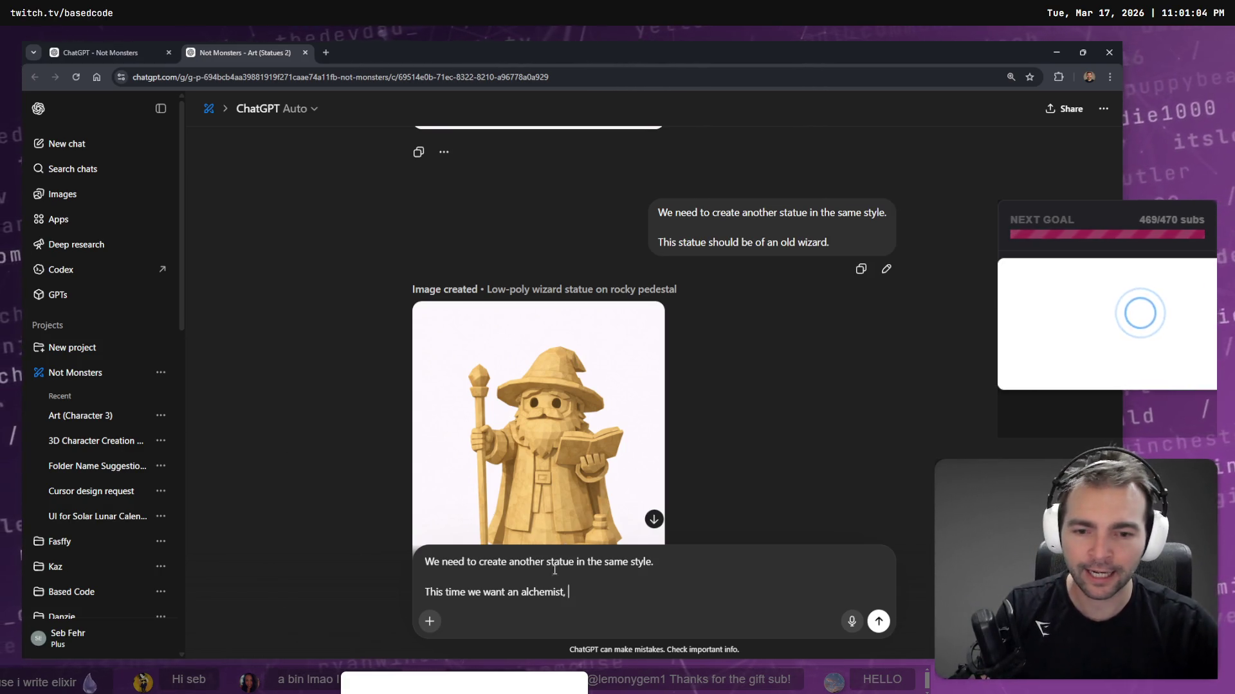
- Describe the alchemist statue as regal, embodying the posh name "Winchester", and send it
{"action": "key", "text": "BackSpace"}
{"action": "key", "text": "BackSpace"}
{"action": "type", "text": "."}
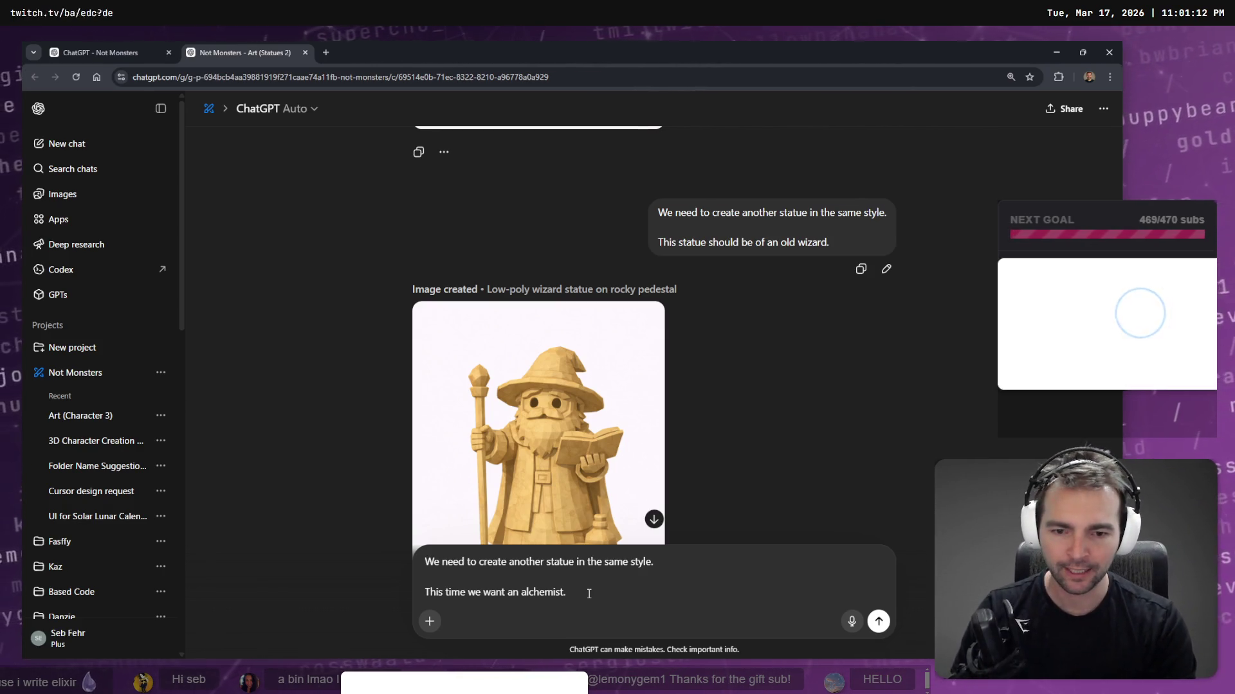
{"action": "type", "text": "This charact"}
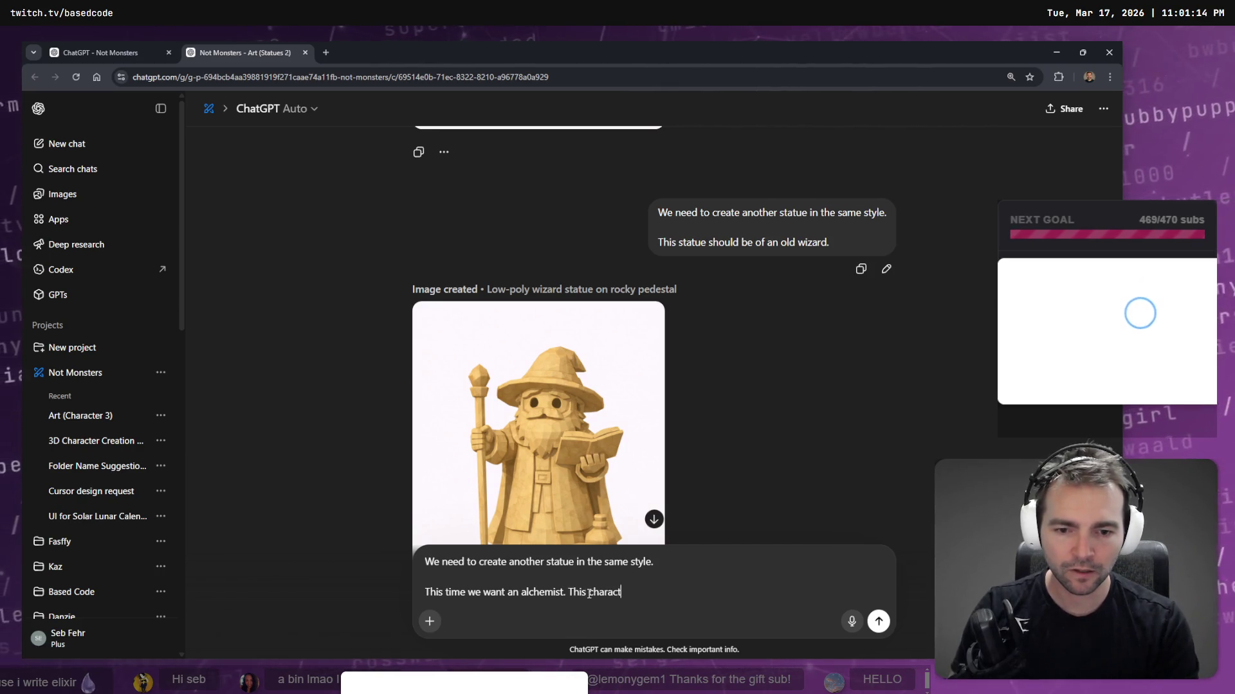
{"action": "type", "text": "tatue should be"}
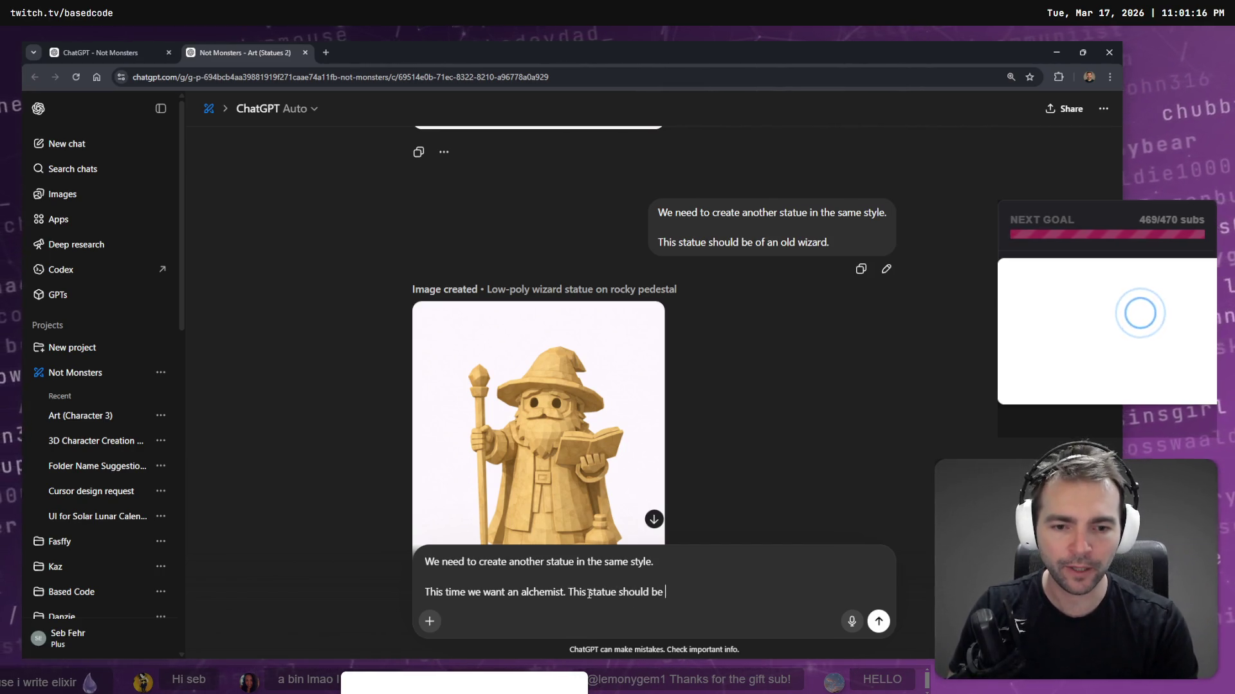
{"action": "key", "text": "BackSpace"}
{"action": "key", "text": "BackSpace"}
{"action": "key", "text": "BackSpace"}
{"action": "type", "text": "regal,"}
{"action": "key", "text": "BackSpace"}
{"action": "key", "text": "BackSpace"}
{"action": "type", "text": ". Embody the posh feeling y"}
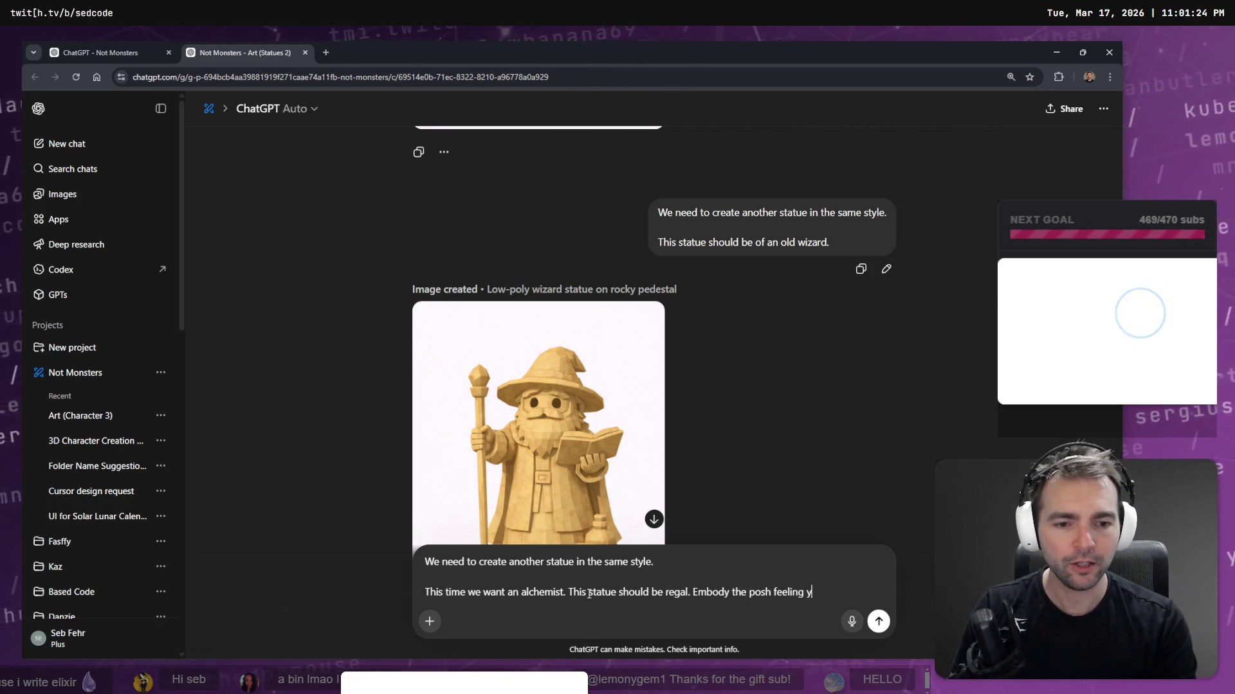
{"action": "type", "text": "ou get from the name \"Winches"}
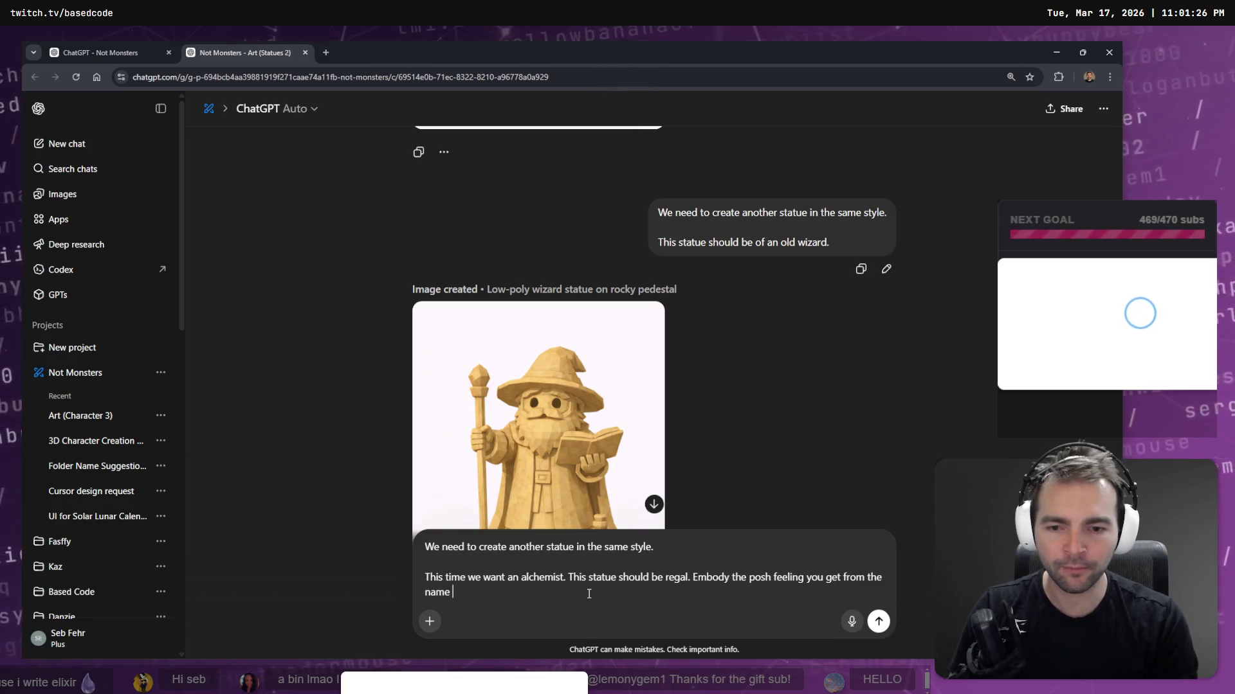
{"action": "type", "text": "ter\"."}
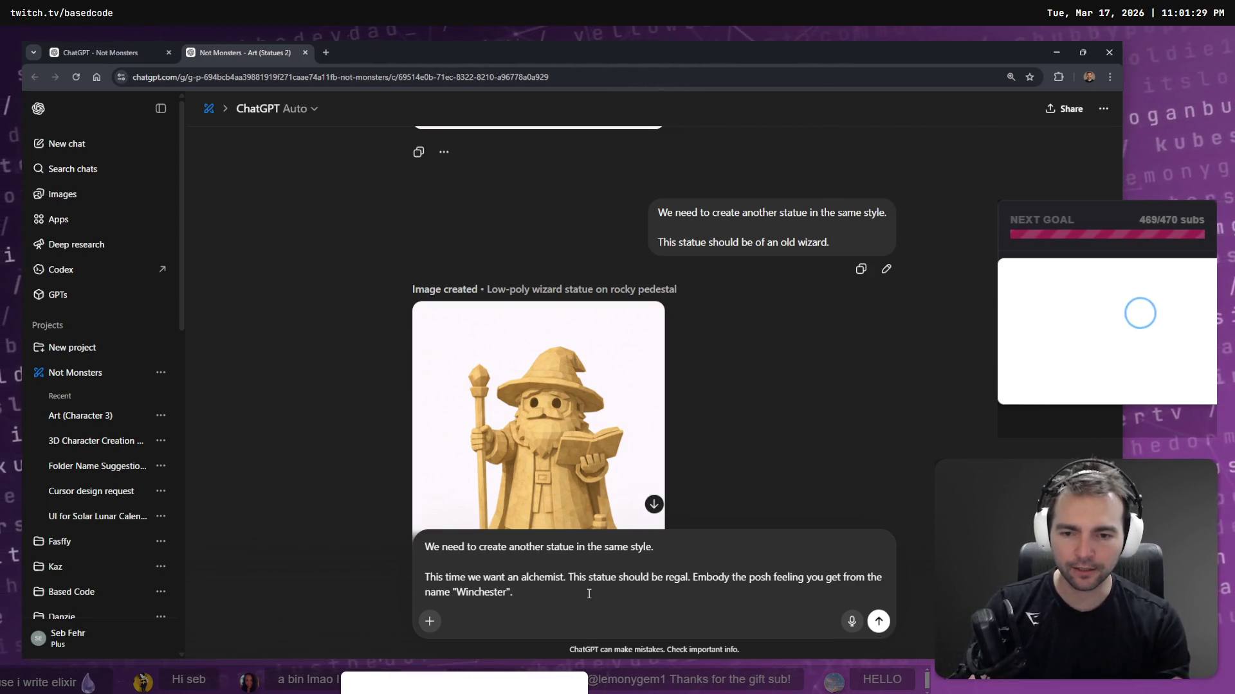
{"action": "key", "text": "Return"}
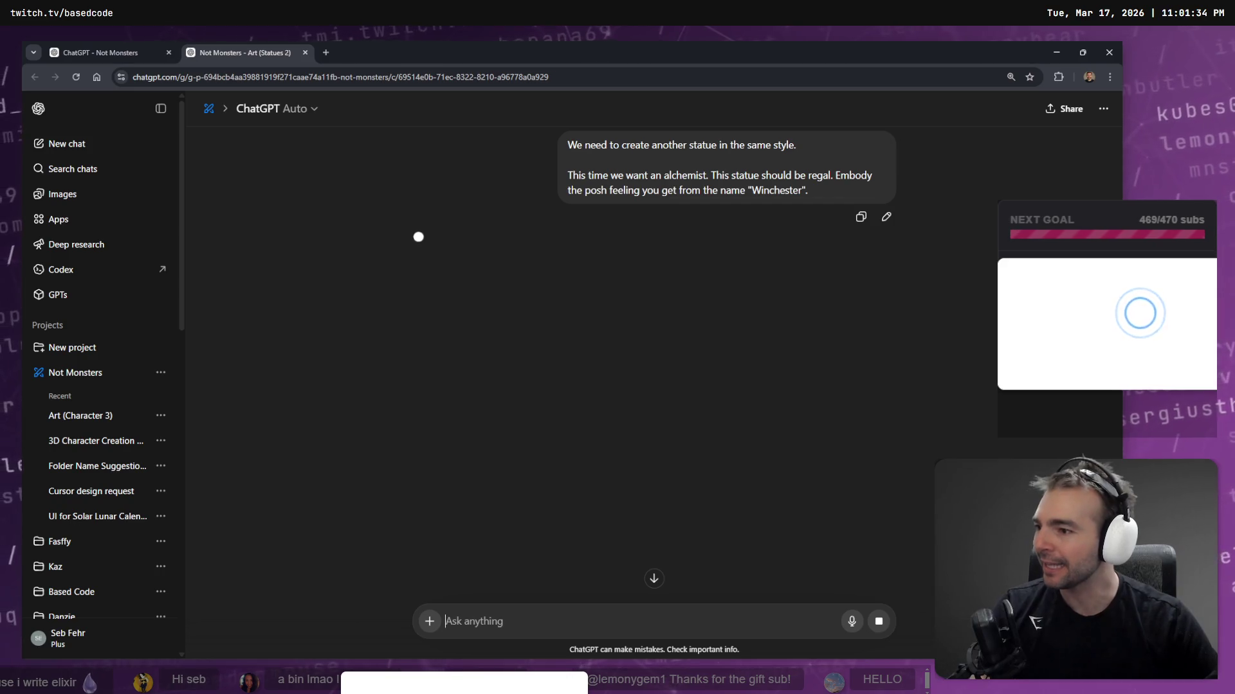
- Paste the alchemist prompt back into the composer and open the Alchemist image full size
{"action": "scroll", "coordinate": [724, 242], "scroll_direction": "up", "scroll_amount": 2}
{"action": "mouse_move", "coordinate": [814, 303]}
{"action": "left_mouse_down"}
{"action": "mouse_move", "coordinate": [624, 260]}
{"action": "mouse_move", "coordinate": [609, 259]}
{"action": "mouse_move", "coordinate": [711, 290]}
{"action": "mouse_move", "coordinate": [559, 259]}
{"action": "left_mouse_up"}
{"action": "key", "text": "ctrl+c"}
{"action": "left_click", "coordinate": [509, 609]}
{"action": "key", "text": "ctrl+v"}
{"action": "scroll", "coordinate": [739, 440], "scroll_direction": "down", "scroll_amount": 4}
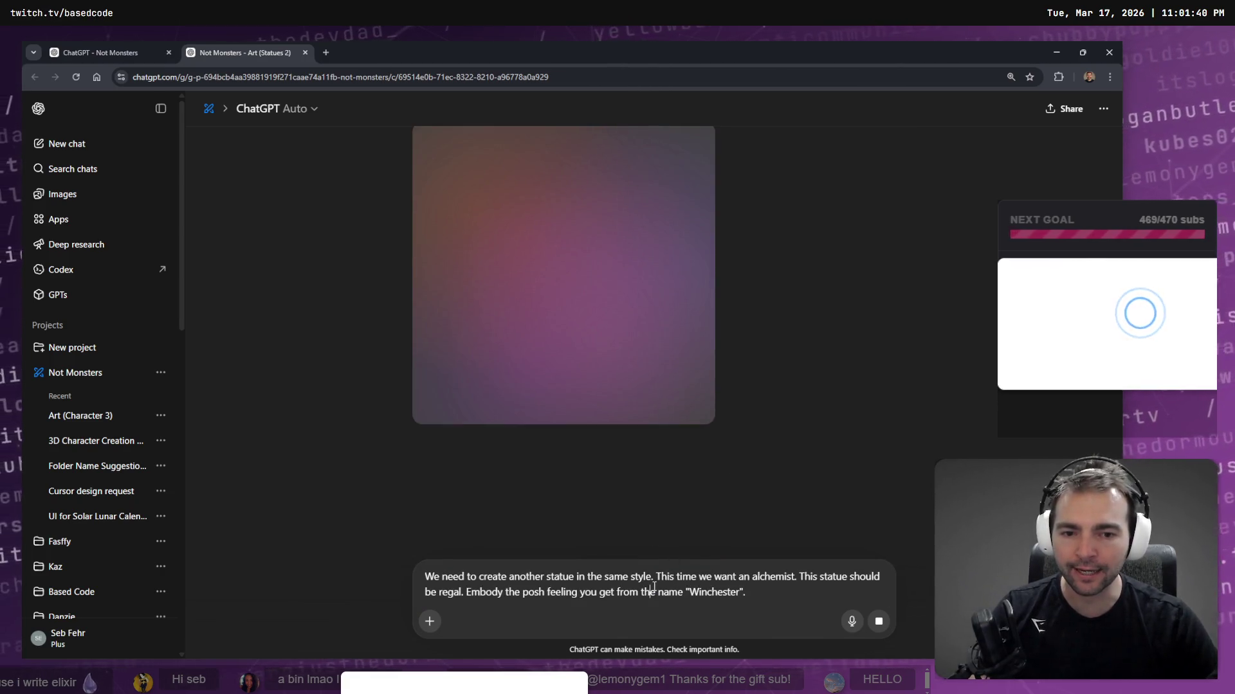
{"action": "key", "text": "shift+Return"}
{"action": "key", "text": "shift+Return"}
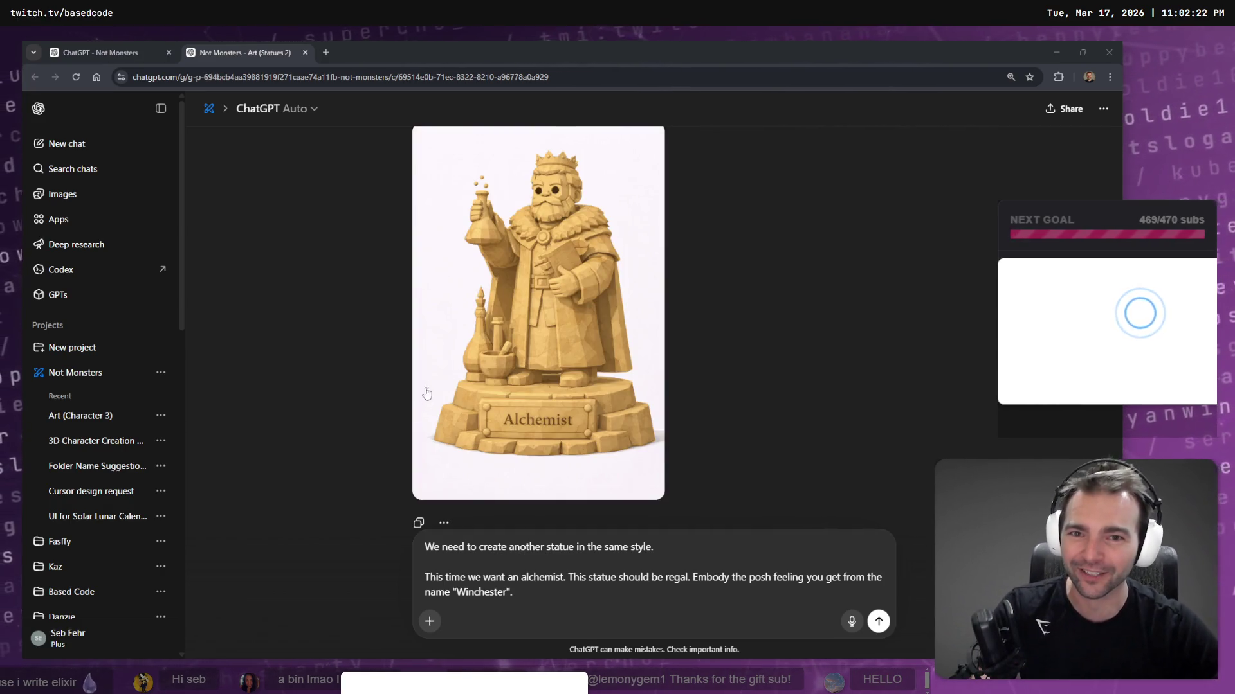
{"action": "left_click", "coordinate": [533, 386]}
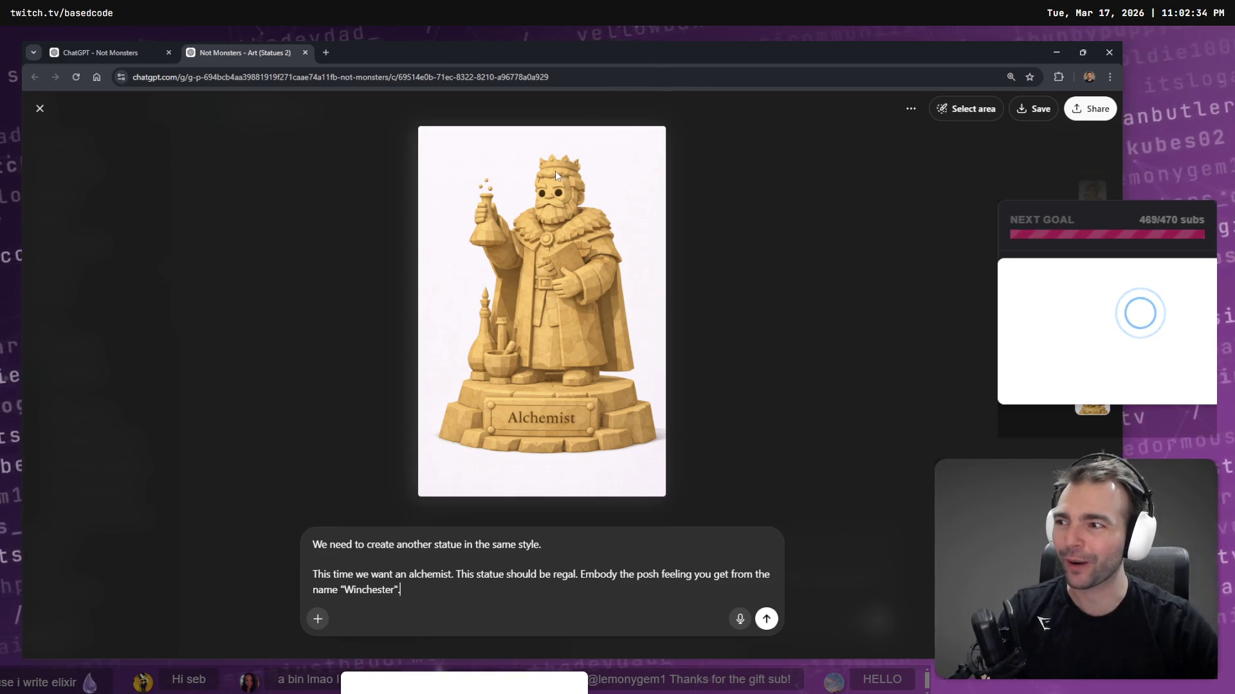
- Replace the prompt with "Get rid of the crown, but keep the rest the same." and send
{"action": "key", "text": "ctrl+a"}
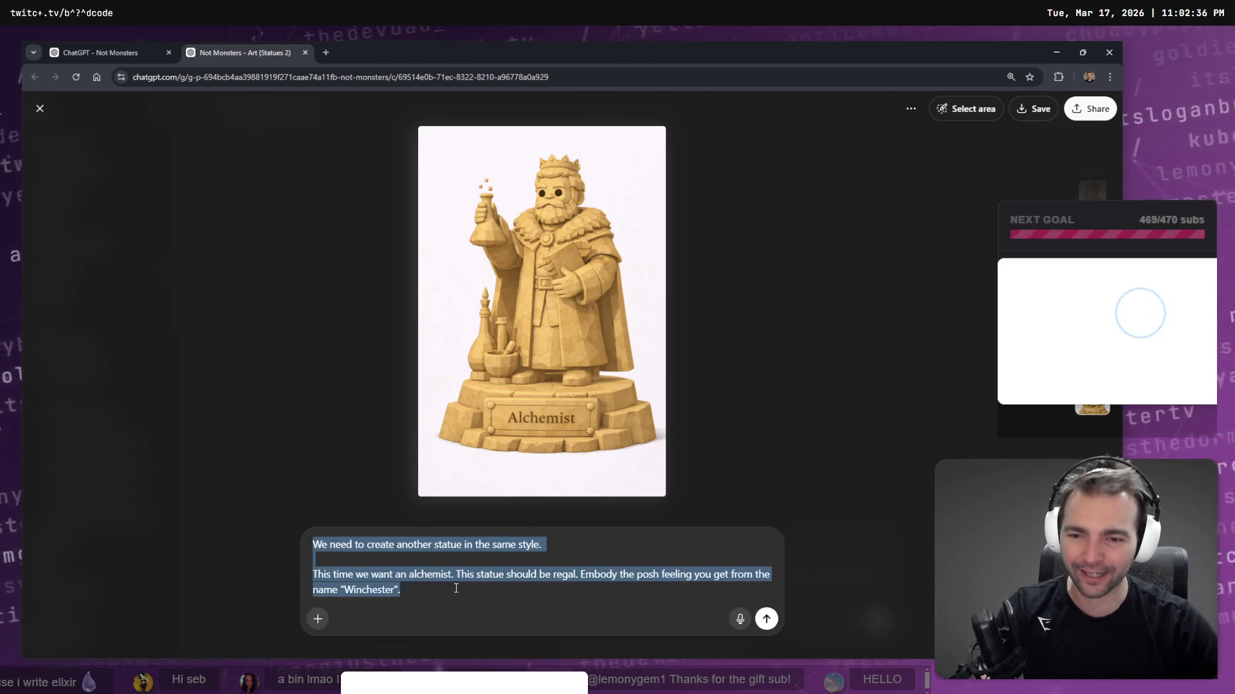
{"action": "key", "text": "ctrl+x"}
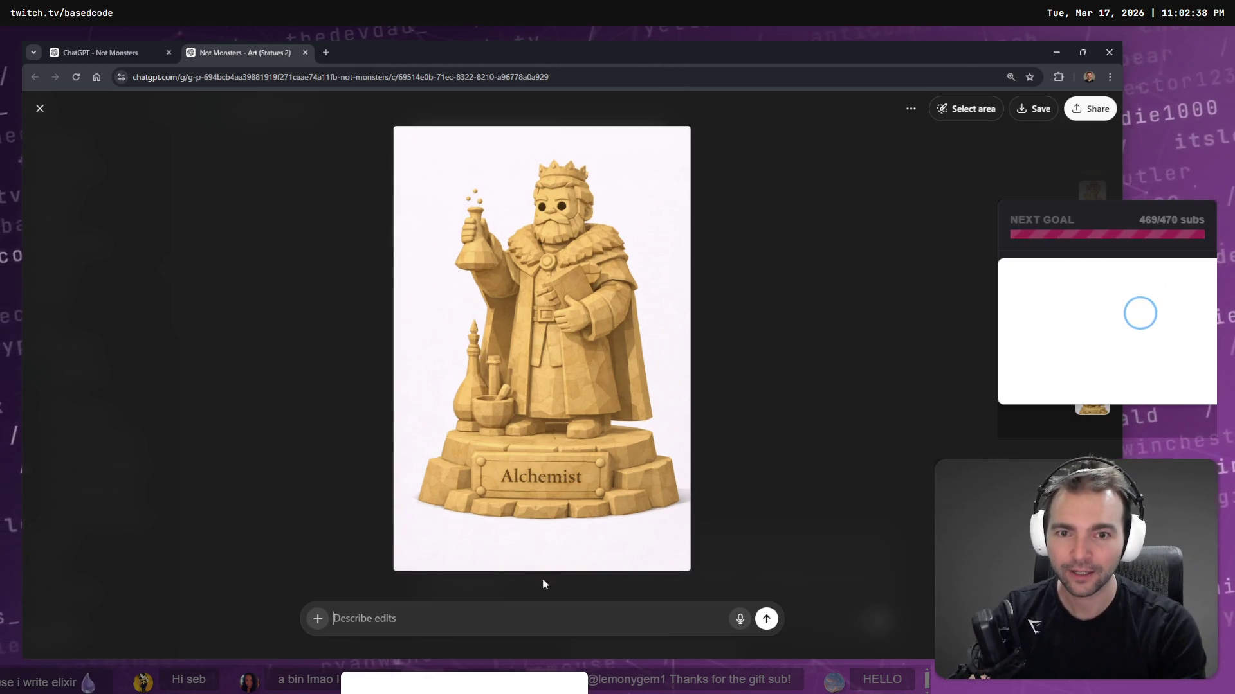
{"action": "type", "text": "Get rid of the crownm"}
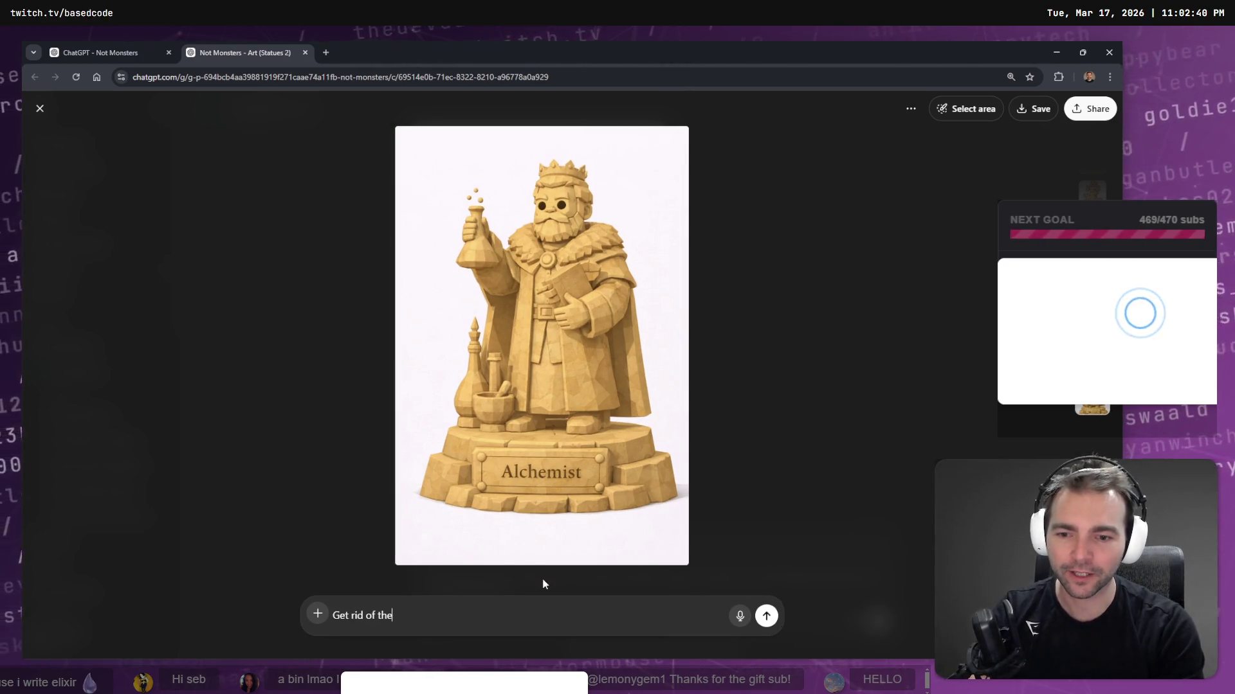
{"action": "key", "text": "BackSpace"}
{"action": "type", "text": ", but keep the rest teh sa"}
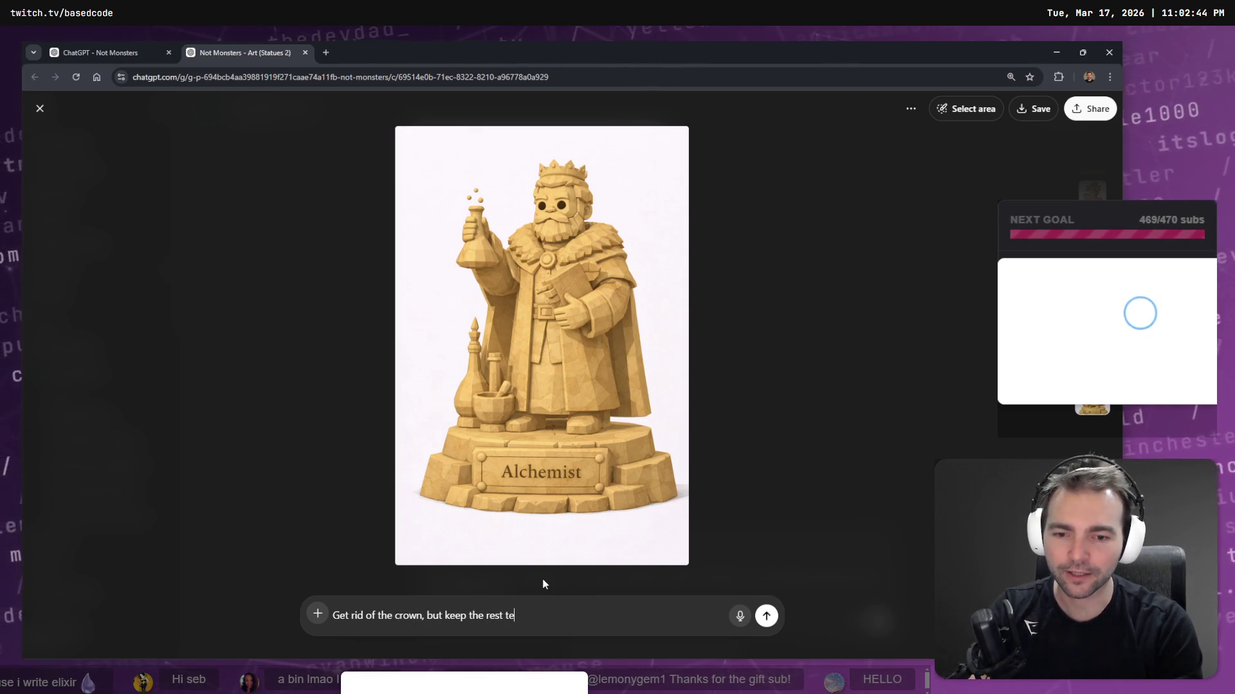
{"action": "key", "text": "BackSpace"}
{"action": "key", "text": "BackSpace"}
{"action": "key", "text": "BackSpace"}
{"action": "type", "text": "the same."}
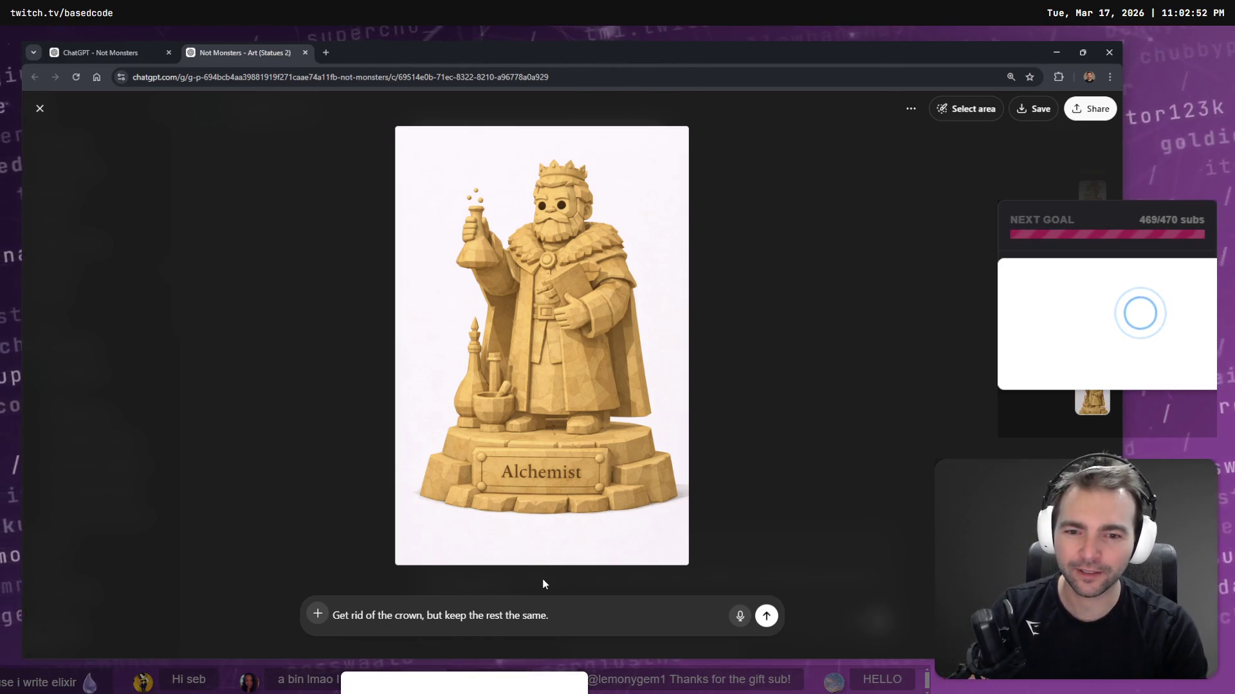
{"action": "key", "text": "Return"}
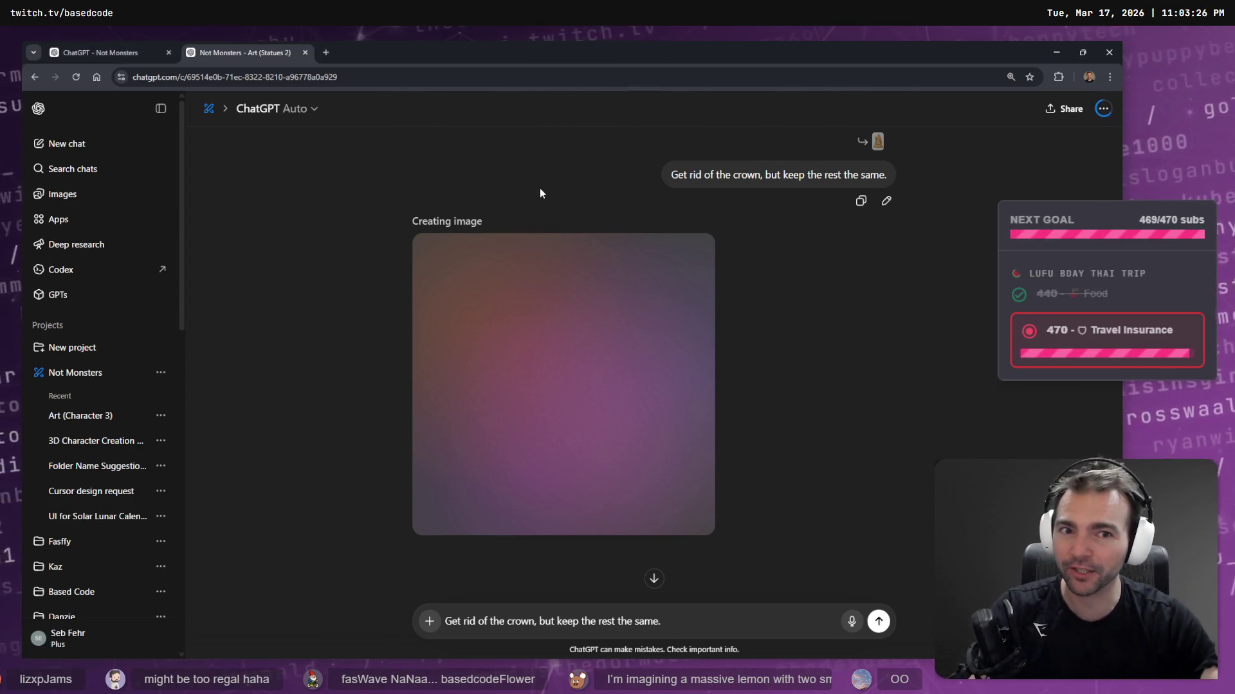
- Open the regenerated crownless Alchemist statue image in the viewer
{"action": "scroll", "coordinate": [539, 188], "scroll_direction": "down", "scroll_amount": 1}
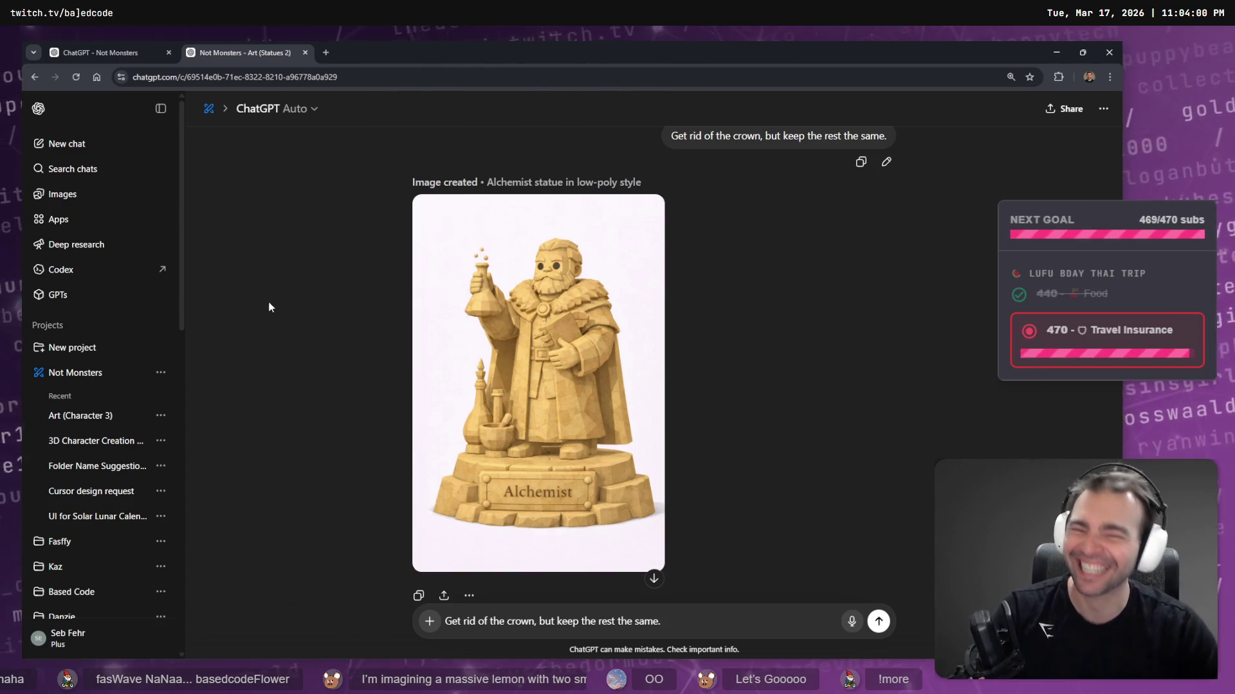
{"action": "left_click", "coordinate": [585, 385]}
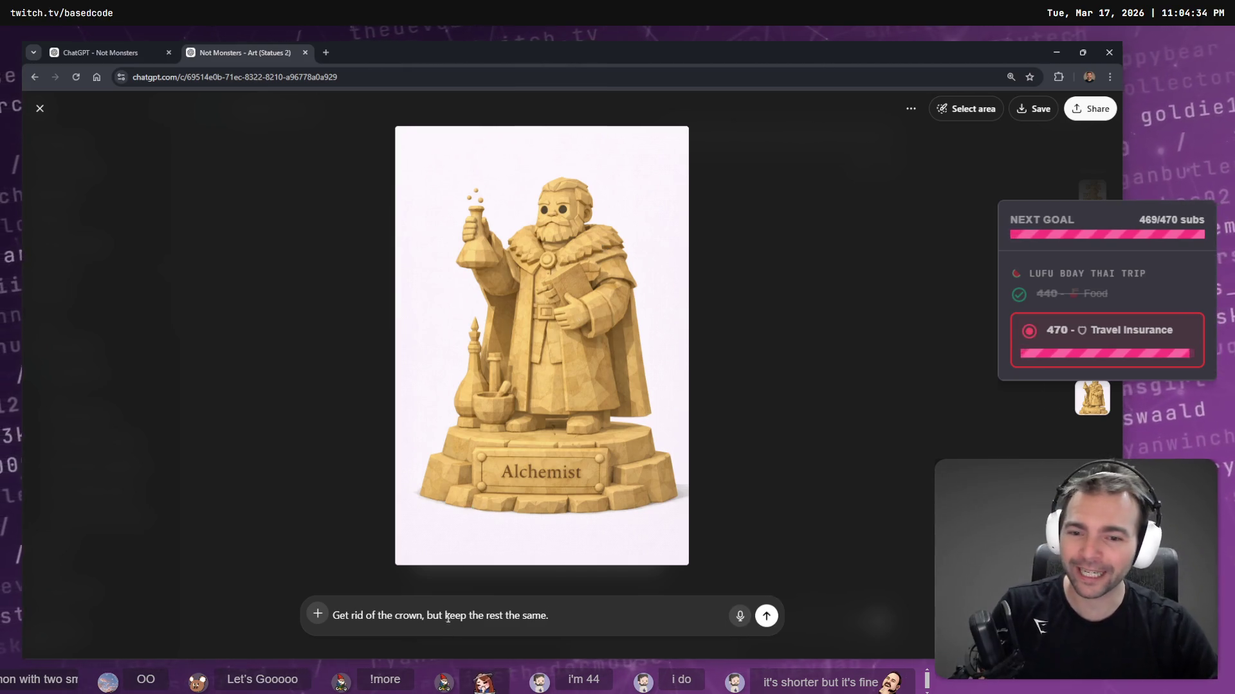
- Clear the crown-removal prompt and try marking the beard area, then discard the selection
{"action": "triple_click", "coordinate": [578, 623]}
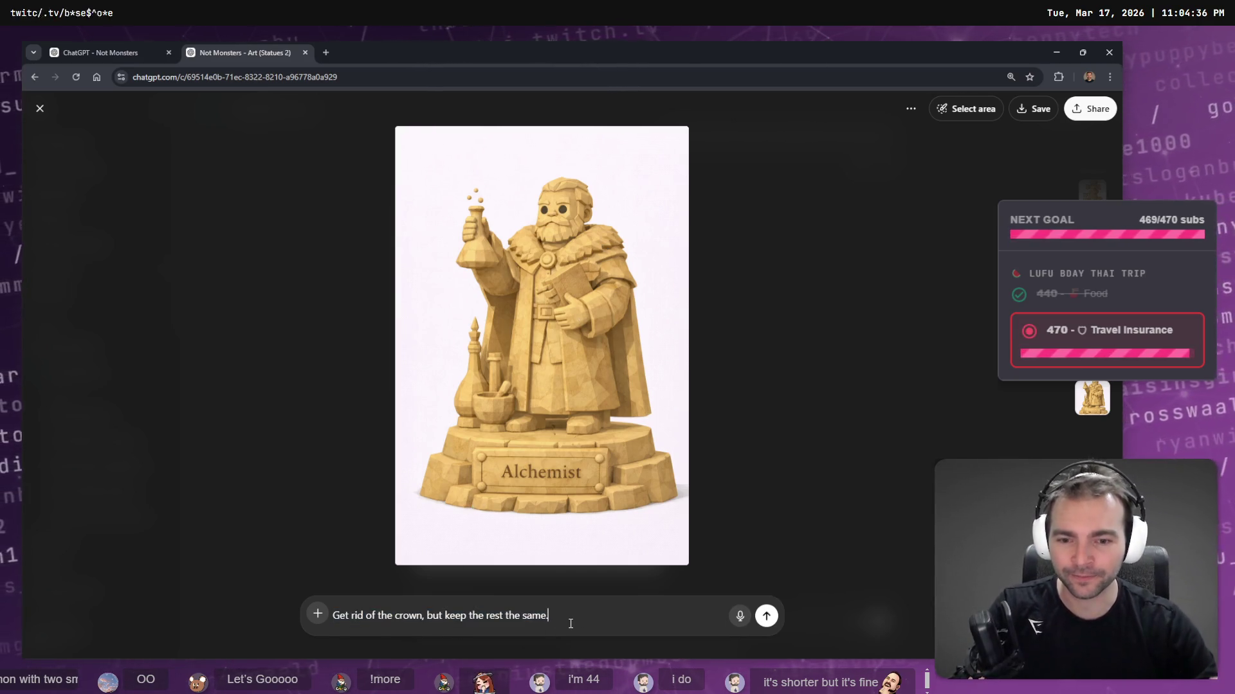
{"action": "key", "text": "BackSpace"}
{"action": "key", "text": "super+h"}
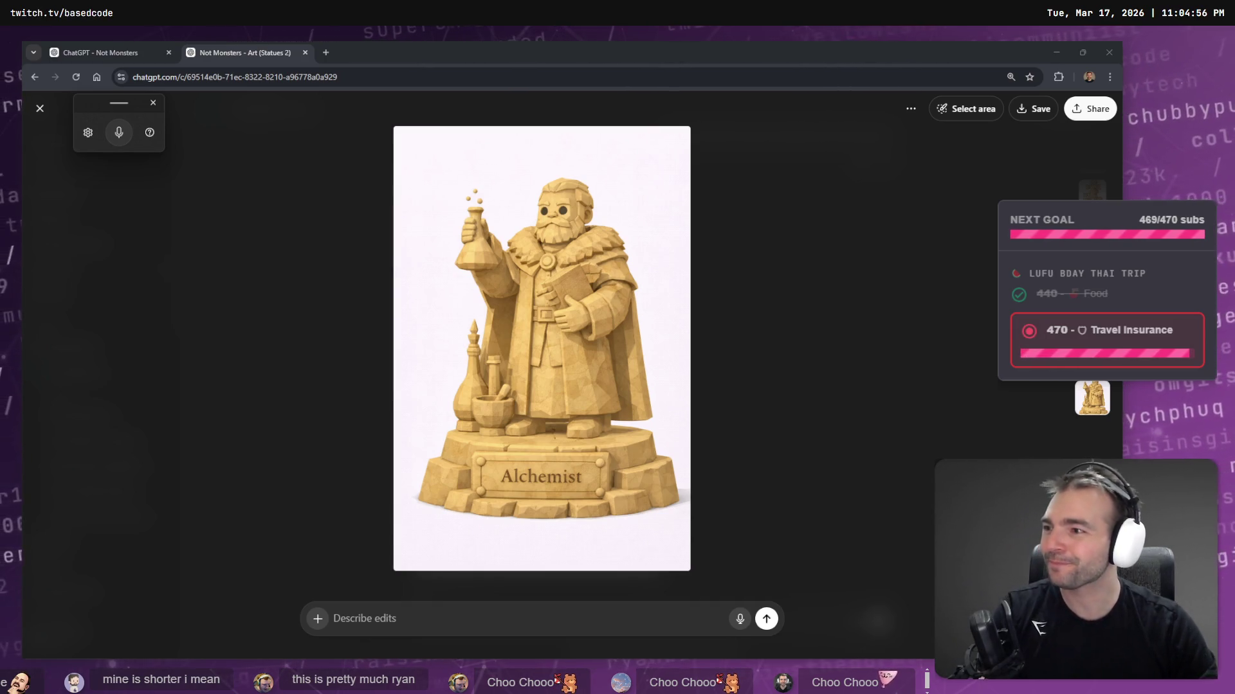
{"action": "key", "text": "Escape"}
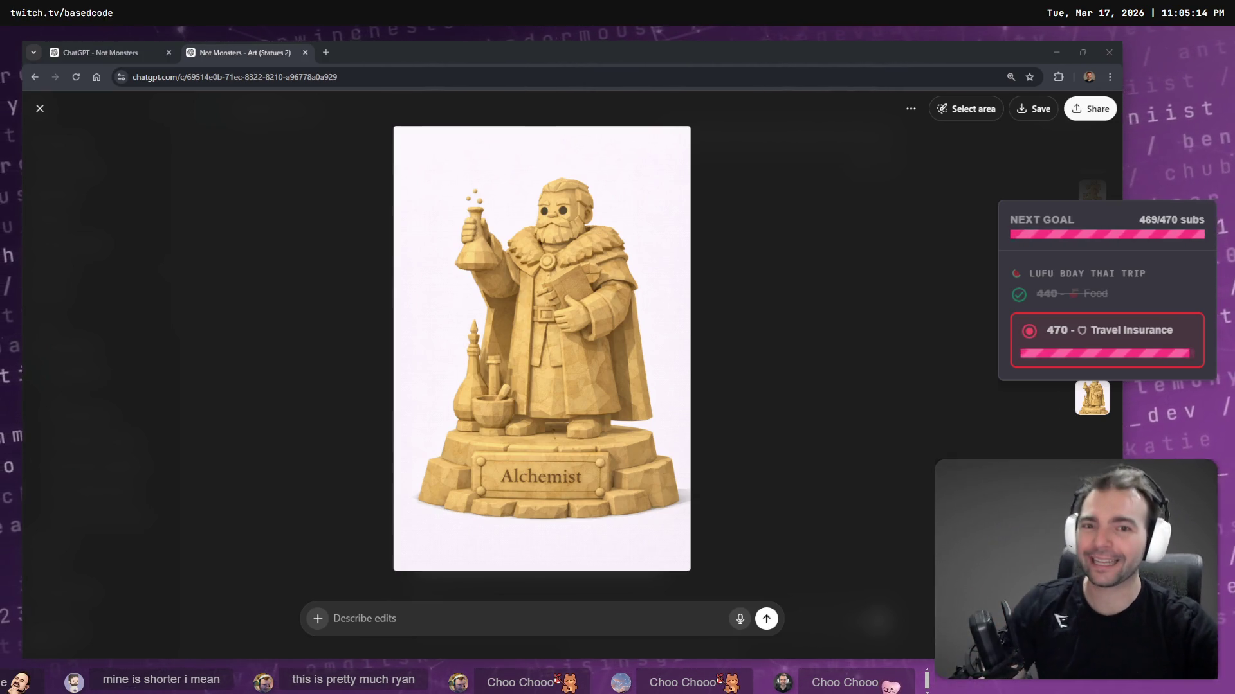
{"action": "left_click", "coordinate": [986, 118]}
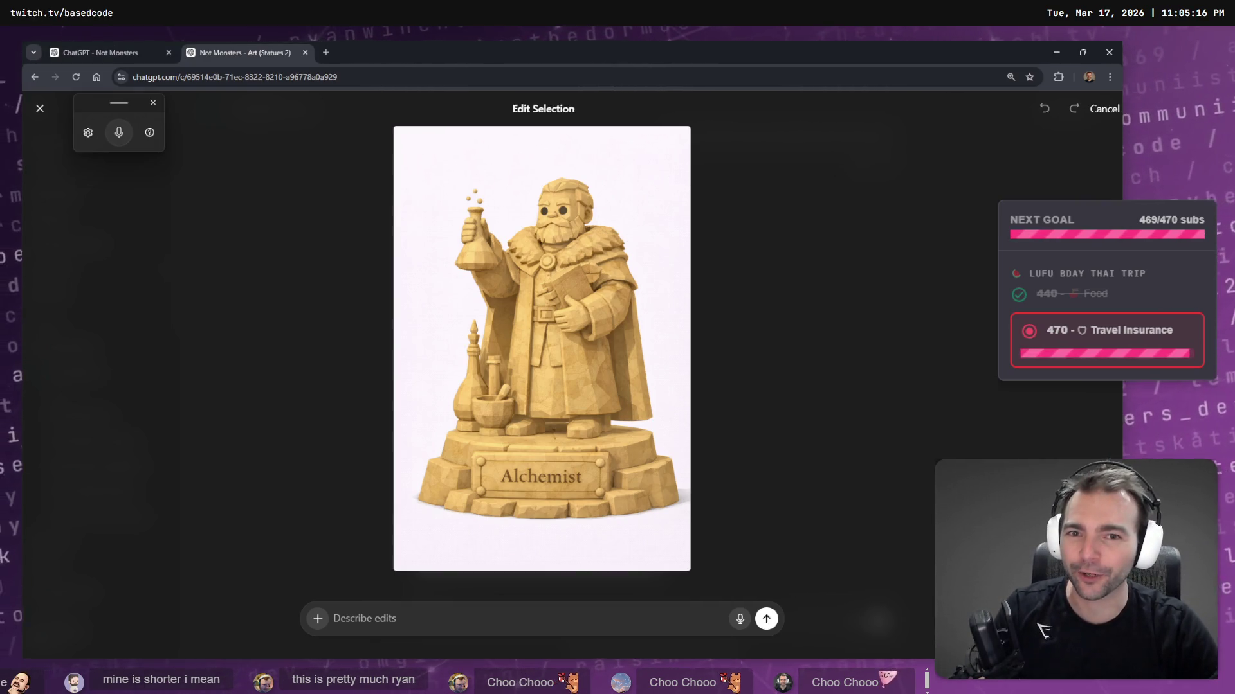
{"action": "mouse_move", "coordinate": [582, 225]}
{"action": "left_mouse_down"}
{"action": "mouse_move", "coordinate": [544, 251]}
{"action": "mouse_move", "coordinate": [547, 222]}
{"action": "left_mouse_up"}
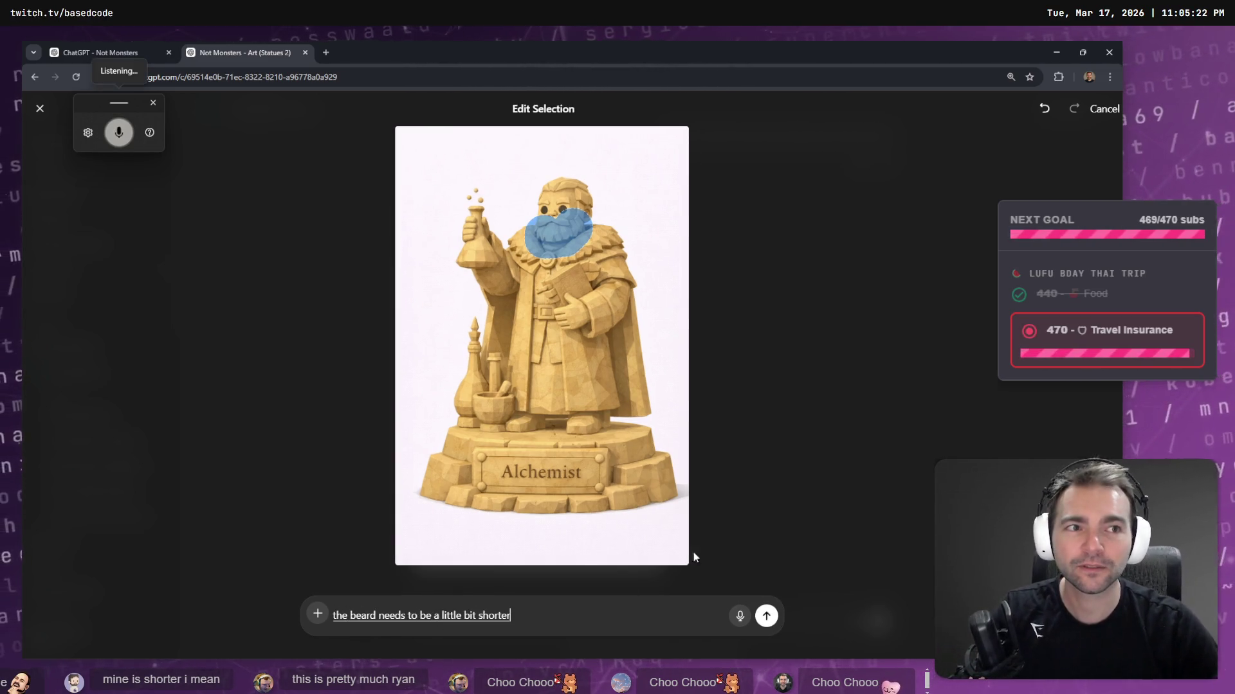
{"action": "left_click", "coordinate": [1103, 109]}
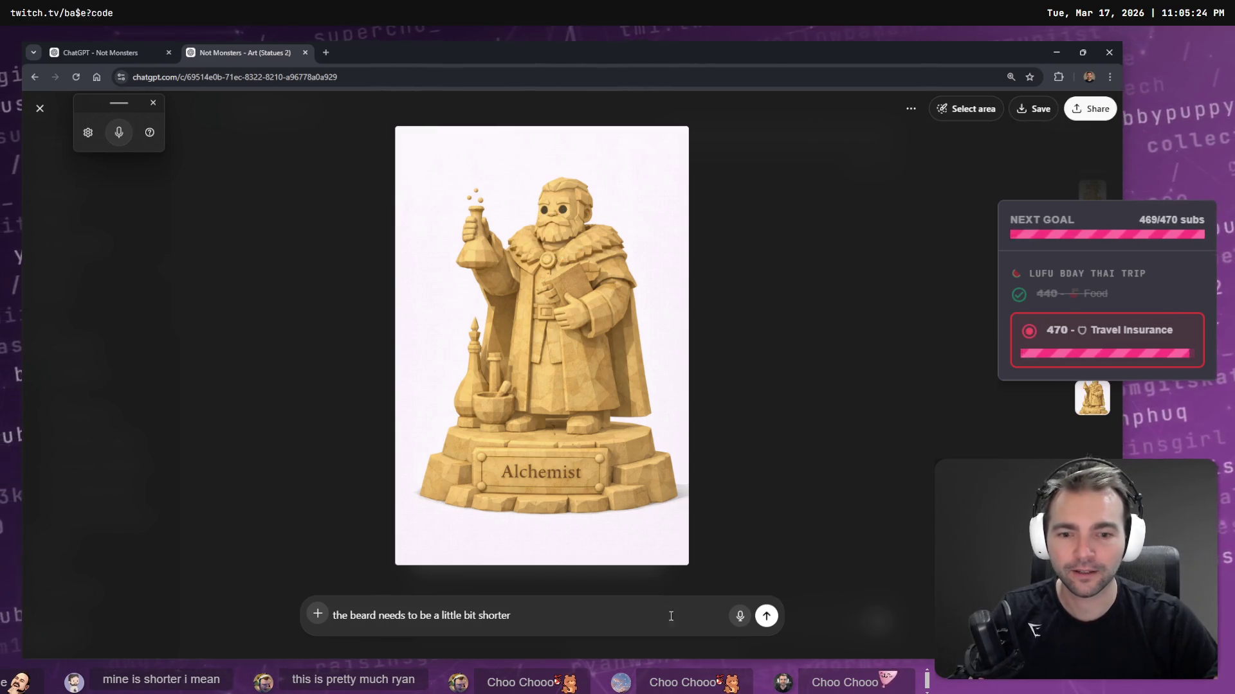
- Send the request to make the beard a little bit shorter and clear the message box
{"action": "left_click", "coordinate": [765, 615]}
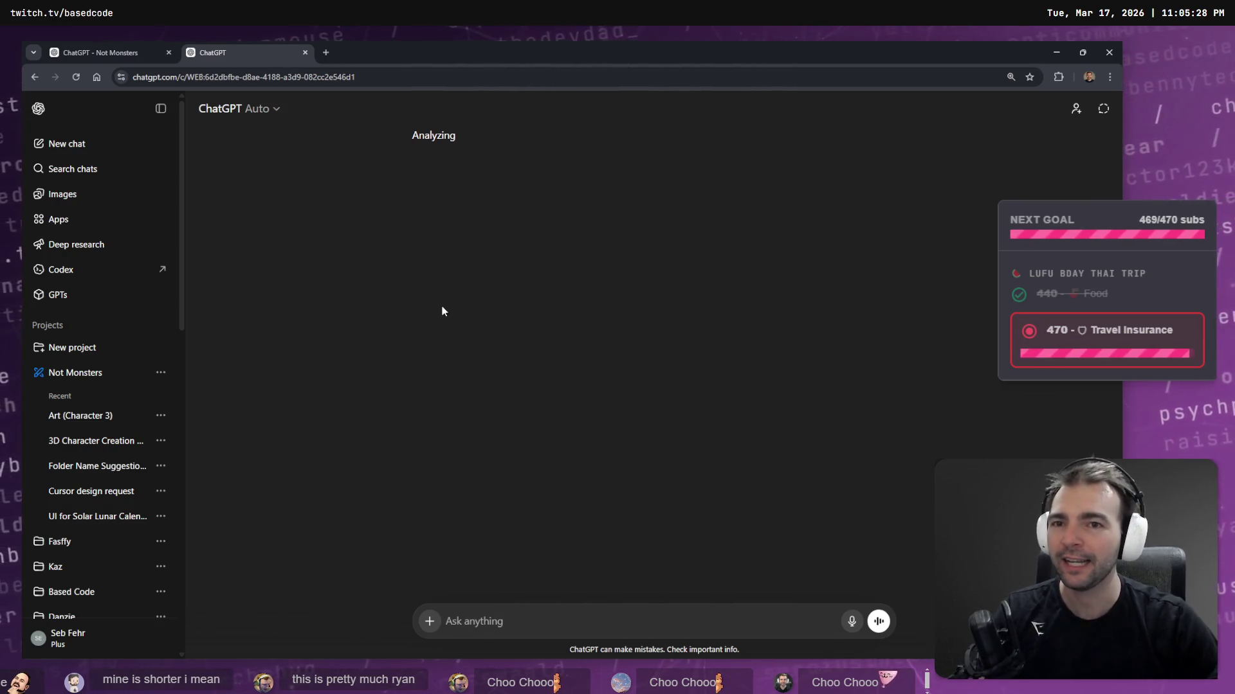
{"action": "key", "text": "super+h"}
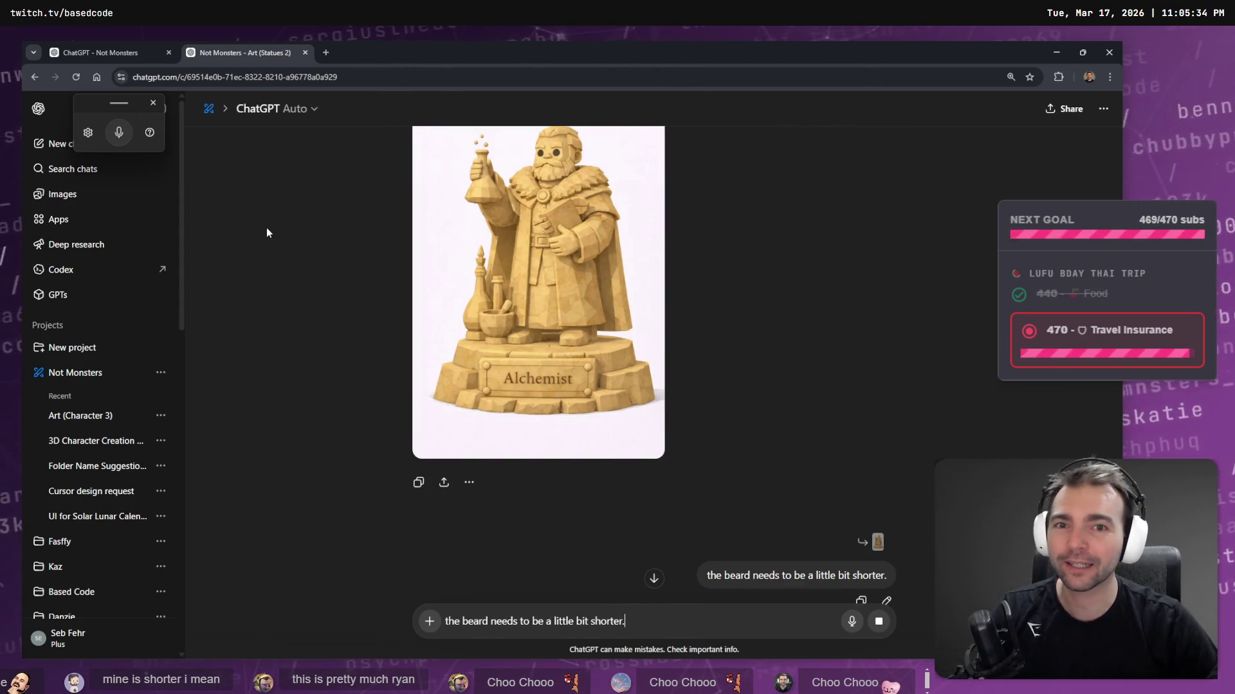
{"action": "key", "text": "ctrl+a"}
{"action": "key", "text": "BackSpace"}
{"action": "key", "text": "super+v"}
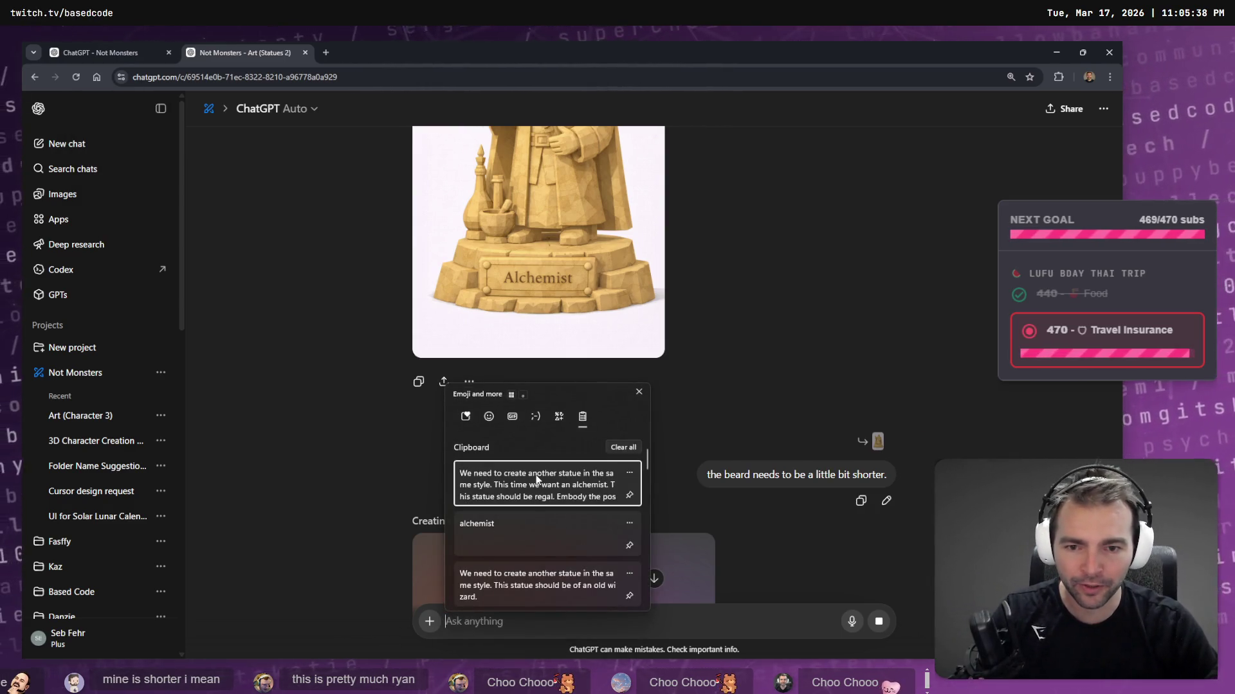
- Paste the earlier alchemist prompt and change its subject to a statue of a lemon surrounded by gems
{"action": "left_click", "coordinate": [536, 479]}
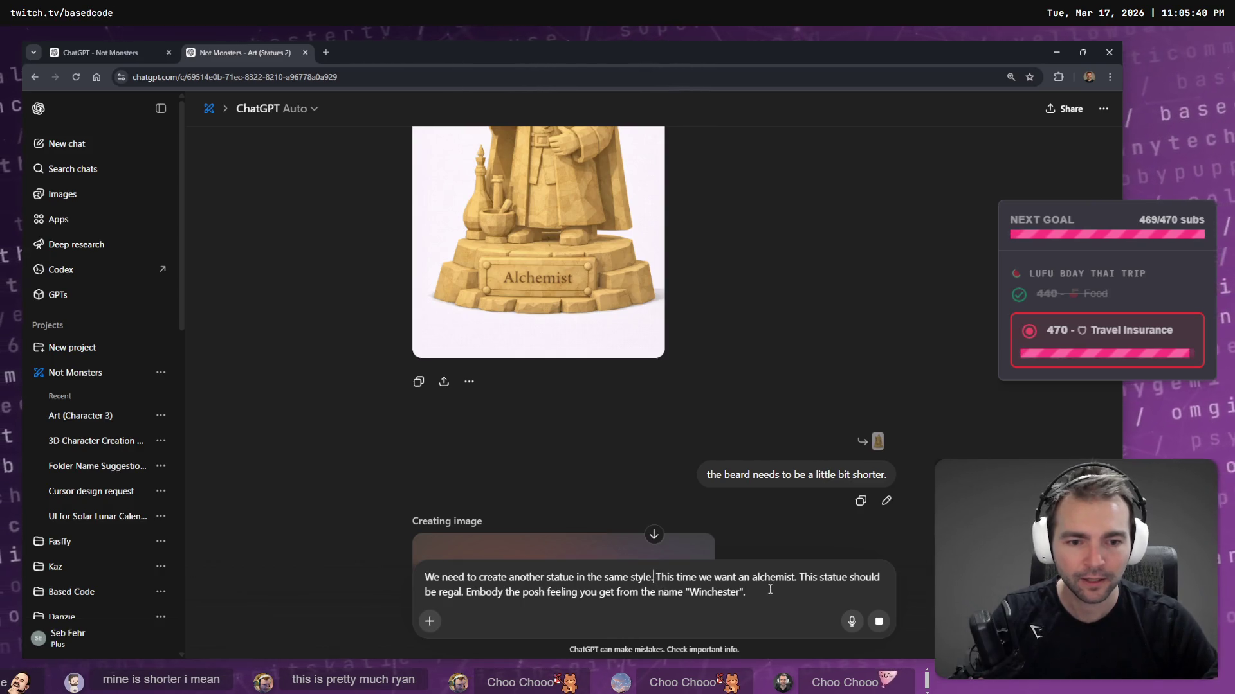
{"action": "left_click_drag", "start_coordinate": [751, 578], "coordinate": [757, 622]}
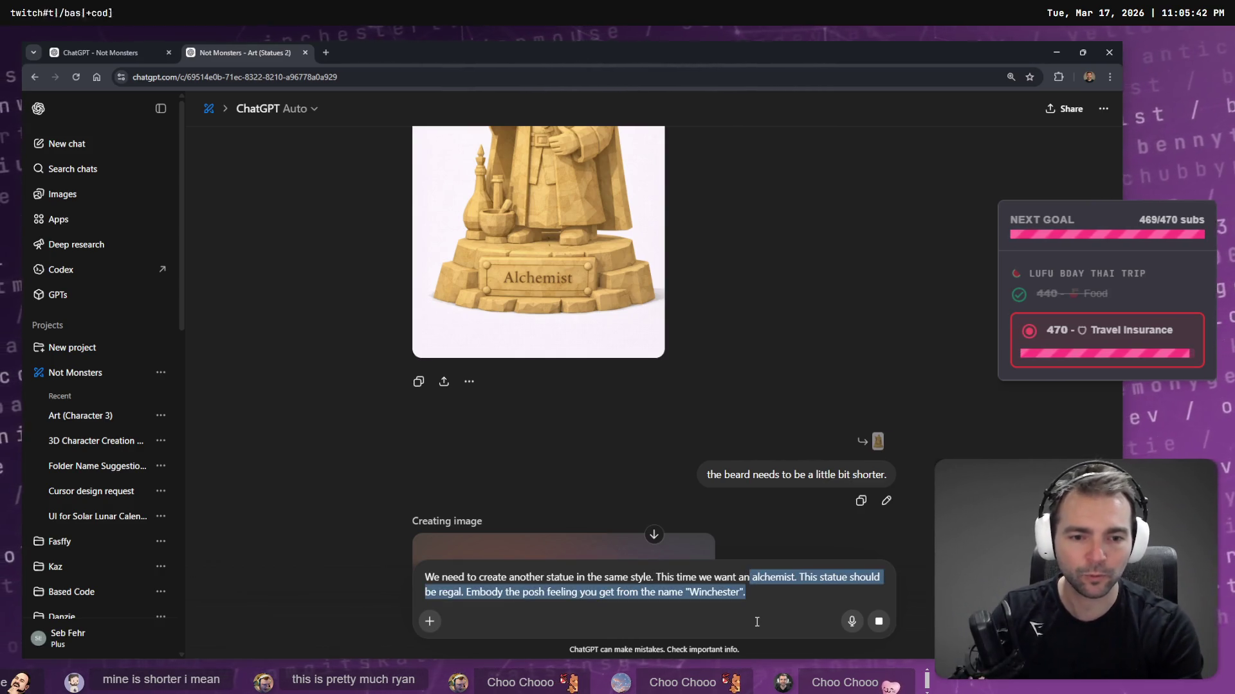
{"action": "key", "text": "BackSpace"}
{"action": "type", "text": "tatue in"}
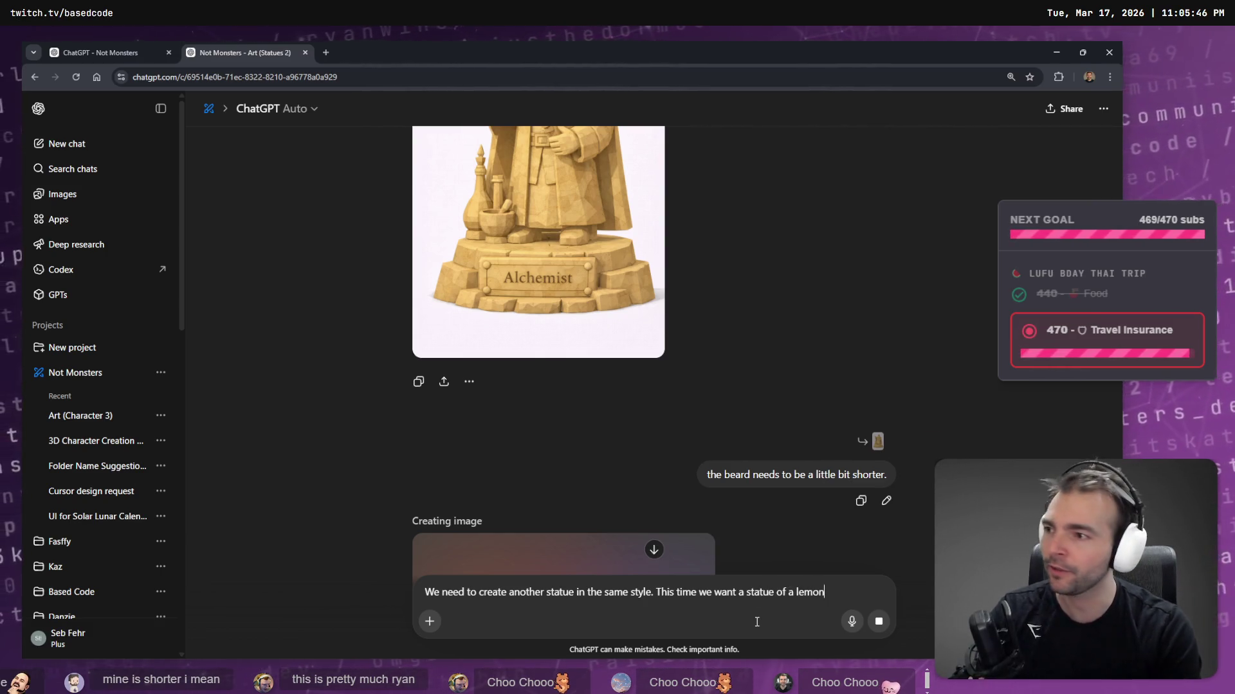
{"action": "type", "text": ", surraou"}
{"action": "key", "text": "BackSpace"}
{"action": "key", "text": "BackSpace"}
{"action": "key", "text": "BackSpace"}
{"action": "type", "text": "surrounded by "}
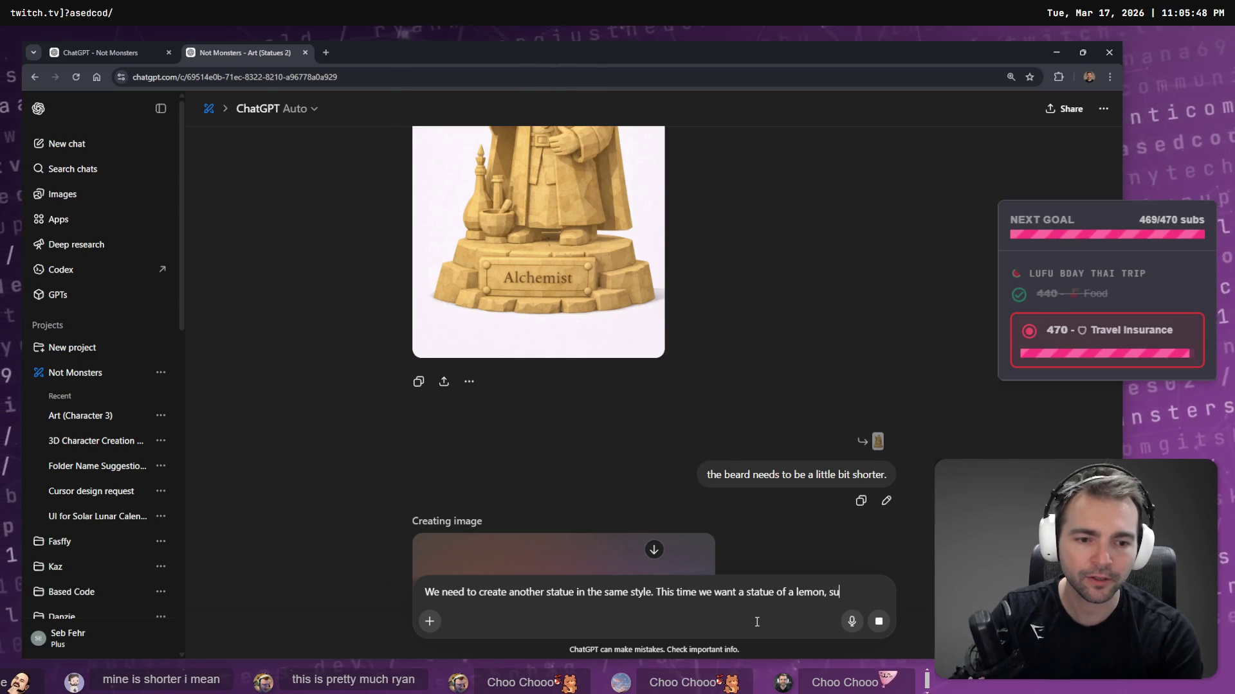
{"action": "type", "text": "gems."}
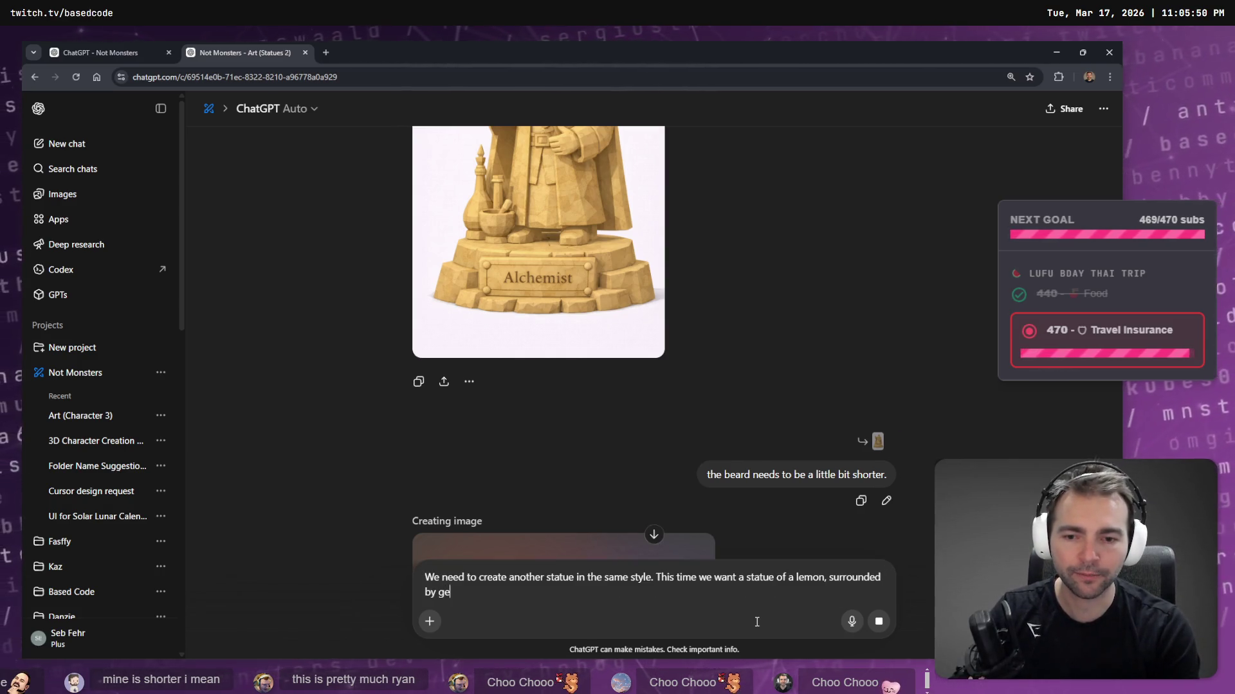
- Dictate 'ensure that this is a rendering in stone' onto the end of the prompt
{"action": "key", "text": "super+h"}
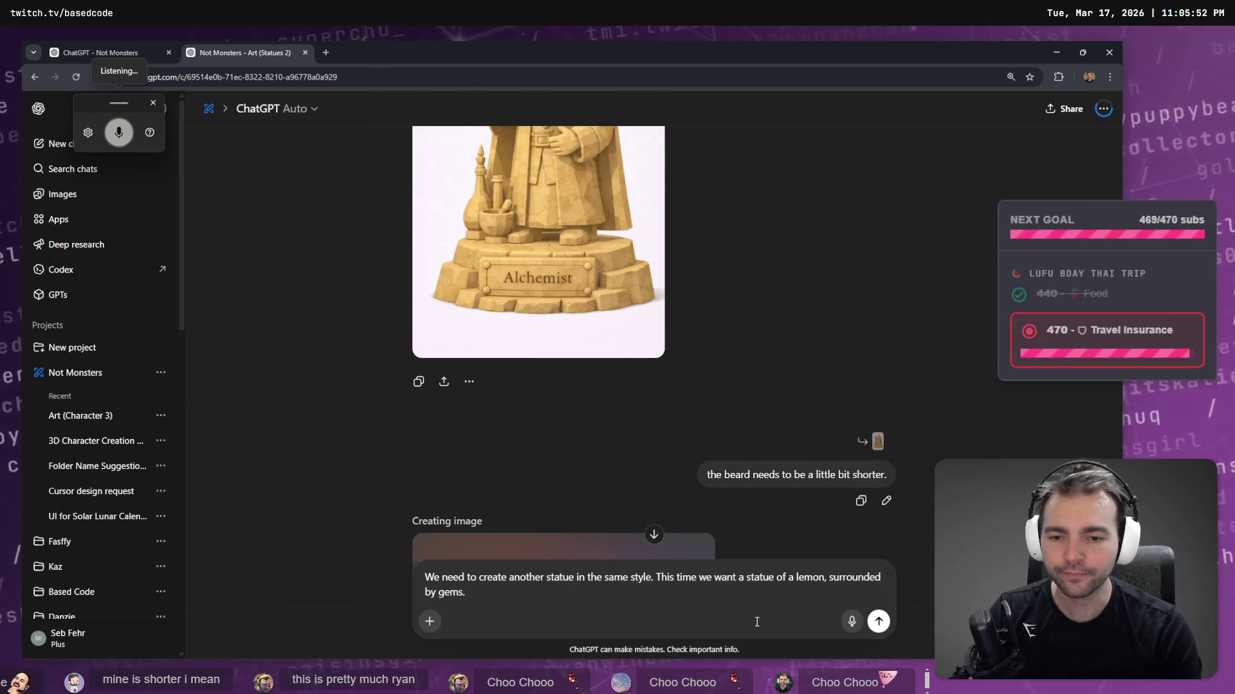
{"action": "type", "text": "ensure that this is a rendering in stone"}
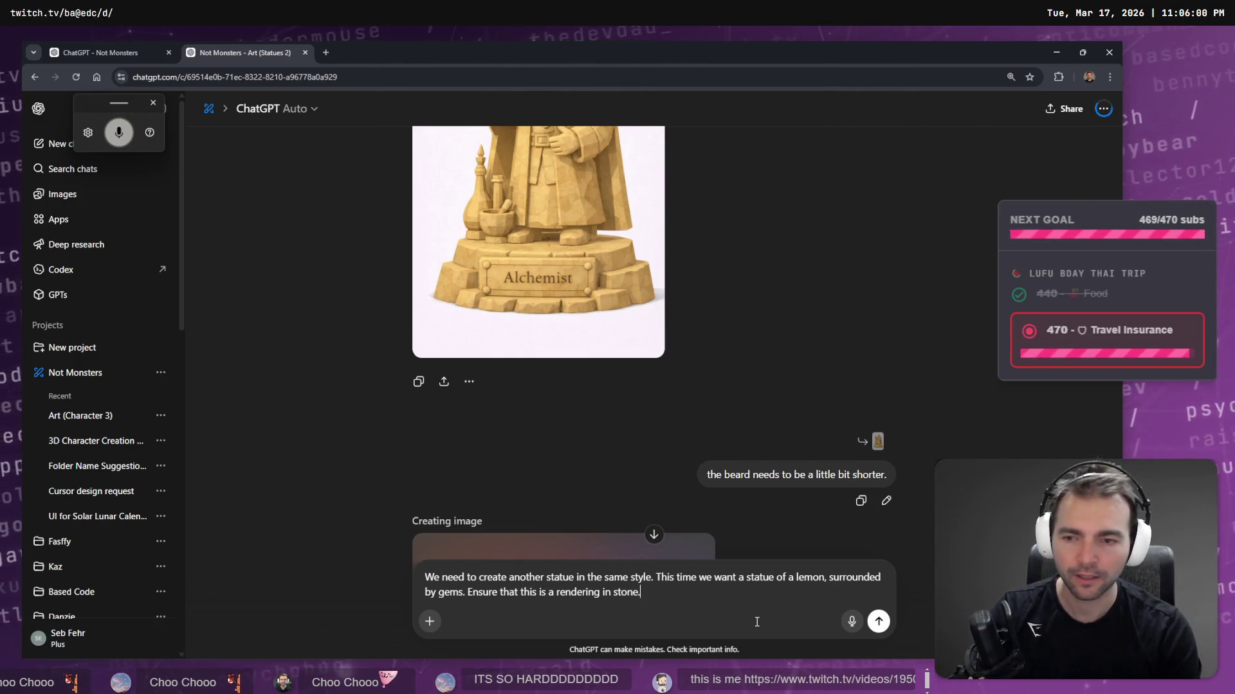
{"action": "key", "text": "super+h"}
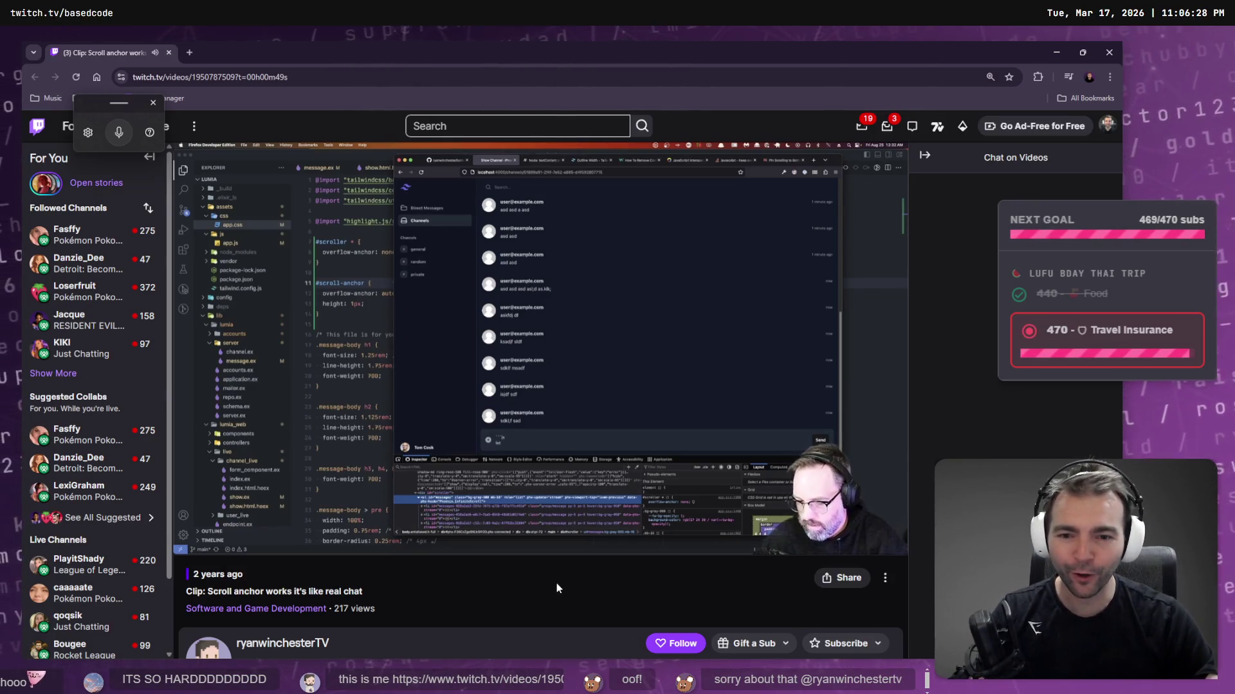
- Follow the Twitch channel of the currently playing clip with the purple Follow button
{"action": "left_click", "coordinate": [675, 643]}
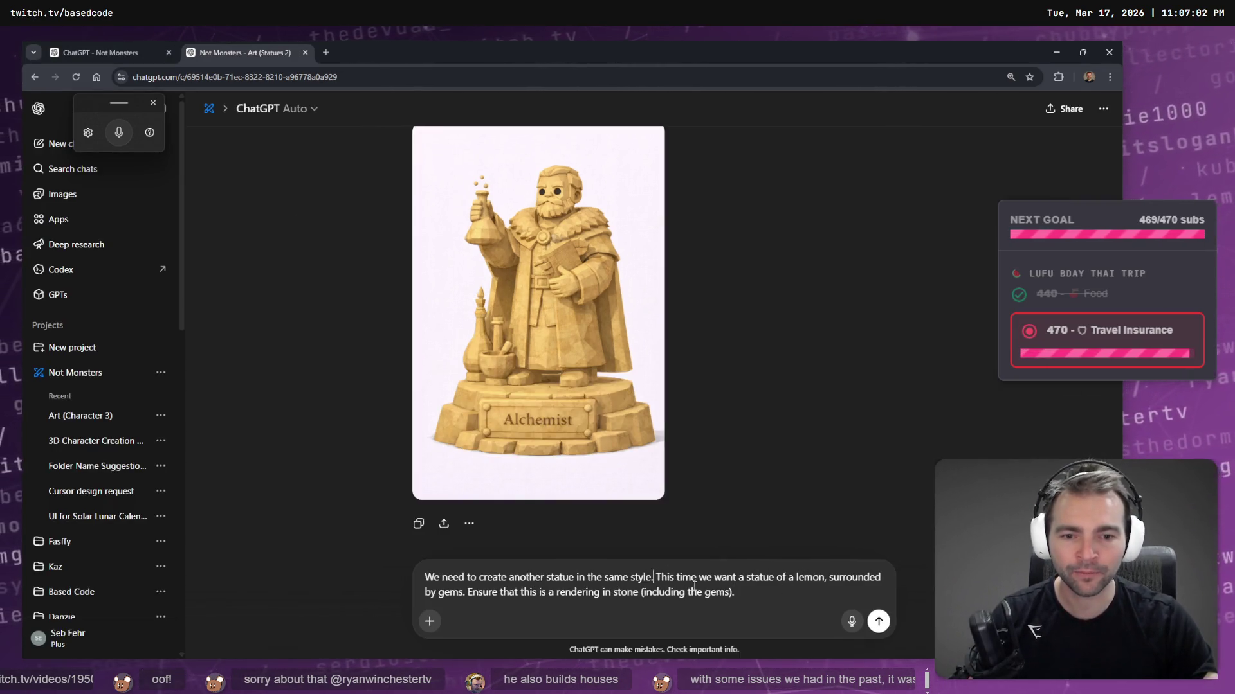
- Split the lemon prompt onto a new paragraph, then select all of it and delete it
{"action": "key", "text": "shift+Return"}
{"action": "key", "text": "shift+Return"}
{"action": "key", "text": "Delete"}
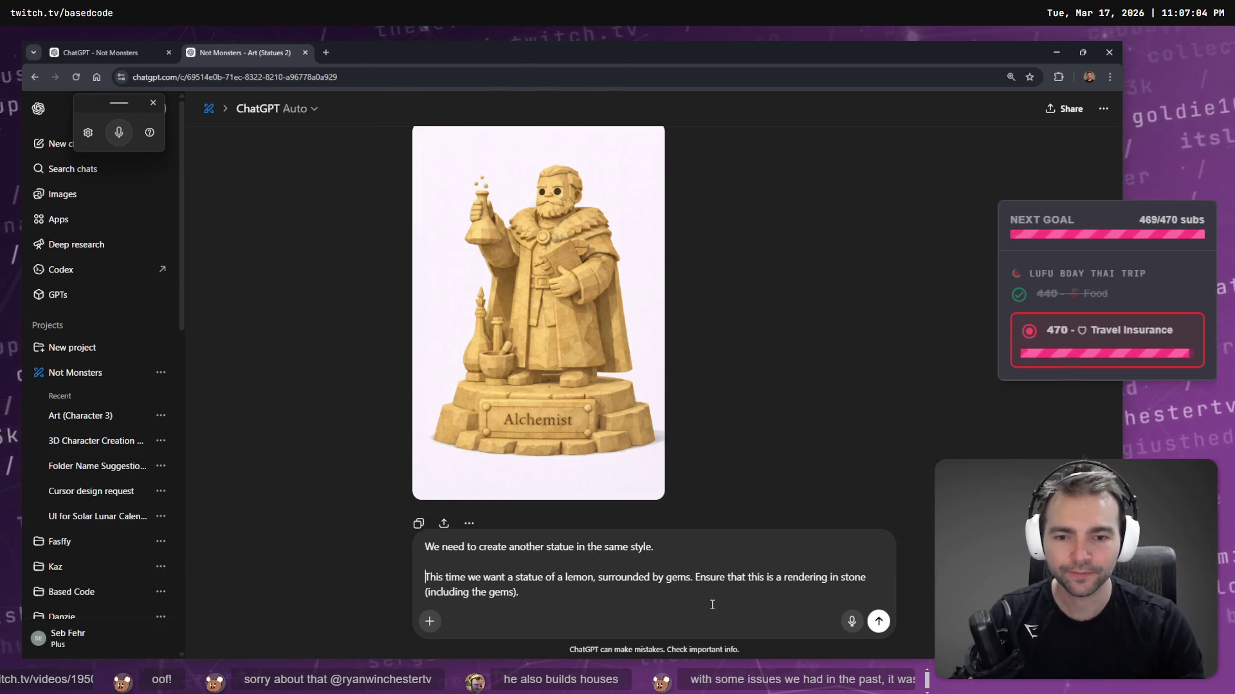
{"action": "left_click_drag", "start_coordinate": [691, 582], "coordinate": [512, 579]}
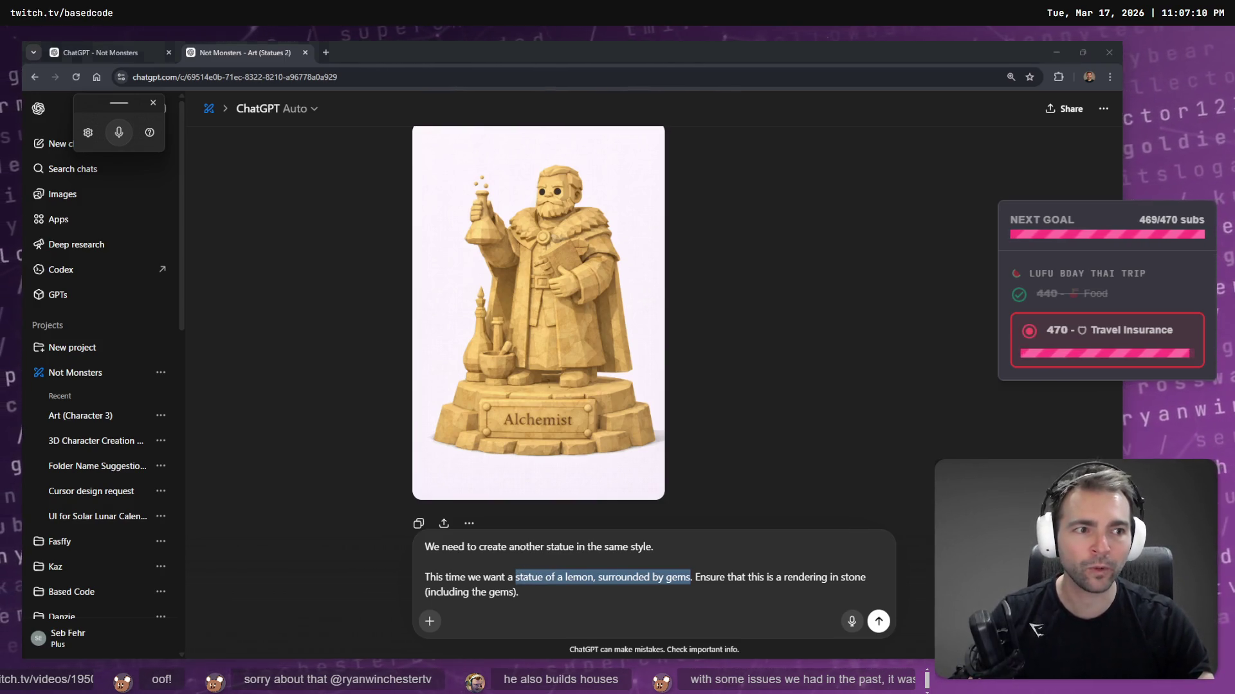
{"action": "left_click", "coordinate": [800, 407]}
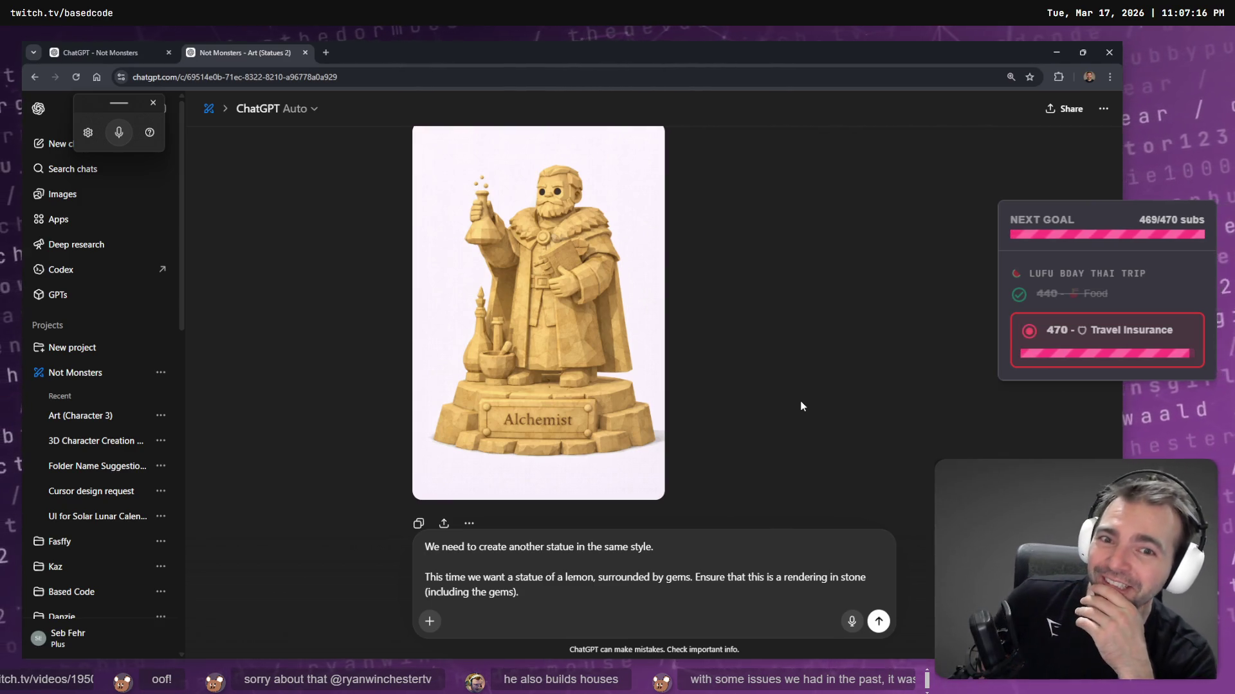
{"action": "left_click", "coordinate": [618, 608]}
{"action": "key", "text": "ctrl+a"}
{"action": "key", "text": "BackSpace"}
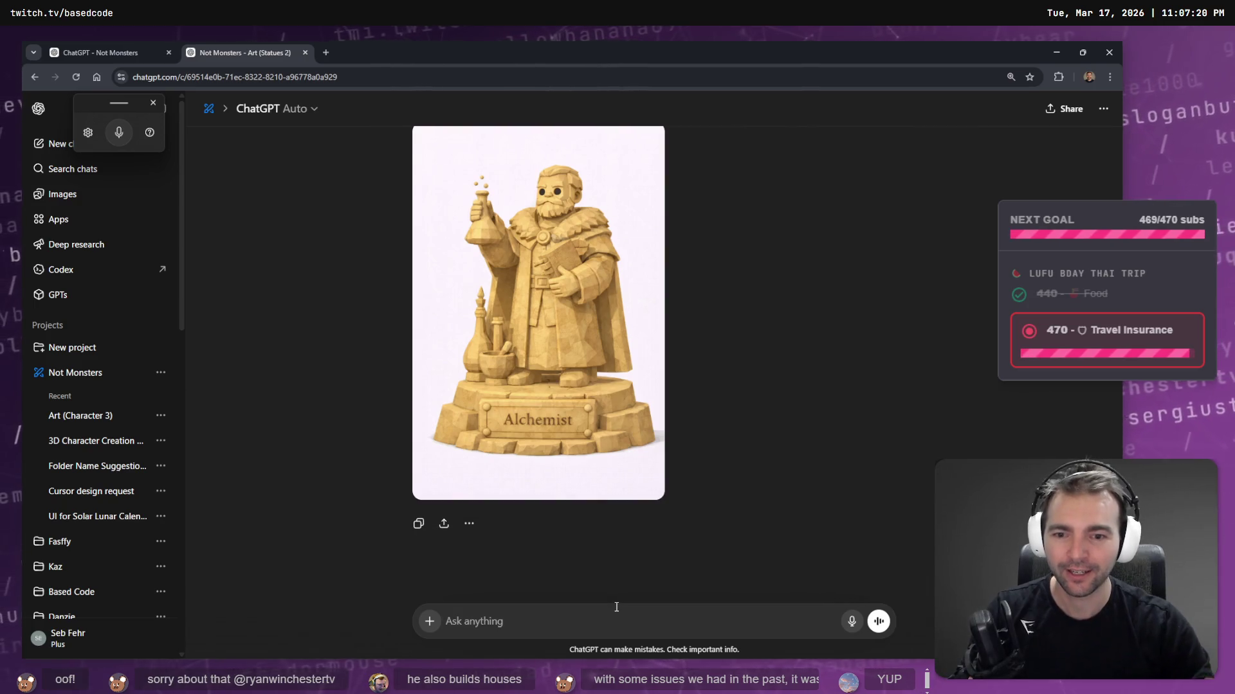
- Dictate and send 'Instead of a book in his hands please put a hammer there.'
{"action": "key", "text": "super+h"}
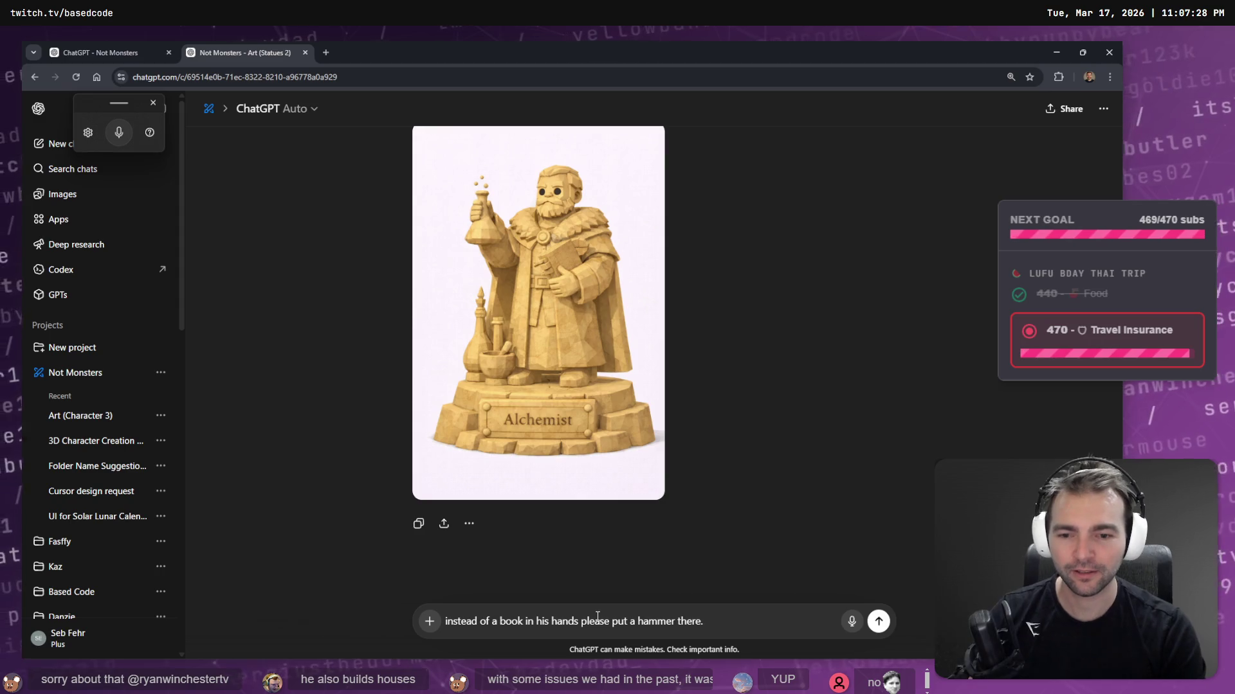
{"action": "key", "text": "Return"}
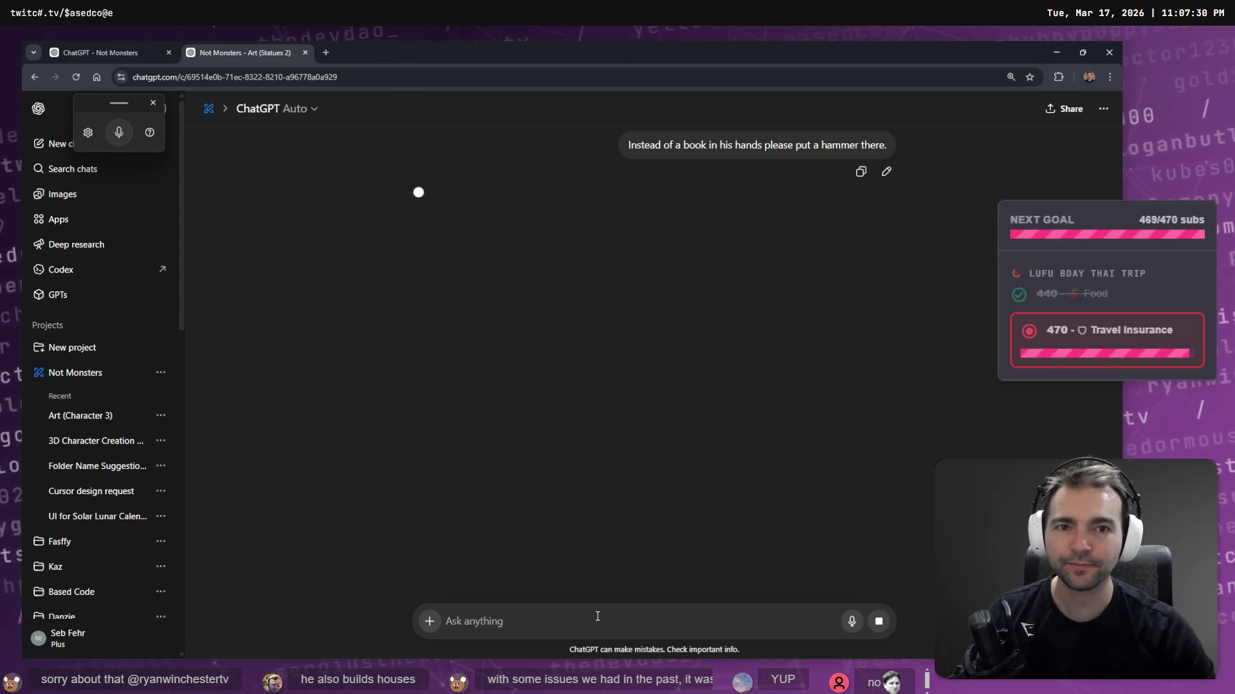
{"action": "scroll", "coordinate": [699, 318], "scroll_direction": "up", "scroll_amount": 5}
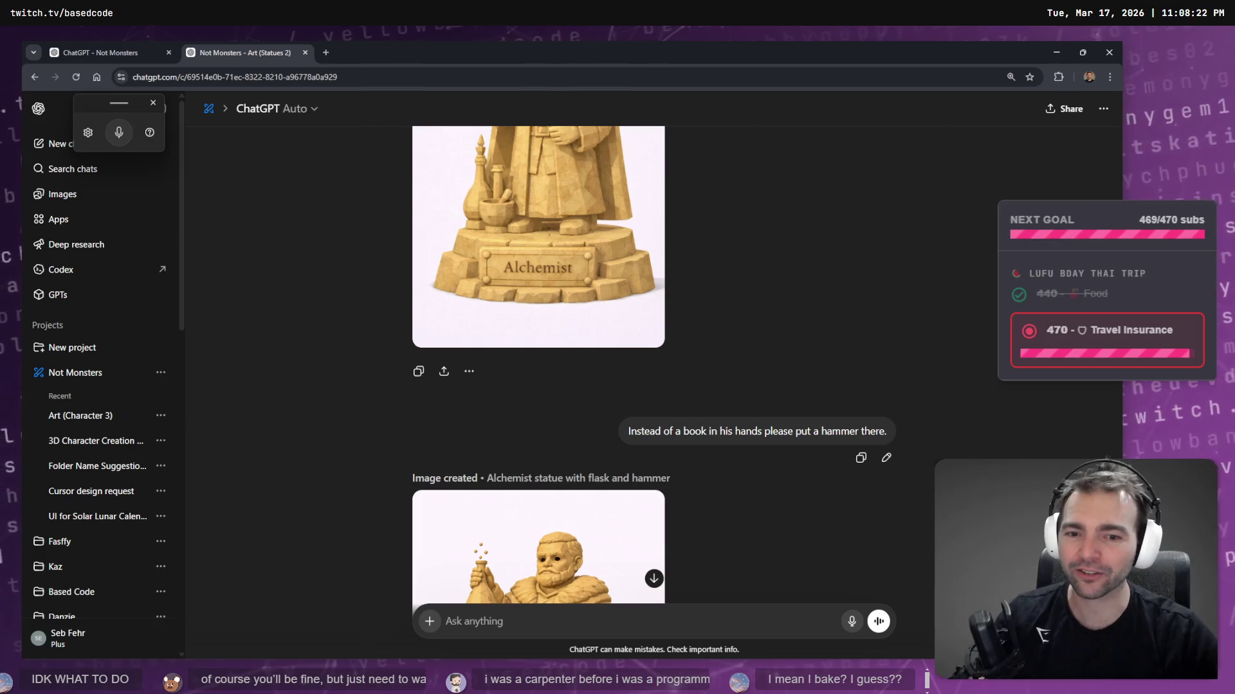
{"action": "scroll", "coordinate": [666, 234], "scroll_direction": "down", "scroll_amount": 10}
- Open the hammer request message for editing and begin voice dictation
{"action": "scroll", "coordinate": [666, 234], "scroll_direction": "up", "scroll_amount": 6}
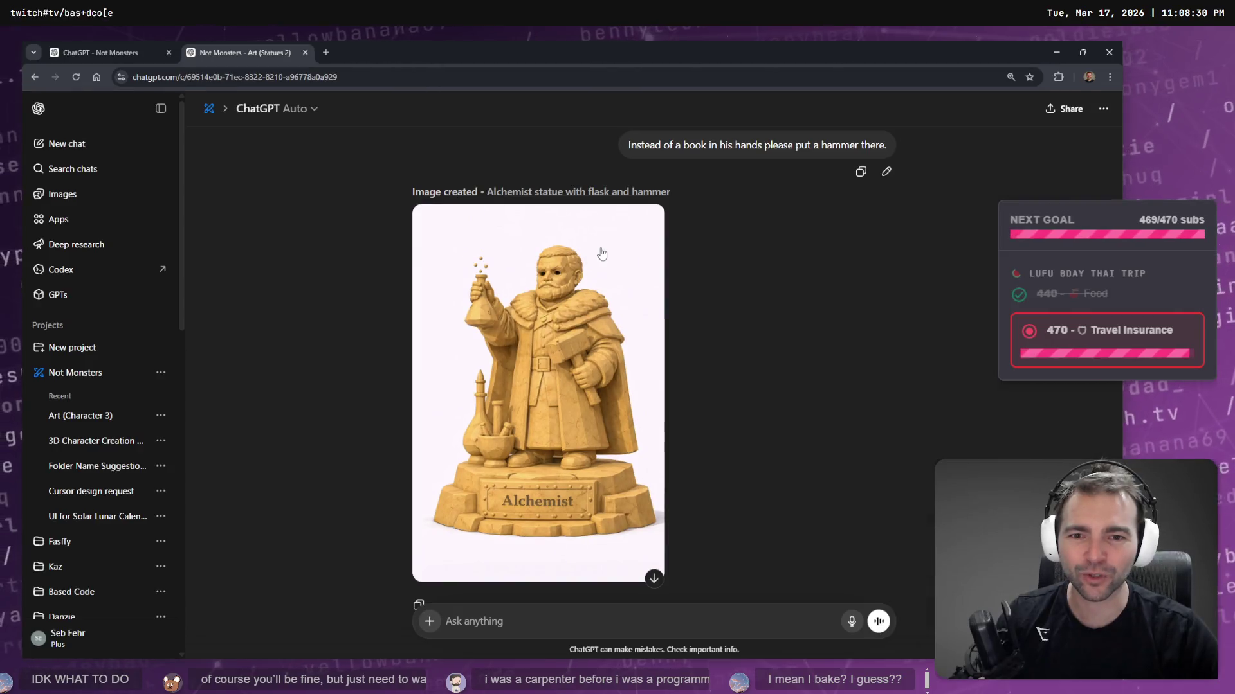
{"action": "scroll", "coordinate": [647, 313], "scroll_direction": "up", "scroll_amount": 2}
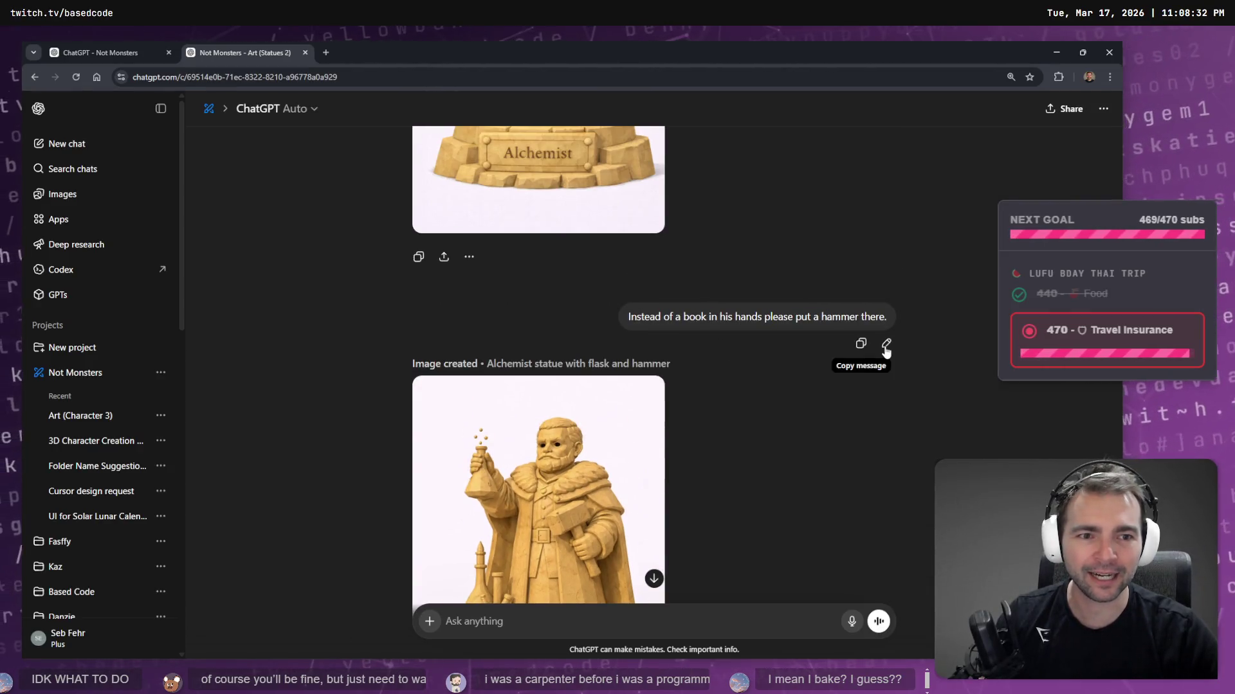
{"action": "left_click", "coordinate": [886, 343]}
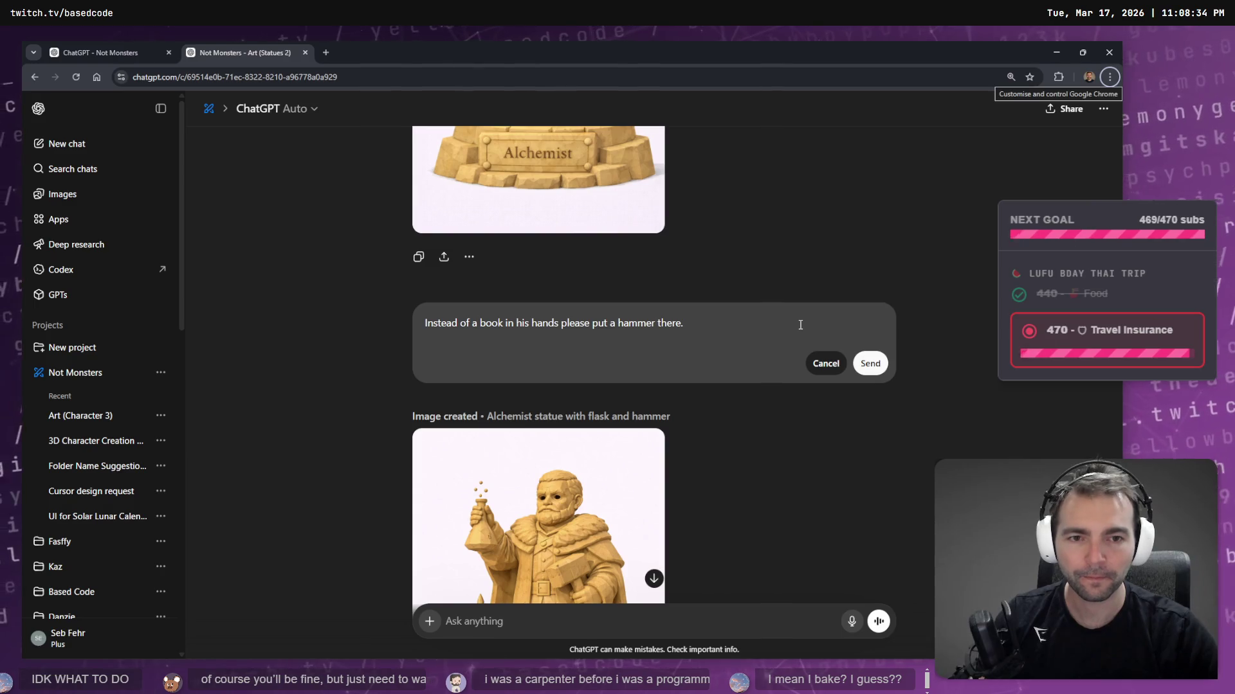
{"action": "key", "text": "super+h"}
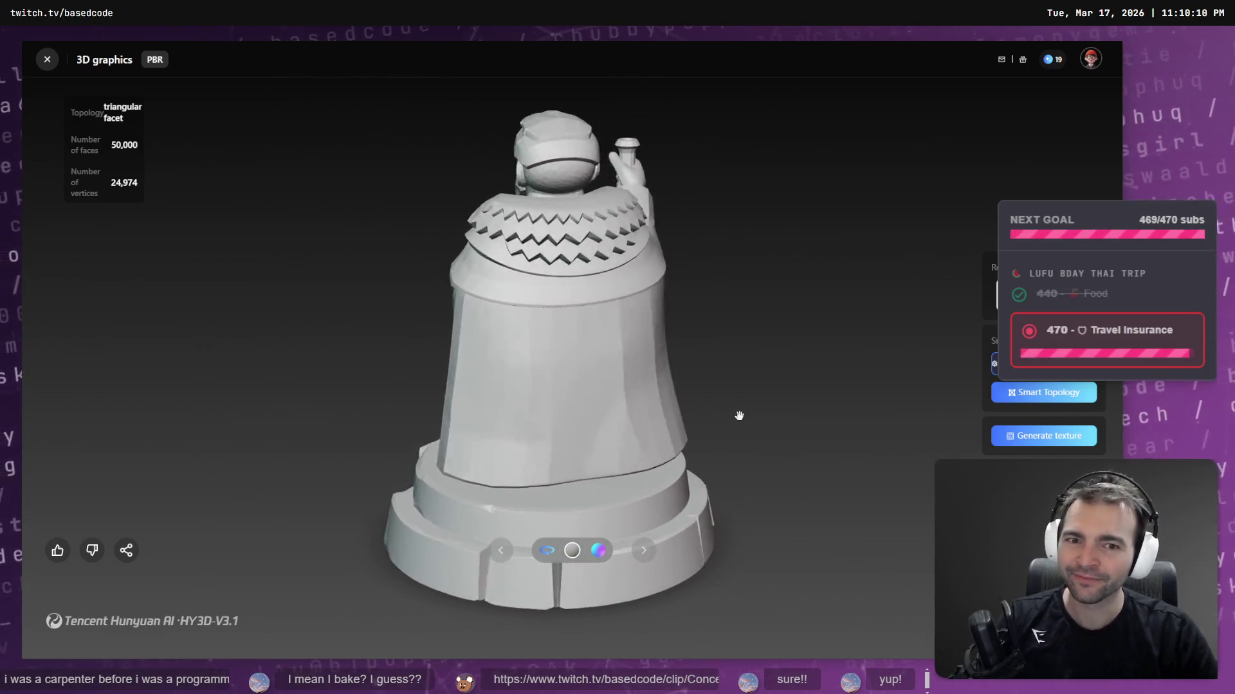
- Copy the Alchemist statue image from its full-size view
{"action": "key", "text": "alt+Tab"}
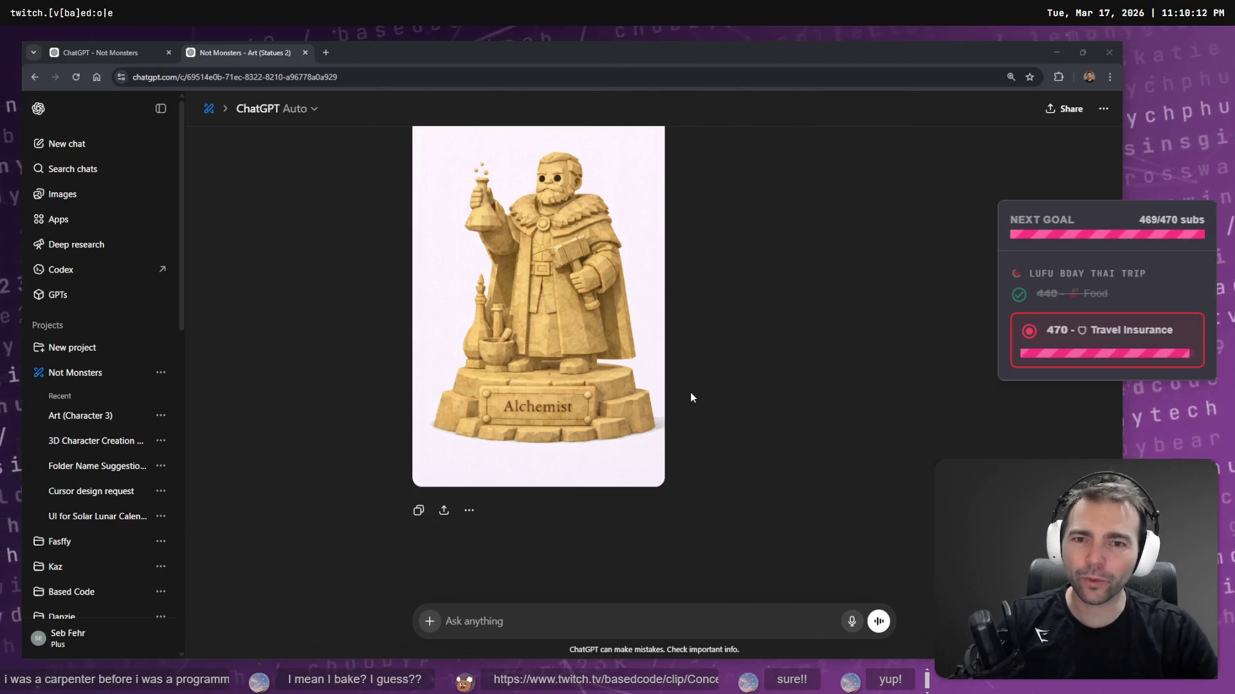
{"action": "left_click", "coordinate": [583, 326]}
{"action": "right_click", "coordinate": [607, 315]}
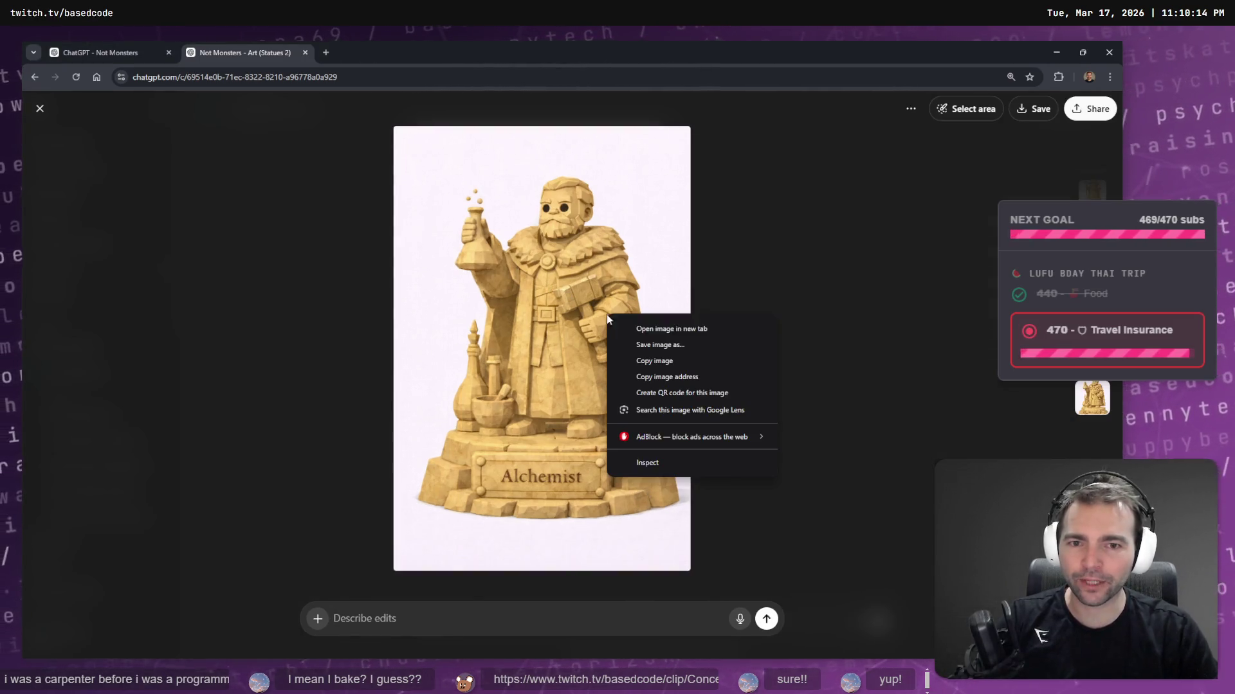
{"action": "left_click", "coordinate": [656, 361]}
{"action": "key", "text": "alt+Tab"}
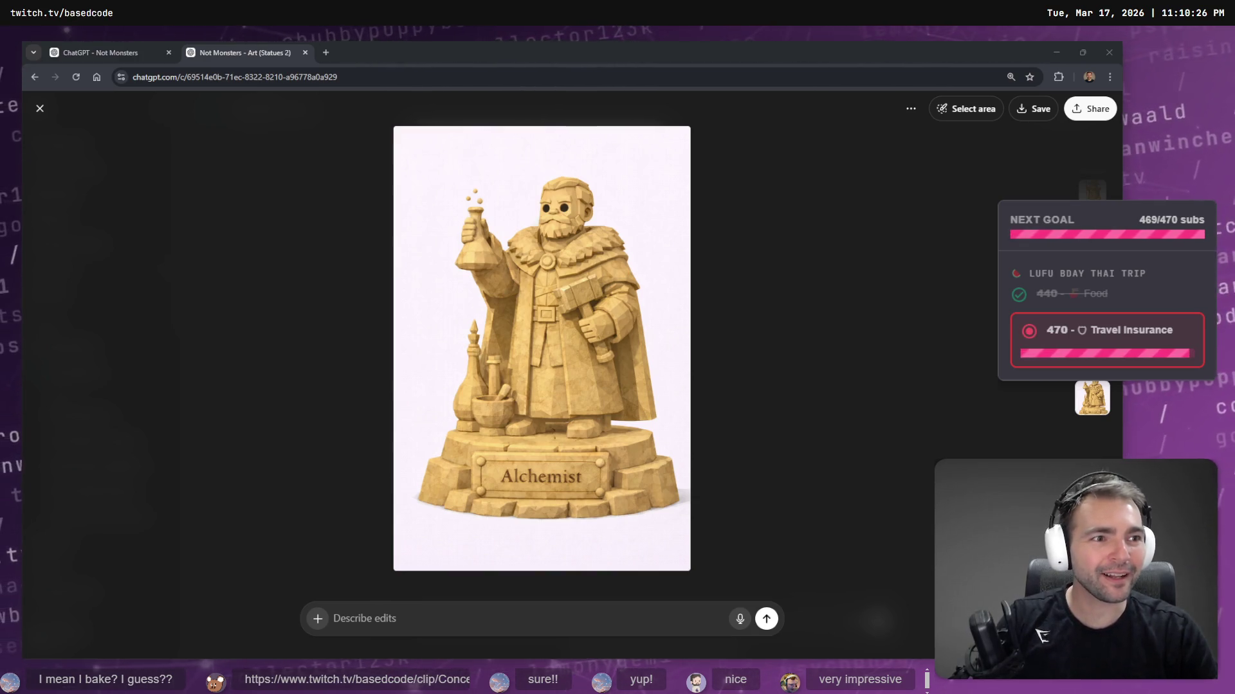
{"action": "key", "text": "Escape"}
- Attach the statue image and paste the saved request text from clipboard history
{"action": "mouse_move", "coordinate": [512, 469]}
{"action": "left_mouse_down"}
{"action": "mouse_move", "coordinate": [471, 621]}
{"action": "mouse_move", "coordinate": [492, 627]}
{"action": "left_mouse_up"}
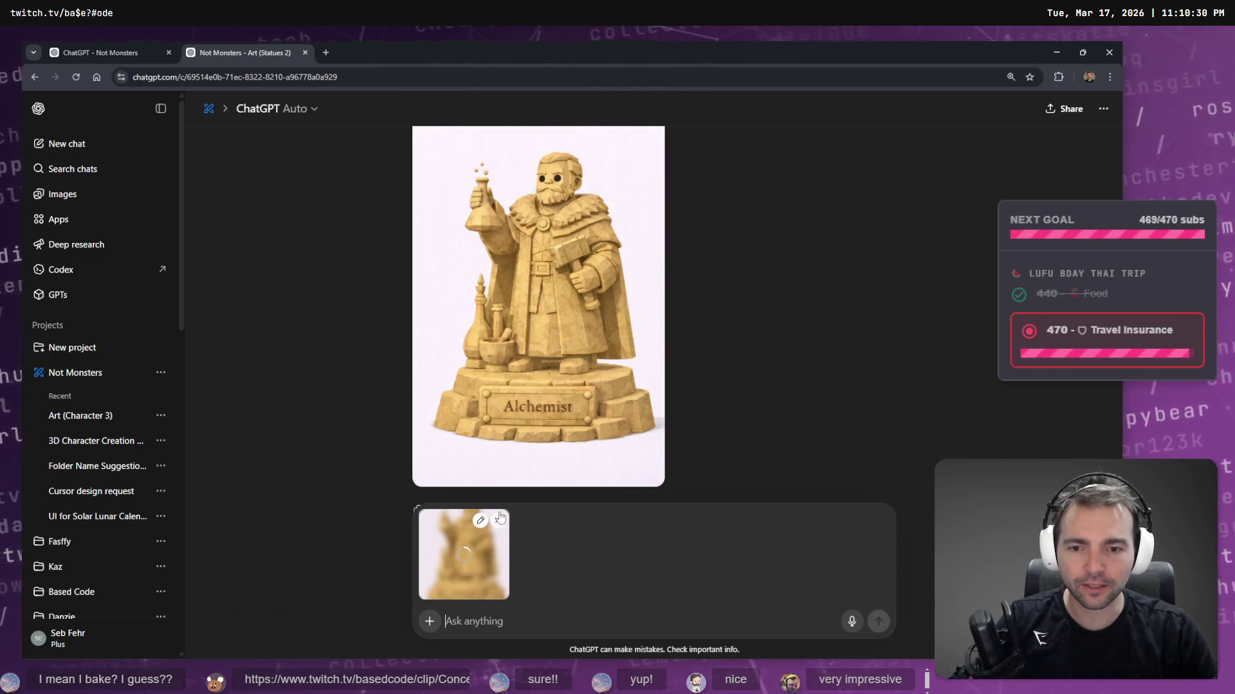
{"action": "key", "text": "super+v"}
{"action": "key", "text": "Down"}
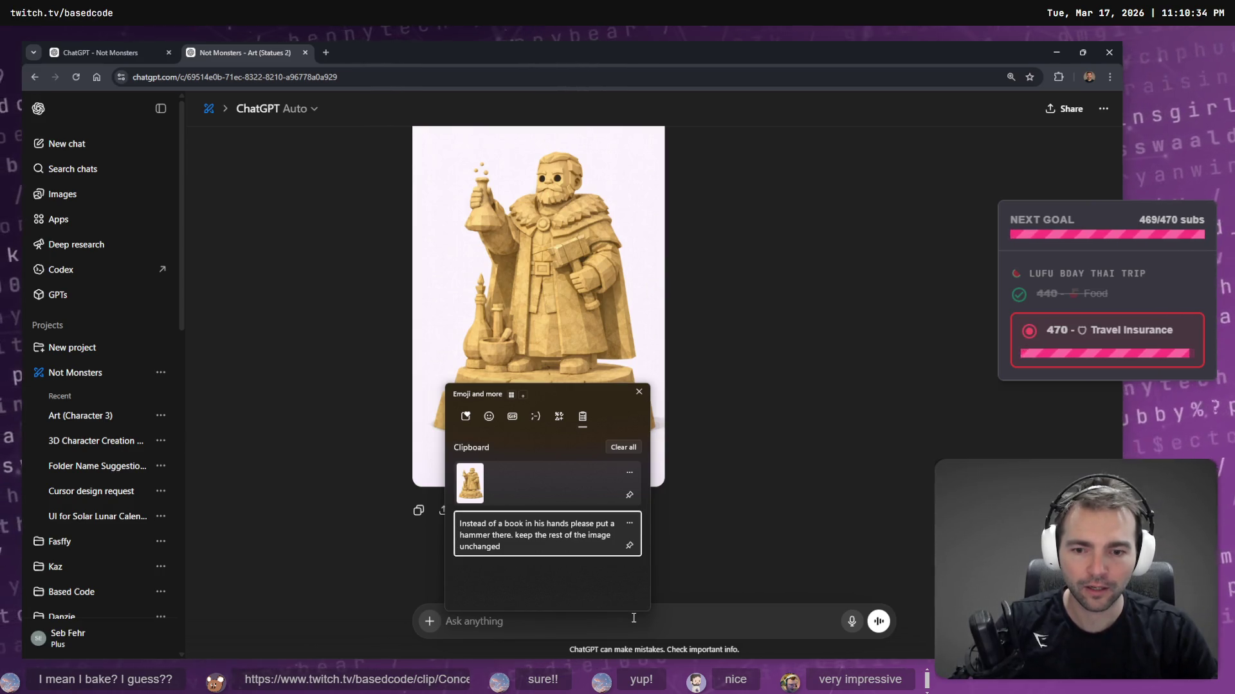
{"action": "key", "text": "Return"}
- Reopen the hammer request, erase its text, and start dictating a new request
{"action": "scroll", "coordinate": [665, 418], "scroll_direction": "up", "scroll_amount": 5}
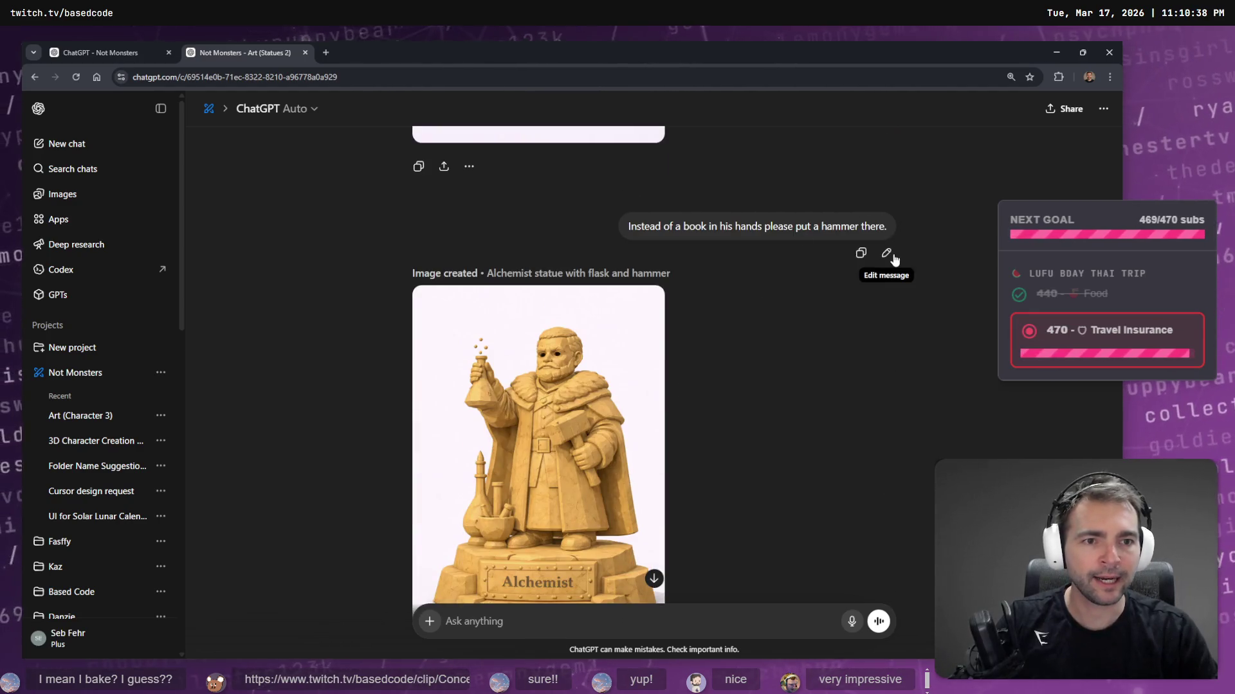
{"action": "left_click", "coordinate": [886, 253]}
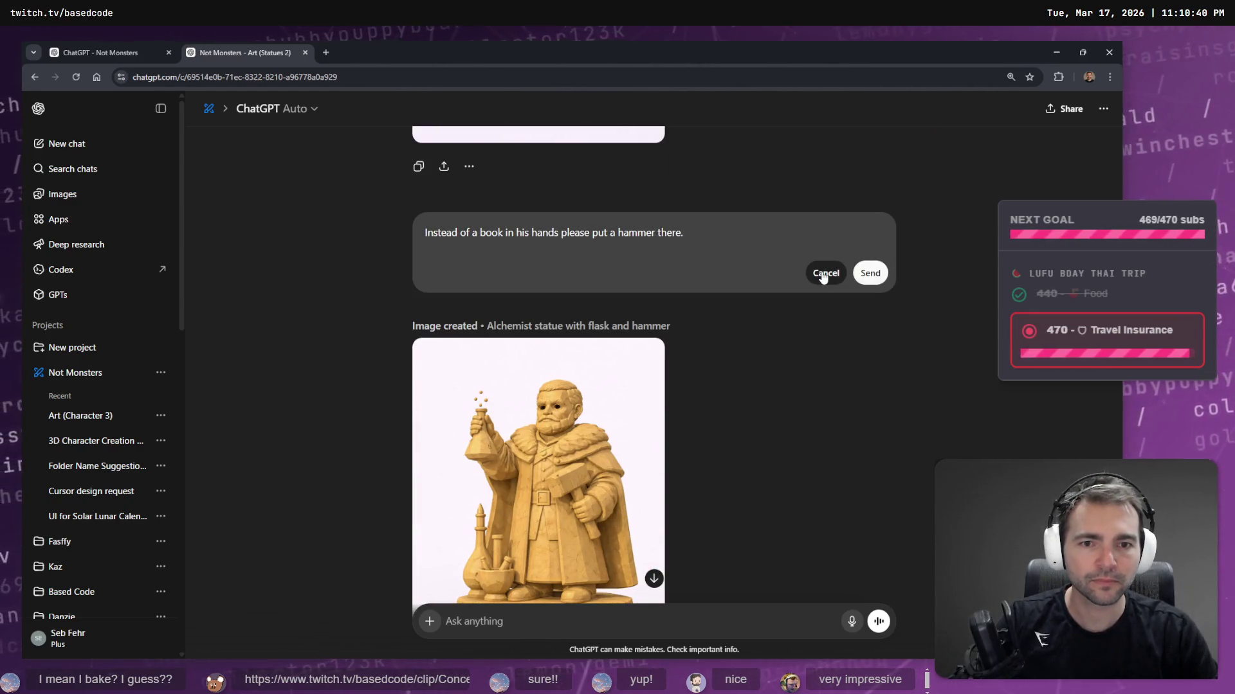
{"action": "triple_click", "coordinate": [787, 229]}
{"action": "key", "text": "BackSpace"}
{"action": "key", "text": "super+h"}
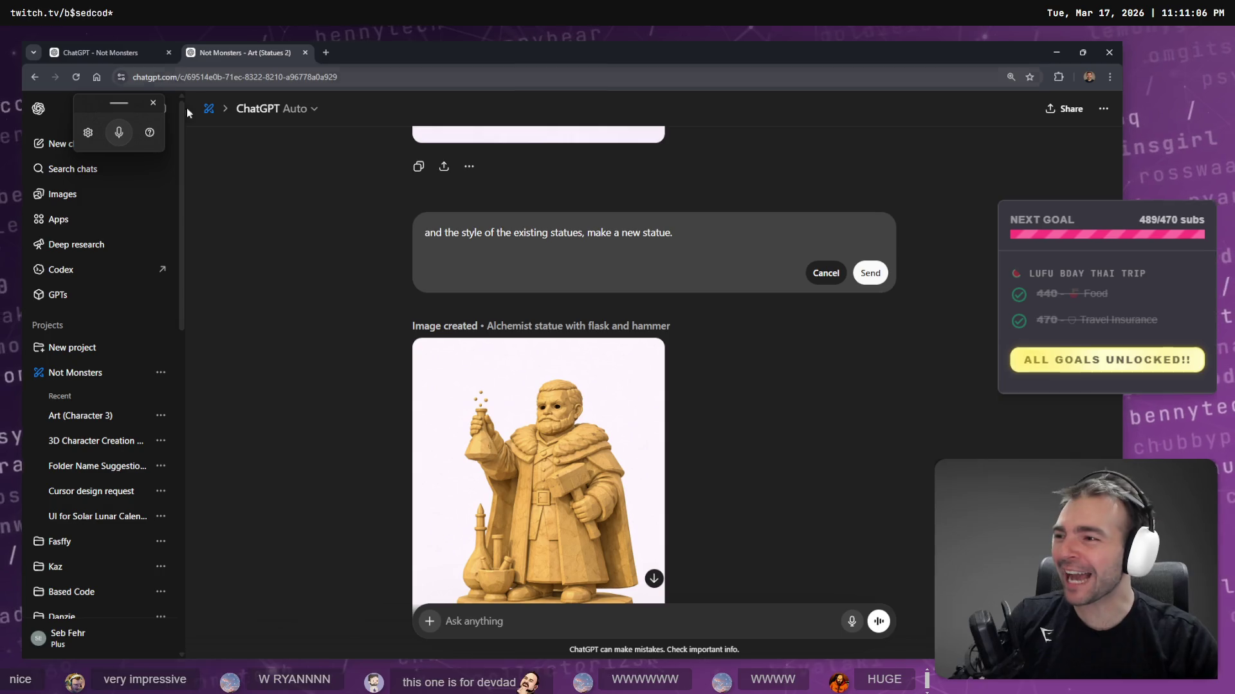
- Copy the hammer-holding Alchemist statue image from the statues chat
{"action": "left_click", "coordinate": [136, 52]}
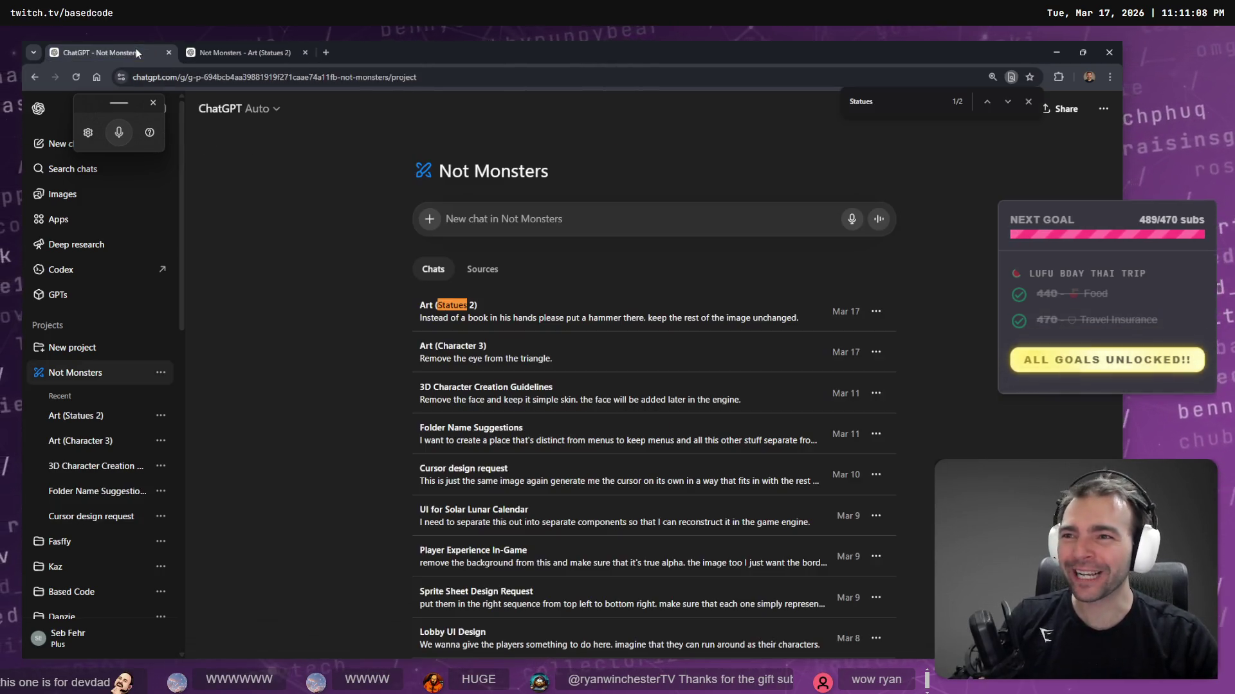
{"action": "left_click", "coordinate": [256, 52]}
{"action": "scroll", "coordinate": [508, 406], "scroll_direction": "down", "scroll_amount": 7}
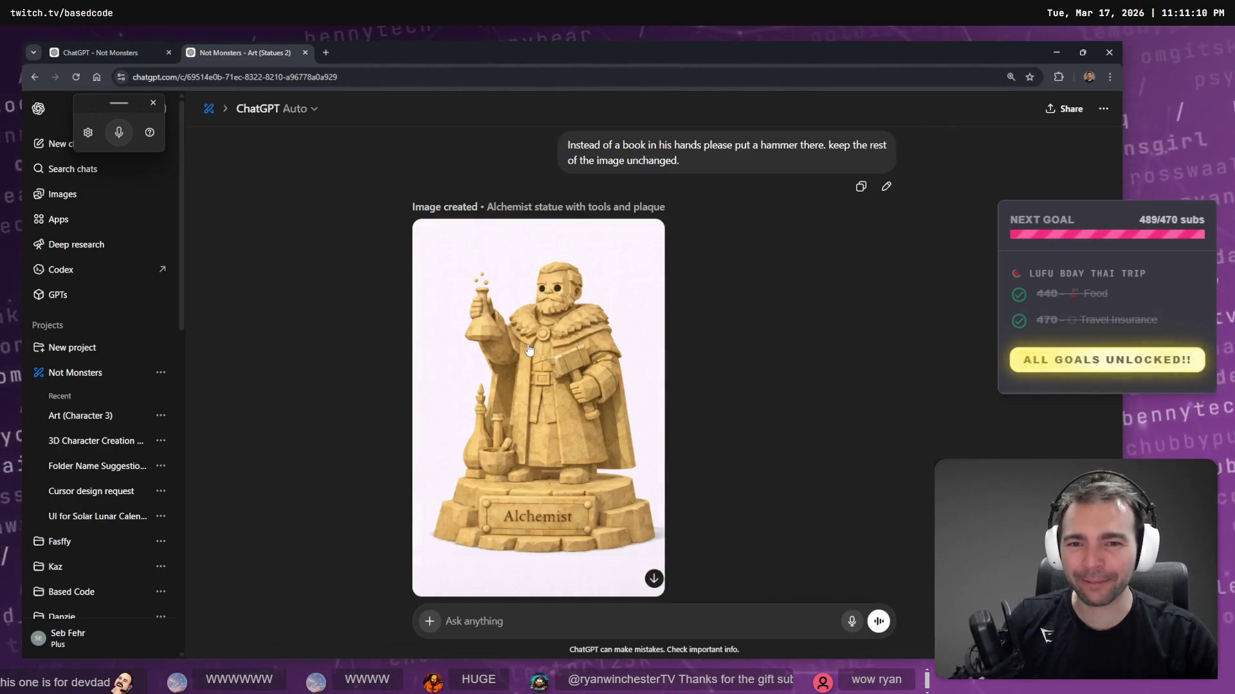
{"action": "left_click", "coordinate": [598, 389]}
{"action": "right_click", "coordinate": [634, 383]}
{"action": "left_click", "coordinate": [672, 413]}
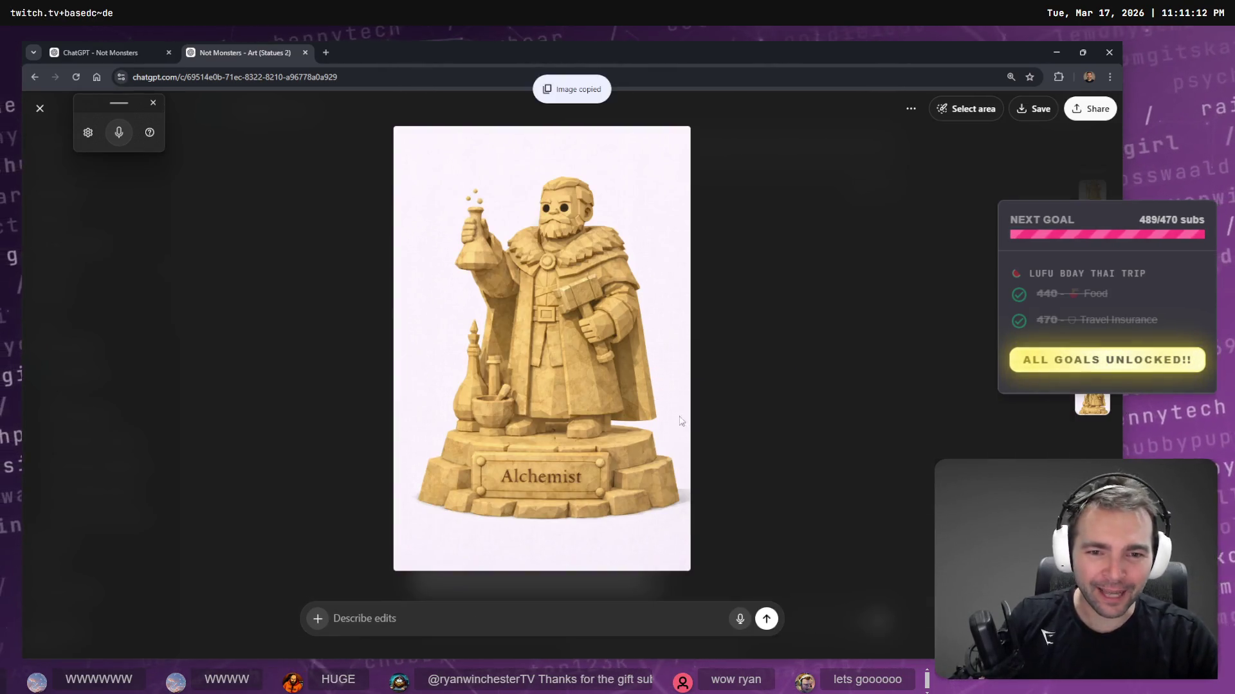
- Paste the hammer statue onto the tldraw board and move it up and right
{"action": "key", "text": "alt+Tab"}
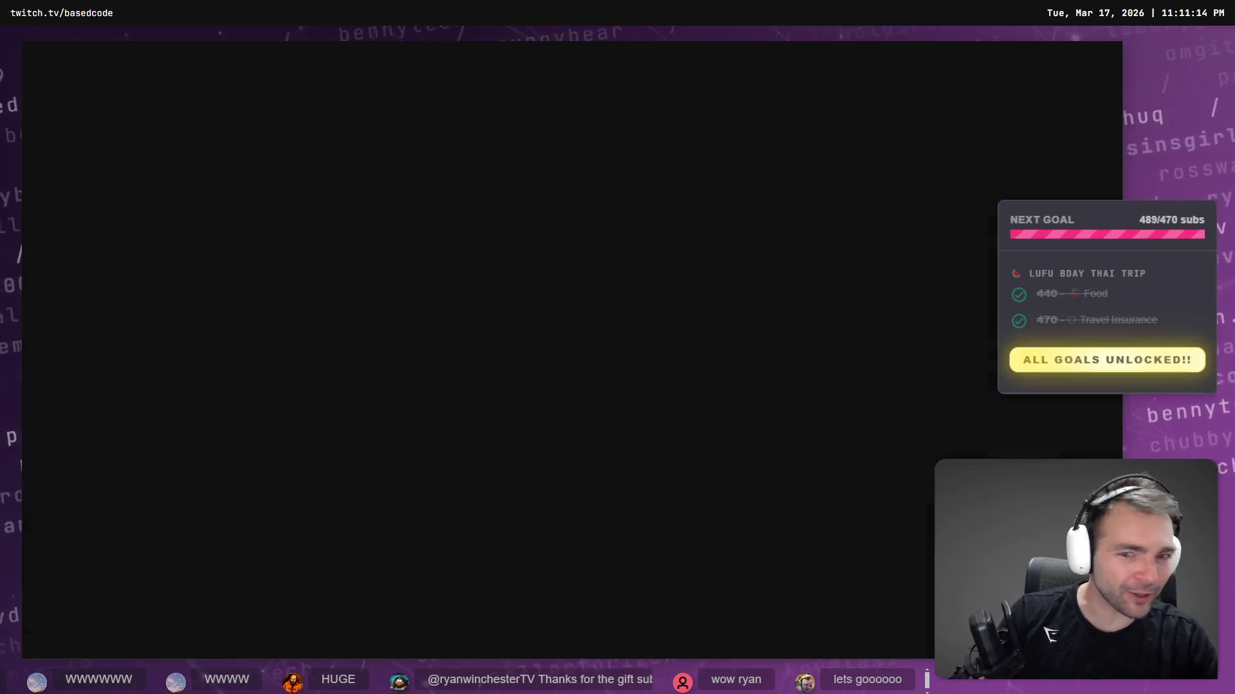
{"action": "key", "text": "ctrl+v"}
{"action": "left_click_drag", "start_coordinate": [734, 292], "coordinate": [821, 251]}
- Shrink the statue beside #52 and copy the red marker square and arrow next to it
{"action": "mouse_move", "coordinate": [837, 449]}
{"action": "left_mouse_down"}
{"action": "mouse_move", "coordinate": [710, 259]}
{"action": "mouse_move", "coordinate": [739, 299]}
{"action": "left_mouse_up"}
{"action": "left_click_drag", "start_coordinate": [737, 244], "coordinate": [726, 246]}
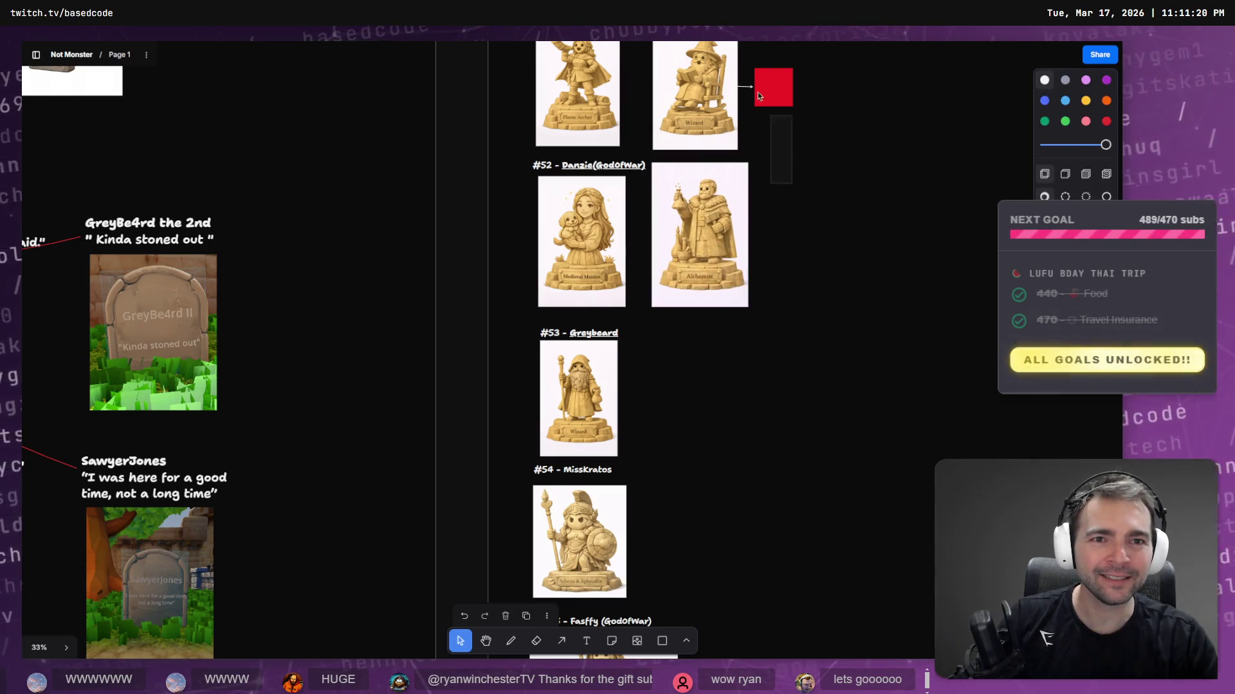
{"action": "left_click", "coordinate": [819, 163]}
{"action": "left_click", "coordinate": [768, 96]}
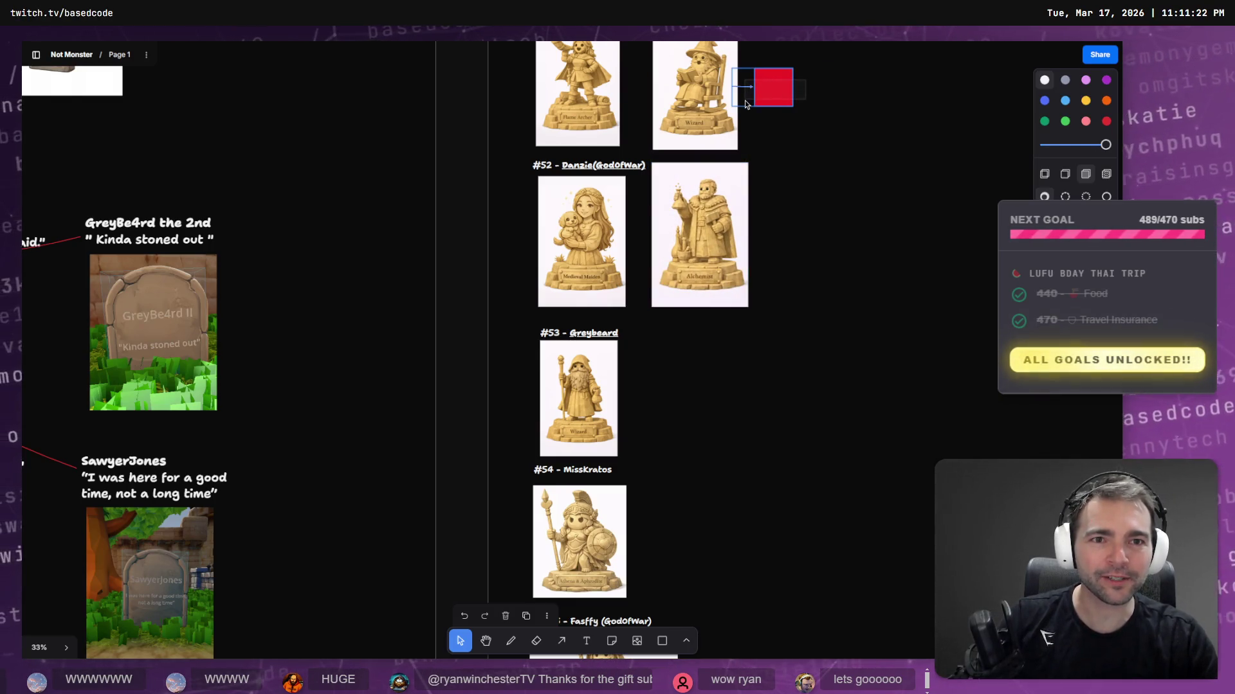
{"action": "left_click_drag", "start_coordinate": [764, 98], "coordinate": [776, 249]}
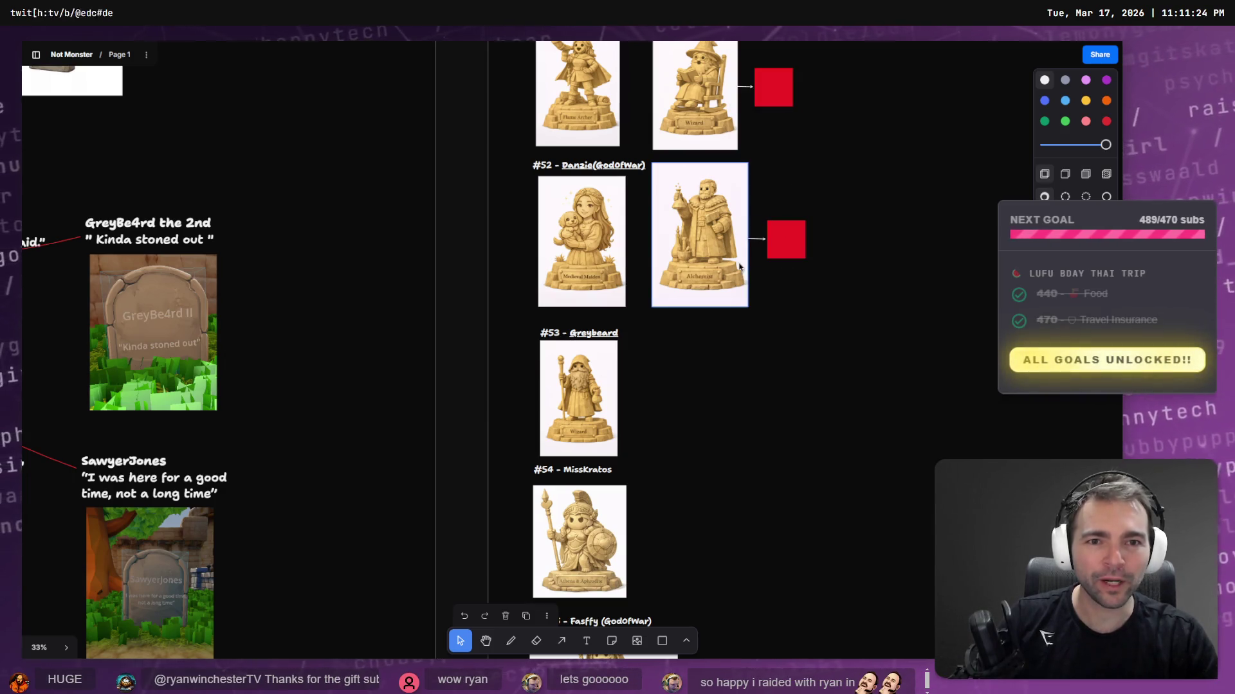
- Duplicate the statue, then lower the statue with its red square and the duplicate below
{"action": "left_click", "coordinate": [724, 252]}
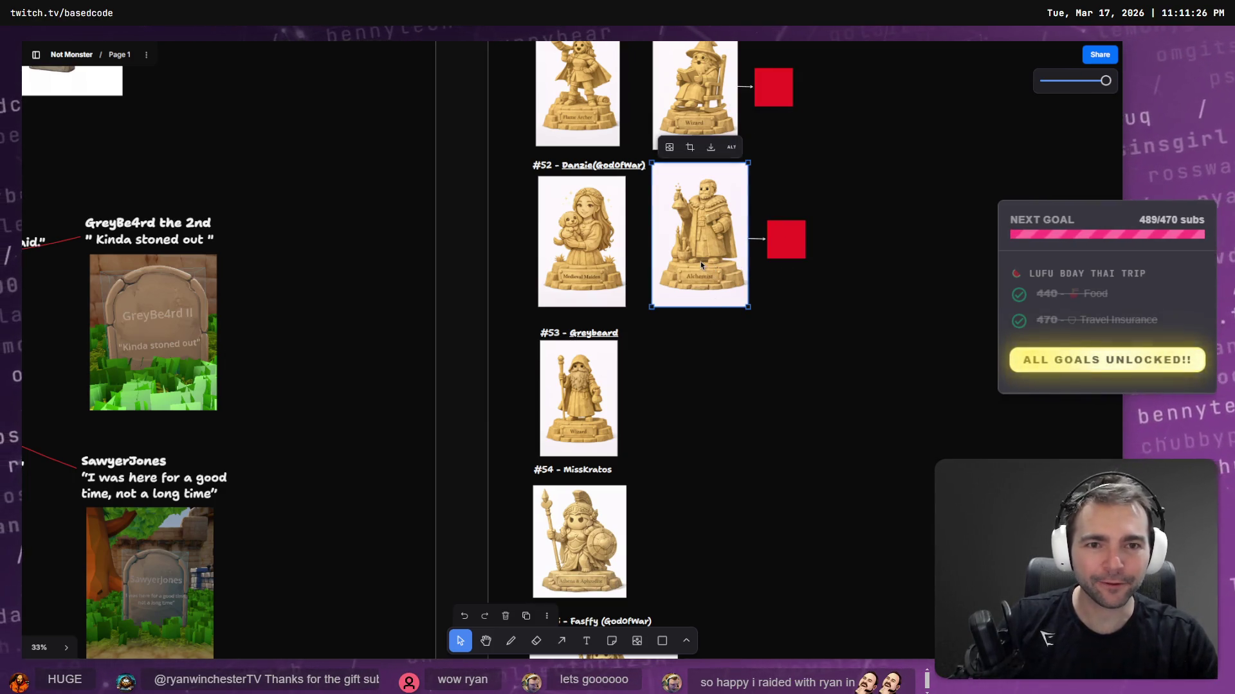
{"action": "key", "text": "ctrl+d"}
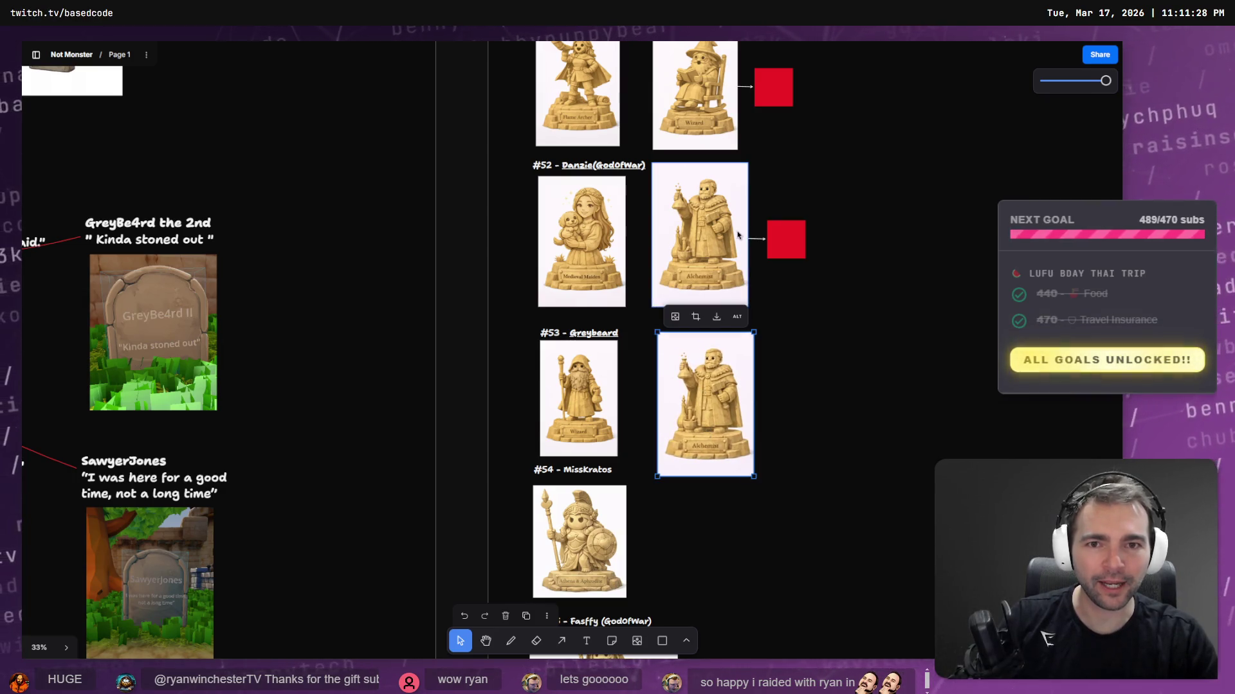
{"action": "left_click", "coordinate": [739, 236]}
{"action": "left_click", "coordinate": [786, 240], "text": "shift"}
{"action": "left_click_drag", "start_coordinate": [785, 239], "coordinate": [783, 248]}
{"action": "left_click_drag", "start_coordinate": [725, 384], "coordinate": [735, 430]}
{"action": "scroll", "coordinate": [803, 399], "scroll_direction": "up", "scroll_amount": 3}
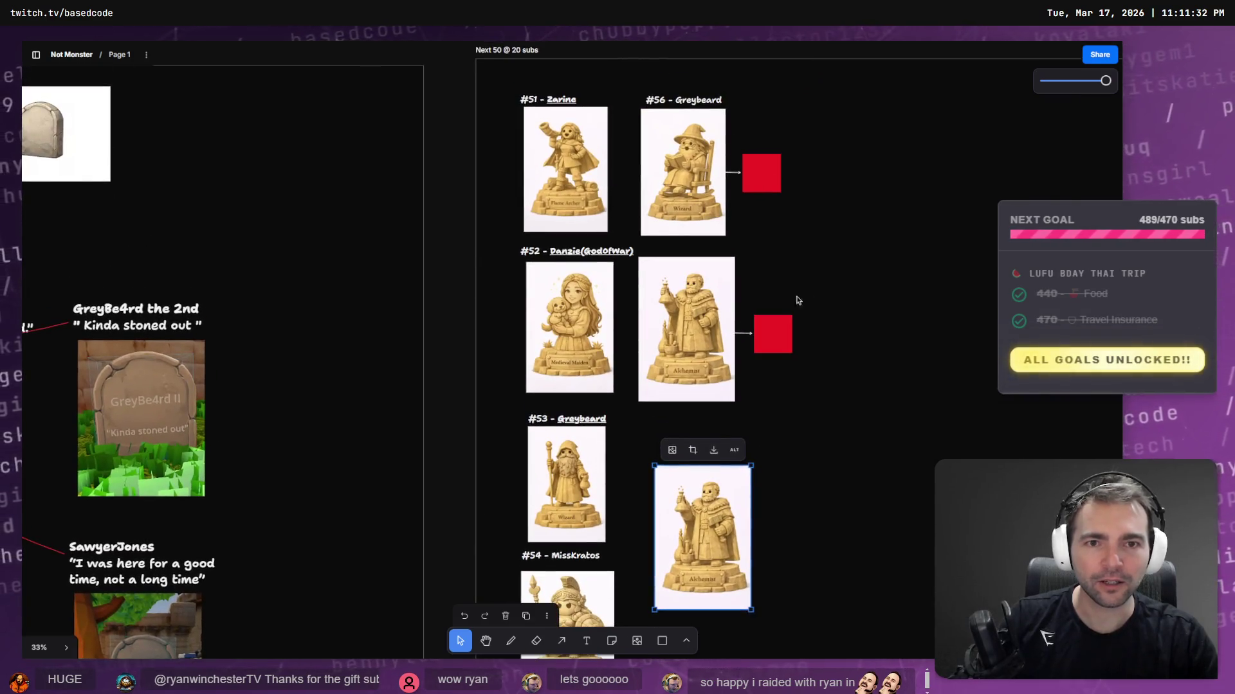
{"action": "left_click", "coordinate": [797, 300]}
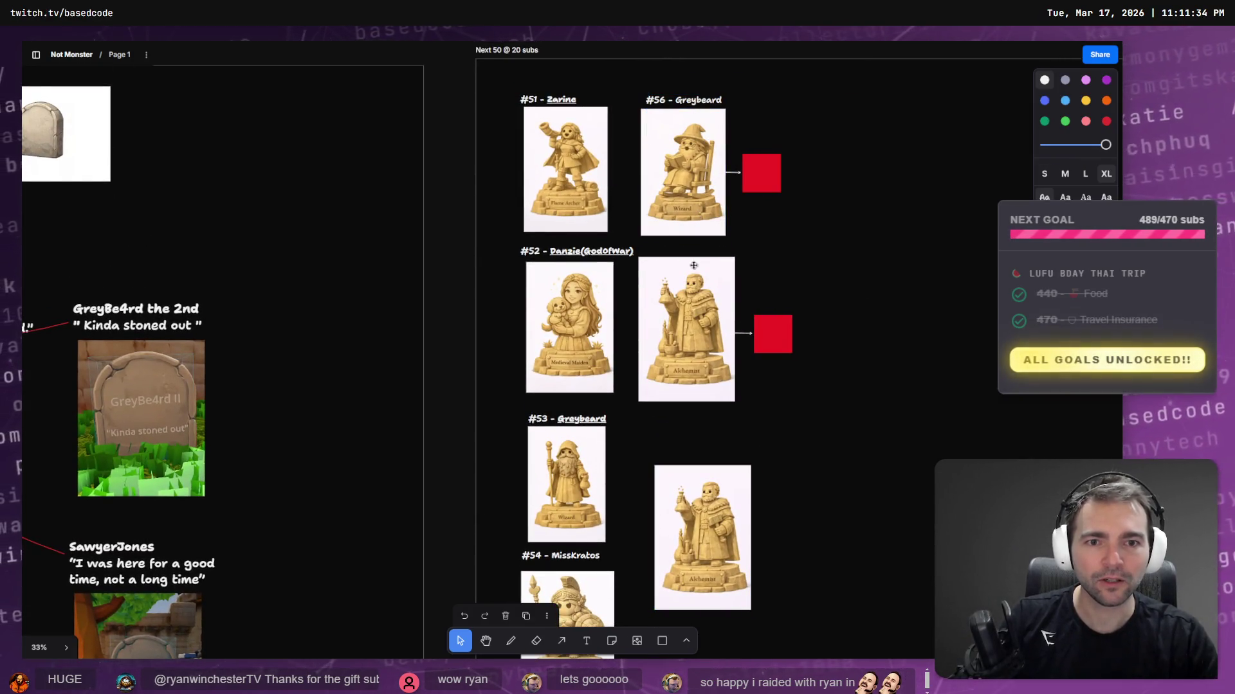
- Paste a copy of the #56 label above the statue and delete its old name
{"action": "key", "text": "ctrl+v"}
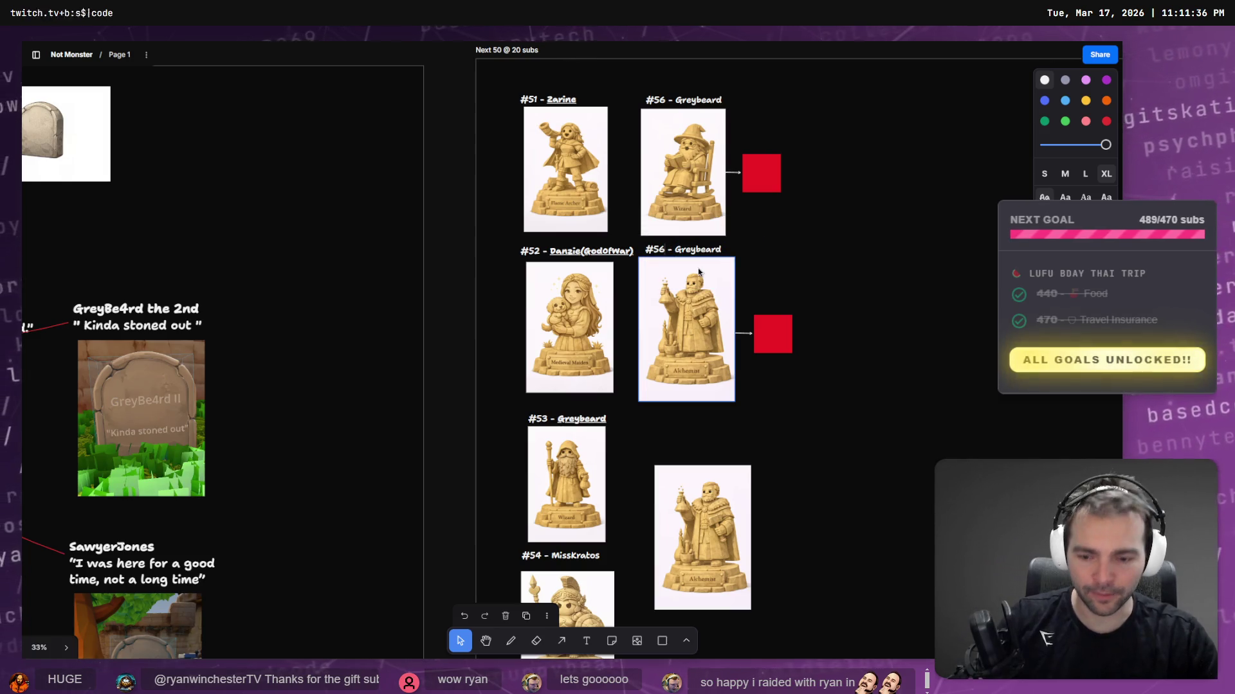
{"action": "key", "text": "Return"}
{"action": "type", "text": "7"}
{"action": "key", "text": "Escape"}
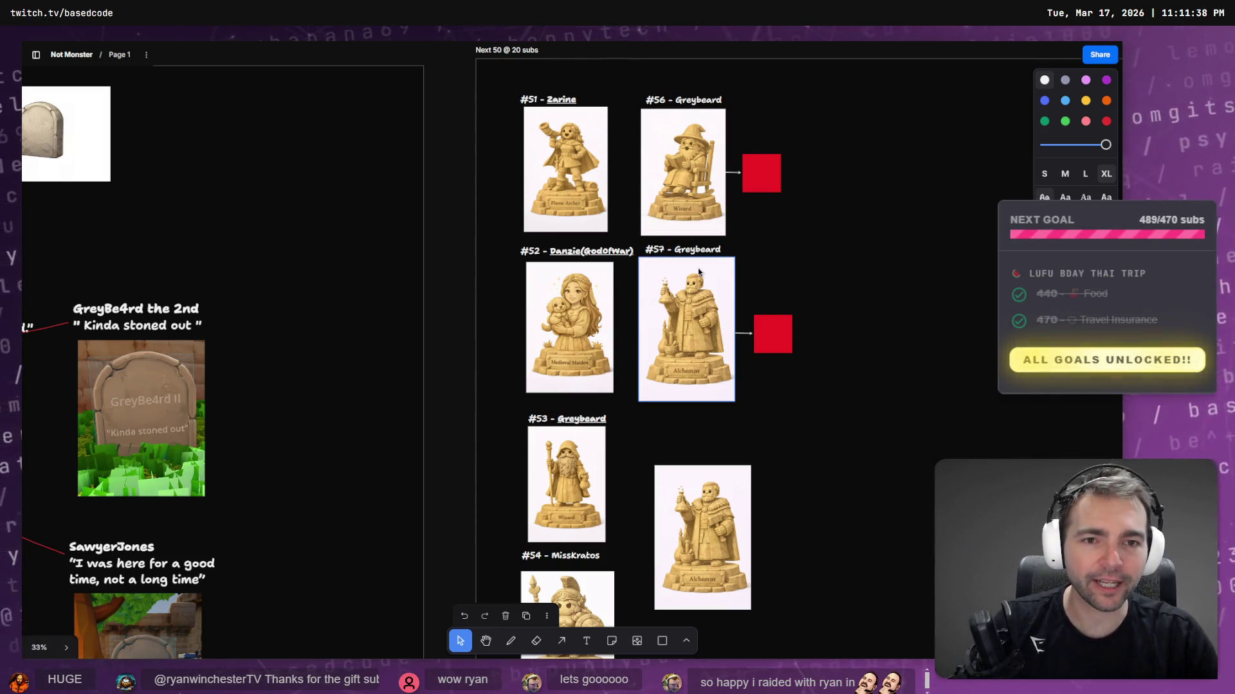
{"action": "double_click", "coordinate": [696, 251]}
{"action": "type", "text": "#57 - Ry"}
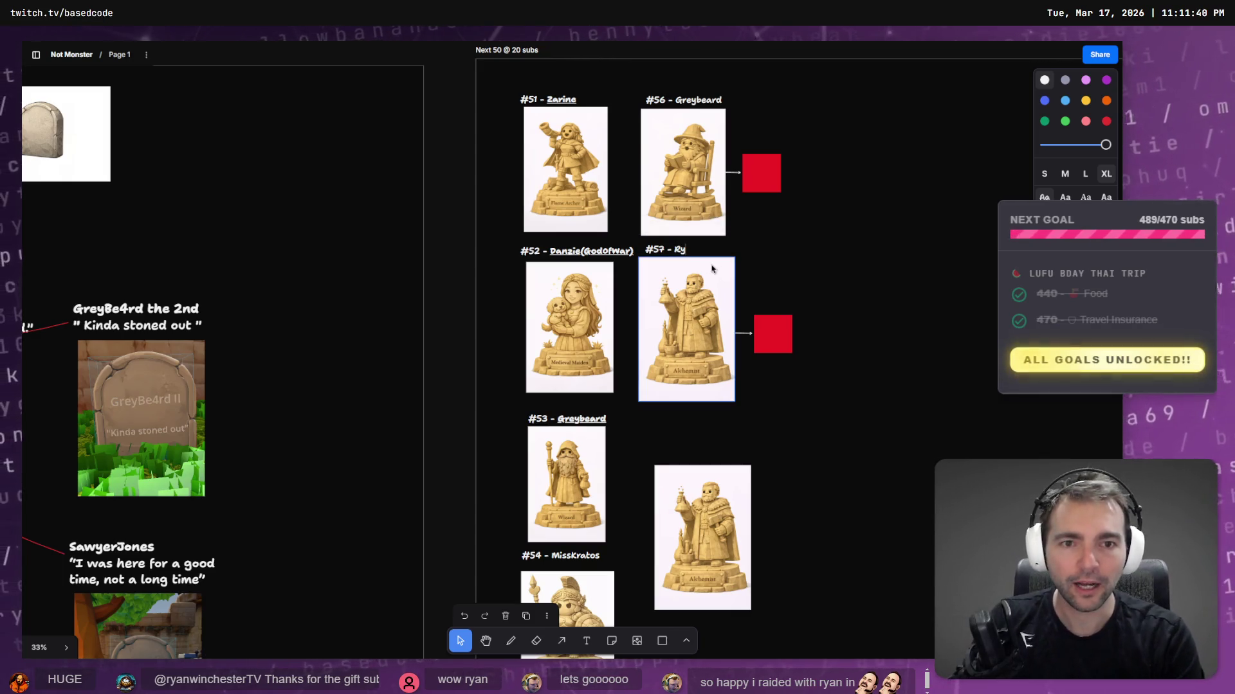
{"action": "key", "text": "BackSpace"}
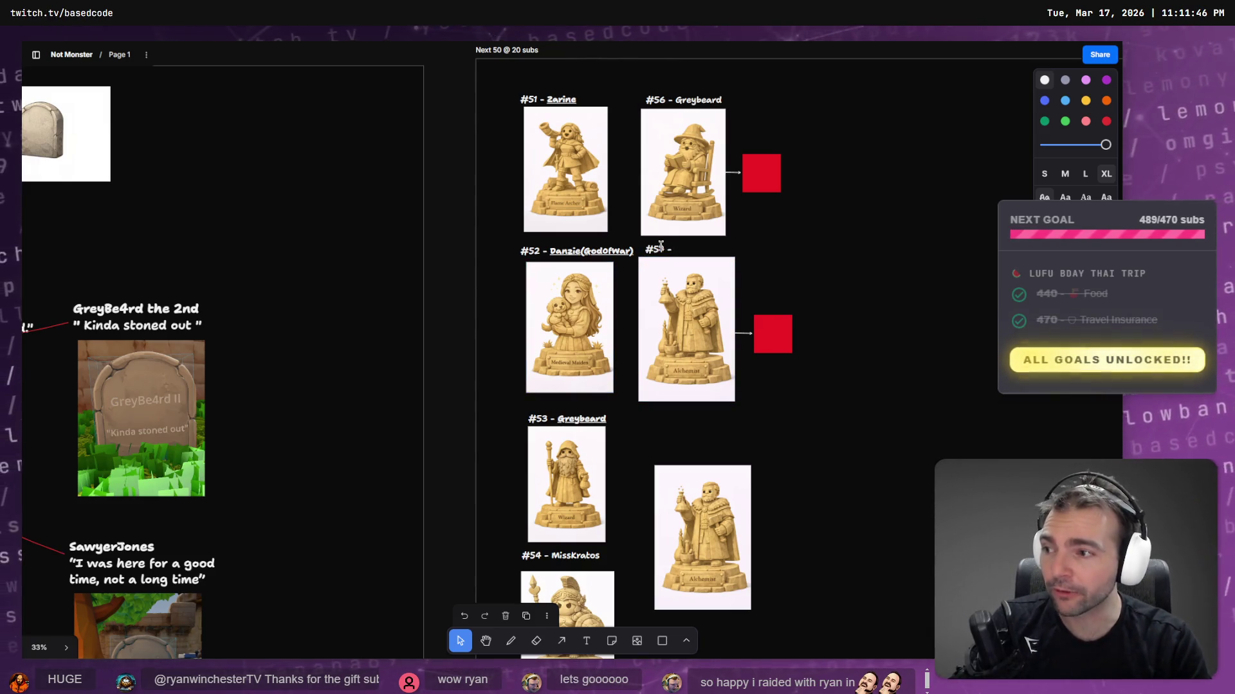
- Enter the supporter name in #57, then copy that label below as #58 with another pasted name
{"action": "type", "text": "anw"}
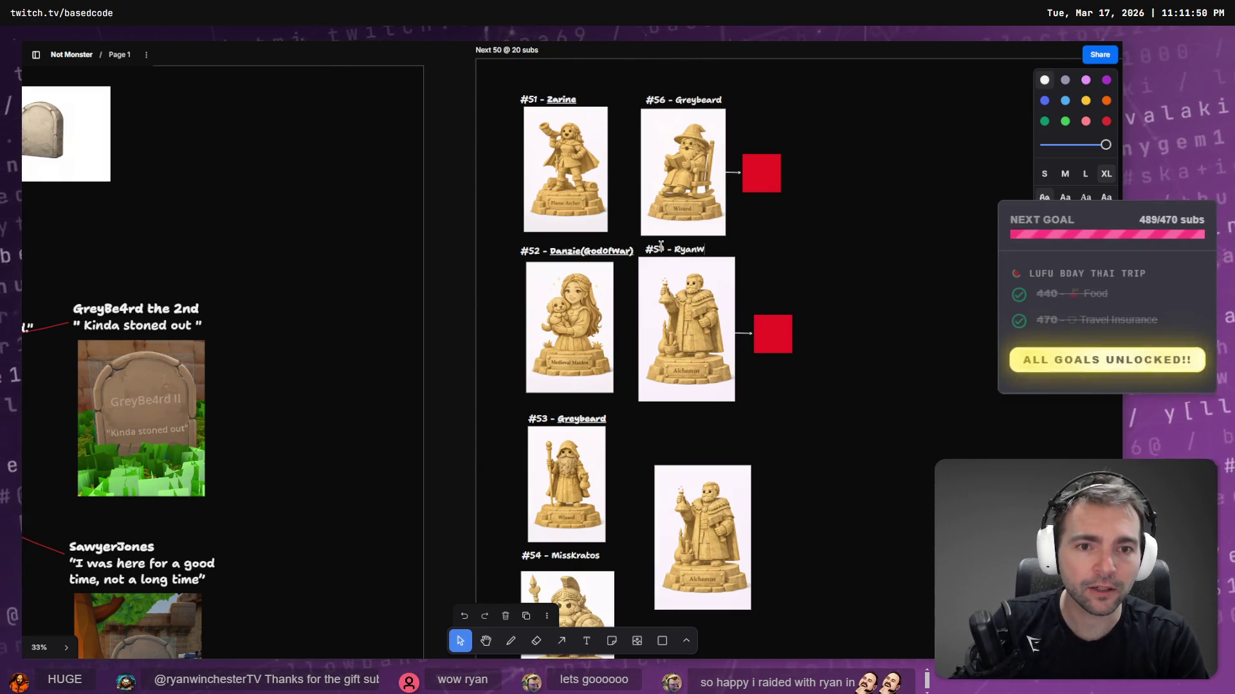
{"action": "type", "text": "nchester"}
{"action": "left_click", "coordinate": [712, 275]}
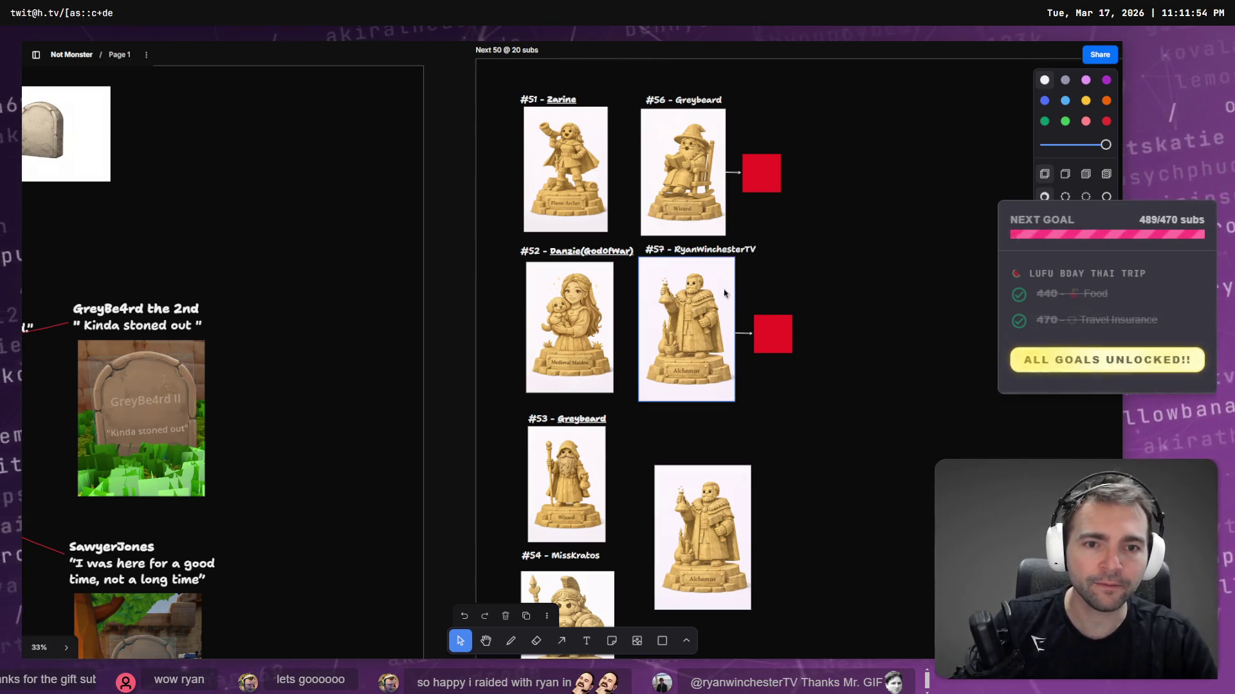
{"action": "left_click", "coordinate": [751, 251]}
{"action": "mouse_move", "coordinate": [729, 254]}
{"action": "left_mouse_down"}
{"action": "mouse_move", "coordinate": [717, 449]}
{"action": "mouse_move", "coordinate": [717, 427]}
{"action": "left_mouse_up"}
{"action": "double_click", "coordinate": [646, 419]}
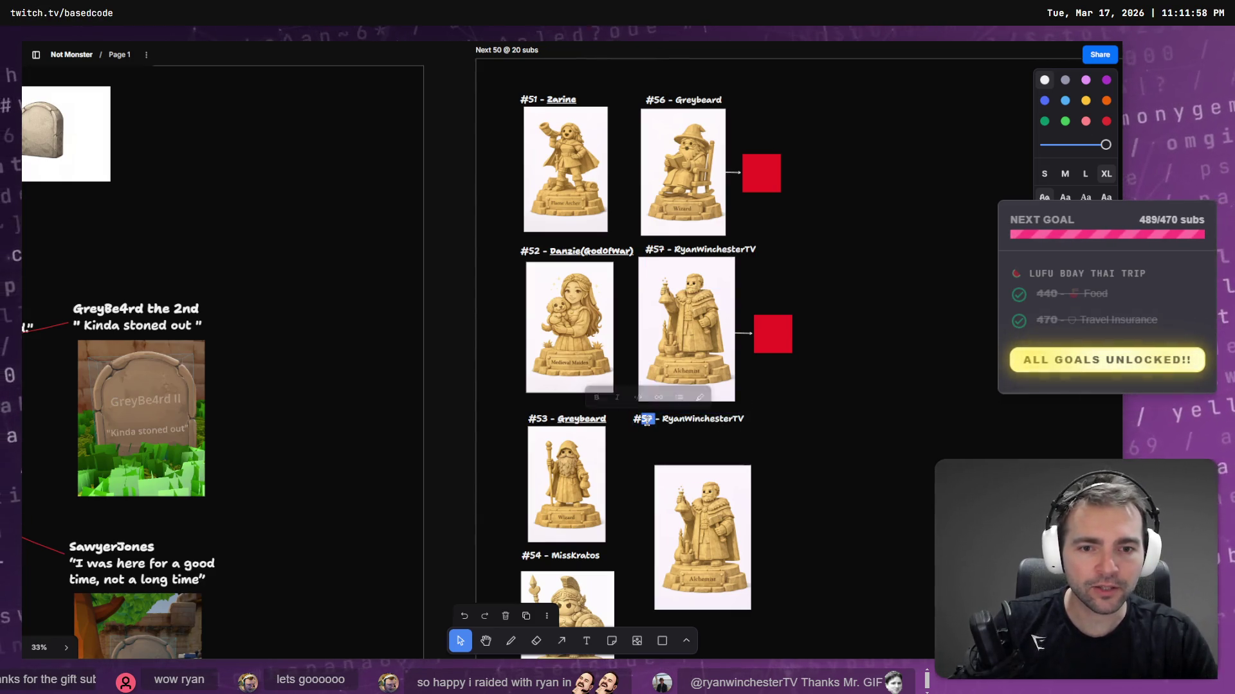
{"action": "left_click", "coordinate": [663, 425]}
{"action": "key", "text": "BackSpace"}
{"action": "type", "text": "8"}
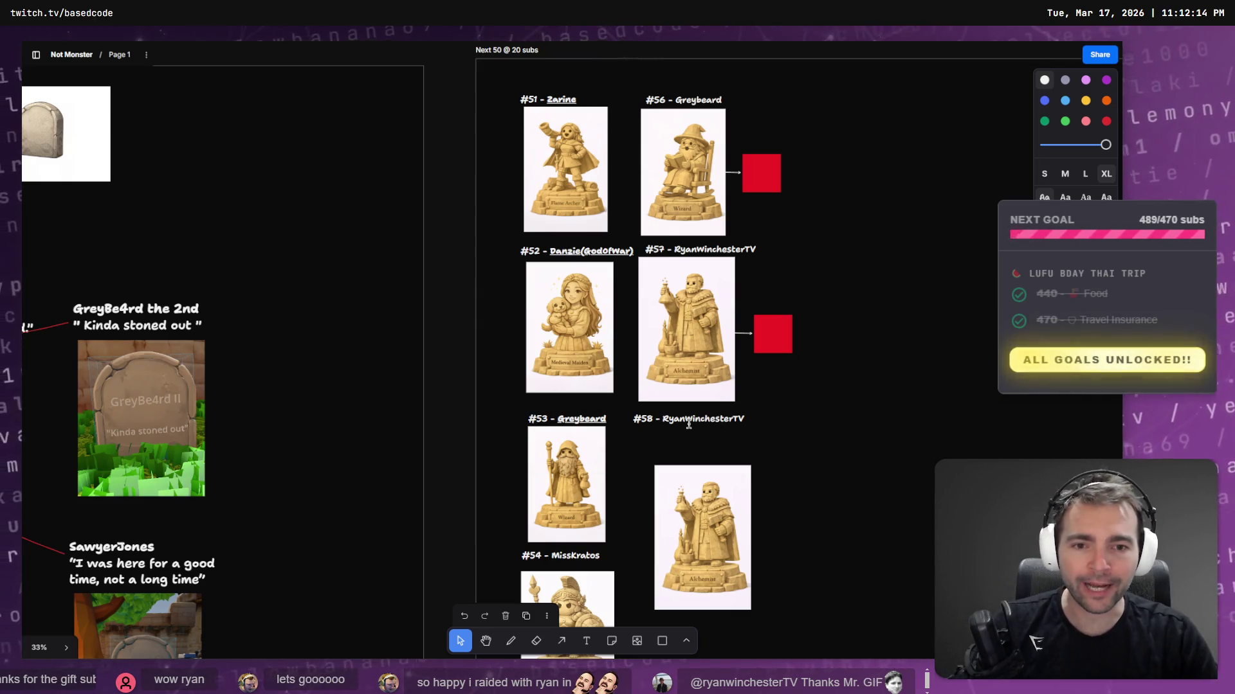
{"action": "key", "text": "ctrl+v"}
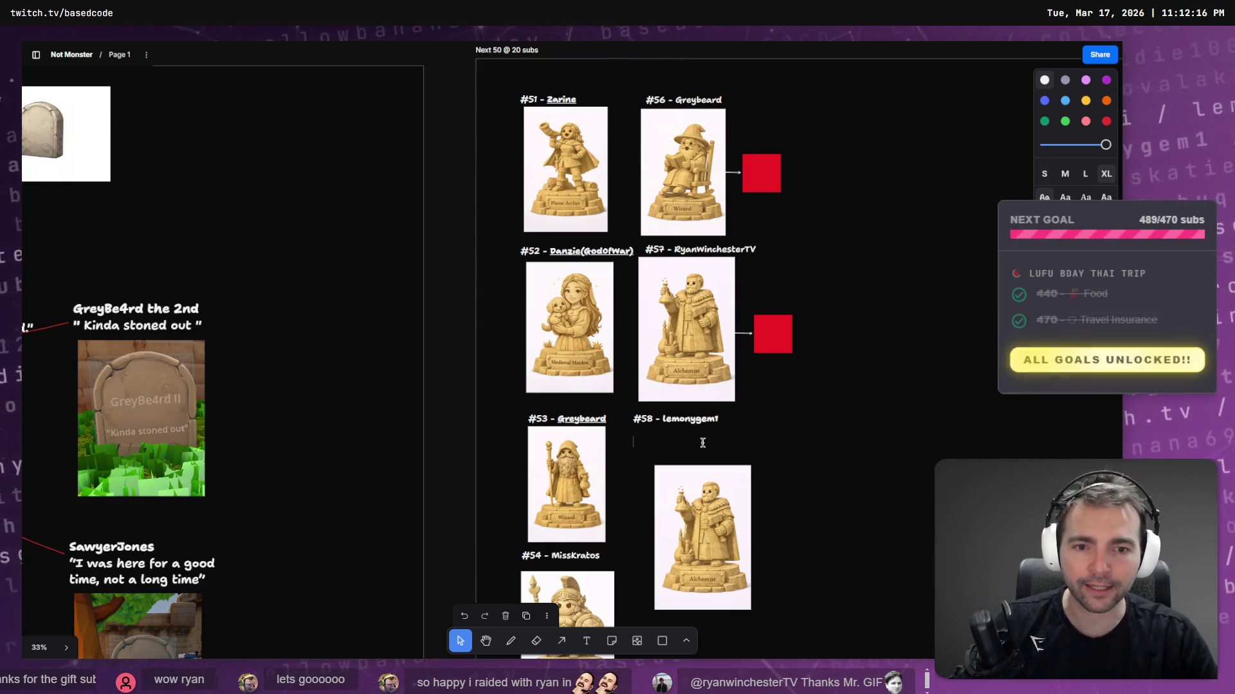
- Delete the leftover duplicate statue image
{"action": "left_click", "coordinate": [707, 515]}
{"action": "left_click_drag", "start_coordinate": [708, 515], "coordinate": [693, 476]}
{"action": "key", "text": "Delete"}
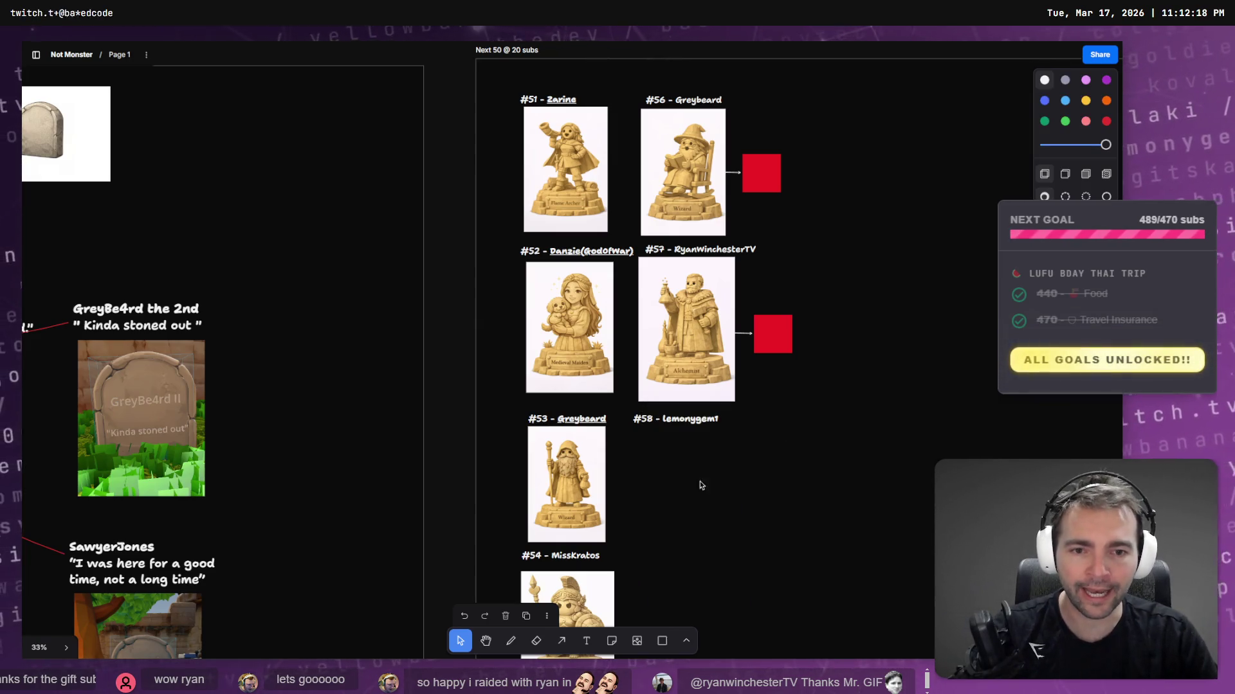
{"action": "scroll", "coordinate": [761, 504], "scroll_direction": "down", "scroll_amount": 2}
- Duplicate the lower label as #59 with a new supporter name, then inspect the Alchemist 3D model
{"action": "mouse_move", "coordinate": [702, 318]}
{"action": "left_mouse_down", "text": "alt"}
{"action": "mouse_move", "coordinate": [701, 450]}
{"action": "mouse_move", "coordinate": [715, 460]}
{"action": "left_mouse_up", "text": "alt"}
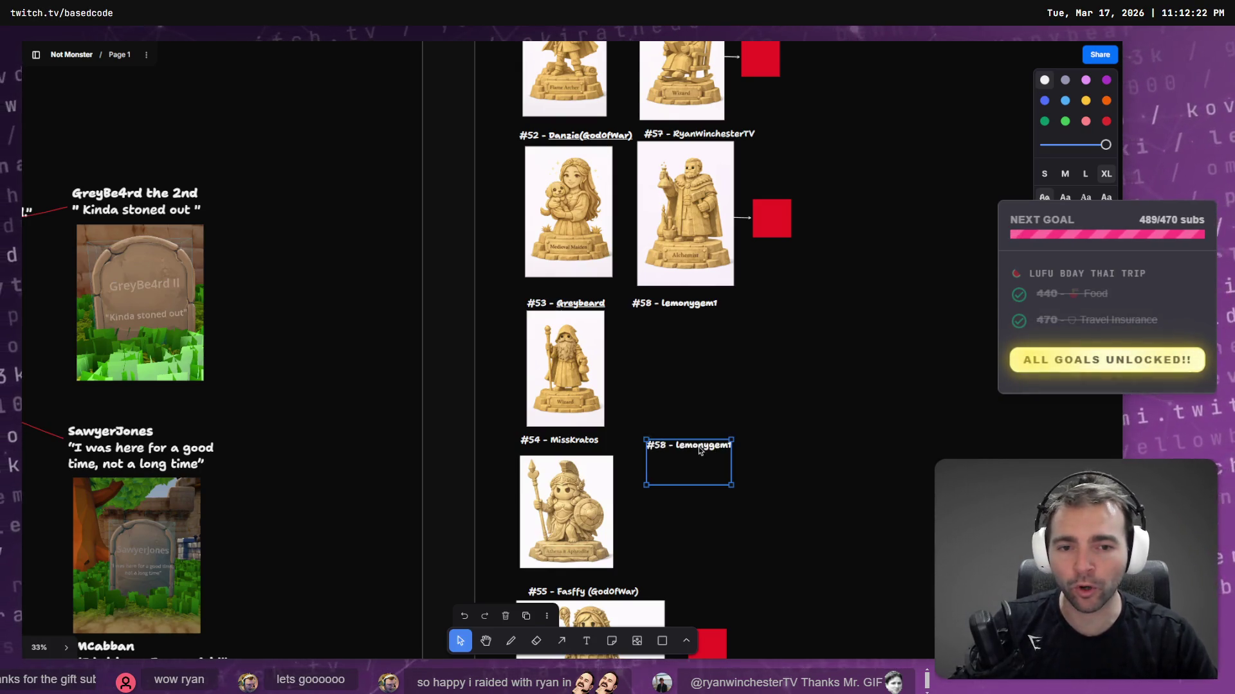
{"action": "double_click", "coordinate": [687, 447]}
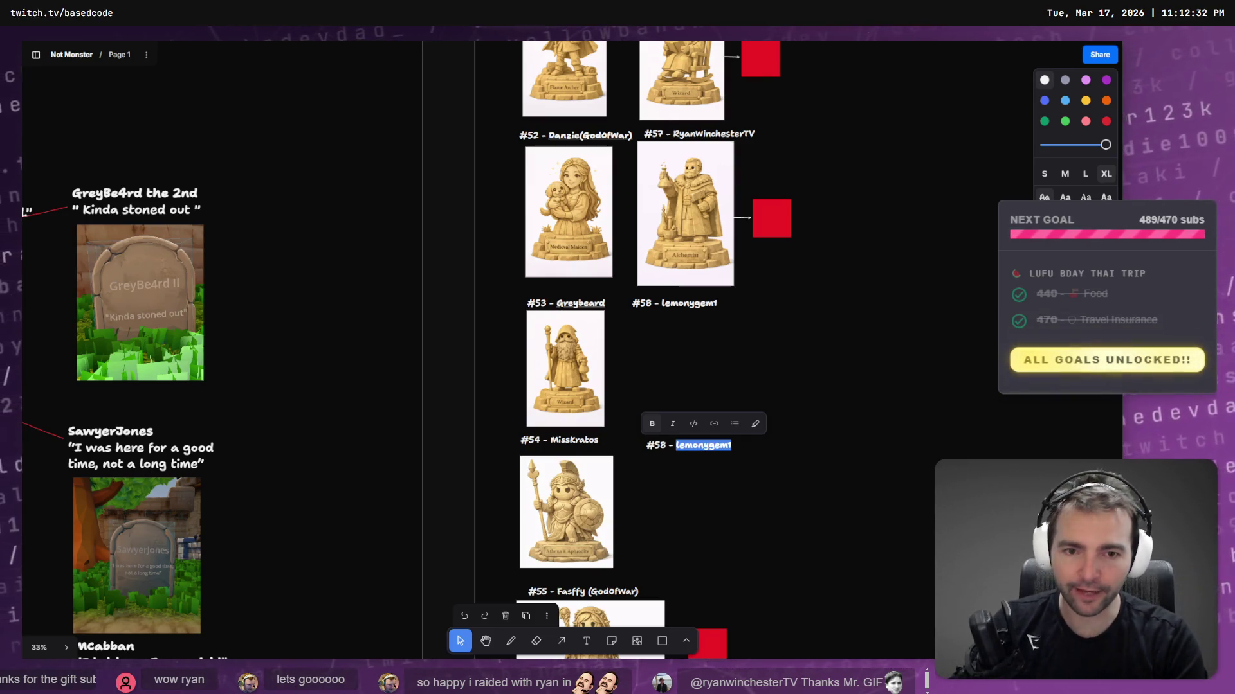
{"action": "type", "text": "thedevdad"}
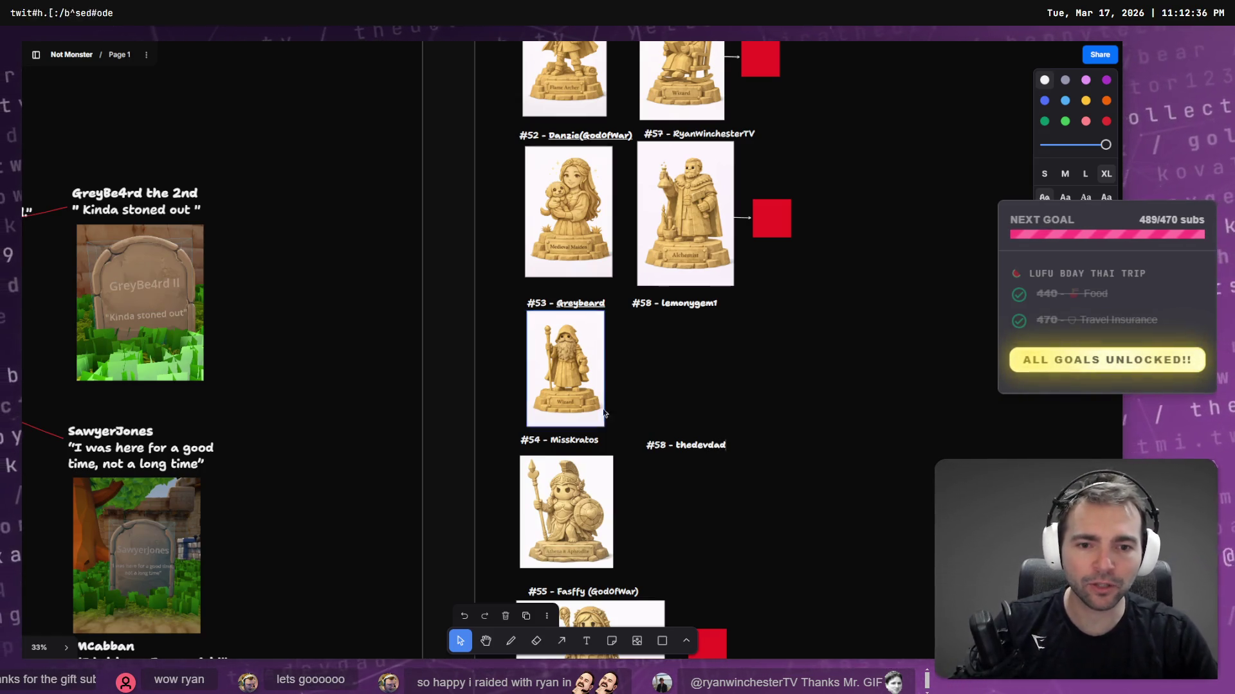
{"action": "key", "text": "shift+Left"}
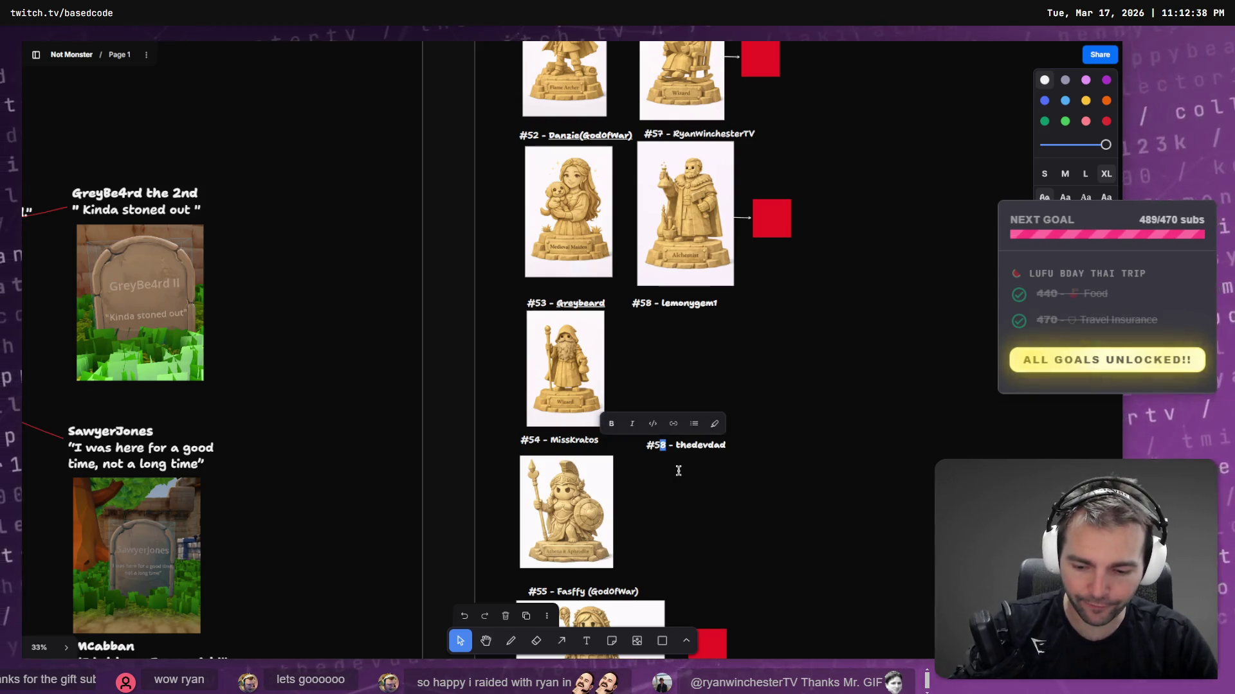
{"action": "type", "text": "9"}
{"action": "key", "text": "Escape"}
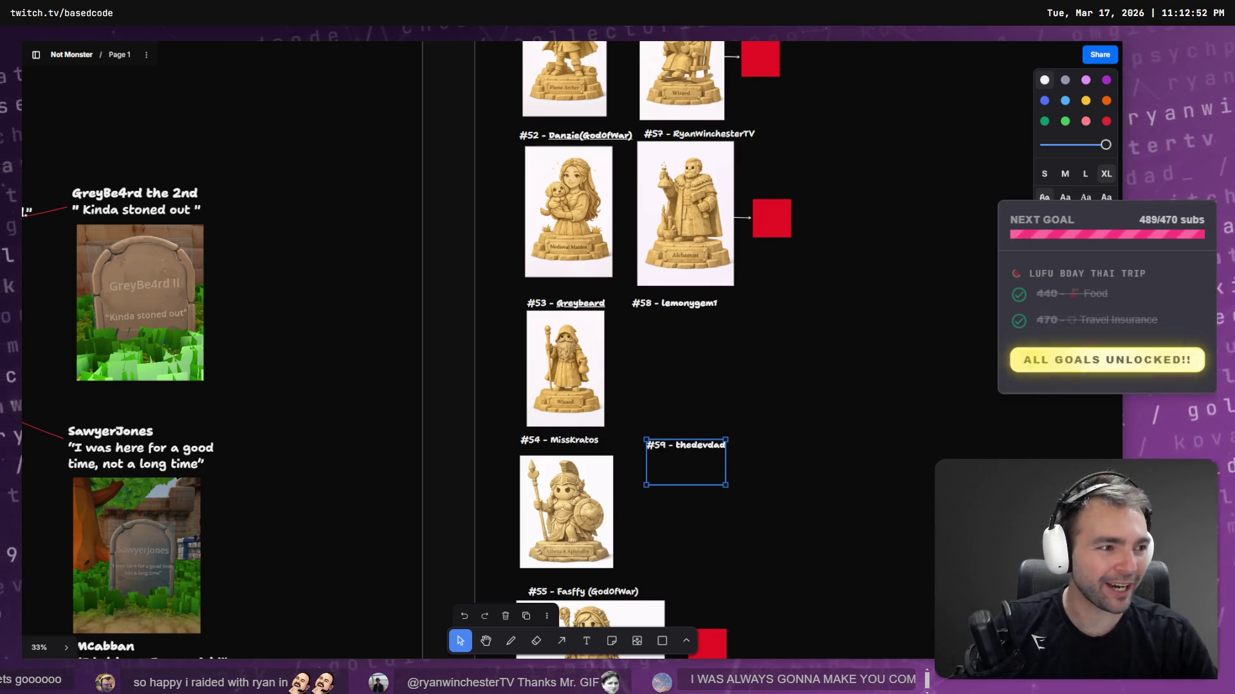
{"action": "key", "text": "alt+Tab"}
{"action": "mouse_move", "coordinate": [770, 450]}
{"action": "left_mouse_down"}
{"action": "mouse_move", "coordinate": [771, 508]}
{"action": "mouse_move", "coordinate": [769, 292]}
{"action": "left_mouse_up"}
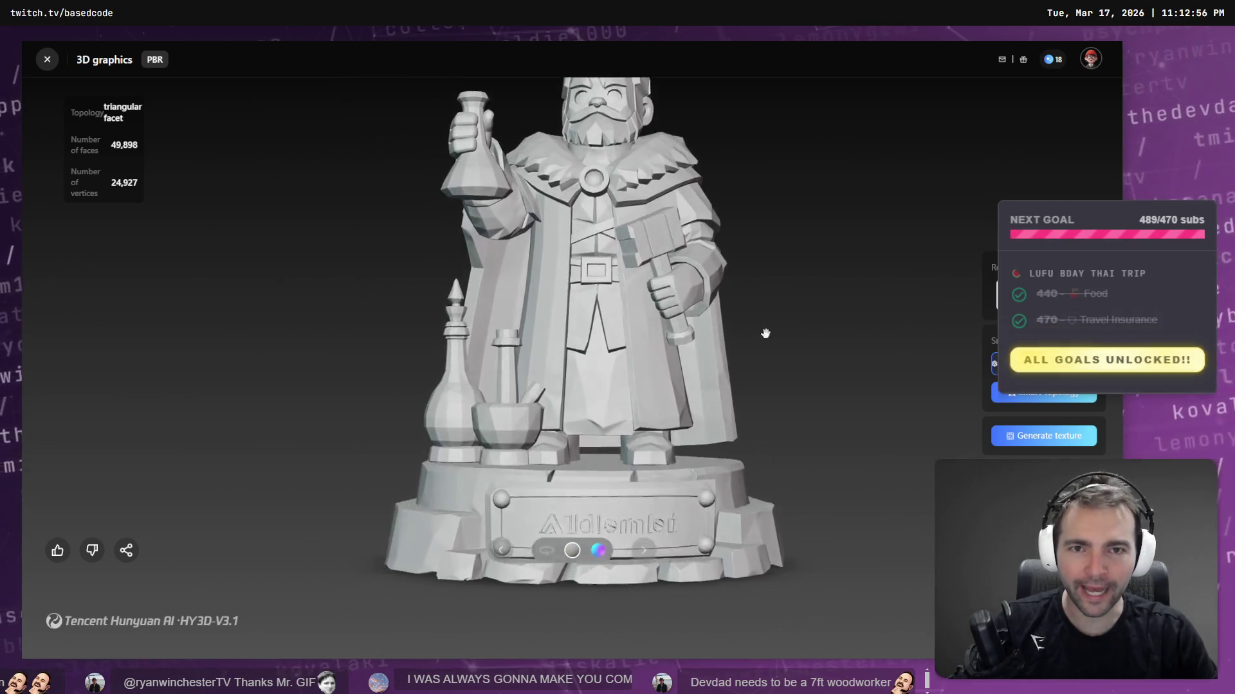
- Turn on auto-rotate for the Alchemist model in Hunyuan 3D and return to tldraw
{"action": "left_click", "coordinate": [545, 550]}
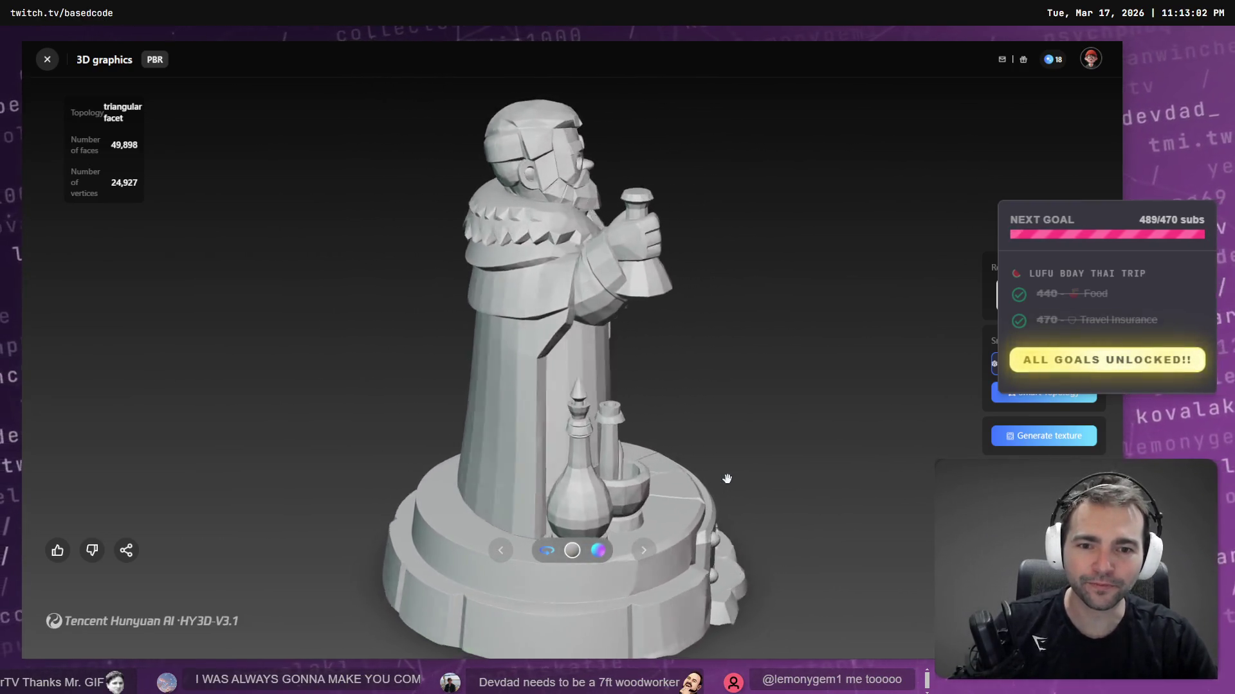
{"action": "key", "text": "alt+Tab"}
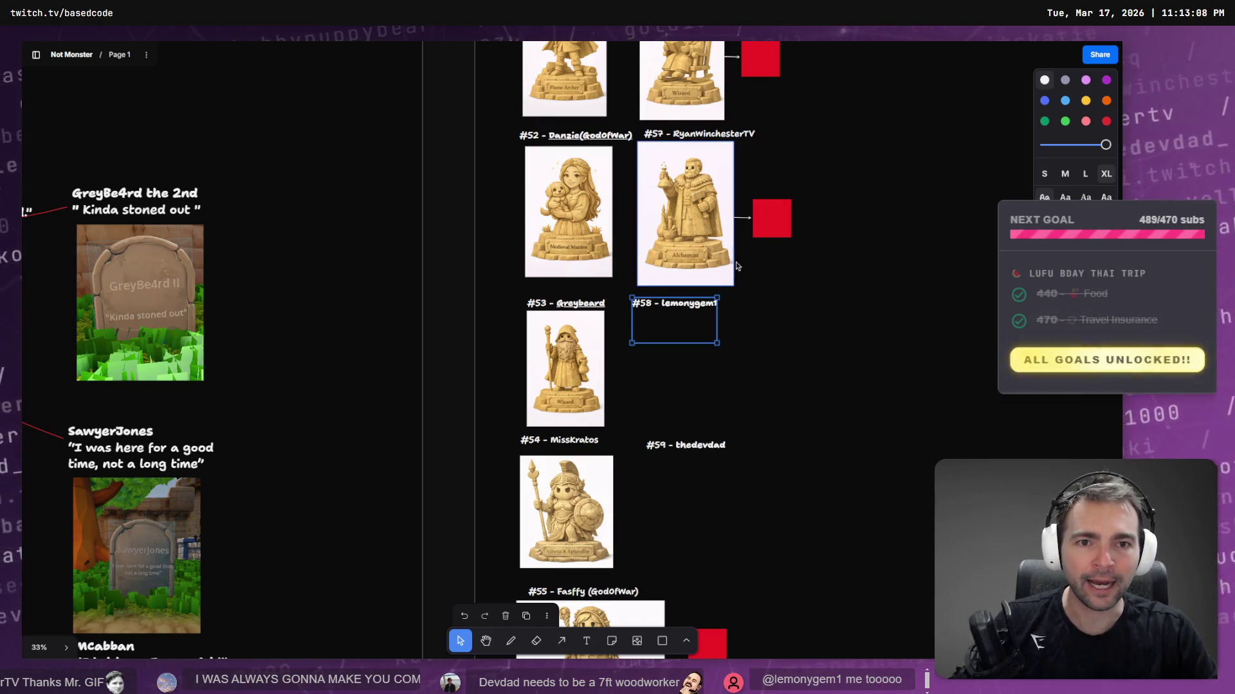
{"action": "left_click", "coordinate": [787, 217]}
{"action": "left_click", "coordinate": [694, 264]}
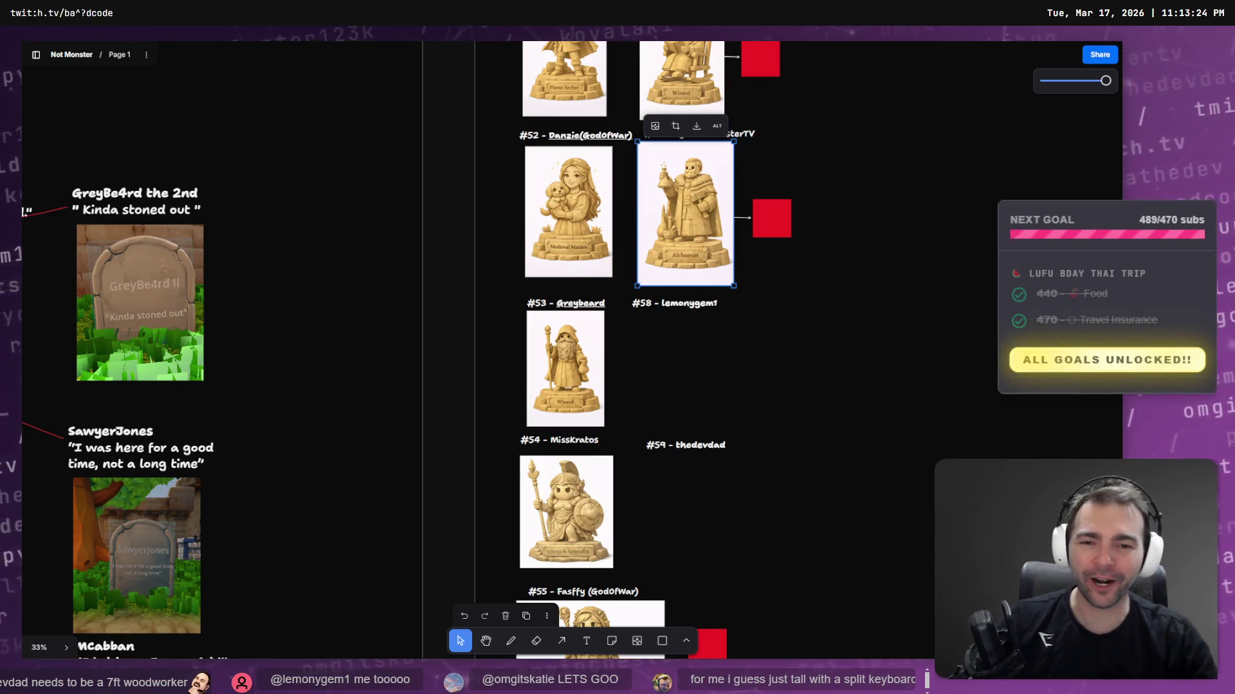
{"action": "mouse_move", "coordinate": [823, 334]}
{"action": "left_mouse_down"}
{"action": "mouse_move", "coordinate": [802, 471]}
{"action": "mouse_move", "coordinate": [834, 221]}
{"action": "left_mouse_up"}
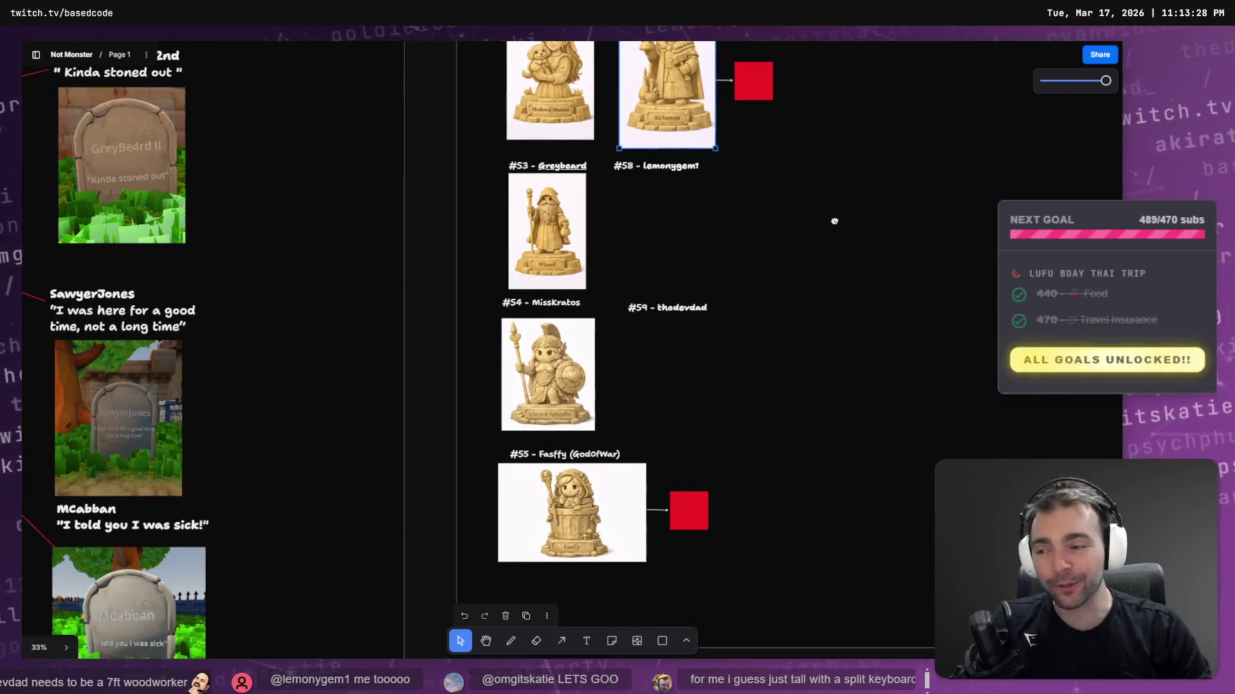
{"action": "scroll", "coordinate": [830, 360], "scroll_direction": "up", "scroll_amount": 8}
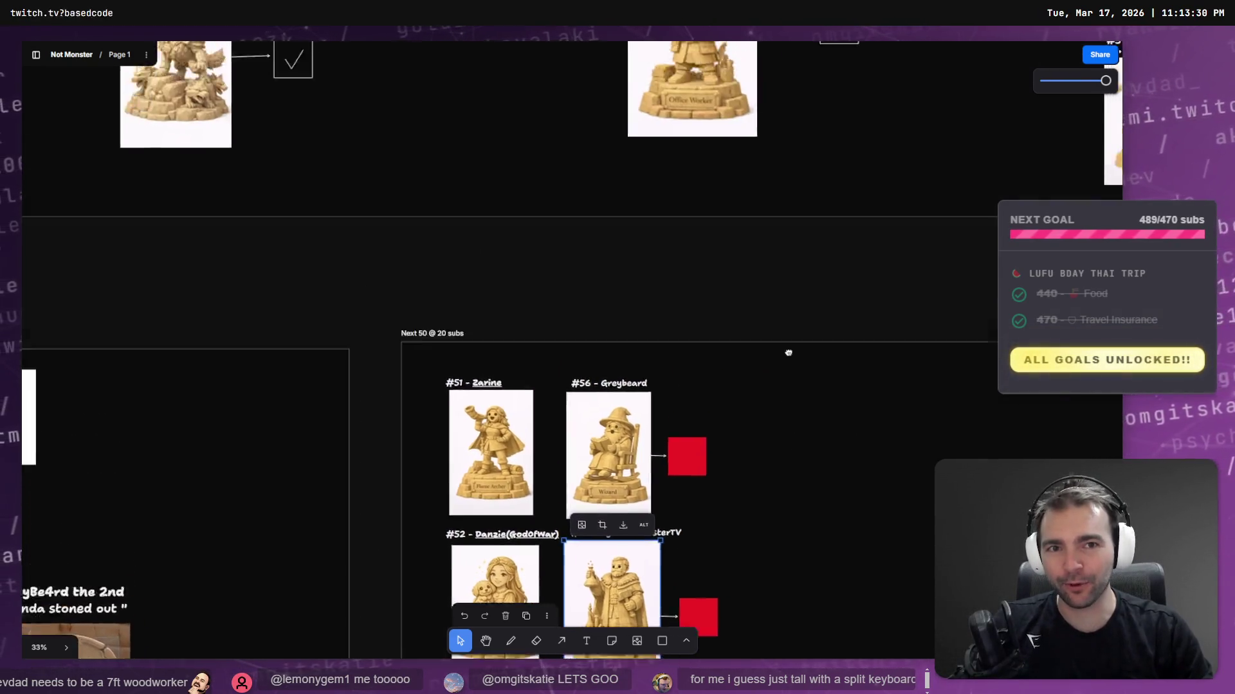
{"action": "scroll", "coordinate": [788, 353], "scroll_direction": "up", "scroll_amount": 10}
{"action": "scroll", "coordinate": [550, 443], "scroll_direction": "up", "scroll_amount": 5}
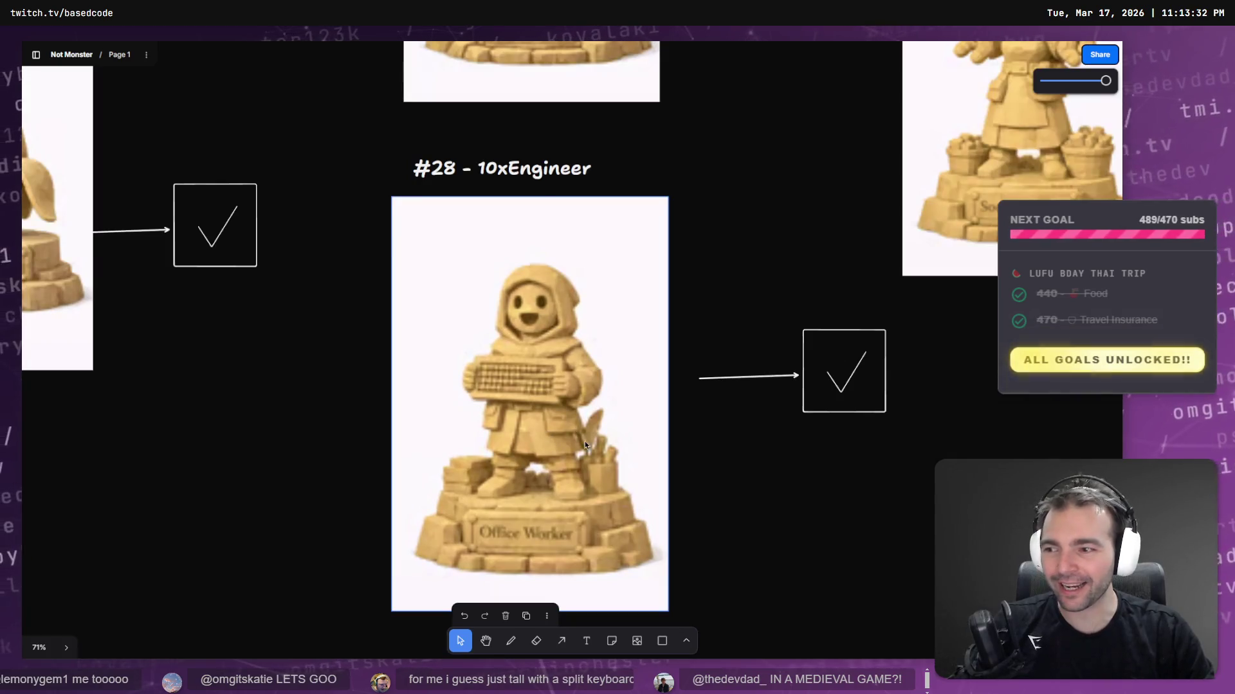
{"action": "scroll", "coordinate": [584, 441], "scroll_direction": "down", "scroll_amount": 1}
{"action": "left_click", "coordinate": [501, 161]}
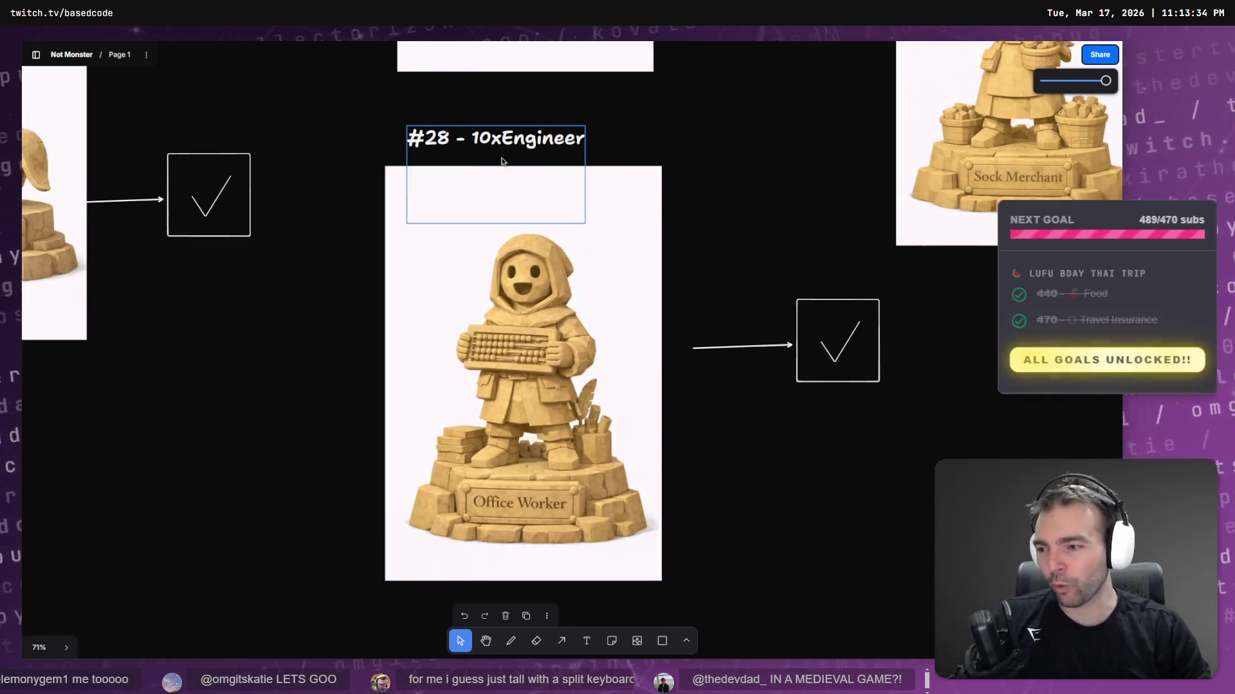
{"action": "key", "text": "Escape"}
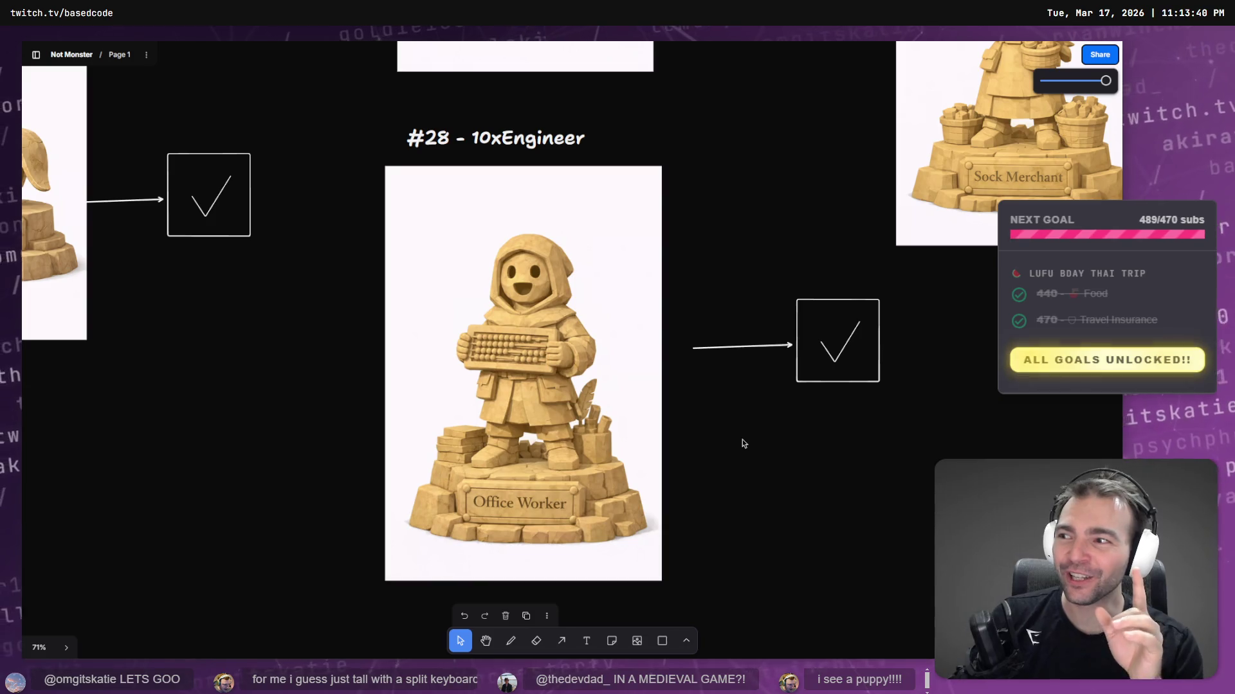
{"action": "scroll", "coordinate": [715, 434], "scroll_direction": "down", "scroll_amount": 5}
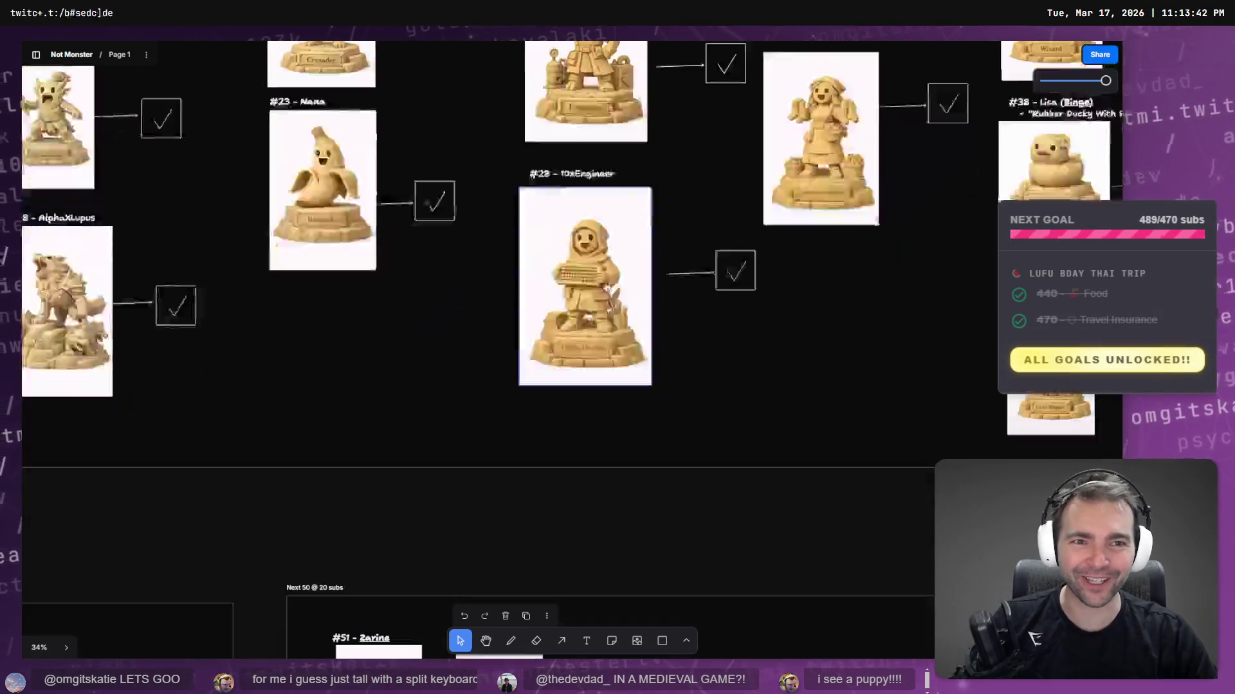
{"action": "left_click_drag", "start_coordinate": [428, 411], "coordinate": [495, 267]}
{"action": "scroll", "coordinate": [566, 287], "scroll_direction": "down", "scroll_amount": 4}
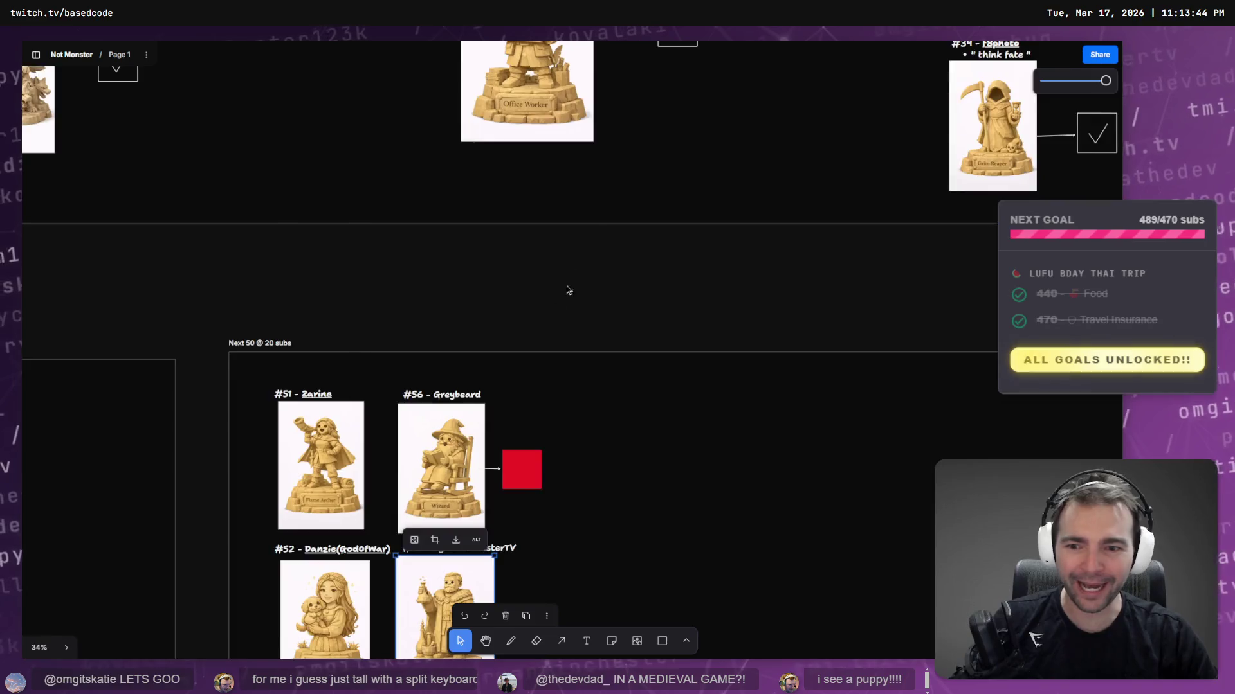
{"action": "left_click", "coordinate": [473, 405]}
{"action": "scroll", "coordinate": [605, 299], "scroll_direction": "up", "scroll_amount": 10}
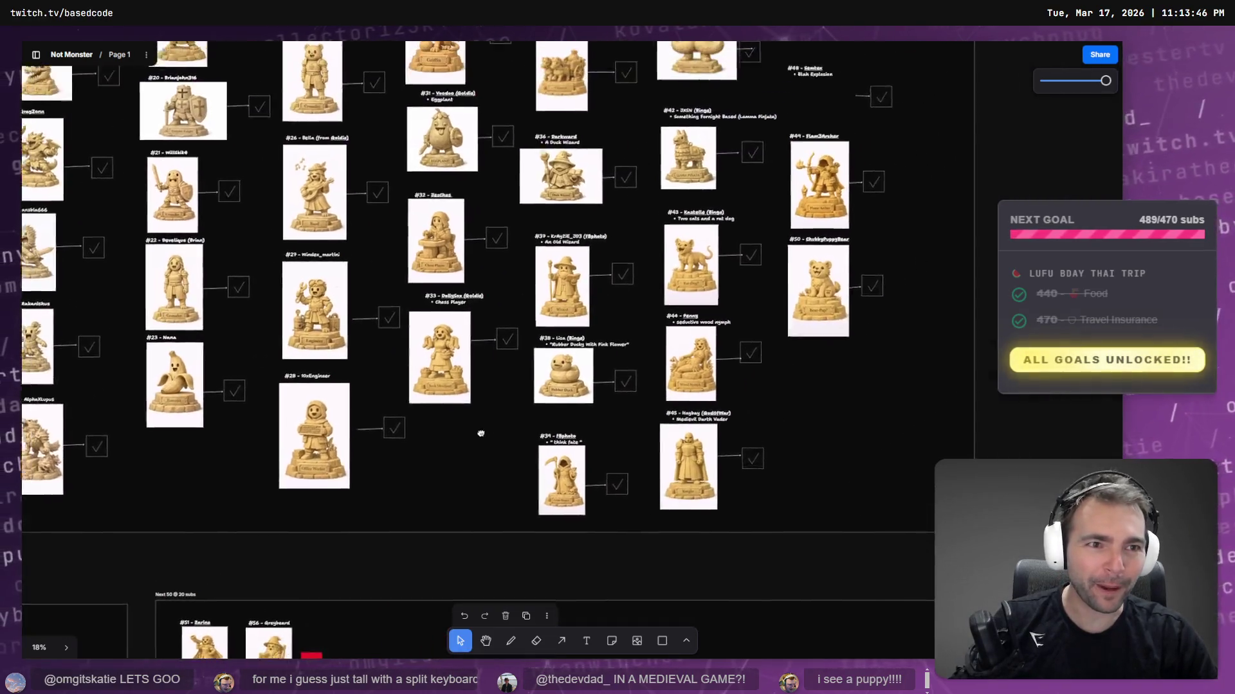
{"action": "scroll", "coordinate": [836, 290], "scroll_direction": "up", "scroll_amount": 3}
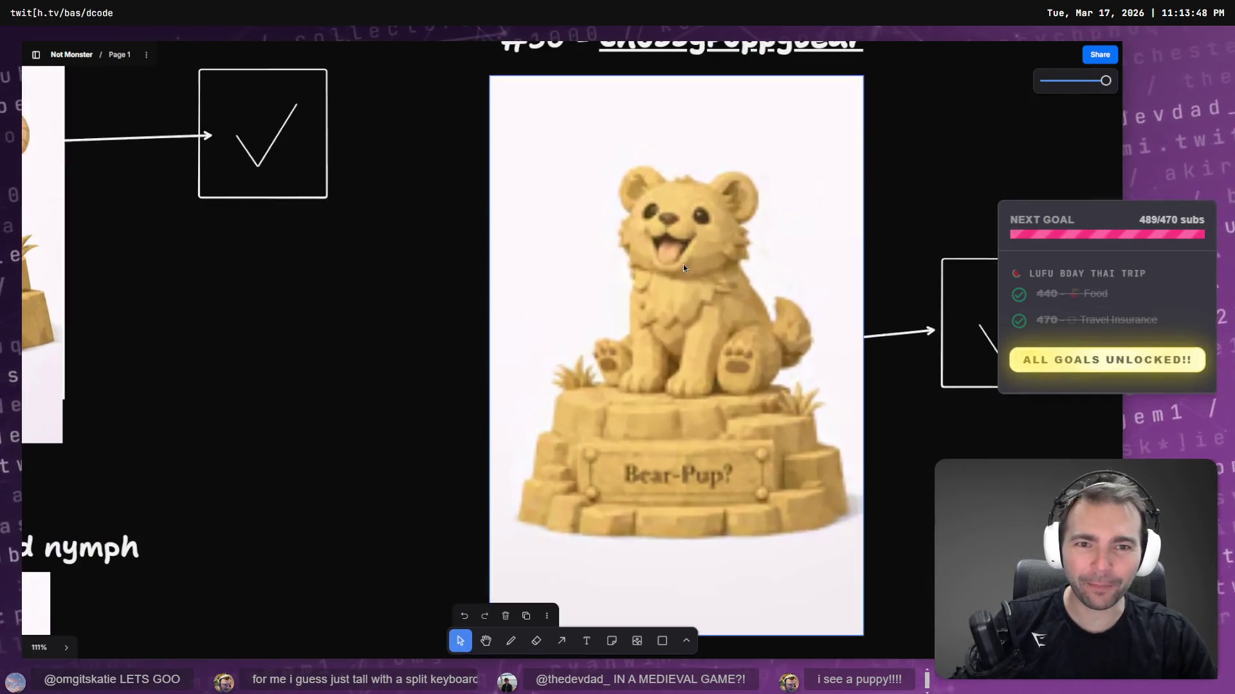
{"action": "scroll", "coordinate": [619, 254], "scroll_direction": "down", "scroll_amount": 2}
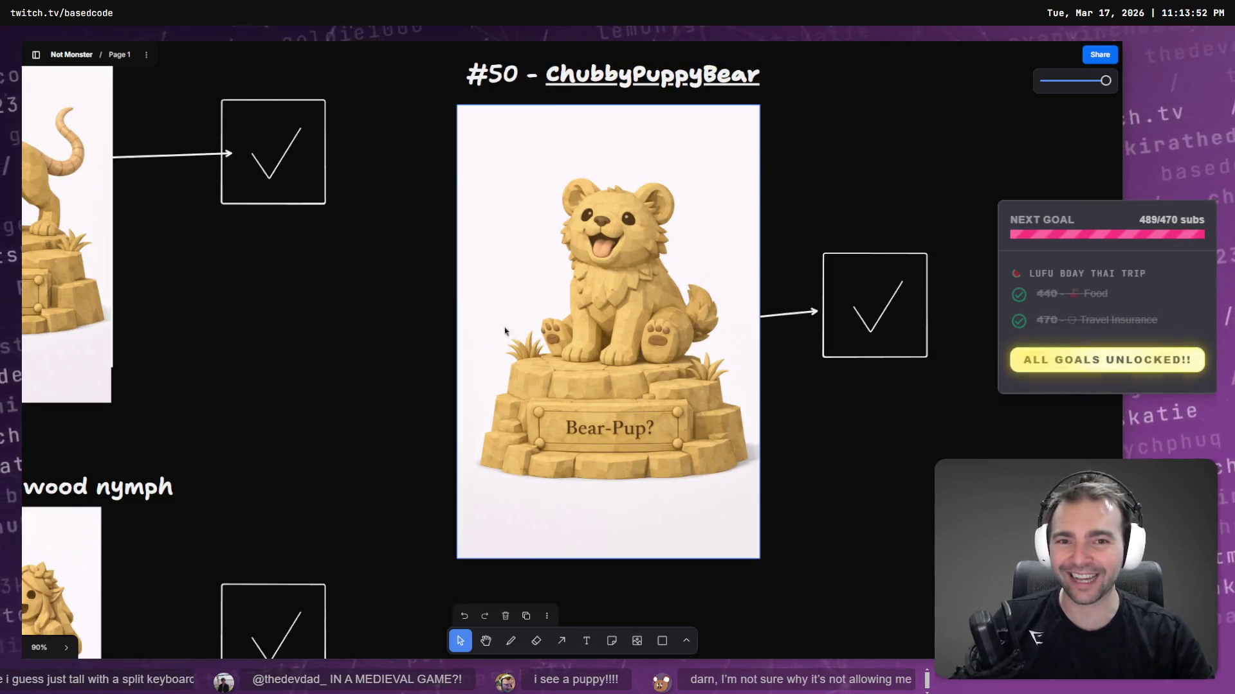
{"action": "scroll", "coordinate": [618, 313], "scroll_direction": "down", "scroll_amount": 5}
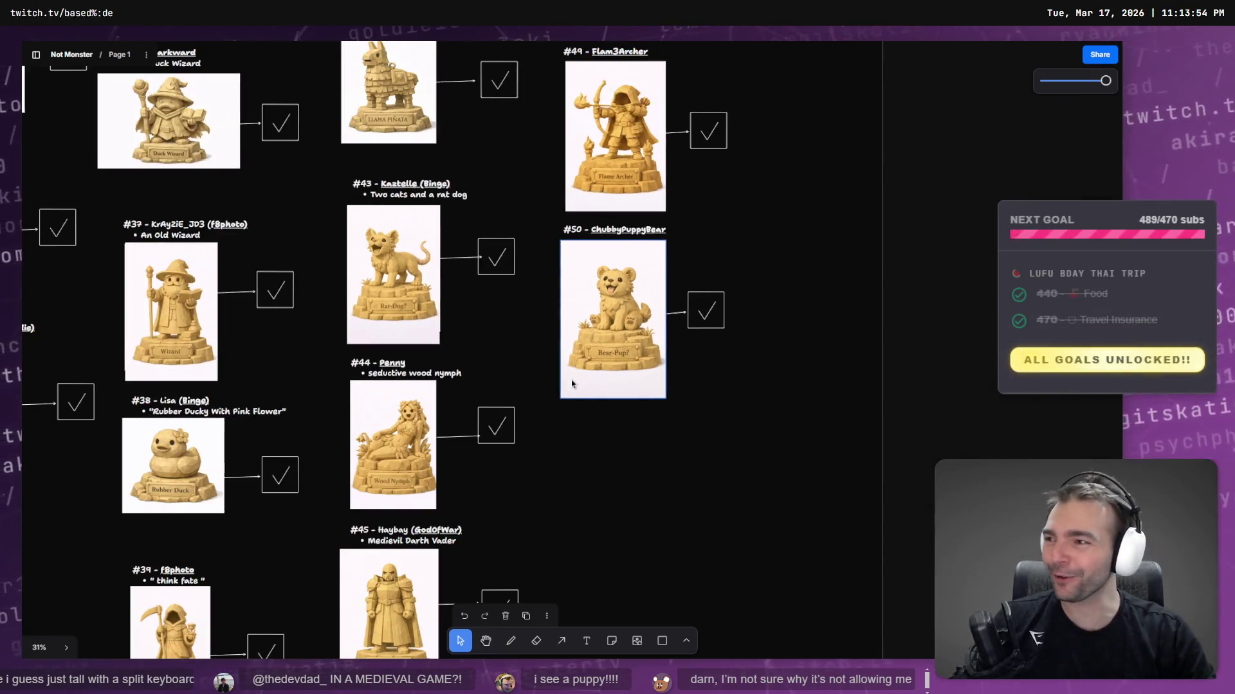
{"action": "scroll", "coordinate": [687, 247], "scroll_direction": "left", "scroll_amount": 5}
{"action": "scroll", "coordinate": [687, 248], "scroll_direction": "down", "scroll_amount": 2}
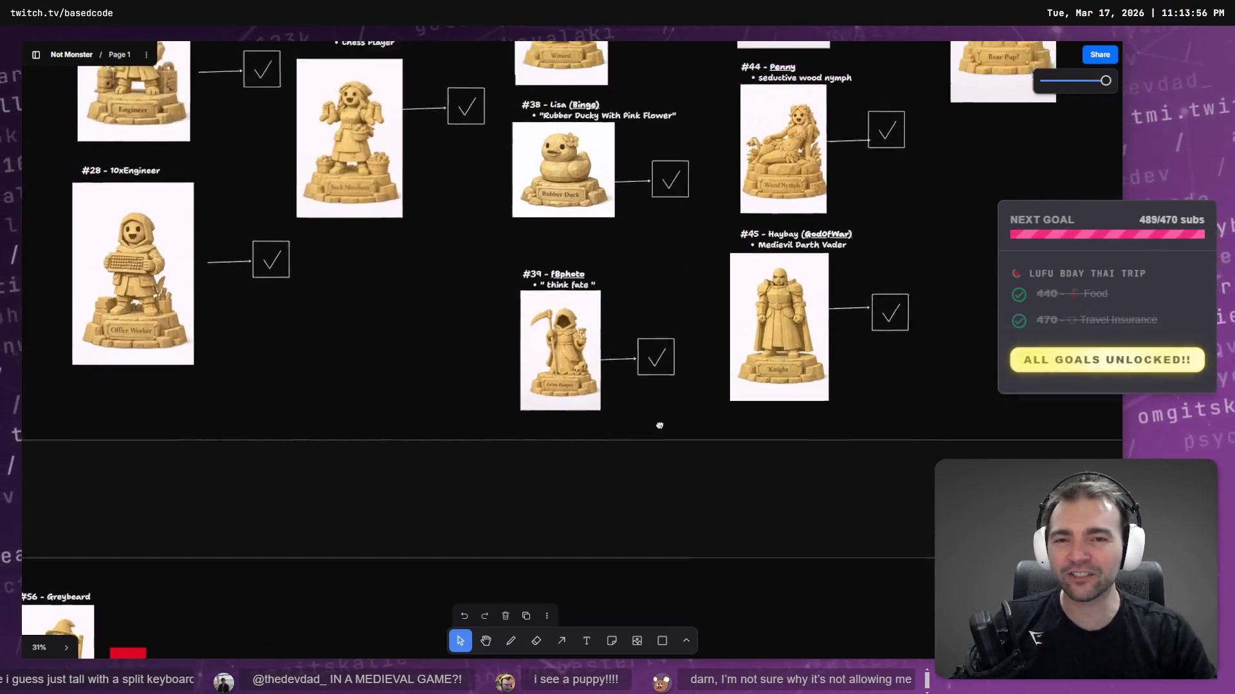
{"action": "scroll", "coordinate": [591, 415], "scroll_direction": "down", "scroll_amount": 5}
{"action": "scroll", "coordinate": [499, 353], "scroll_direction": "left", "scroll_amount": 3}
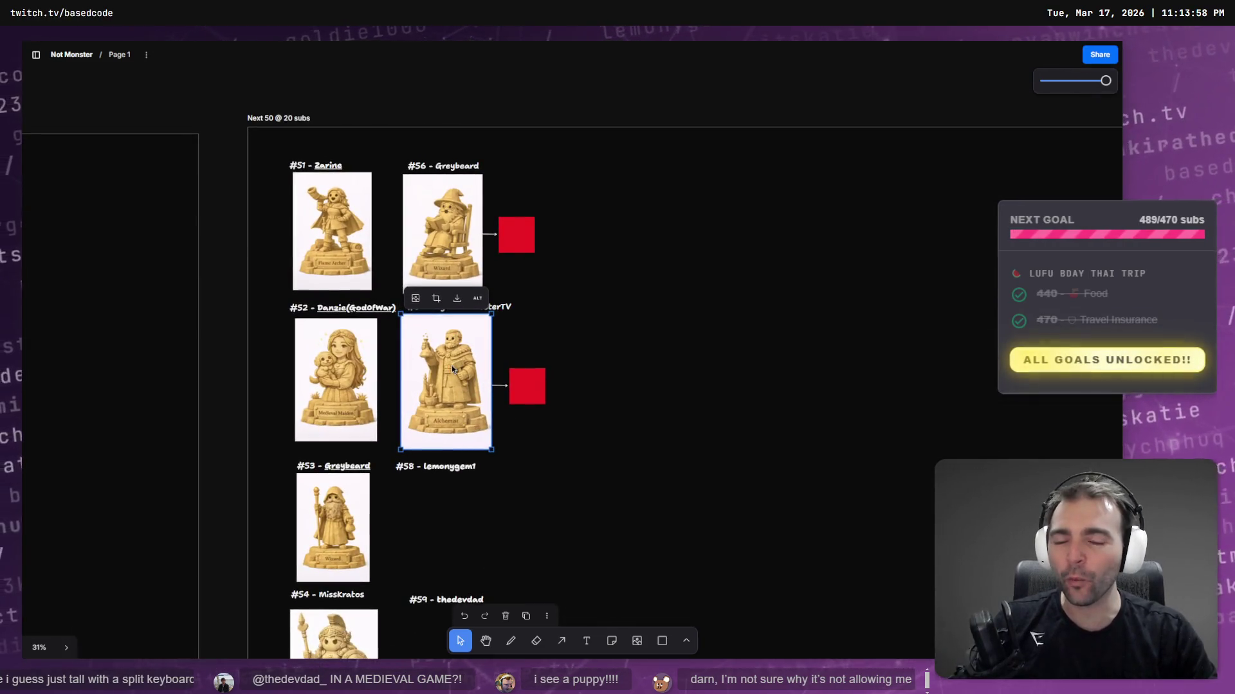
{"action": "scroll", "coordinate": [451, 365], "scroll_direction": "up", "scroll_amount": 4}
{"action": "scroll", "coordinate": [467, 373], "scroll_direction": "up", "scroll_amount": 3}
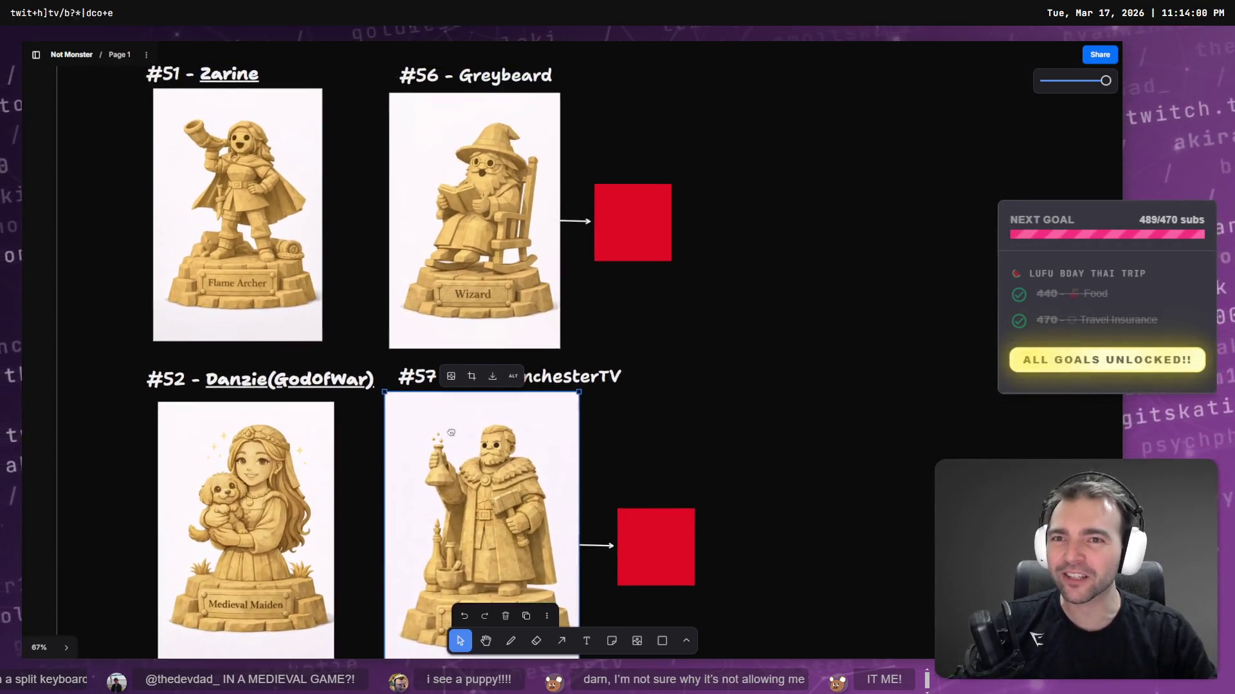
{"action": "scroll", "coordinate": [486, 300], "scroll_direction": "down", "scroll_amount": 3}
{"action": "scroll", "coordinate": [485, 300], "scroll_direction": "left", "scroll_amount": 2}
{"action": "left_click_drag", "start_coordinate": [485, 299], "coordinate": [468, 259]}
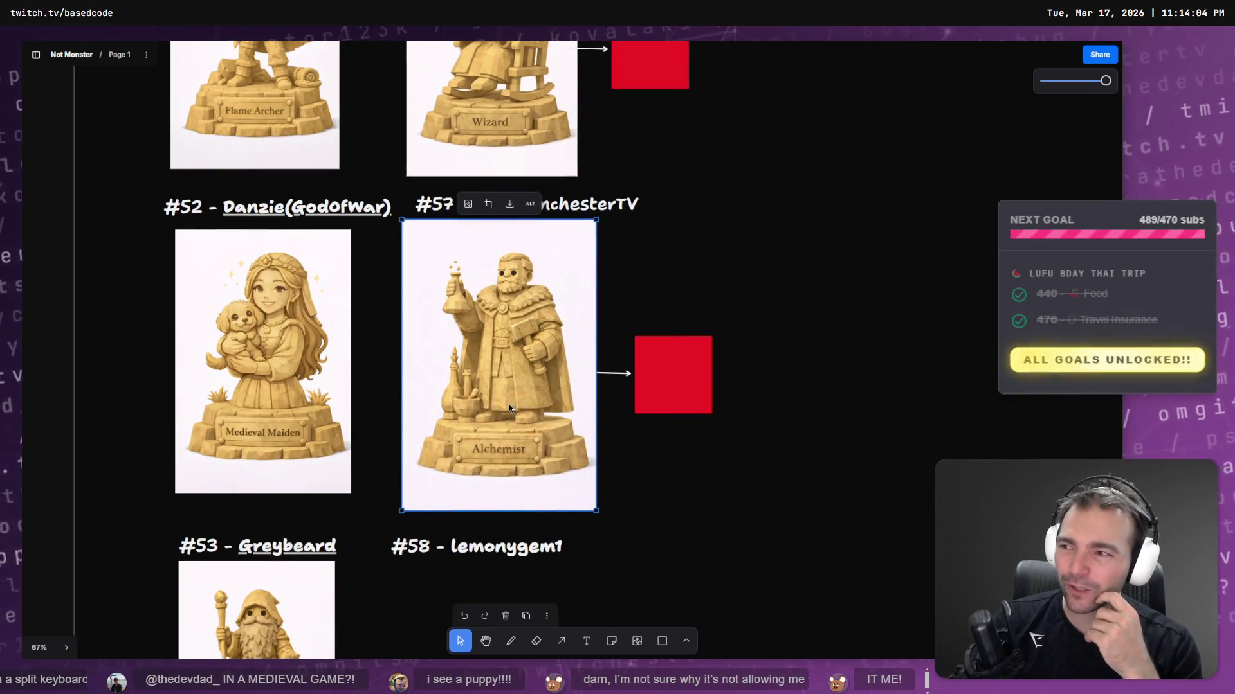
{"action": "scroll", "coordinate": [508, 403], "scroll_direction": "down", "scroll_amount": 3, "text": "ctrl"}
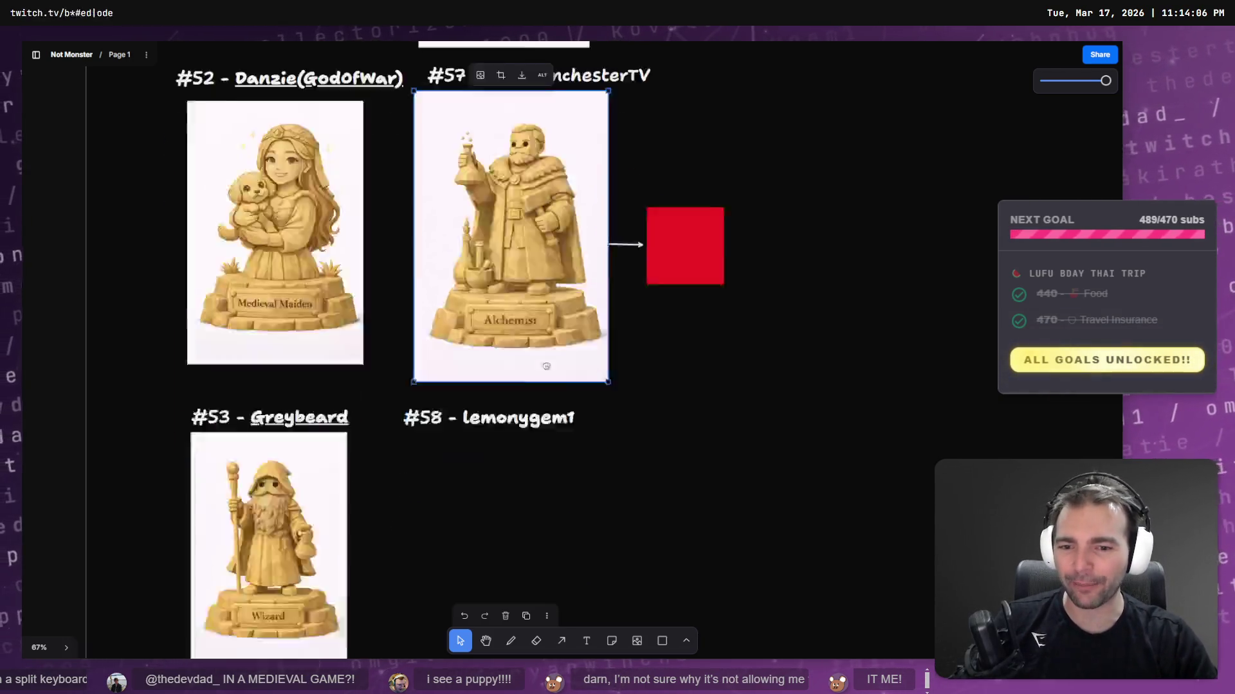
{"action": "scroll", "coordinate": [554, 231], "scroll_direction": "down", "scroll_amount": 5}
{"action": "scroll", "coordinate": [528, 313], "scroll_direction": "down", "scroll_amount": 2}
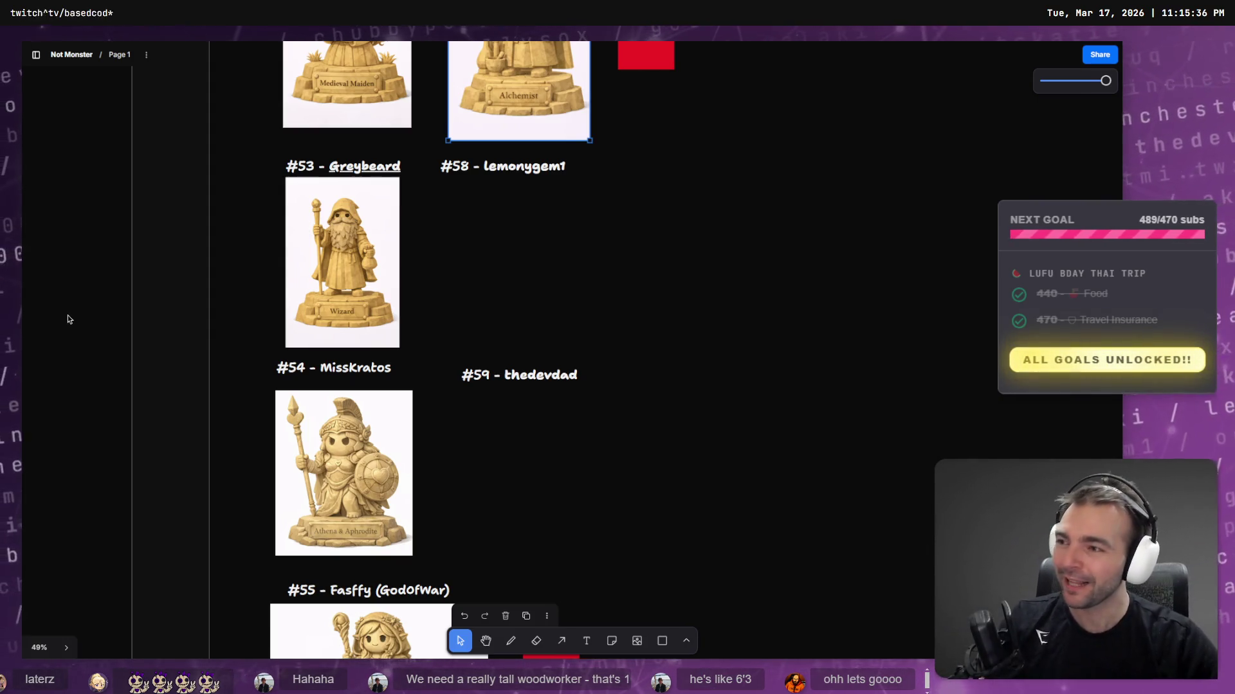
- Back in ChatGPT, replace the prompt's leading word 'and' with 'In'
{"action": "key", "text": "alt+Tab"}
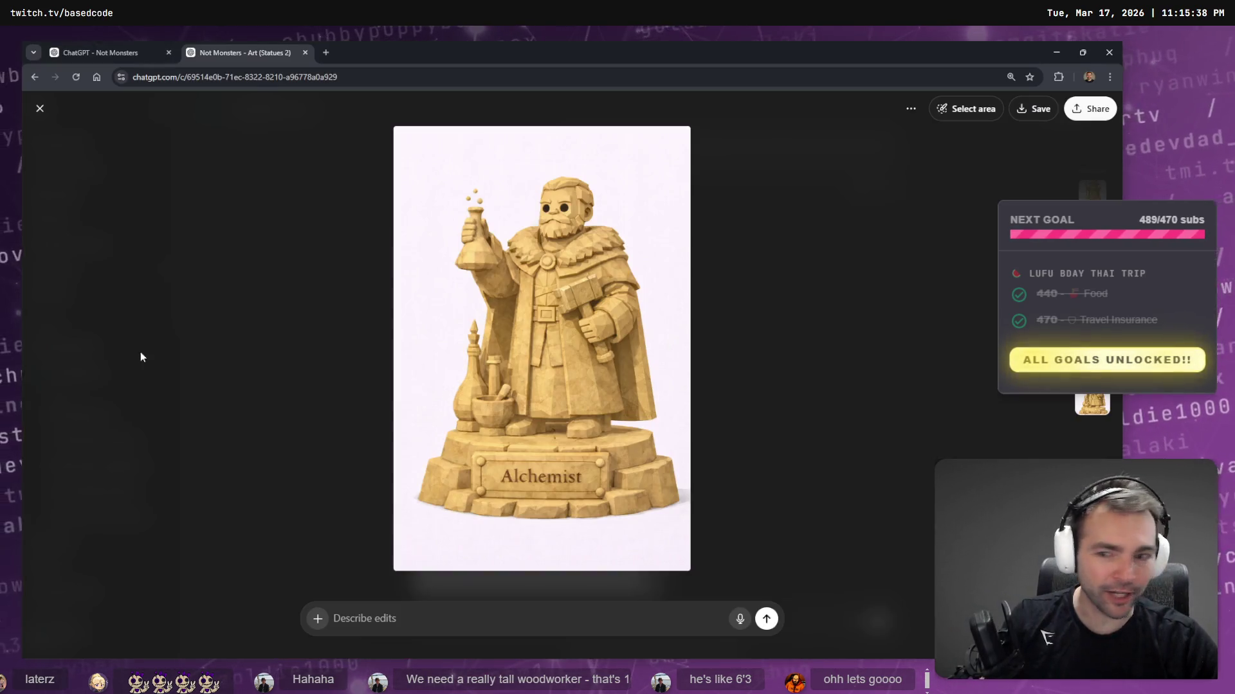
{"action": "left_click", "coordinate": [816, 348]}
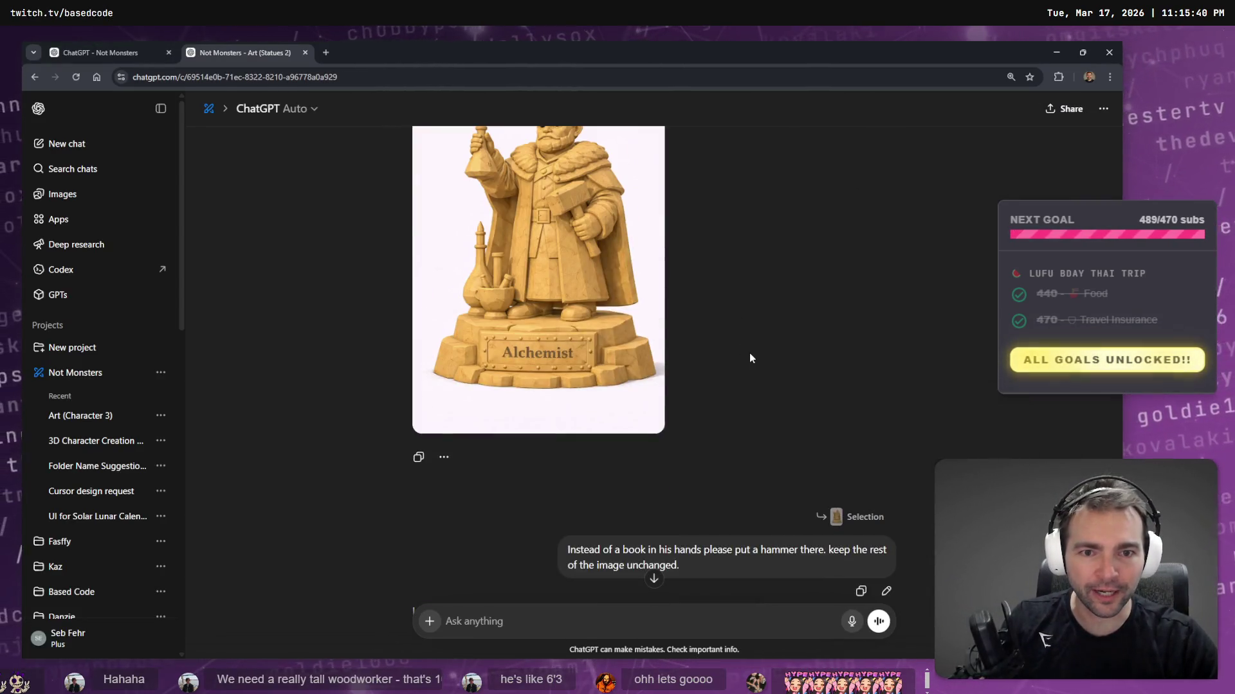
{"action": "scroll", "coordinate": [749, 353], "scroll_direction": "up", "scroll_amount": 10}
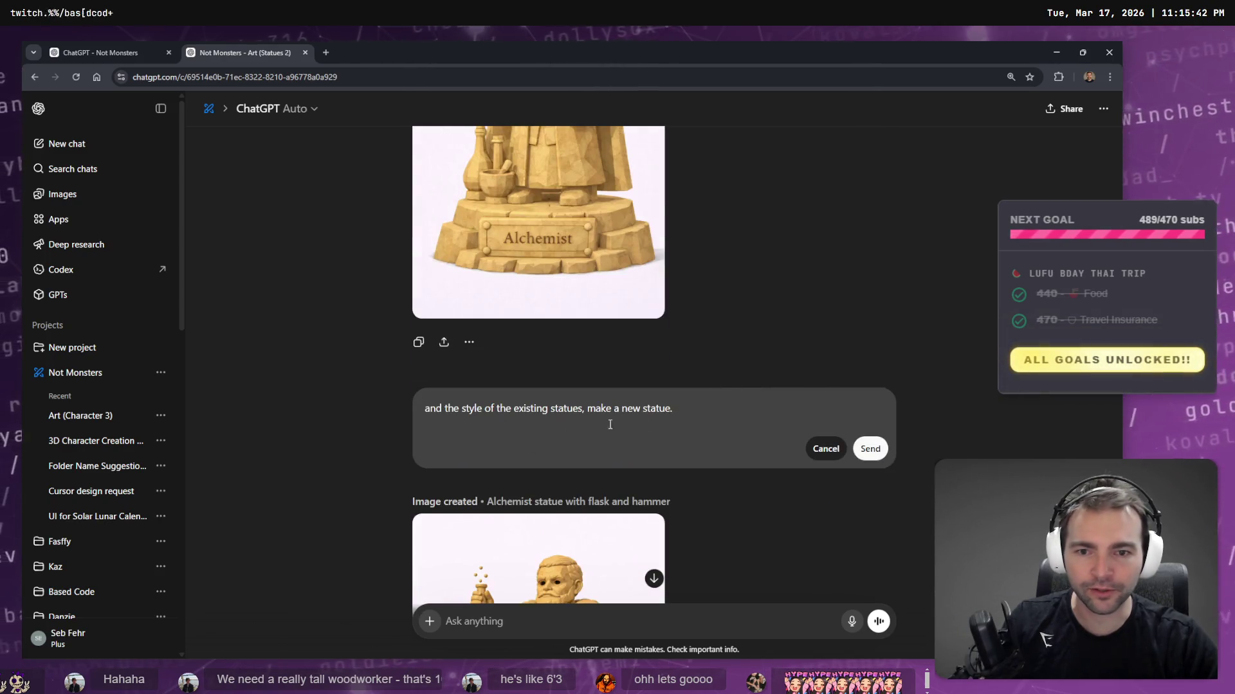
{"action": "left_click", "coordinate": [423, 409]}
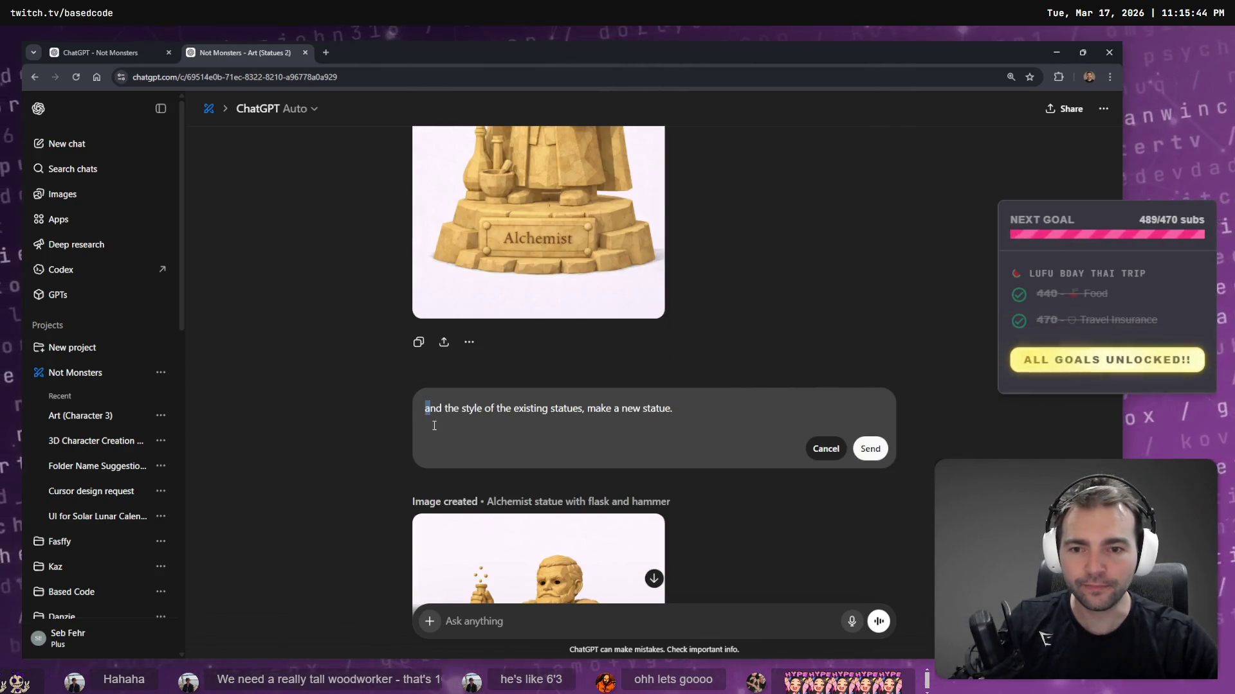
{"action": "key", "text": "ctrl+shift+Right"}
{"action": "key", "text": "BackSpace"}
{"action": "type", "text": "In"}
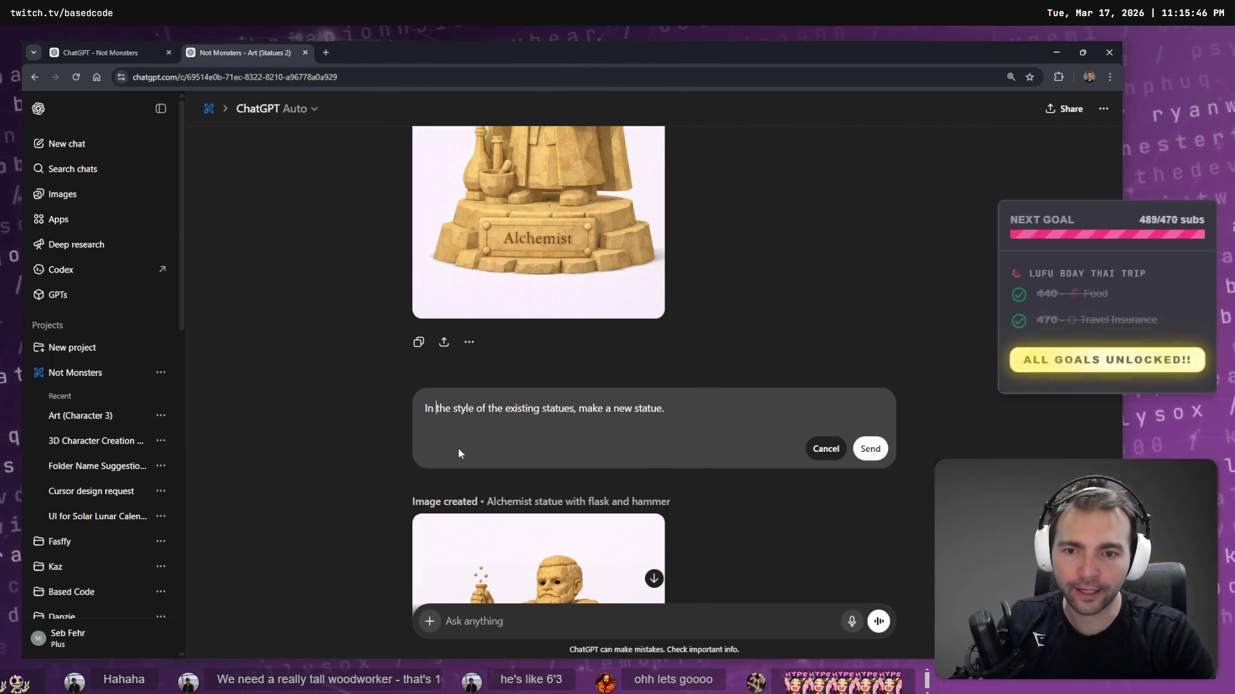
- Dictate a request for a basket of baked goods, lemons and jewels, fix 'won' to 'want', and send
{"action": "key", "text": "End"}
{"action": "key", "text": "shift+Return"}
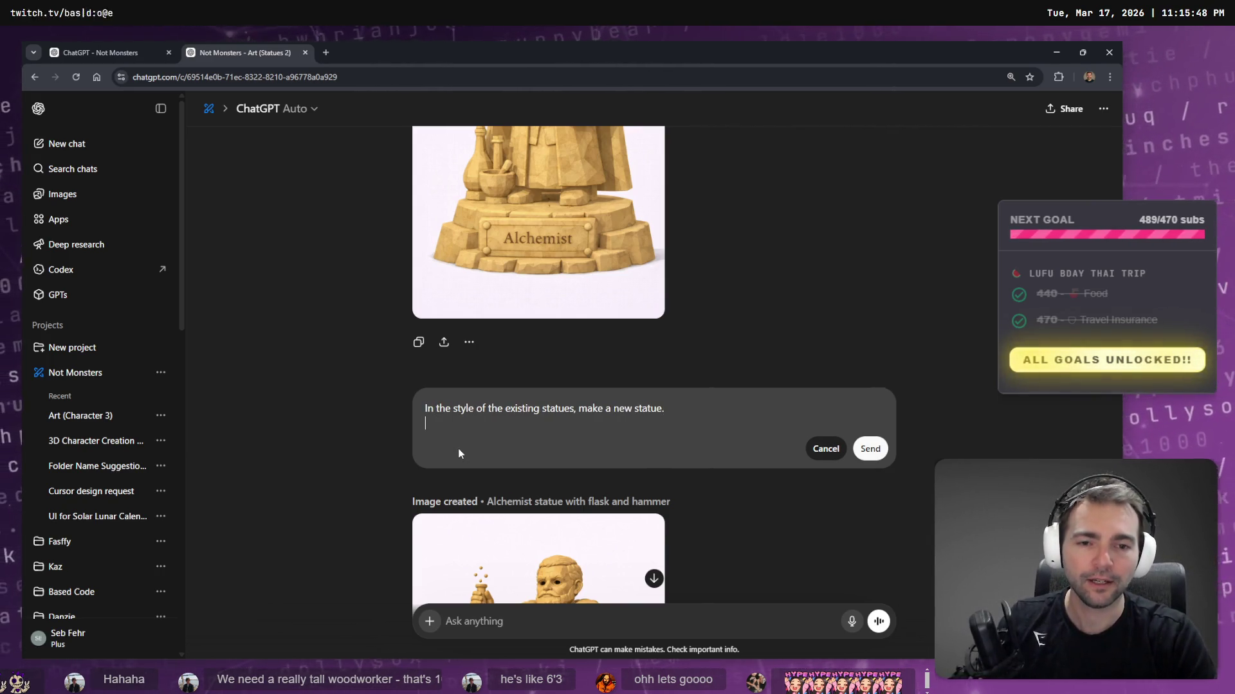
{"action": "key", "text": "shift+Return"}
{"action": "key", "text": "super+h"}
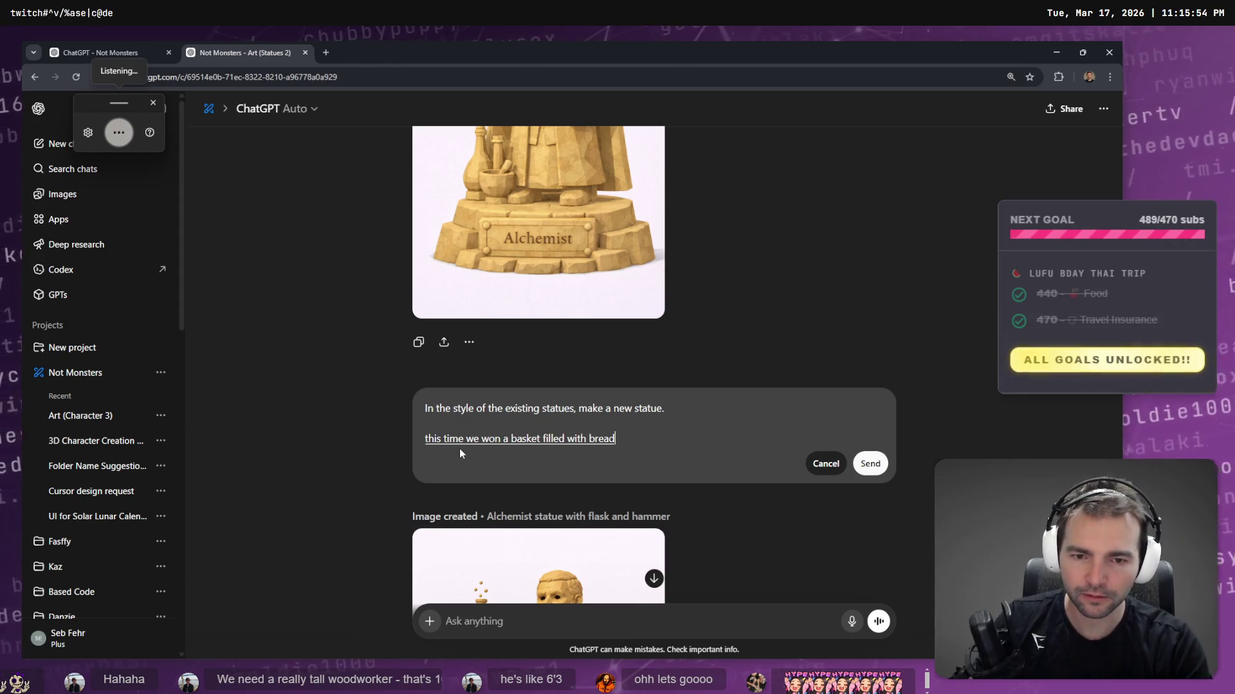
{"action": "key", "text": "ctrl+BackSpace"}
{"action": "key", "text": "super+h"}
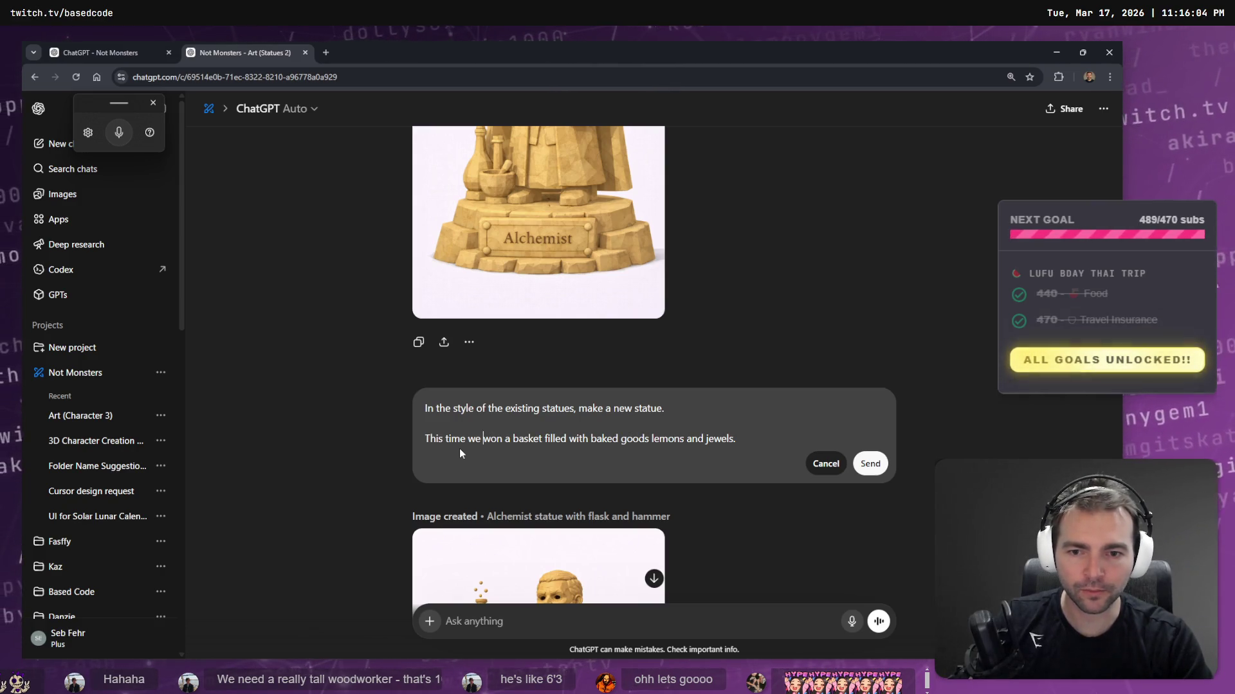
{"action": "key", "text": "Delete"}
{"action": "key", "text": "Delete"}
{"action": "key", "text": "Delete"}
{"action": "type", "text": "want"}
{"action": "key", "text": "End"}
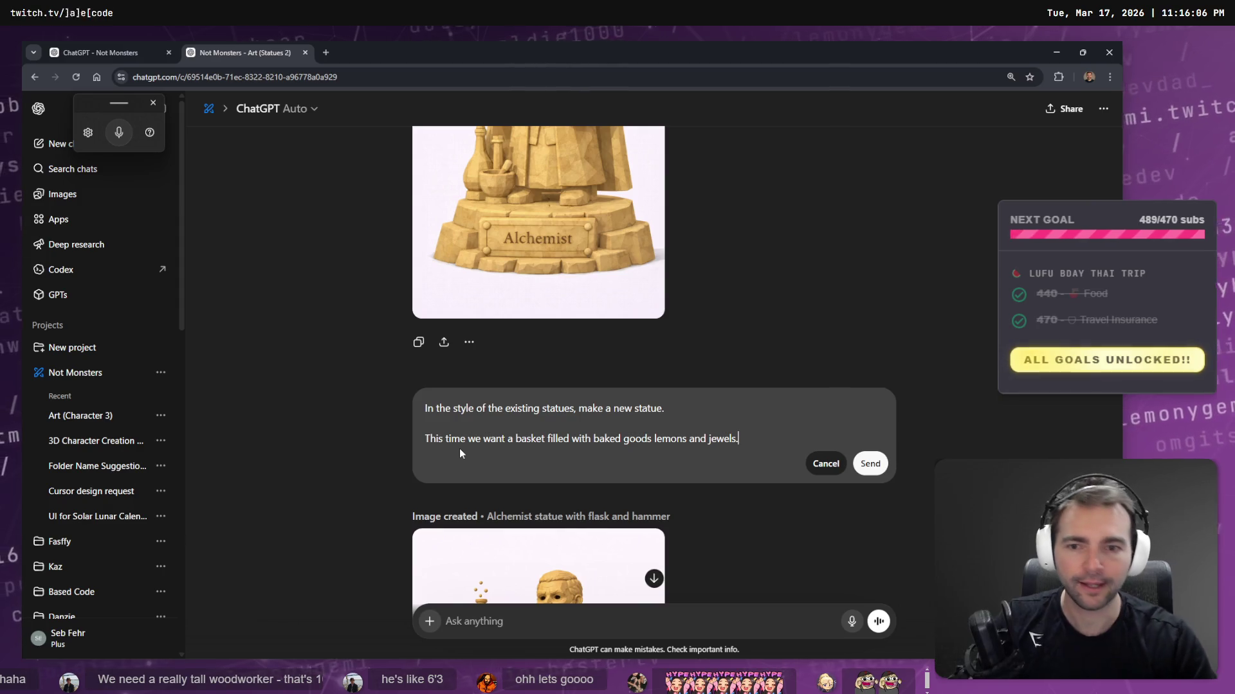
{"action": "left_click", "coordinate": [868, 464]}
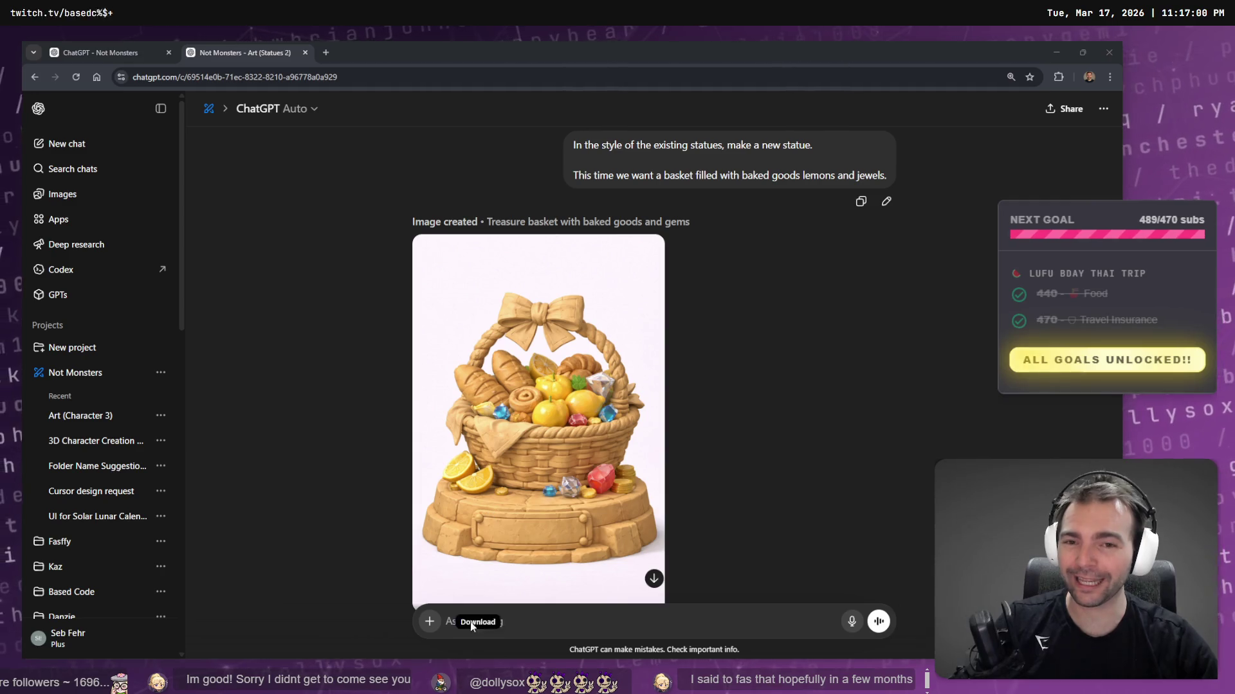
- Wait for the golden treasure-basket statue with baked goods, lemons and gems, then return to the statue board
{"action": "key", "text": "super+h"}
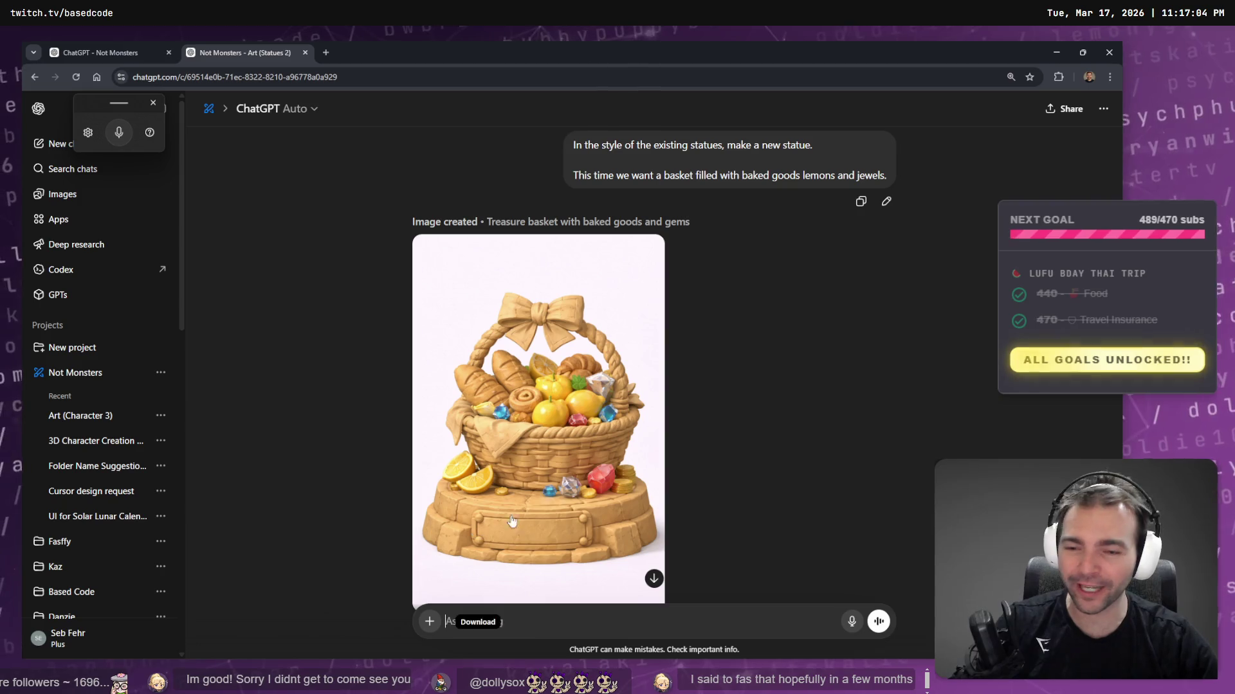
{"action": "key", "text": "alt+Tab"}
{"action": "scroll", "coordinate": [632, 391], "scroll_direction": "right", "scroll_amount": 5}
{"action": "scroll", "coordinate": [631, 390], "scroll_direction": "down", "scroll_amount": 1}
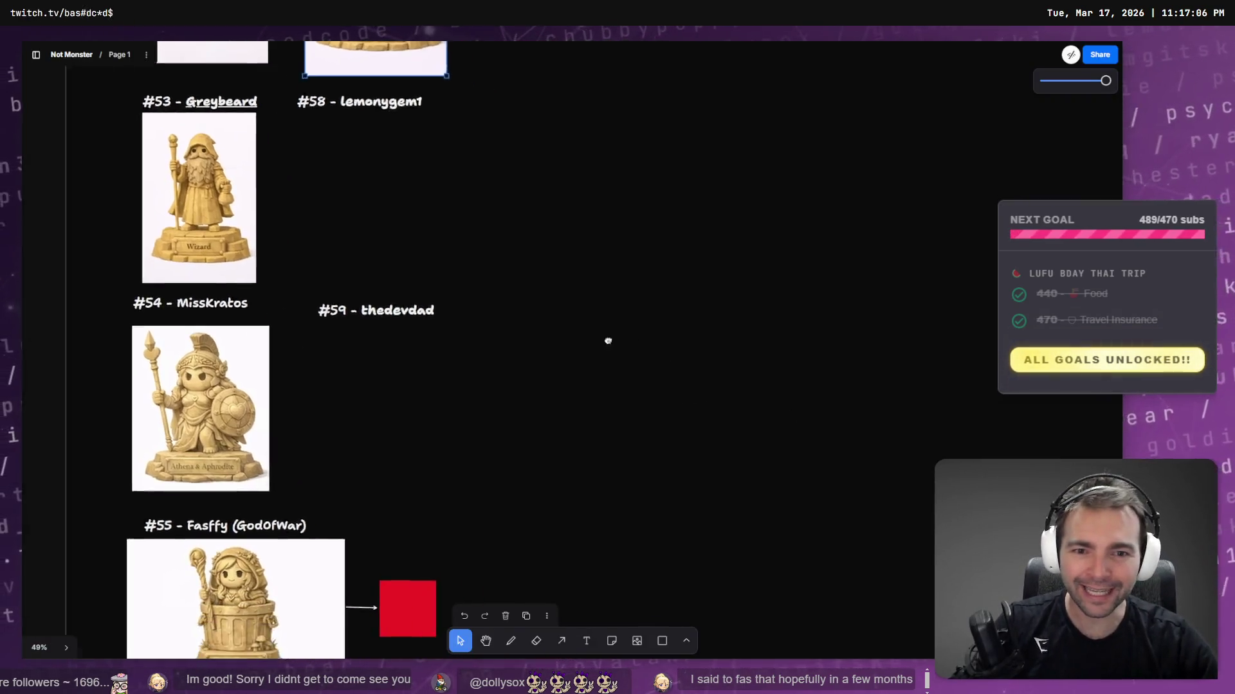
{"action": "left_click", "coordinate": [661, 641]}
{"action": "mouse_move", "coordinate": [564, 342]}
{"action": "left_mouse_down"}
{"action": "mouse_move", "coordinate": [741, 431]}
{"action": "mouse_move", "coordinate": [909, 477]}
{"action": "mouse_move", "coordinate": [870, 490]}
{"action": "mouse_move", "coordinate": [877, 404]}
{"action": "left_mouse_up"}
{"action": "left_click", "coordinate": [518, 640]}
{"action": "key", "text": "ctrl+z"}
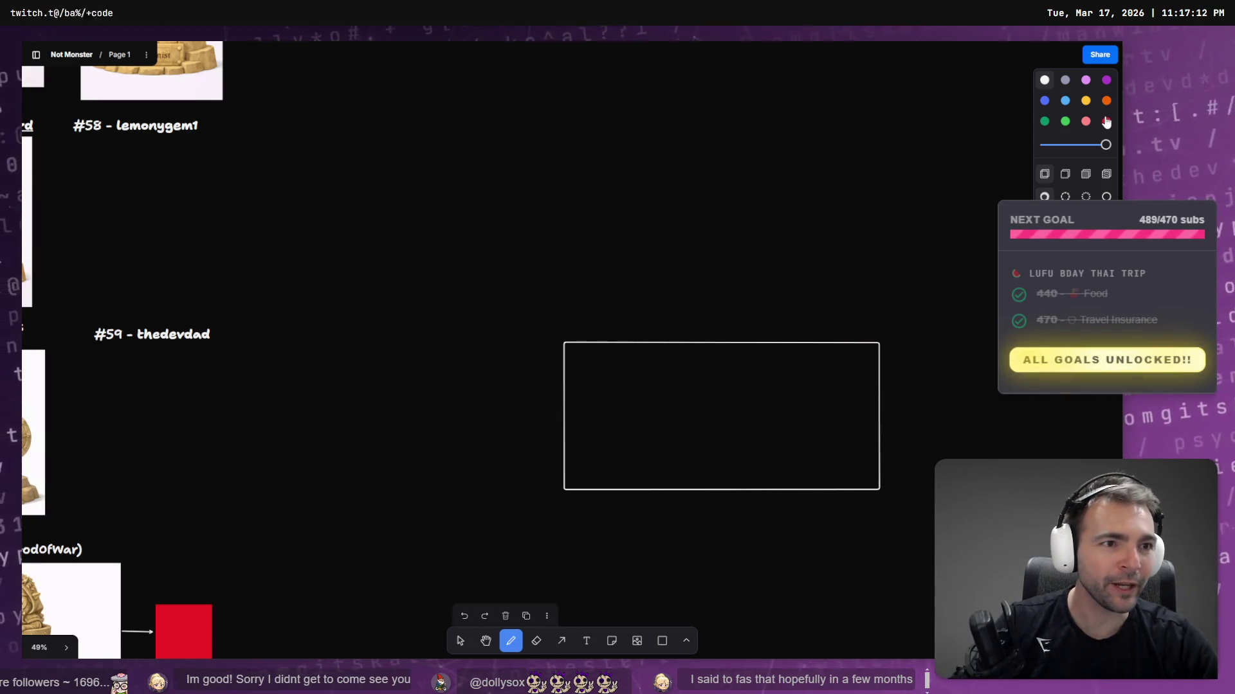
{"action": "mouse_move", "coordinate": [883, 451]}
{"action": "left_mouse_down"}
{"action": "mouse_move", "coordinate": [879, 344]}
{"action": "mouse_move", "coordinate": [574, 493]}
{"action": "mouse_move", "coordinate": [570, 354]}
{"action": "mouse_move", "coordinate": [887, 496]}
{"action": "mouse_move", "coordinate": [876, 380]}
{"action": "mouse_move", "coordinate": [768, 399]}
{"action": "mouse_move", "coordinate": [593, 491]}
{"action": "mouse_move", "coordinate": [570, 378]}
{"action": "mouse_move", "coordinate": [772, 443]}
{"action": "mouse_move", "coordinate": [889, 398]}
{"action": "mouse_move", "coordinate": [778, 364]}
{"action": "left_mouse_up"}
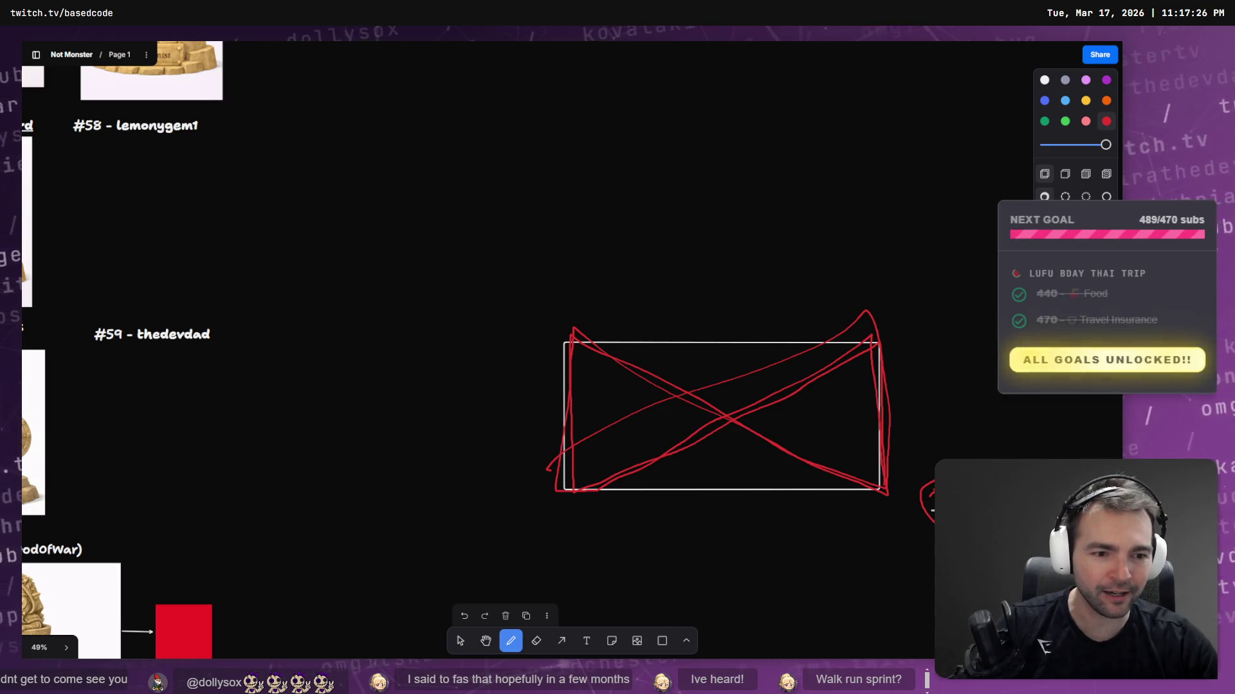
{"action": "mouse_move", "coordinate": [926, 558]}
{"action": "left_mouse_down"}
{"action": "mouse_move", "coordinate": [796, 527]}
{"action": "mouse_move", "coordinate": [681, 524]}
{"action": "left_mouse_up"}
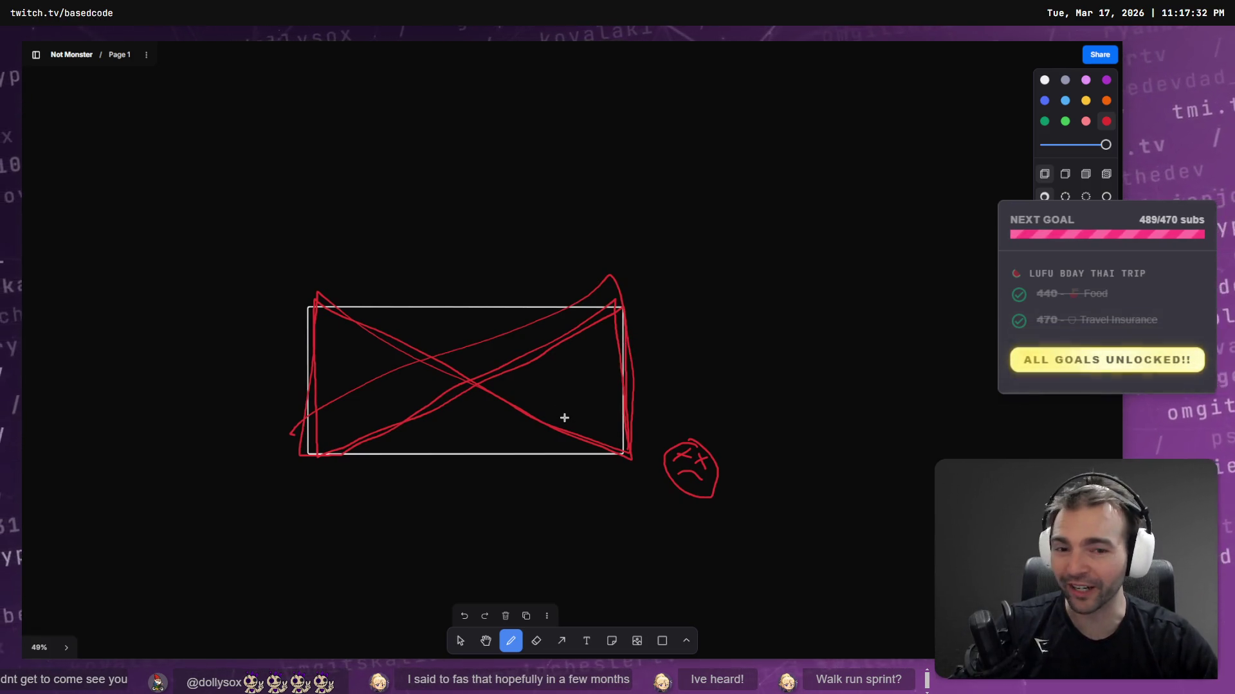
{"action": "left_click_drag", "start_coordinate": [641, 309], "coordinate": [642, 462]}
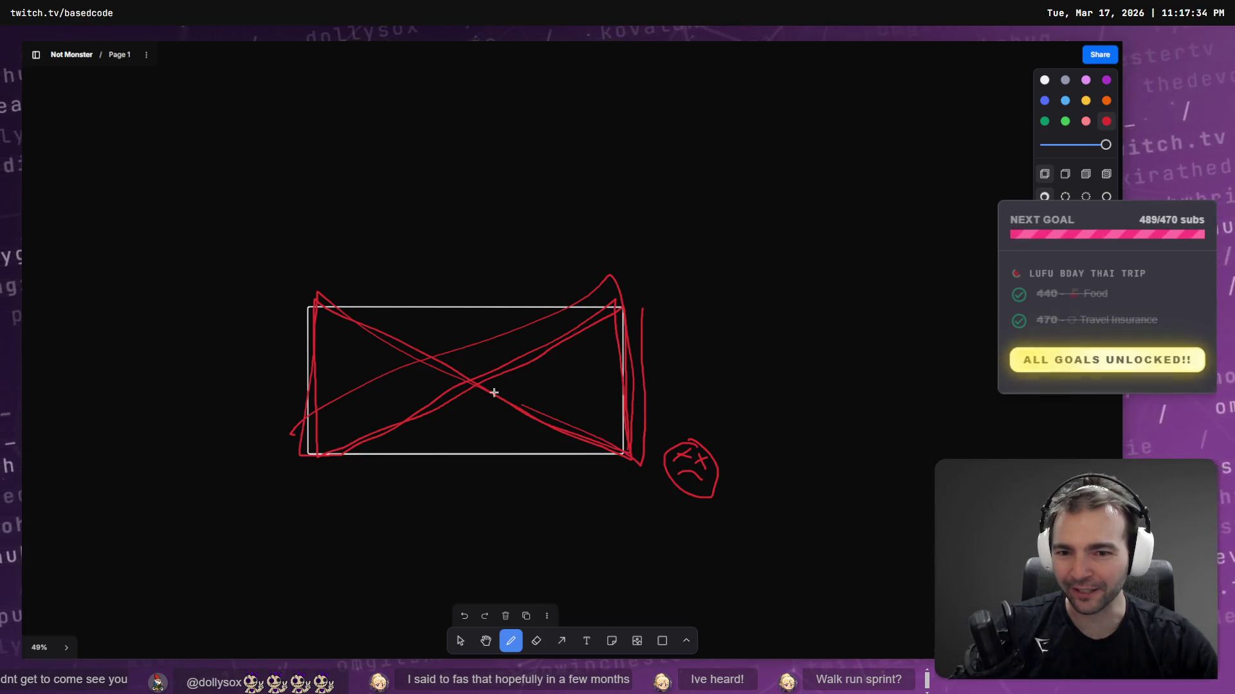
{"action": "mouse_move", "coordinate": [335, 306]}
{"action": "left_mouse_down"}
{"action": "mouse_move", "coordinate": [278, 408]}
{"action": "mouse_move", "coordinate": [311, 463]}
{"action": "mouse_move", "coordinate": [348, 451]}
{"action": "left_mouse_up"}
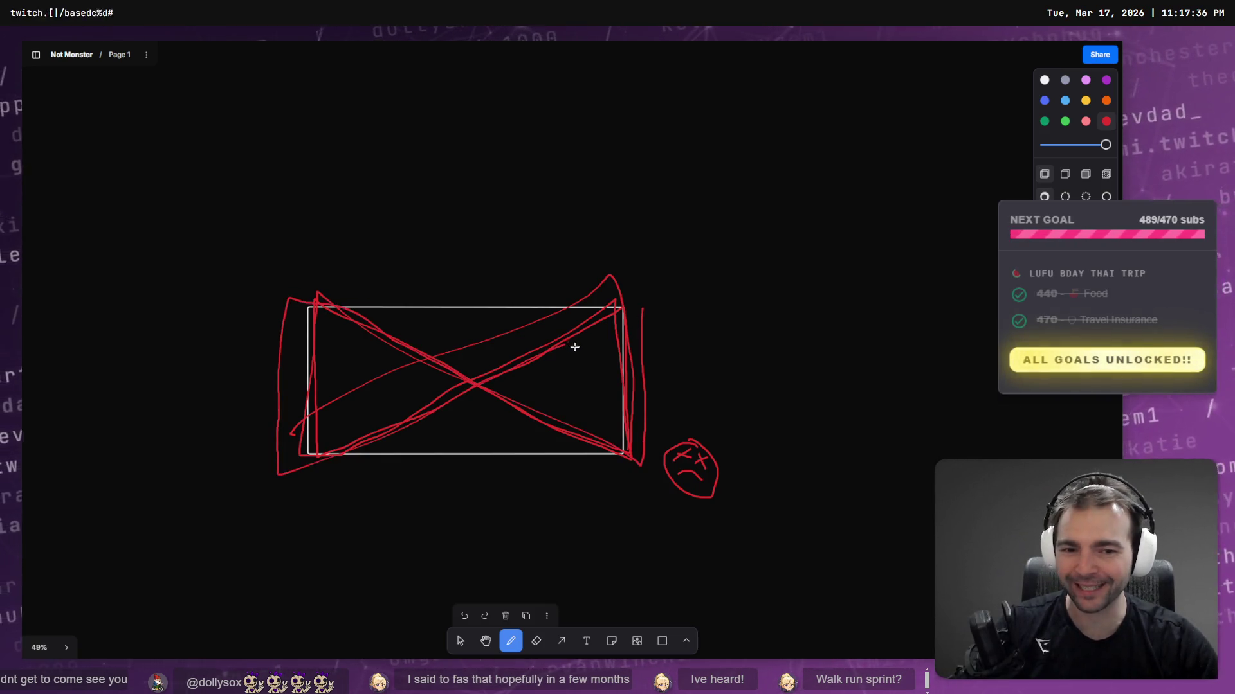
{"action": "left_click", "coordinate": [460, 641]}
{"action": "mouse_move", "coordinate": [785, 270]}
{"action": "left_mouse_down"}
{"action": "mouse_move", "coordinate": [413, 505]}
{"action": "mouse_move", "coordinate": [270, 538]}
{"action": "left_mouse_up"}
{"action": "key", "text": "Delete"}
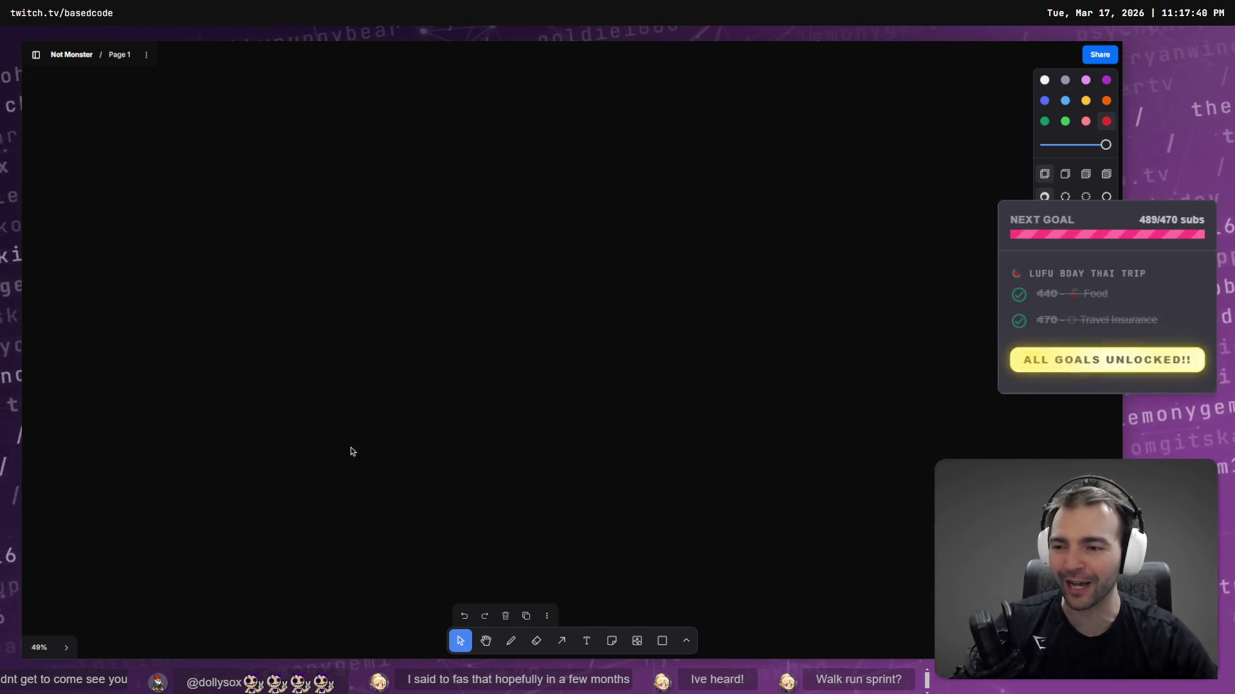
- Zoom out over the numbered statue board and pan toward the gravestone board, then return to ChatGPT
{"action": "scroll", "coordinate": [478, 406], "scroll_direction": "down", "scroll_amount": 5}
{"action": "scroll", "coordinate": [482, 386], "scroll_direction": "down", "scroll_amount": 2}
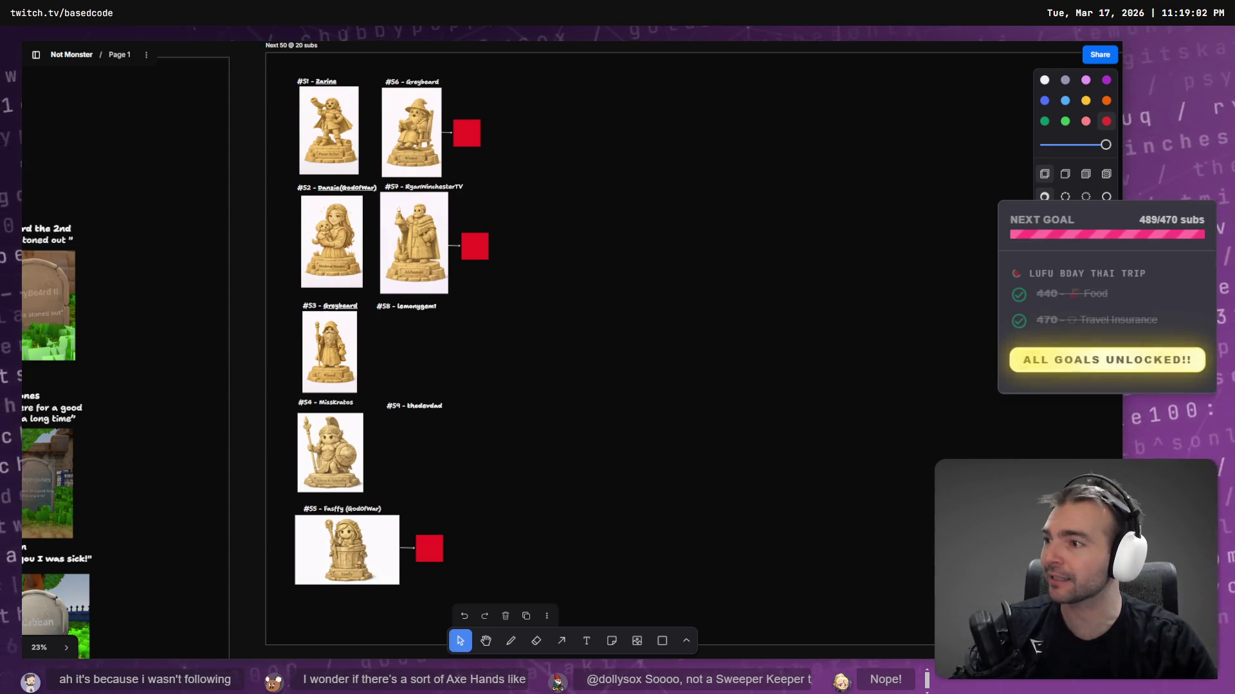
{"action": "left_click_drag", "start_coordinate": [606, 305], "coordinate": [755, 317]}
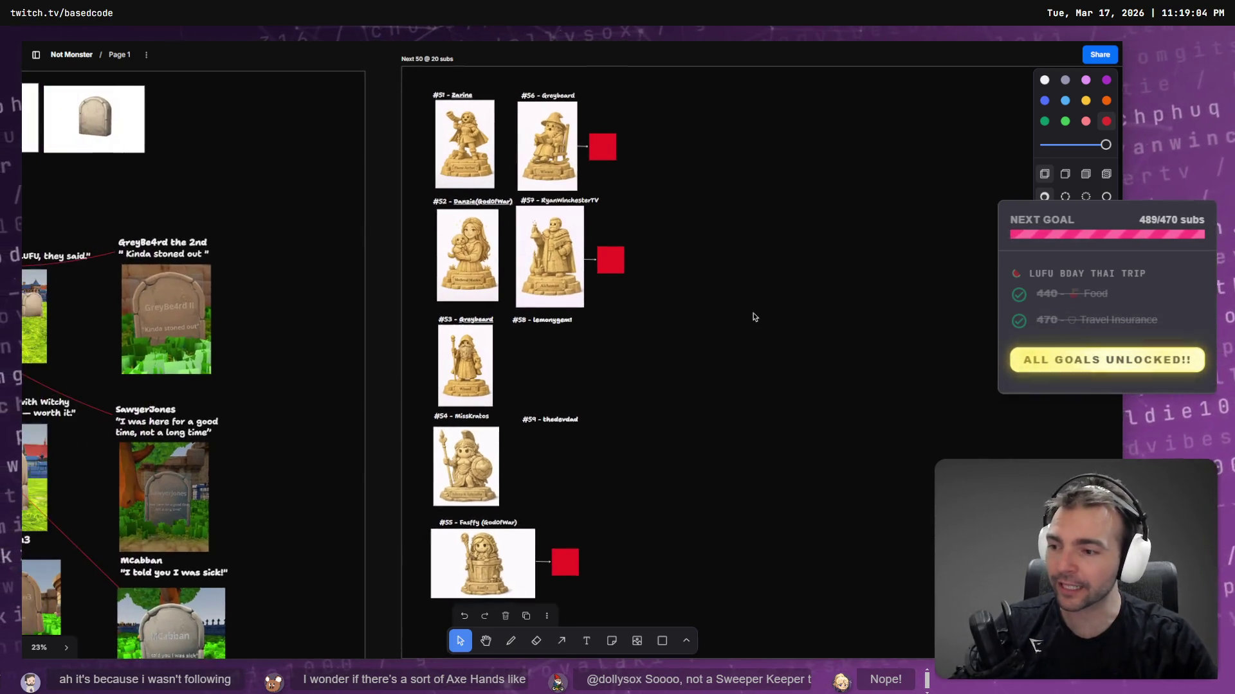
{"action": "key", "text": "alt+Tab"}
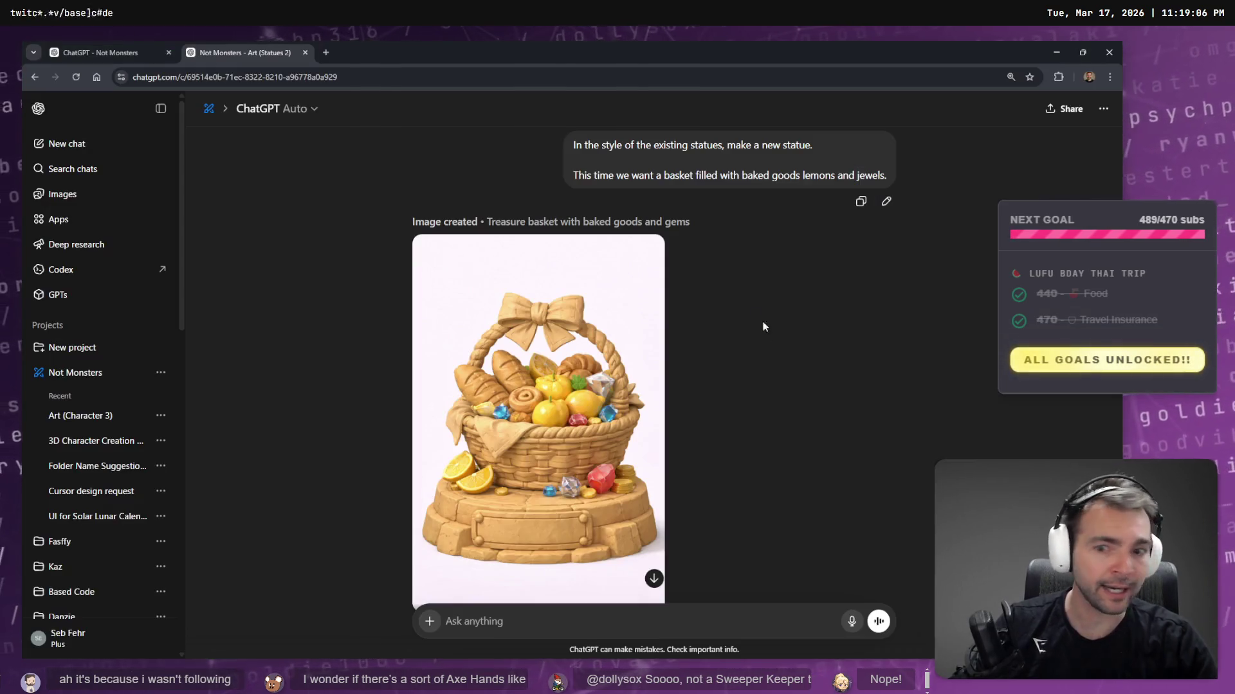
- Dictate and send a request to remake the basket statue entirely in stone with low-poly geometry
{"action": "scroll", "coordinate": [740, 379], "scroll_direction": "down", "scroll_amount": 4}
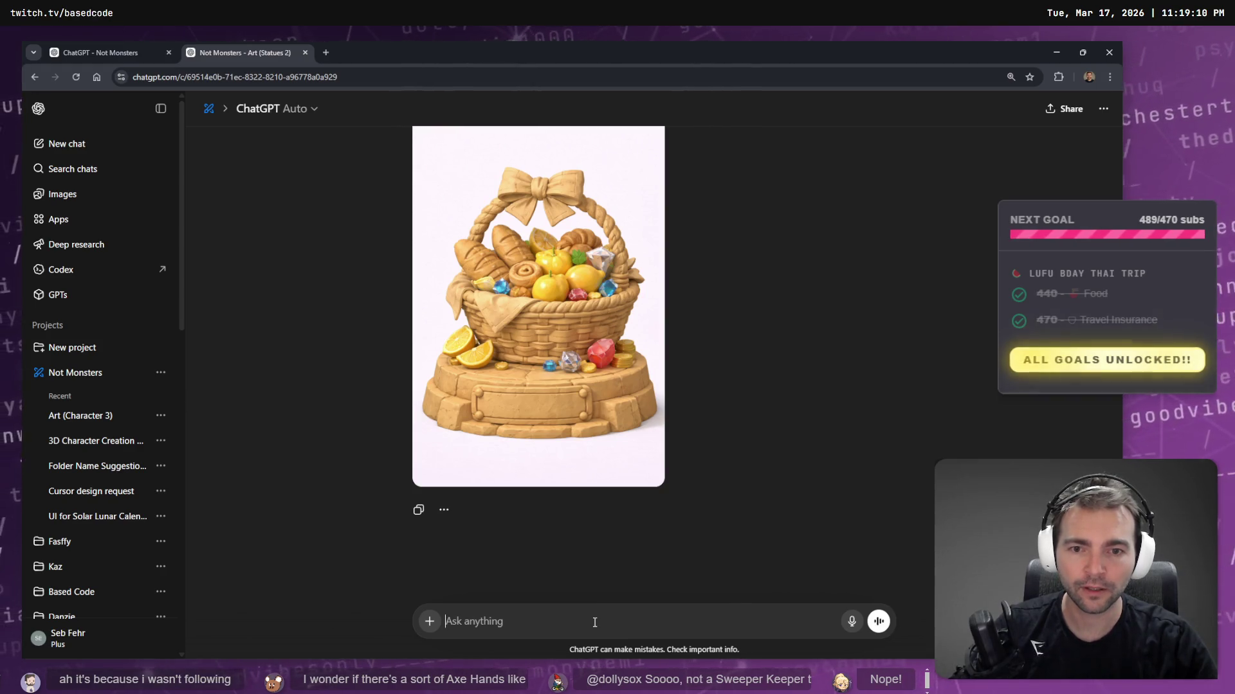
{"action": "key", "text": "super+h"}
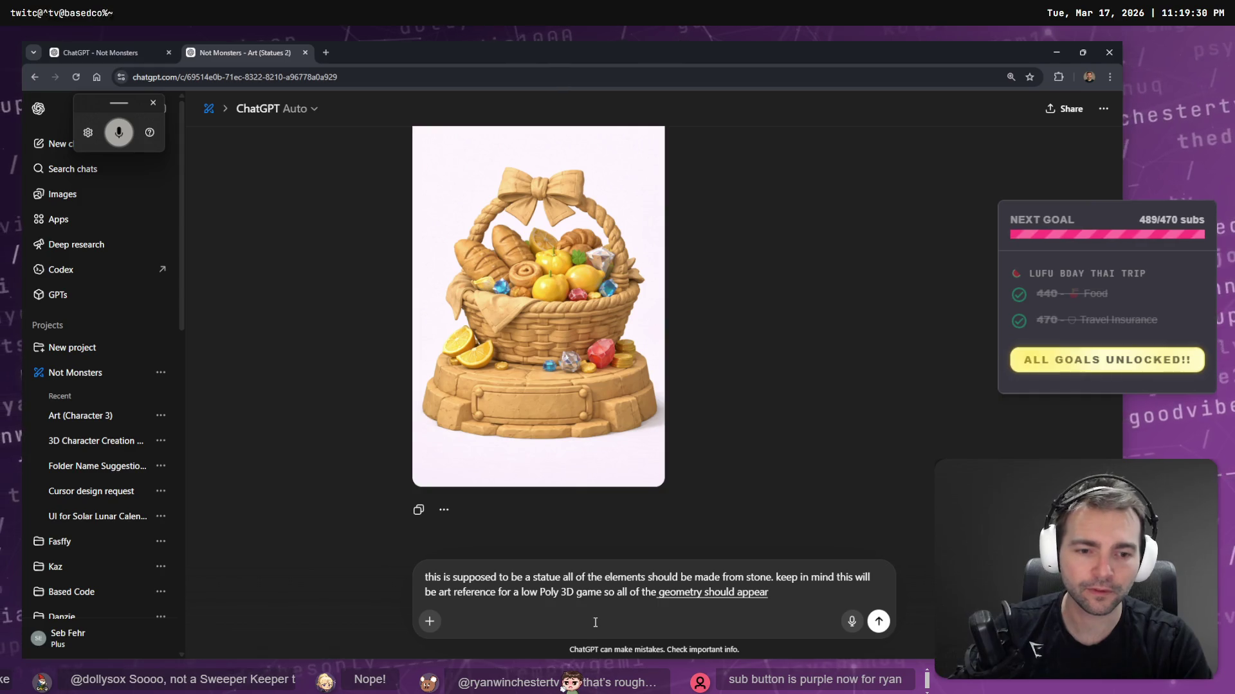
{"action": "key", "text": "Return"}
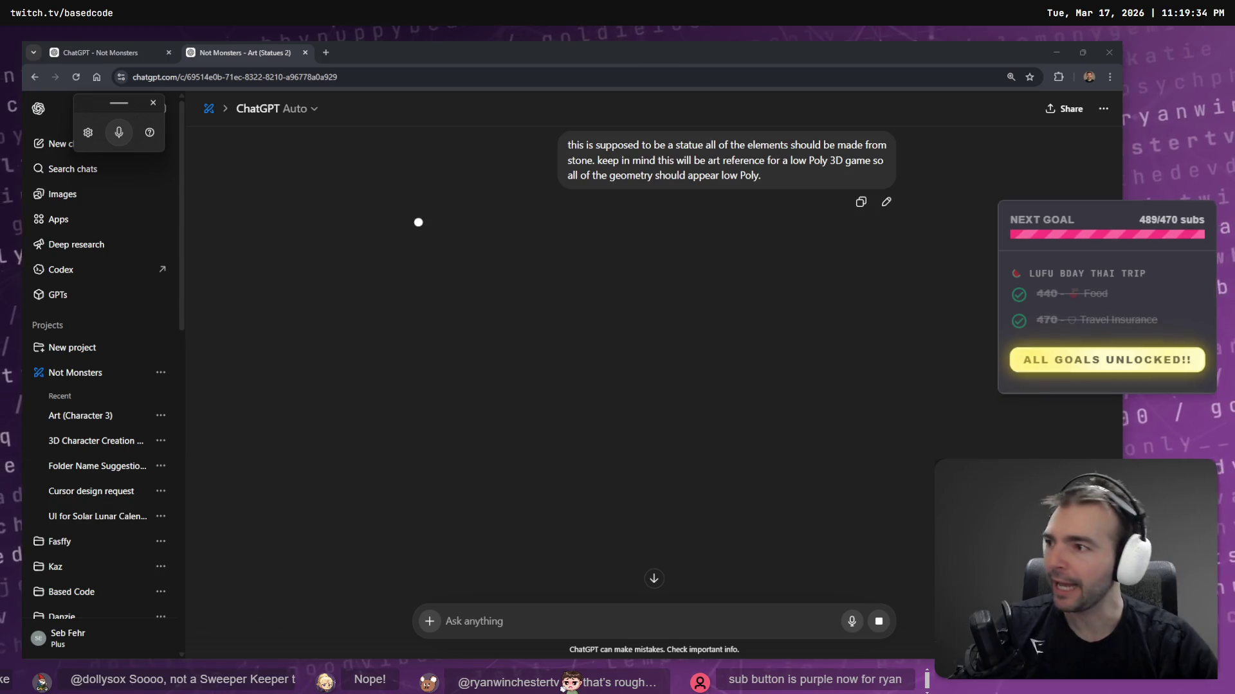
{"action": "key", "text": "alt+Tab"}
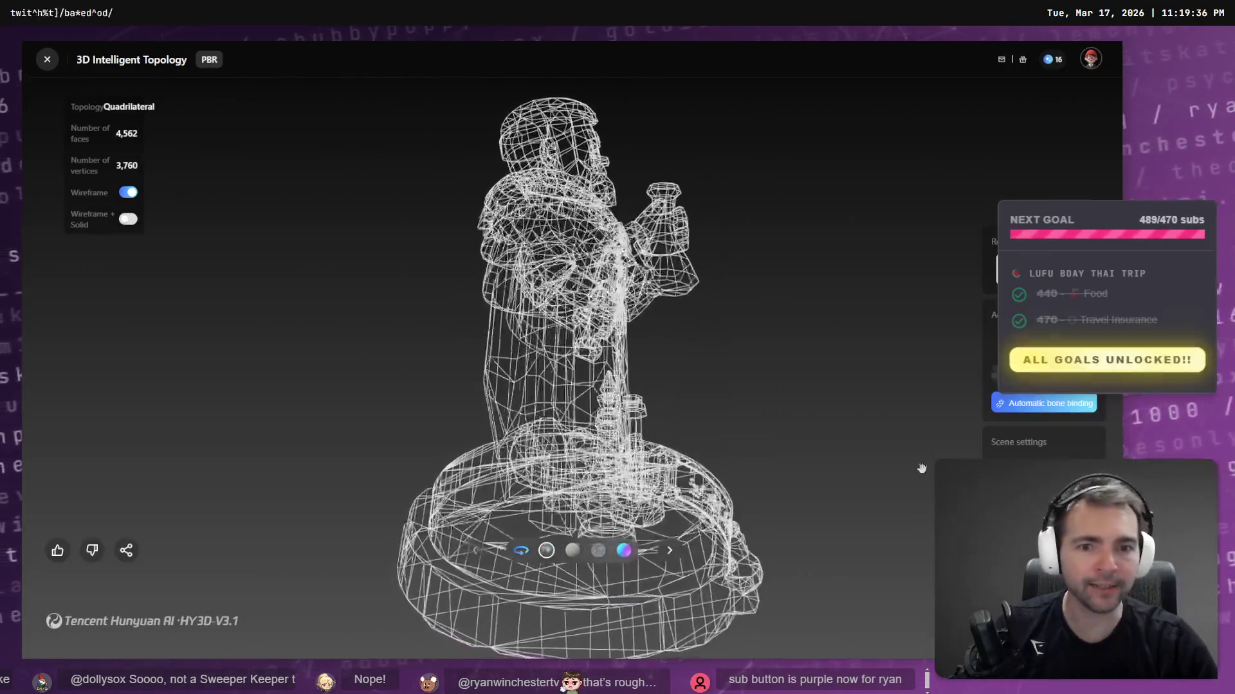
- Turn off Wireframe so the alchemist statue shows solid and textured, then go back to ChatGPT
{"action": "left_click", "coordinate": [128, 193]}
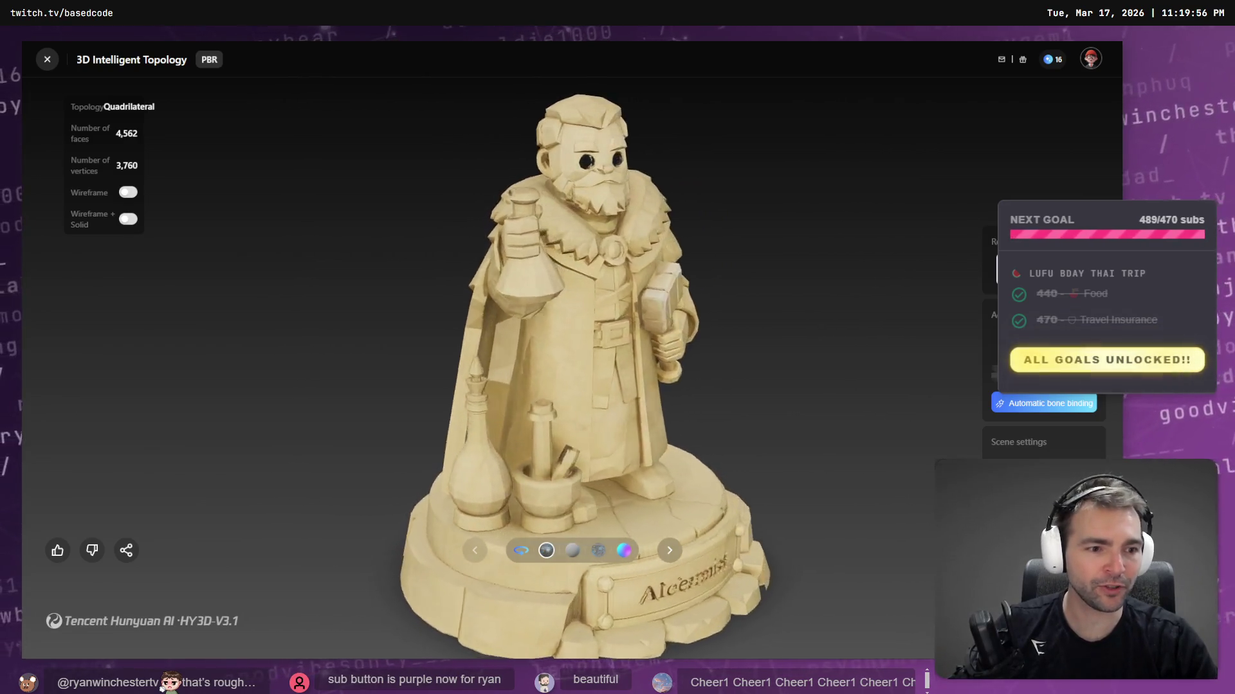
{"action": "key", "text": "alt+Tab"}
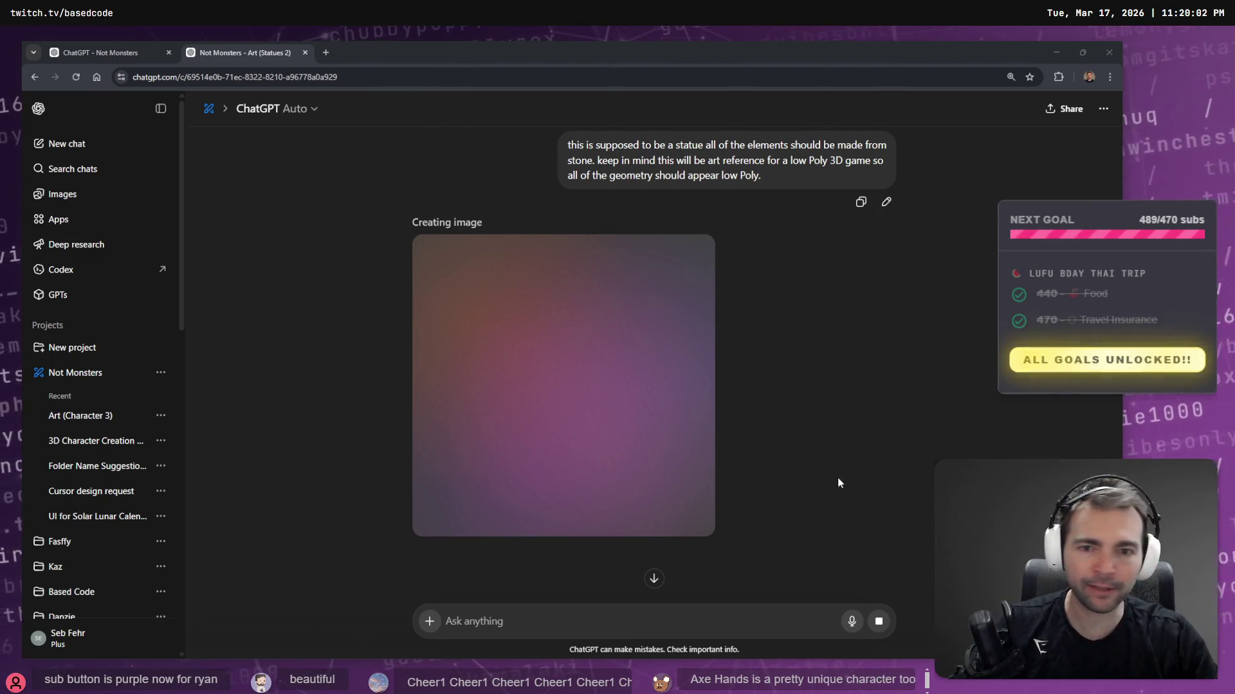
- Confirm the 21.3 MB zip download finished while the stone low-poly basket image generates
{"action": "left_click", "coordinate": [826, 414]}
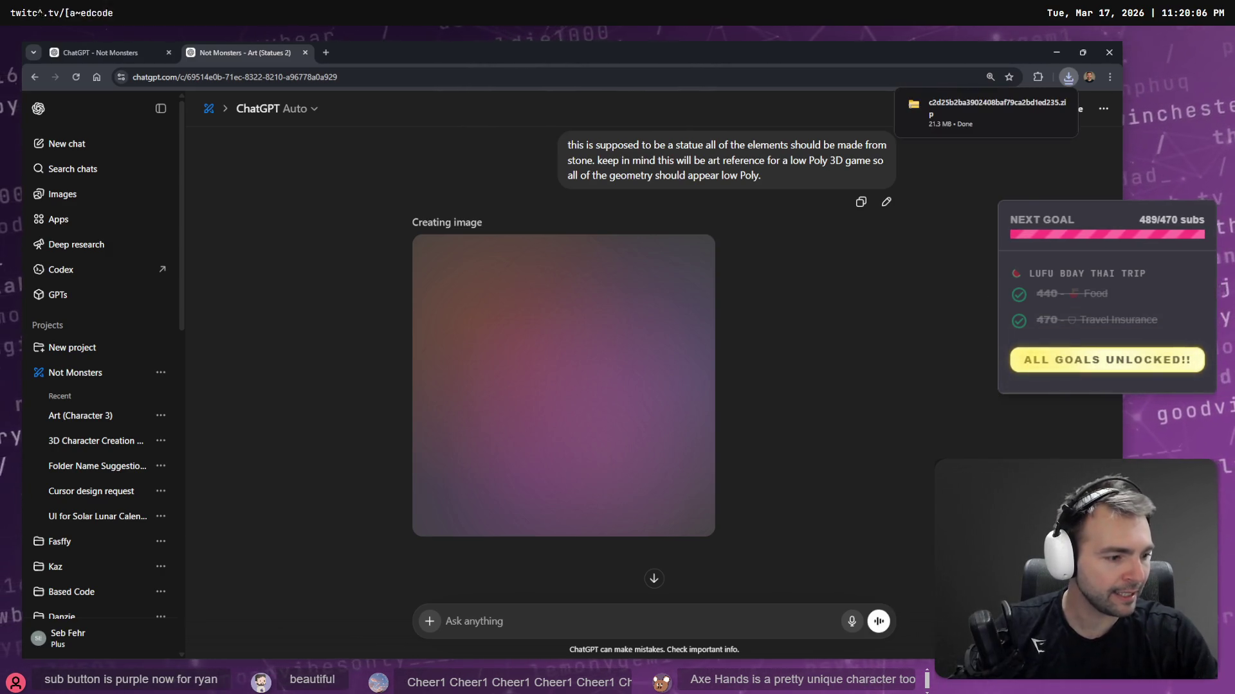
{"action": "key", "text": "alt+Tab"}
{"action": "key", "text": "alt+Tab"}
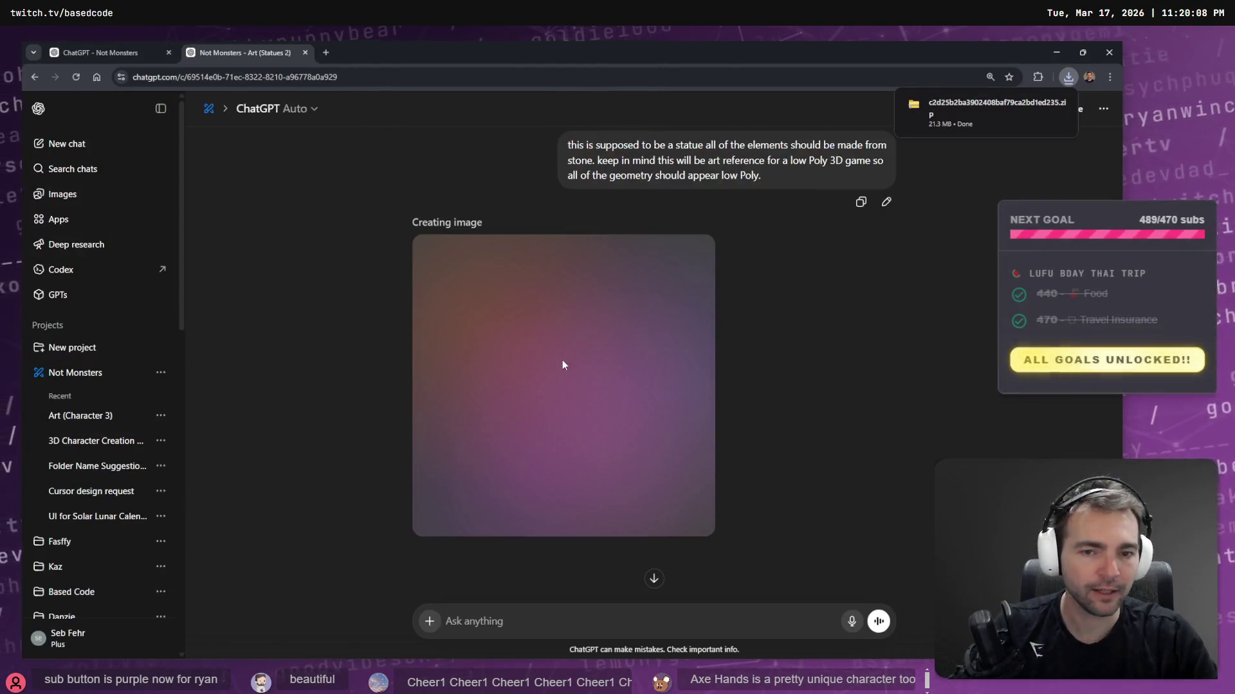
{"action": "key", "text": "alt+Tab"}
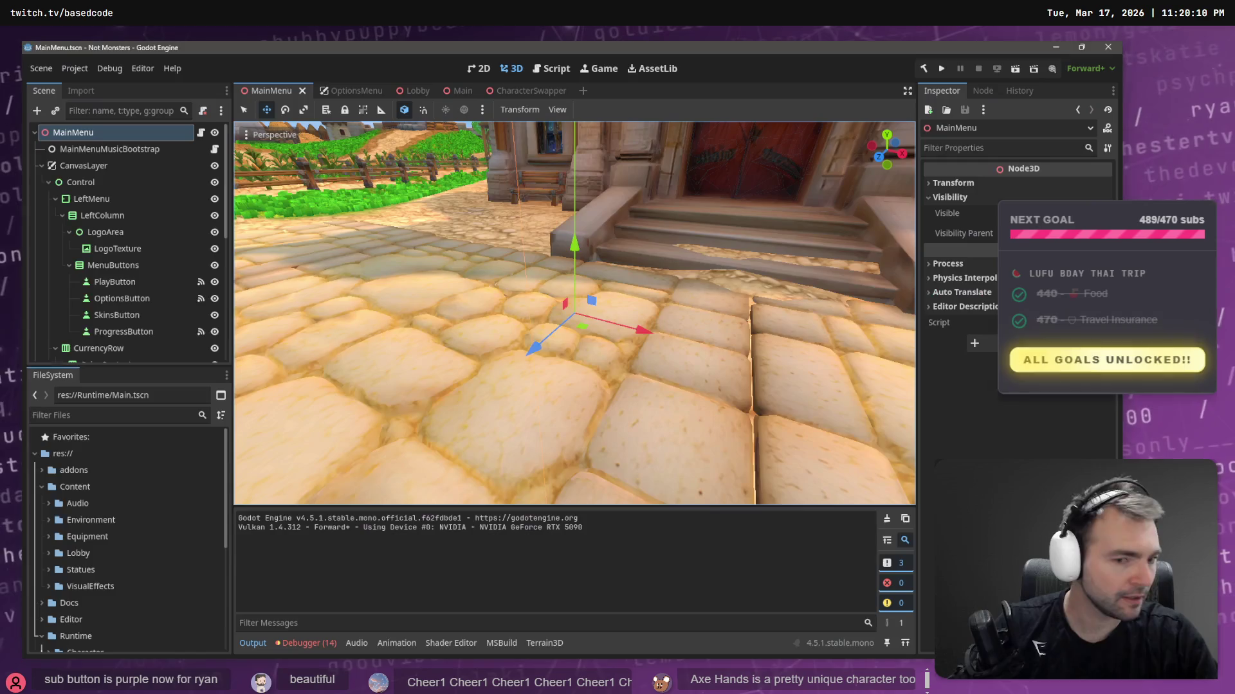
- Create a new folder in Statues named after the #57 label copied from the statue board
{"action": "scroll", "coordinate": [56, 492], "scroll_direction": "down", "scroll_amount": 3}
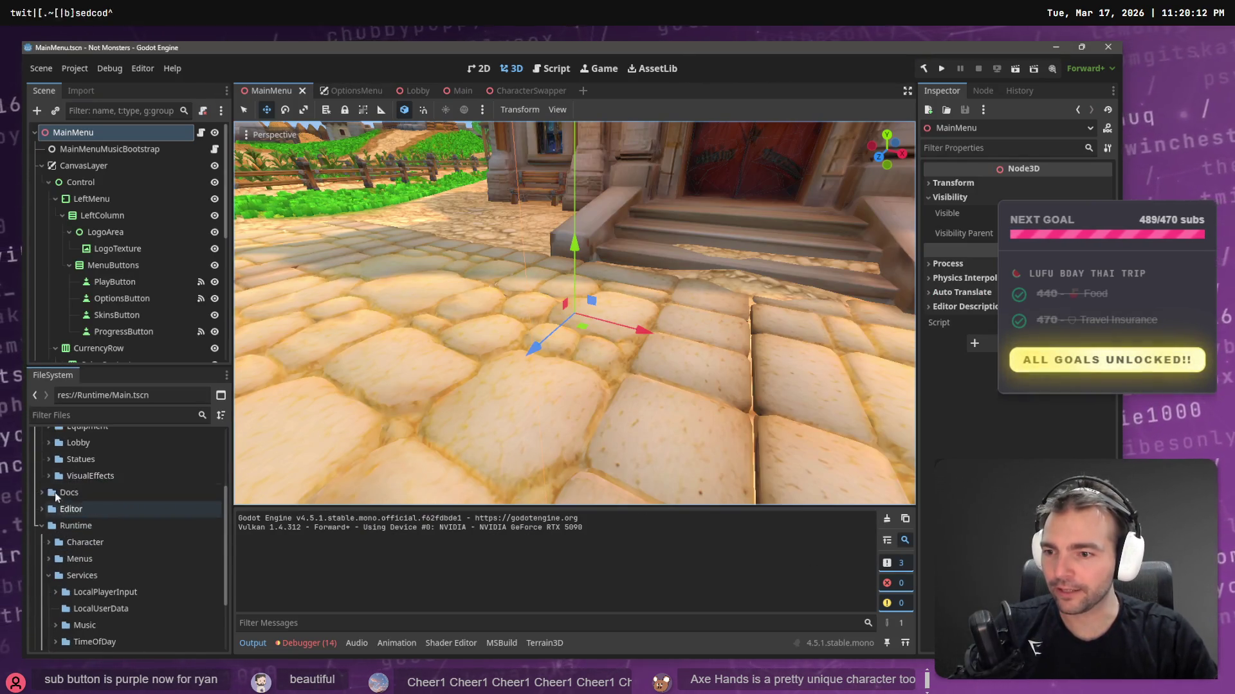
{"action": "double_click", "coordinate": [58, 460]}
{"action": "right_click", "coordinate": [112, 459]}
{"action": "mouse_move", "coordinate": [212, 416]}
{"action": "left_click", "coordinate": [302, 421]}
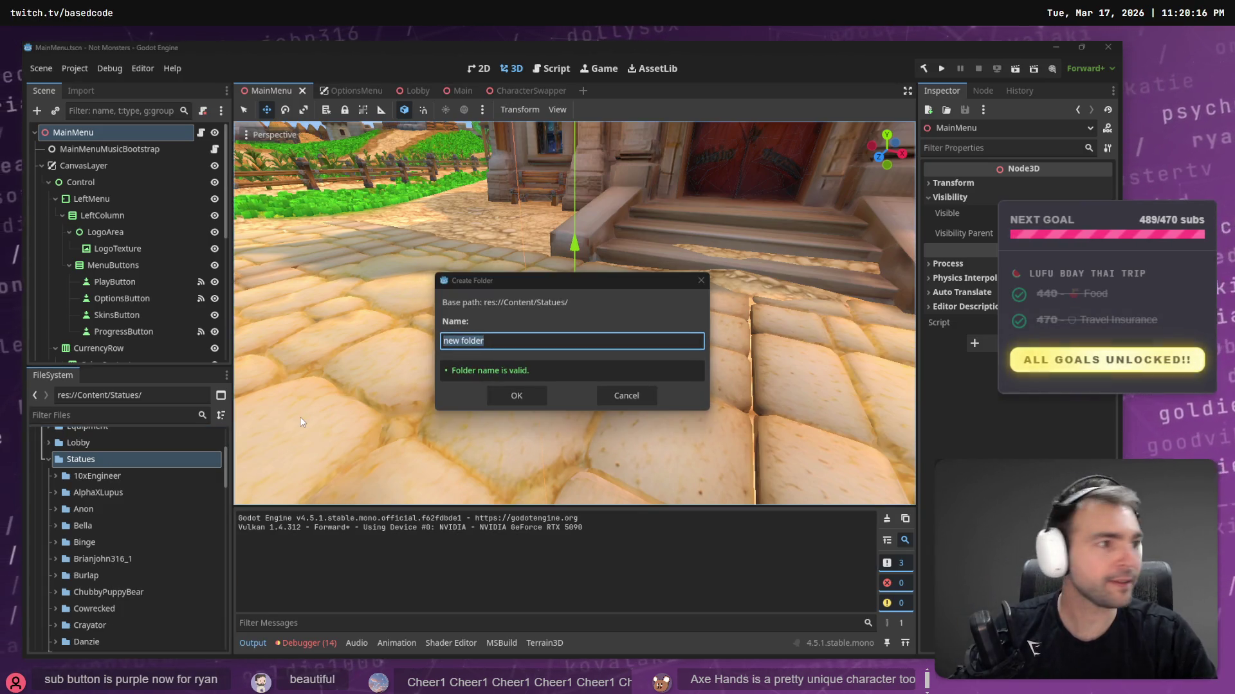
{"action": "key", "text": "alt+Tab"}
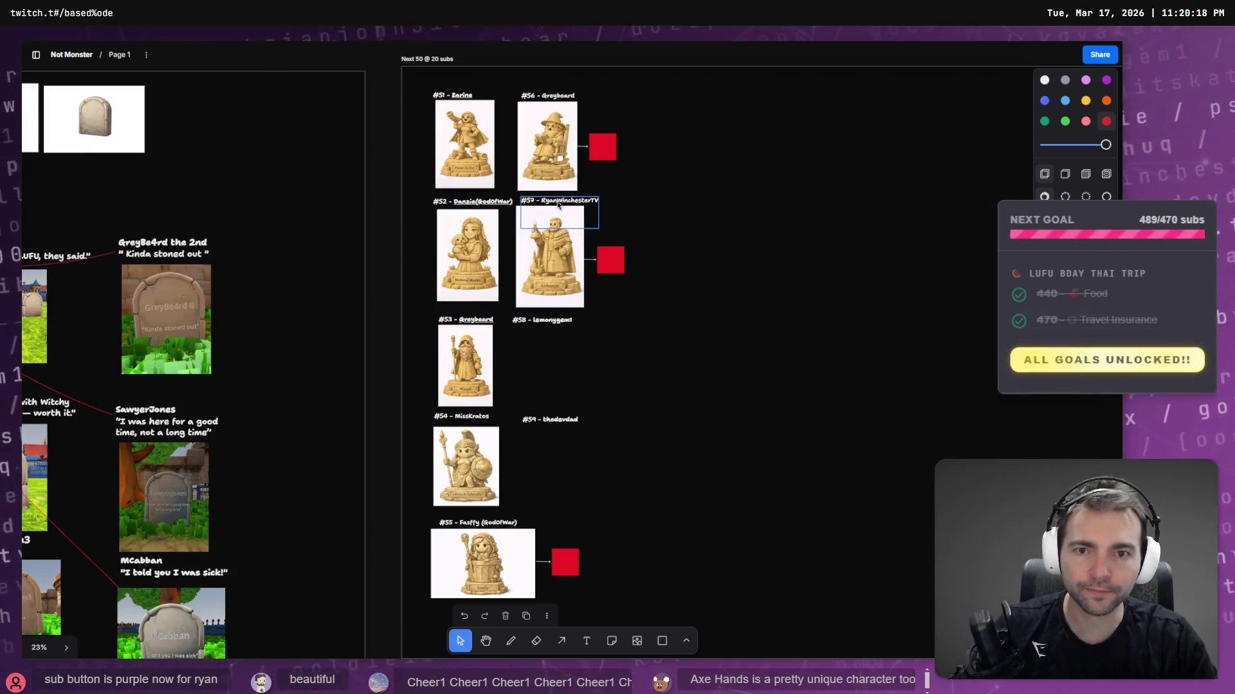
{"action": "double_click", "coordinate": [564, 200]}
{"action": "key", "text": "ctrl+c"}
{"action": "key", "text": "alt+Tab"}
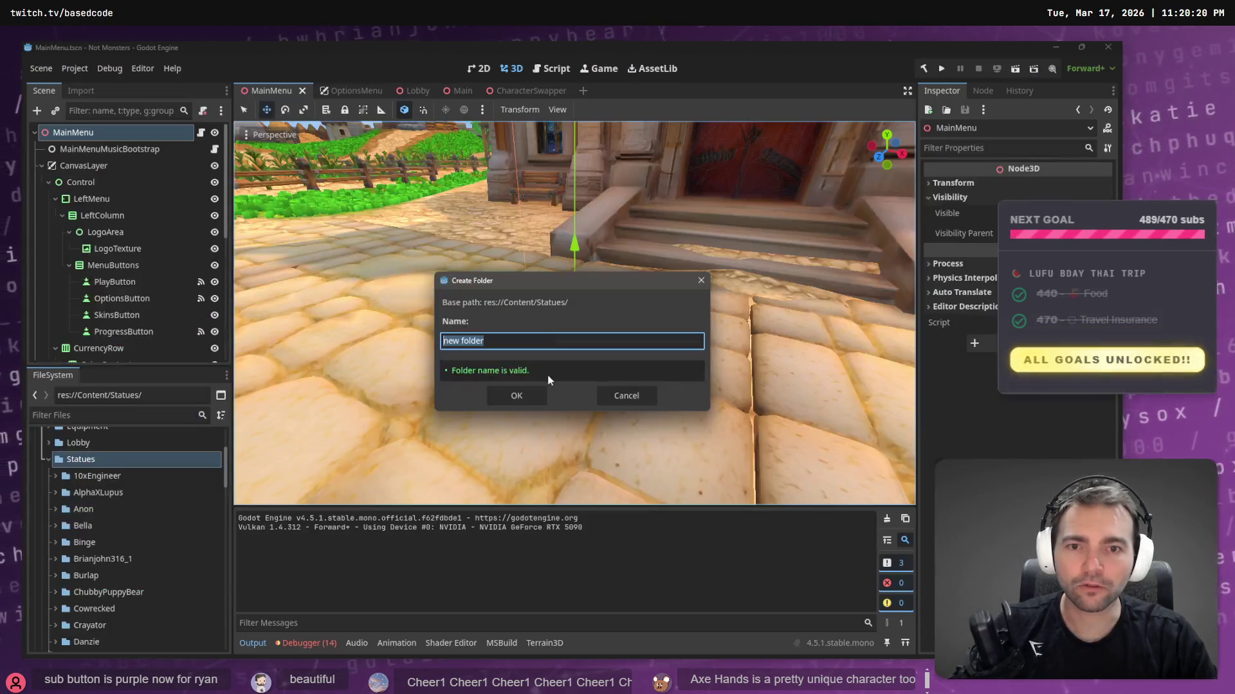
{"action": "key", "text": "ctrl+v"}
{"action": "left_click", "coordinate": [516, 397]}
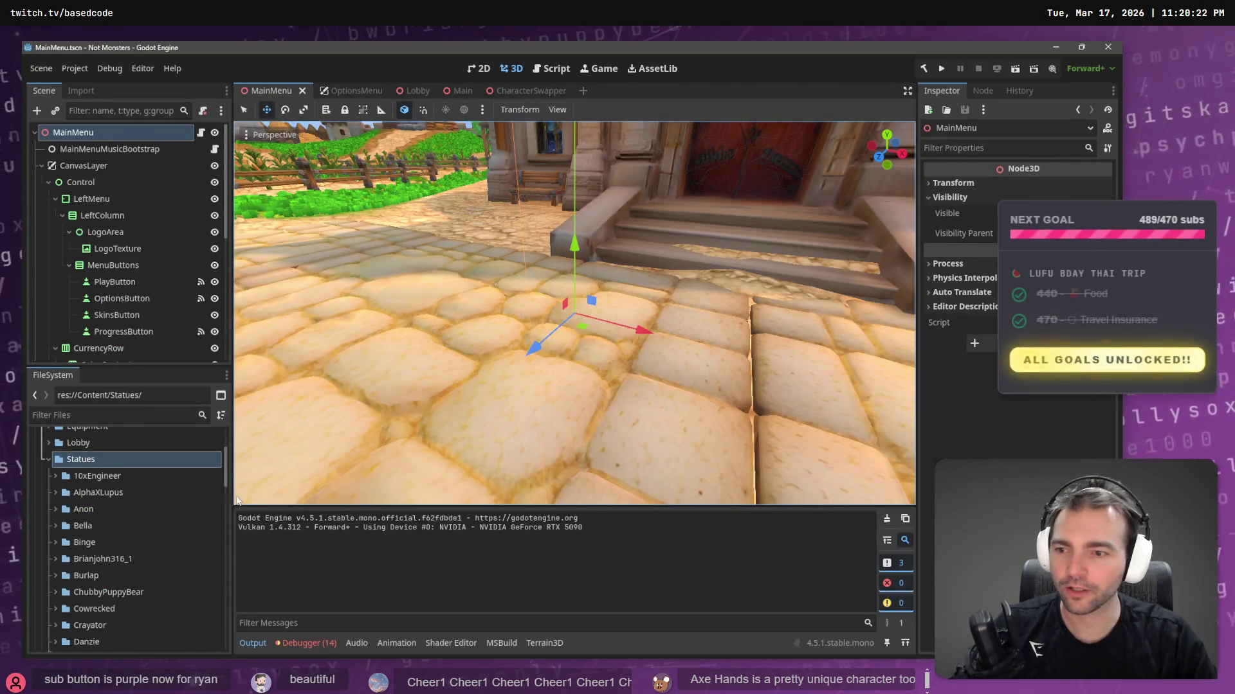
- Open the RyanWinchesterTV folder in the system file manager
{"action": "scroll", "coordinate": [140, 519], "scroll_direction": "down", "scroll_amount": 5}
{"action": "scroll", "coordinate": [142, 516], "scroll_direction": "down", "scroll_amount": 10}
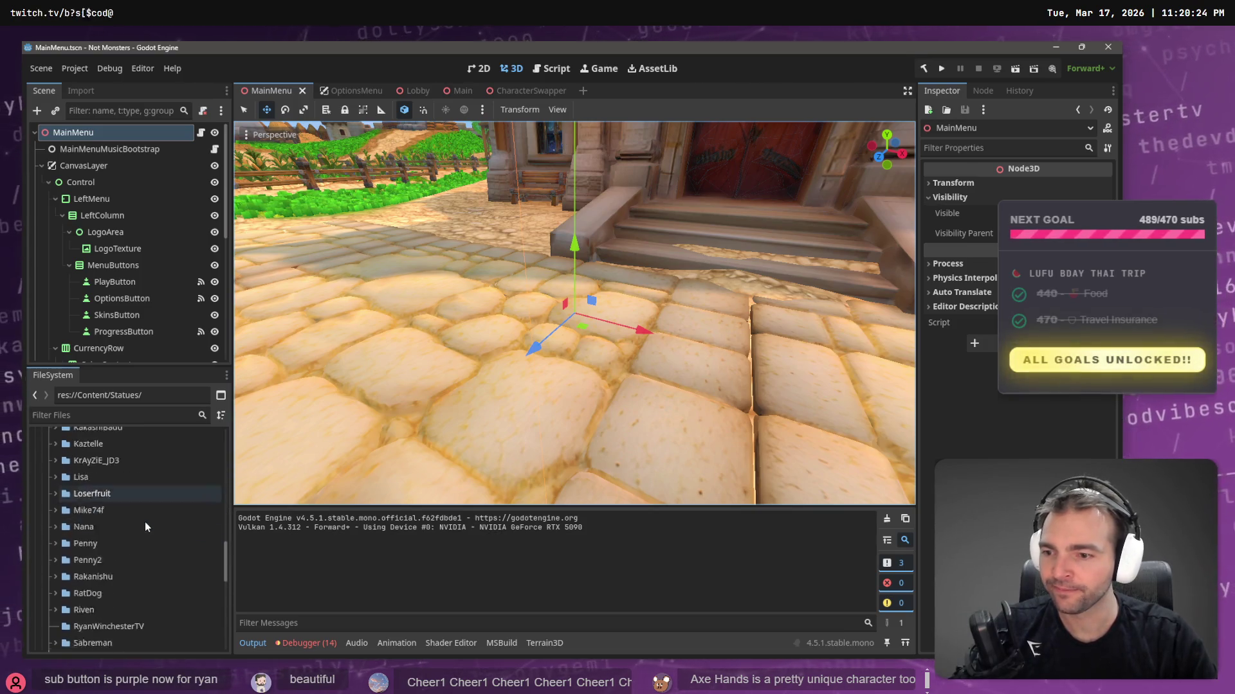
{"action": "scroll", "coordinate": [145, 535], "scroll_direction": "up", "scroll_amount": 6}
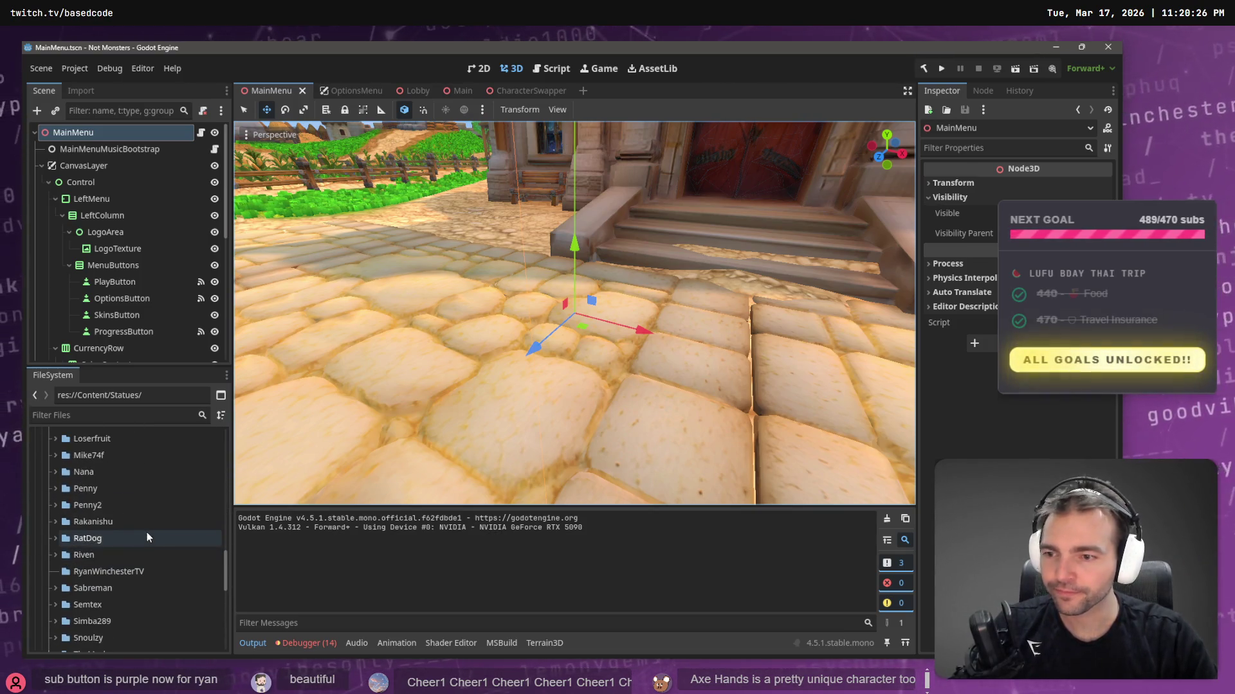
{"action": "right_click", "coordinate": [135, 572]}
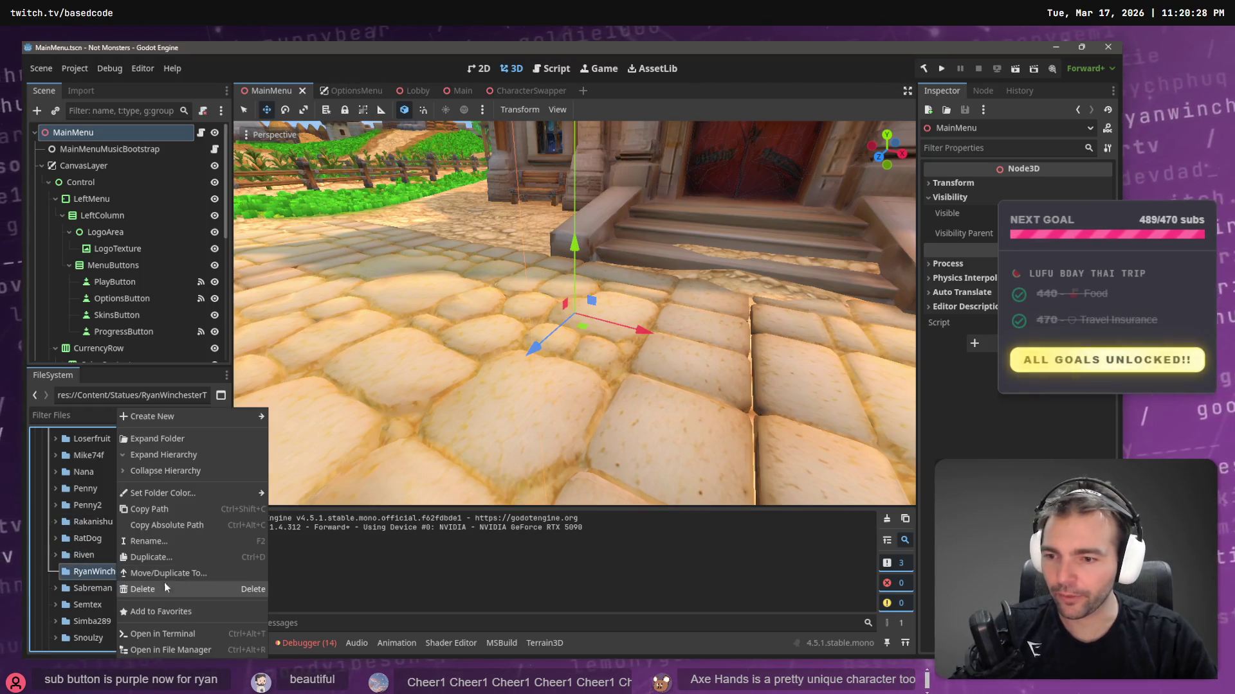
{"action": "left_click", "coordinate": [192, 650]}
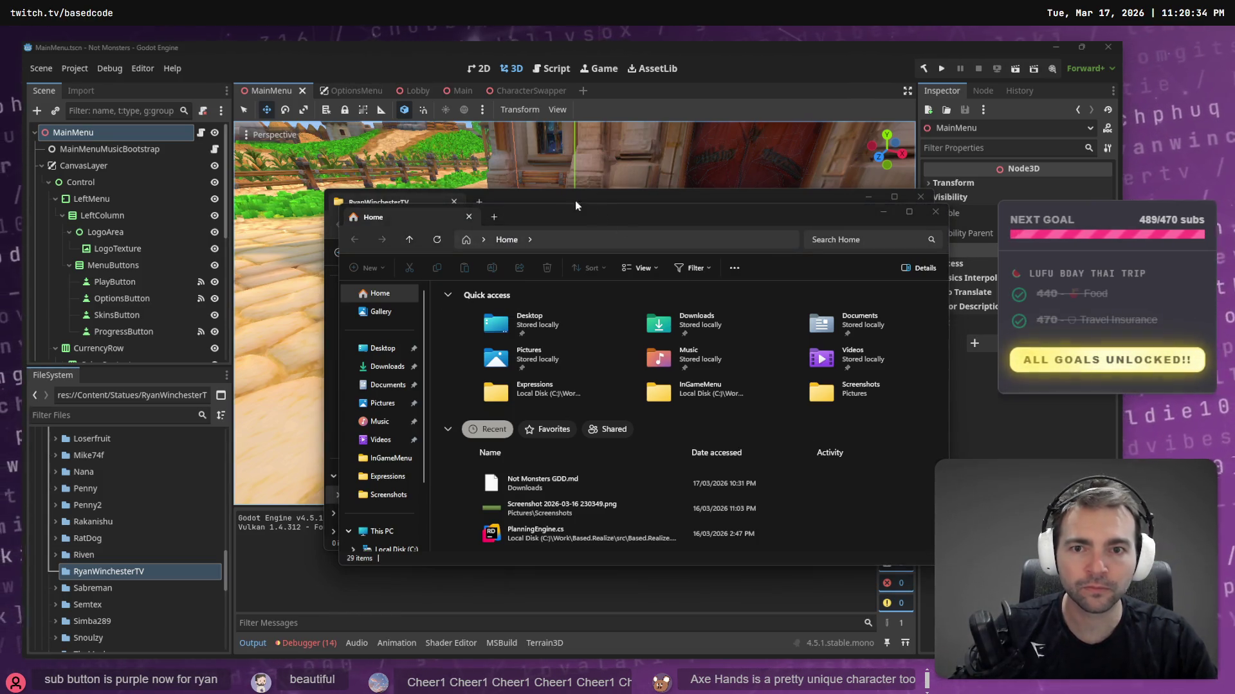
- Extract the downloaded model zip into RyanWinchesterTV, moving its six files up and deleting the subfolder
{"action": "left_click_drag", "start_coordinate": [446, 196], "coordinate": [451, 360]}
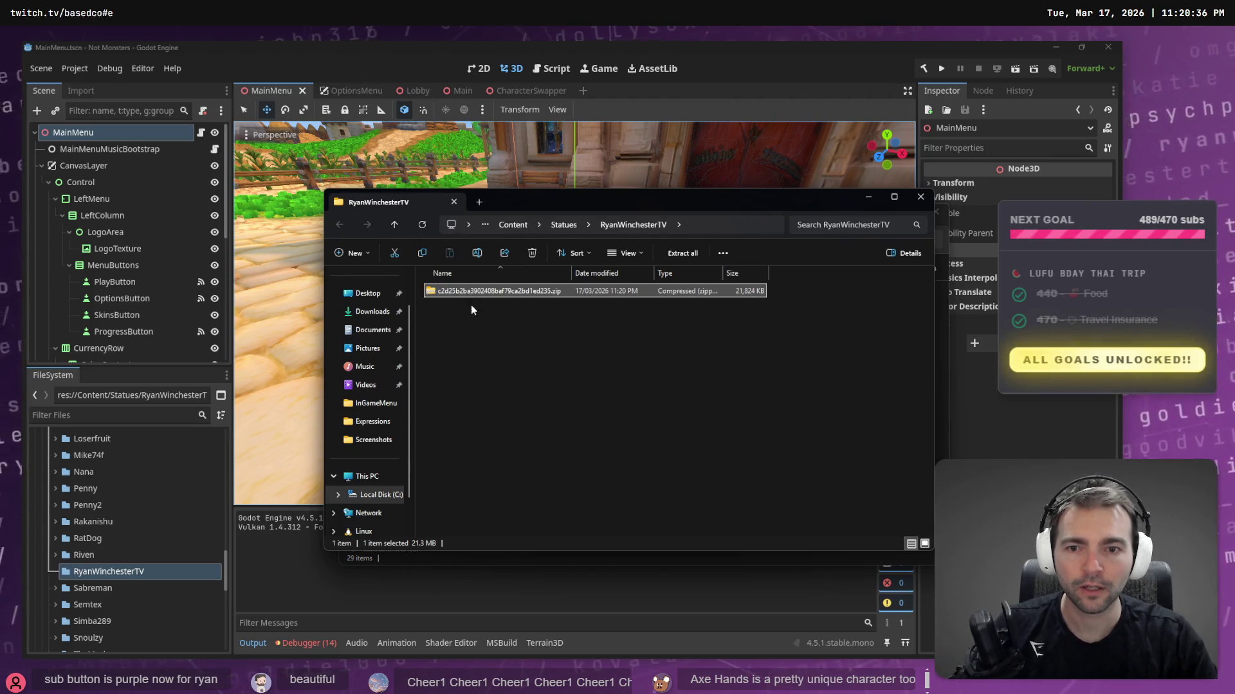
{"action": "left_click", "coordinate": [585, 378]}
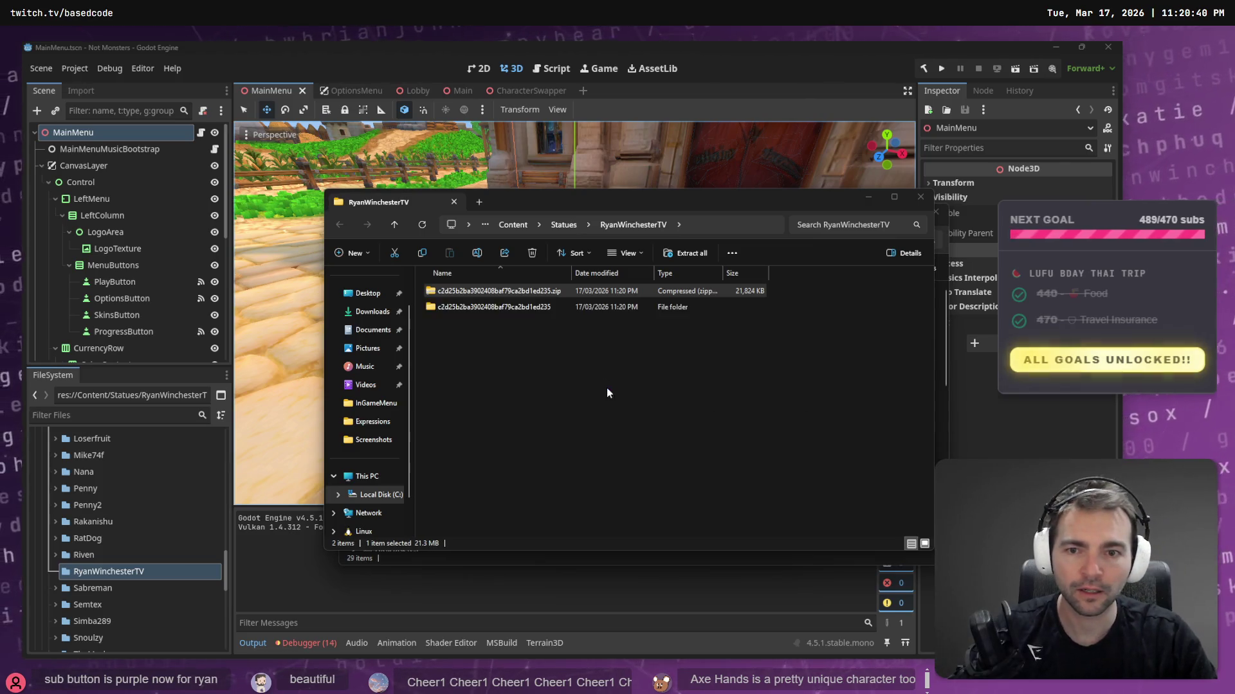
{"action": "key", "text": "ctrl+w"}
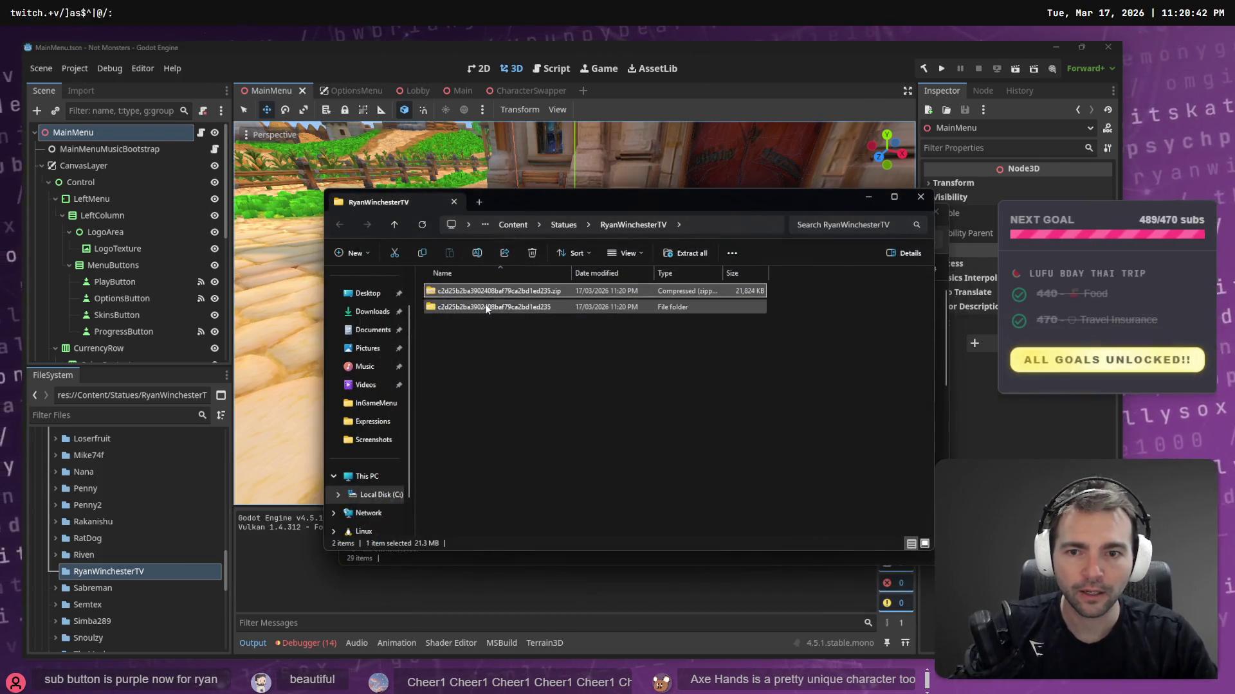
{"action": "double_click", "coordinate": [490, 294]}
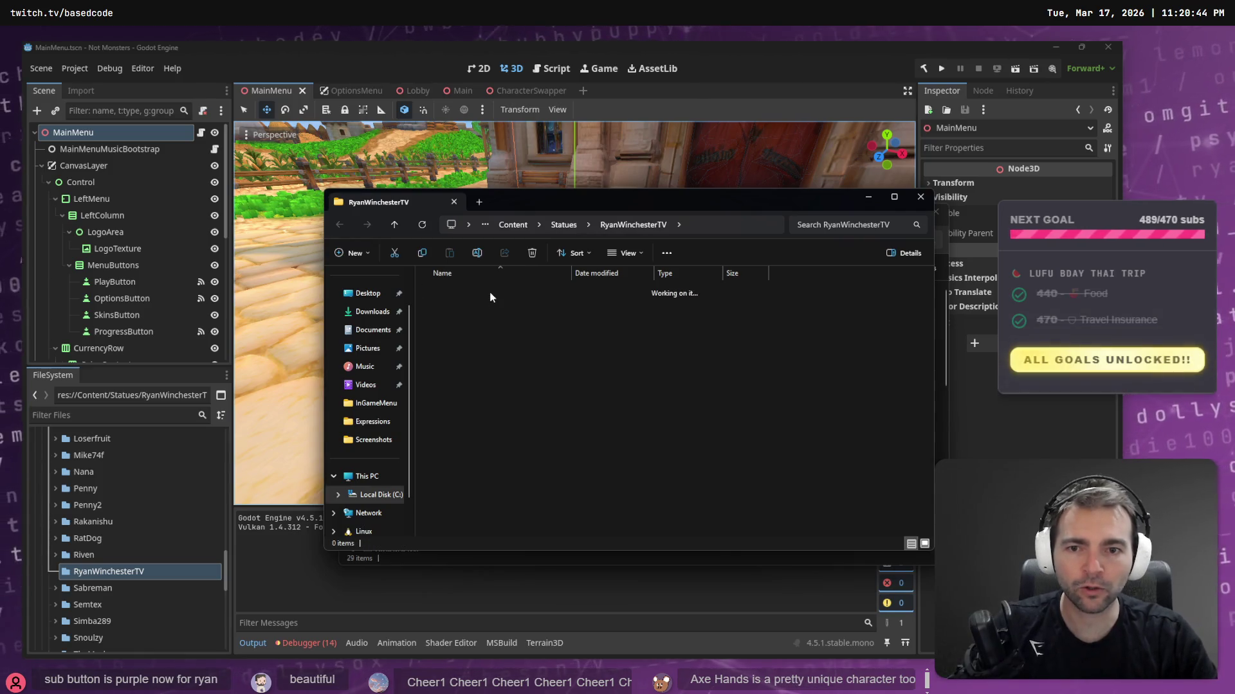
{"action": "key", "text": "ctrl+a"}
{"action": "key", "text": "ctrl+x"}
{"action": "left_click", "coordinate": [533, 224]}
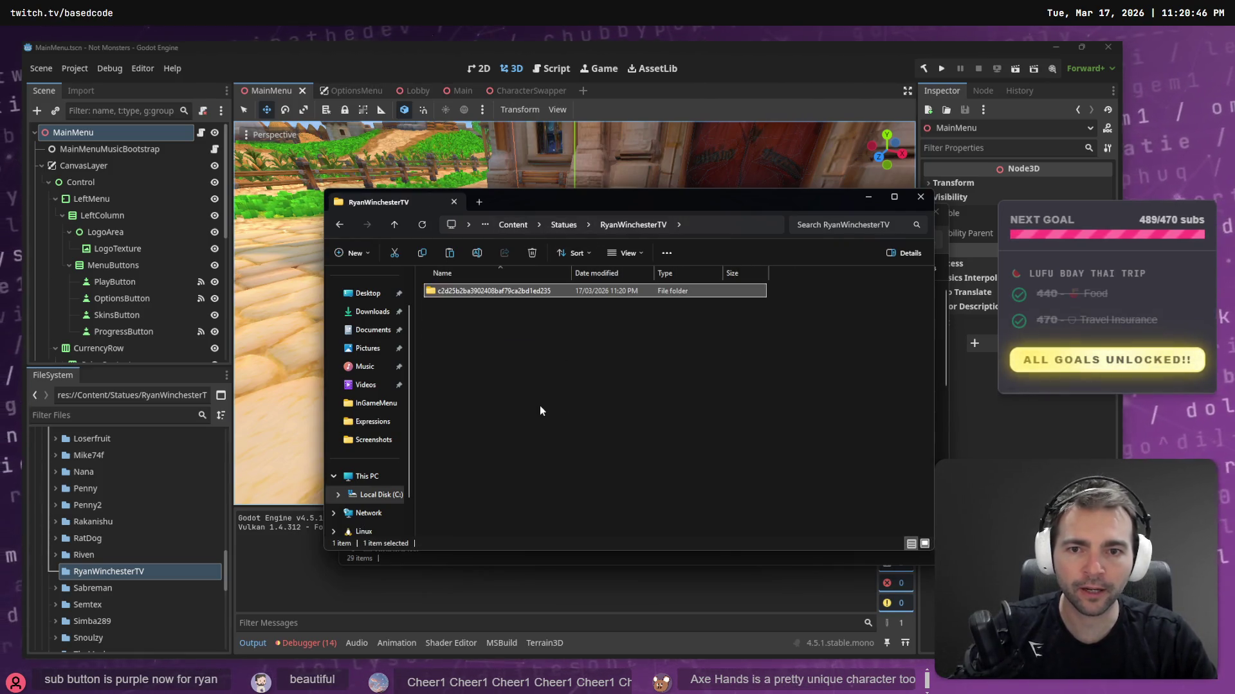
{"action": "key", "text": "ctrl+v"}
{"action": "left_click", "coordinate": [475, 295]}
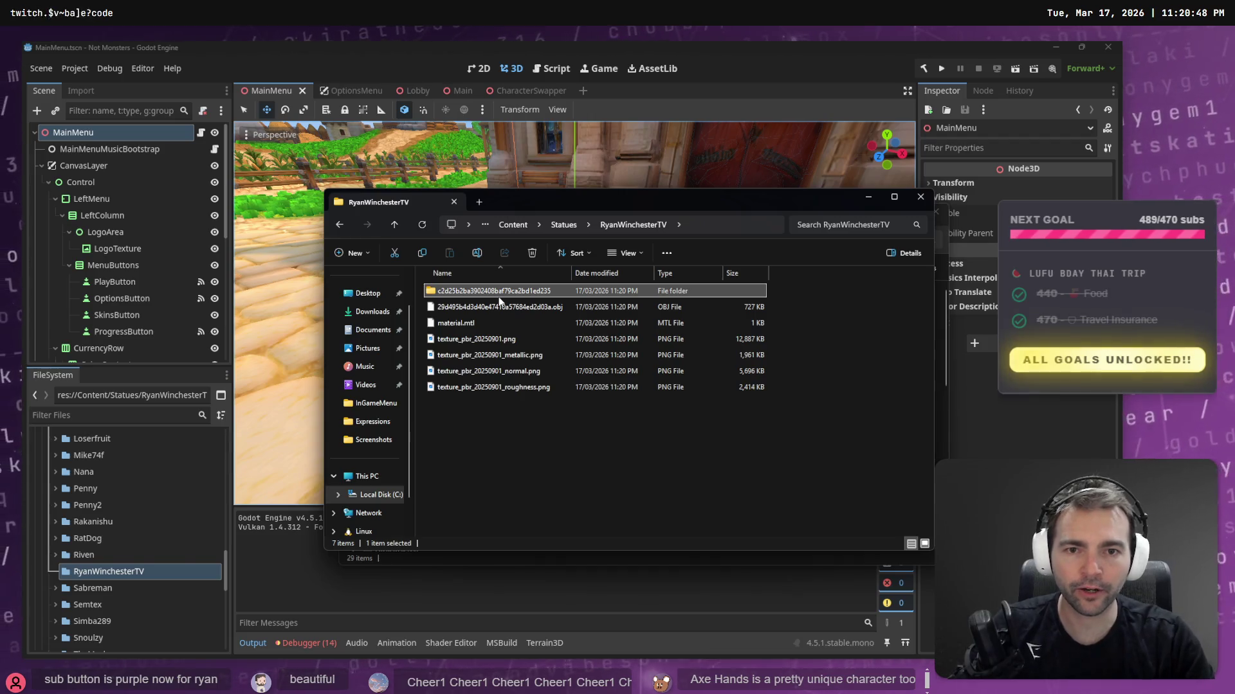
{"action": "key", "text": "Delete"}
- Put the model zip into the _To Process folder under Based.NotMonsters.Art
{"action": "left_click", "coordinate": [784, 230]}
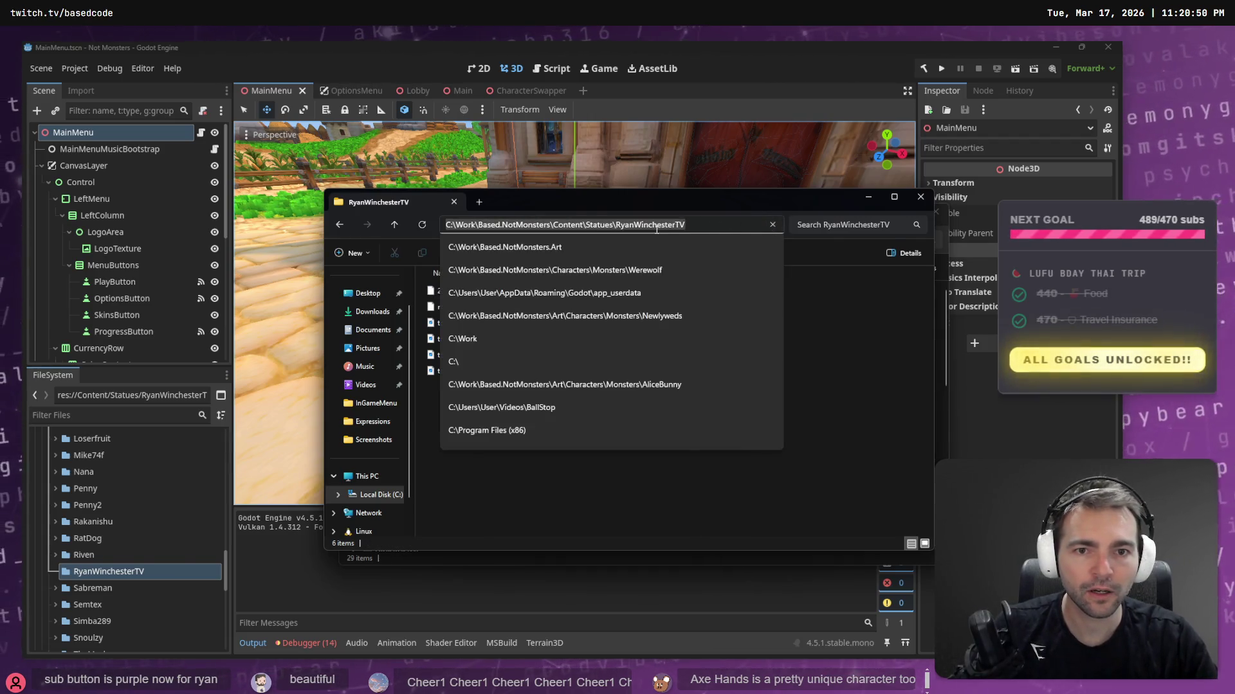
{"action": "left_click", "coordinate": [839, 372]}
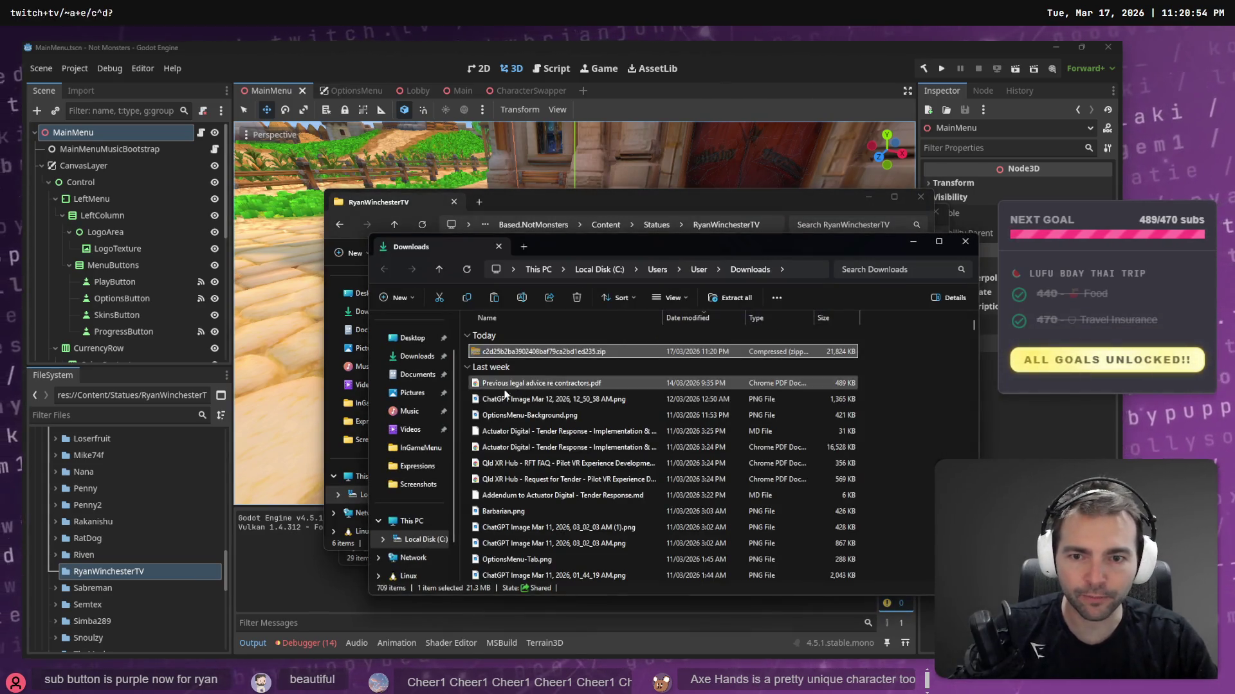
{"action": "key", "text": "ctrl+l"}
{"action": "type", "text": "C:\\"}
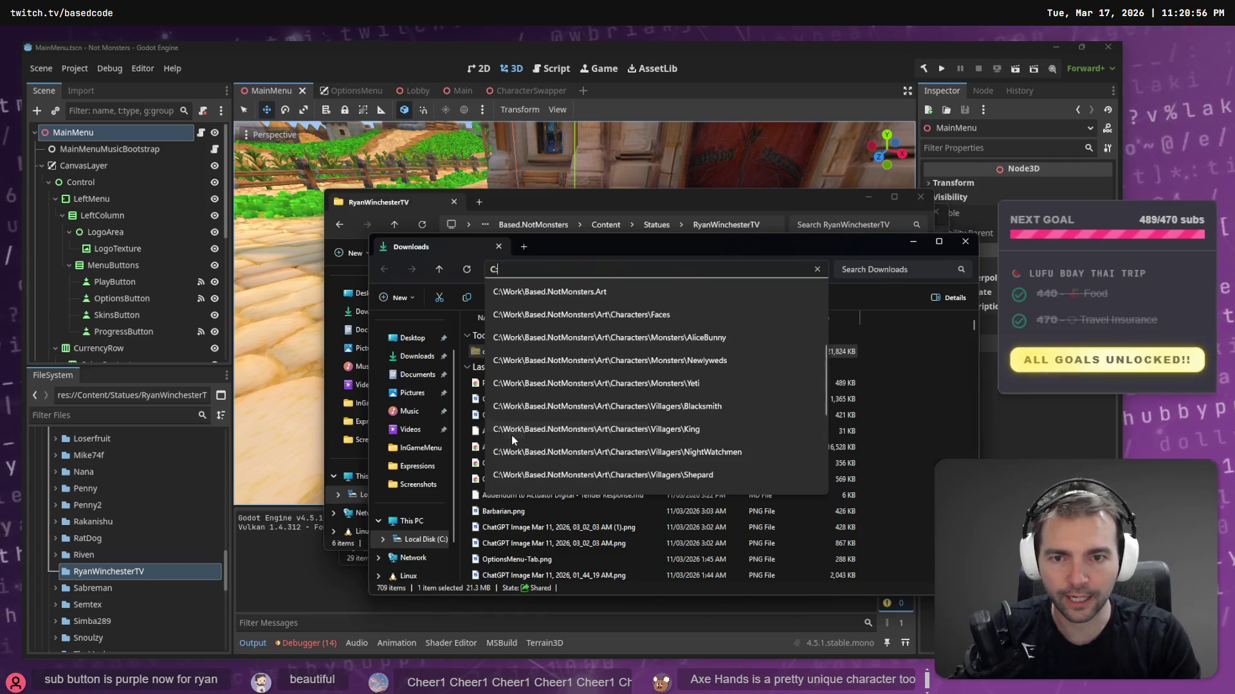
{"action": "key", "text": "Down"}
{"action": "key", "text": "Down"}
{"action": "key", "text": "Down"}
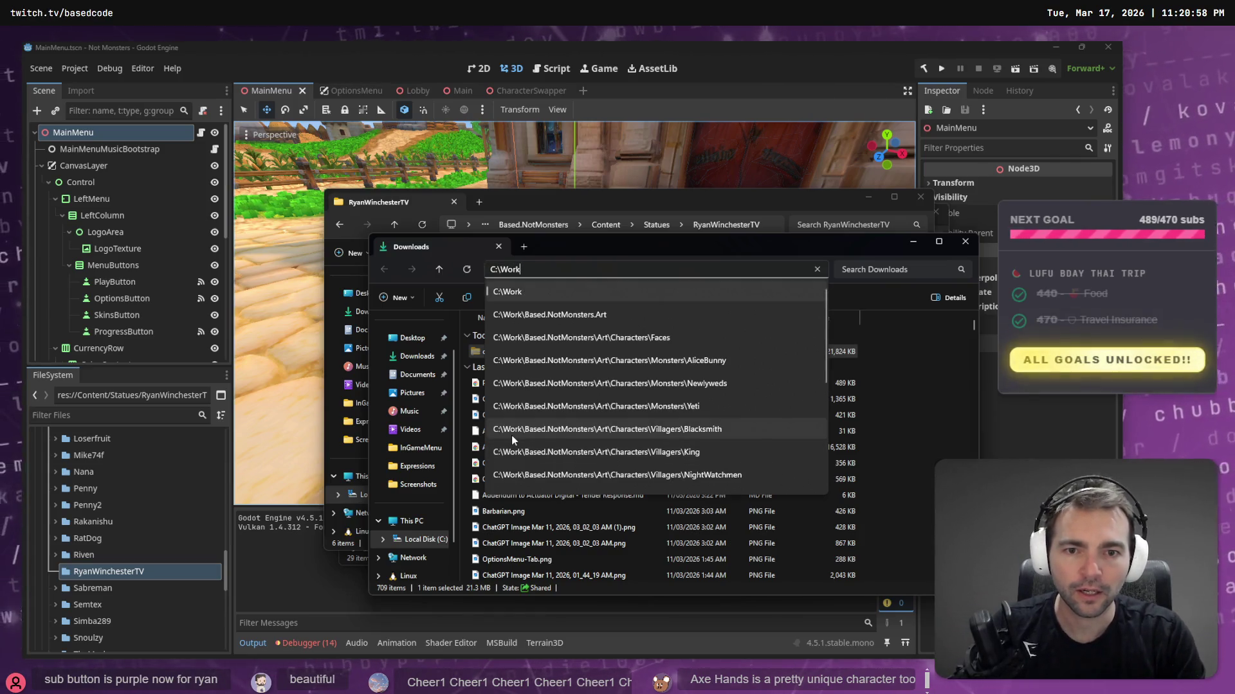
{"action": "key", "text": "Up"}
{"action": "key", "text": "Return"}
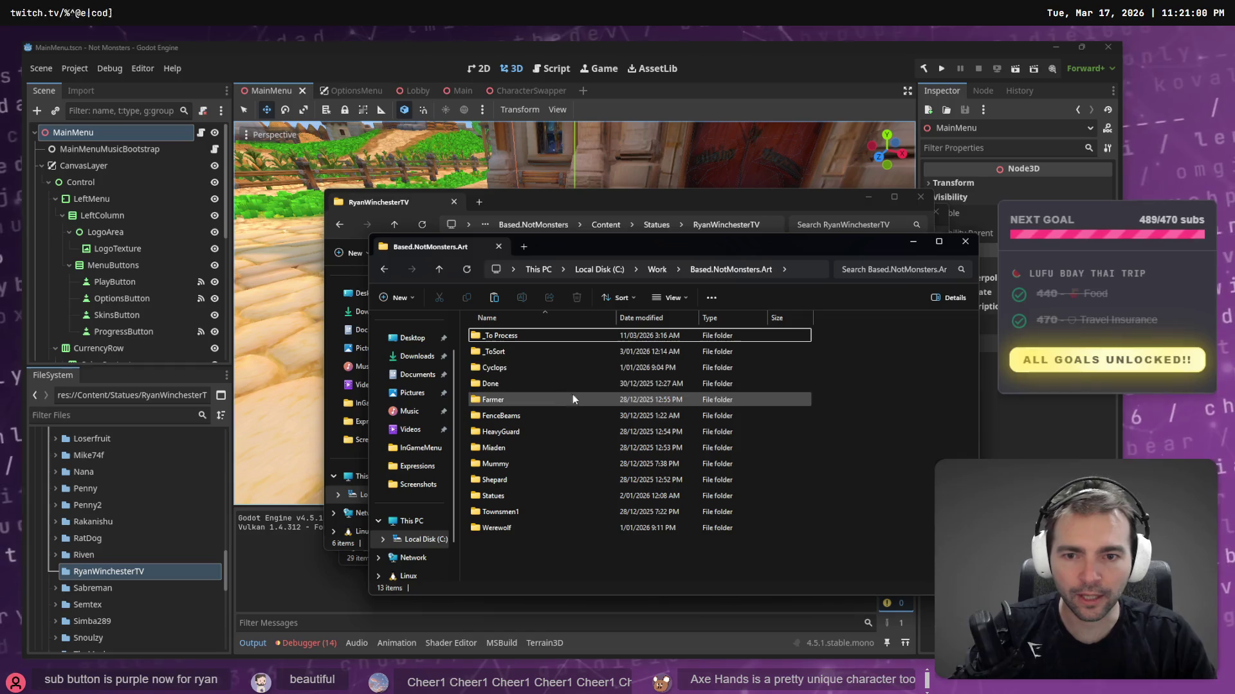
{"action": "double_click", "coordinate": [513, 336]}
{"action": "key", "text": "End"}
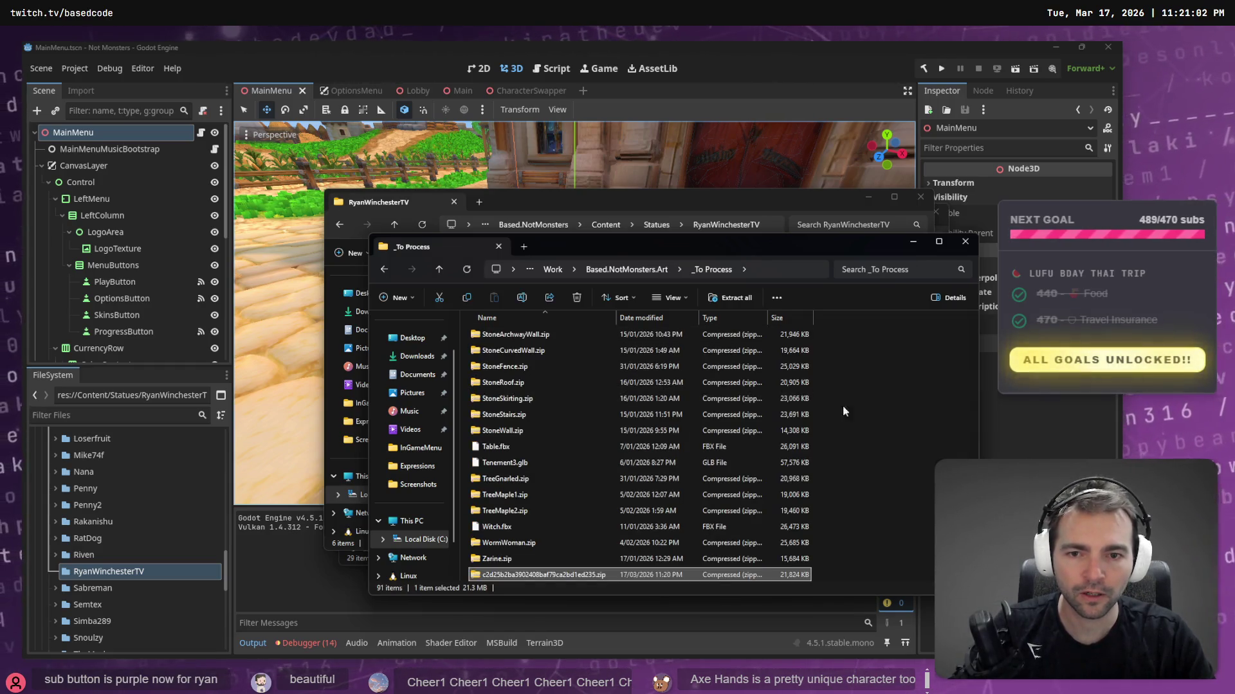
{"action": "key", "text": "ctrl+w"}
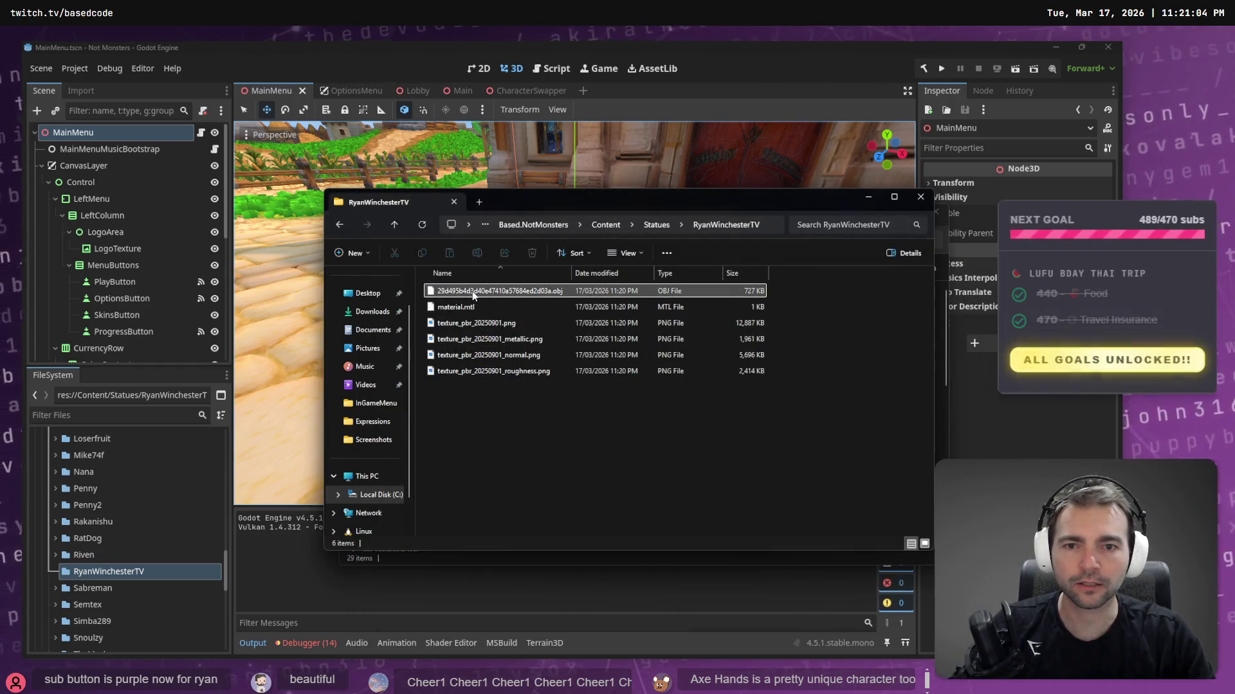
- Rename the OBJ file to RyanWinchesterTV.obj and return to Godot so it imports
{"action": "key", "text": "ctrl+l"}
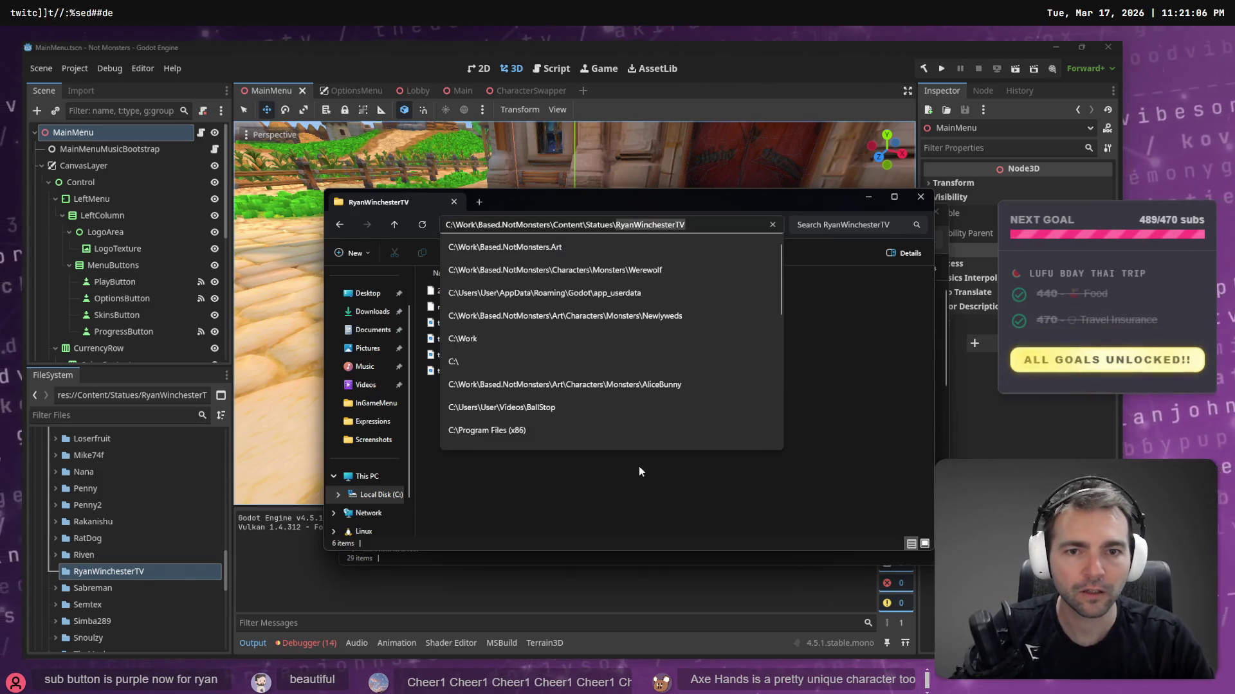
{"action": "key", "text": "Escape"}
{"action": "left_click", "coordinate": [500, 295]}
{"action": "key", "text": "F2"}
{"action": "type", "text": "RyanWinchesterTV"}
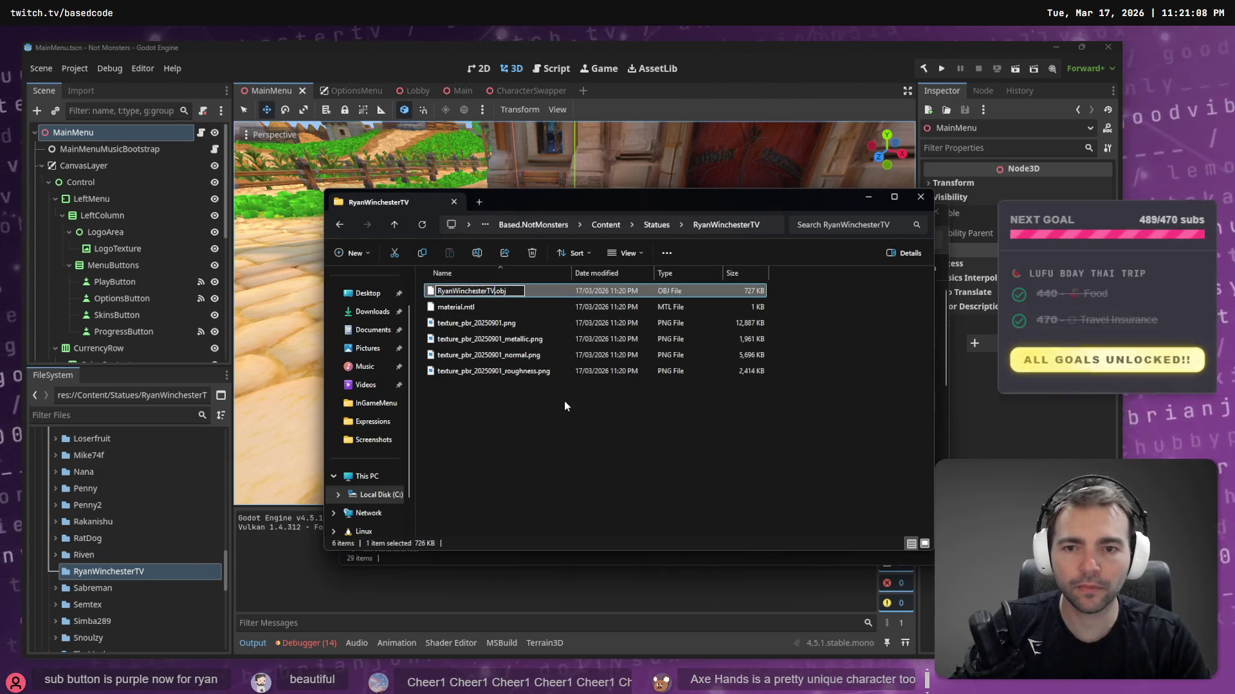
{"action": "key", "text": "Return"}
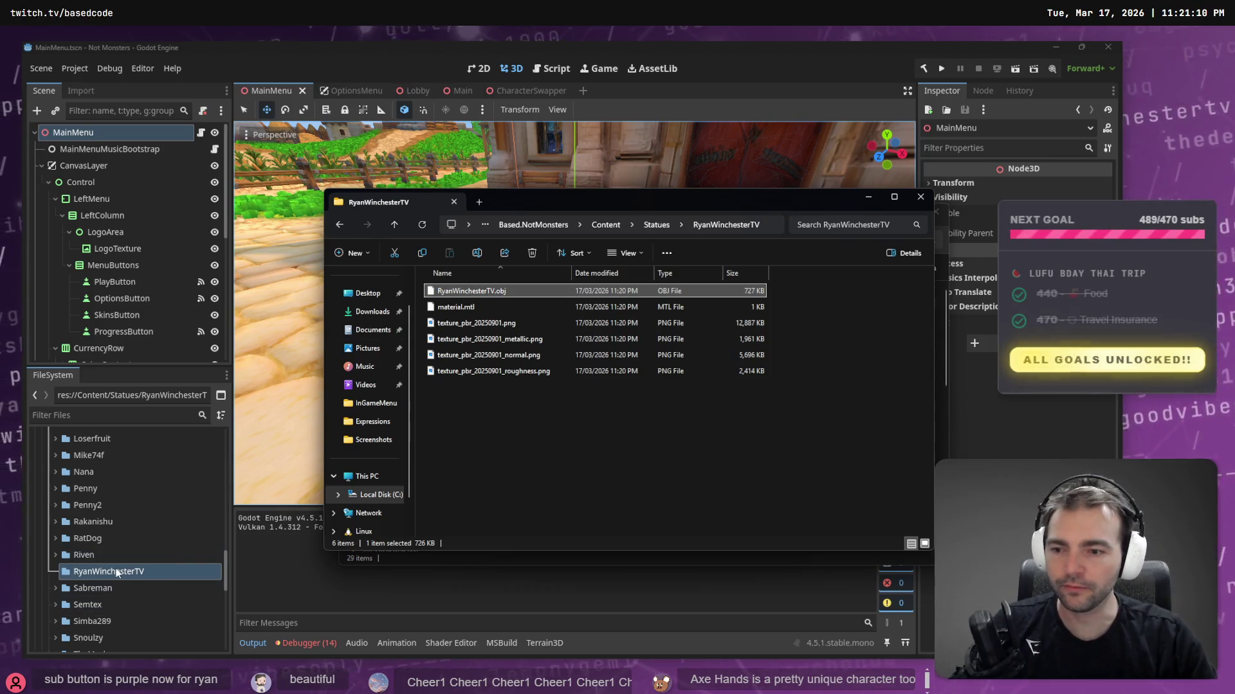
{"action": "left_click", "coordinate": [117, 570]}
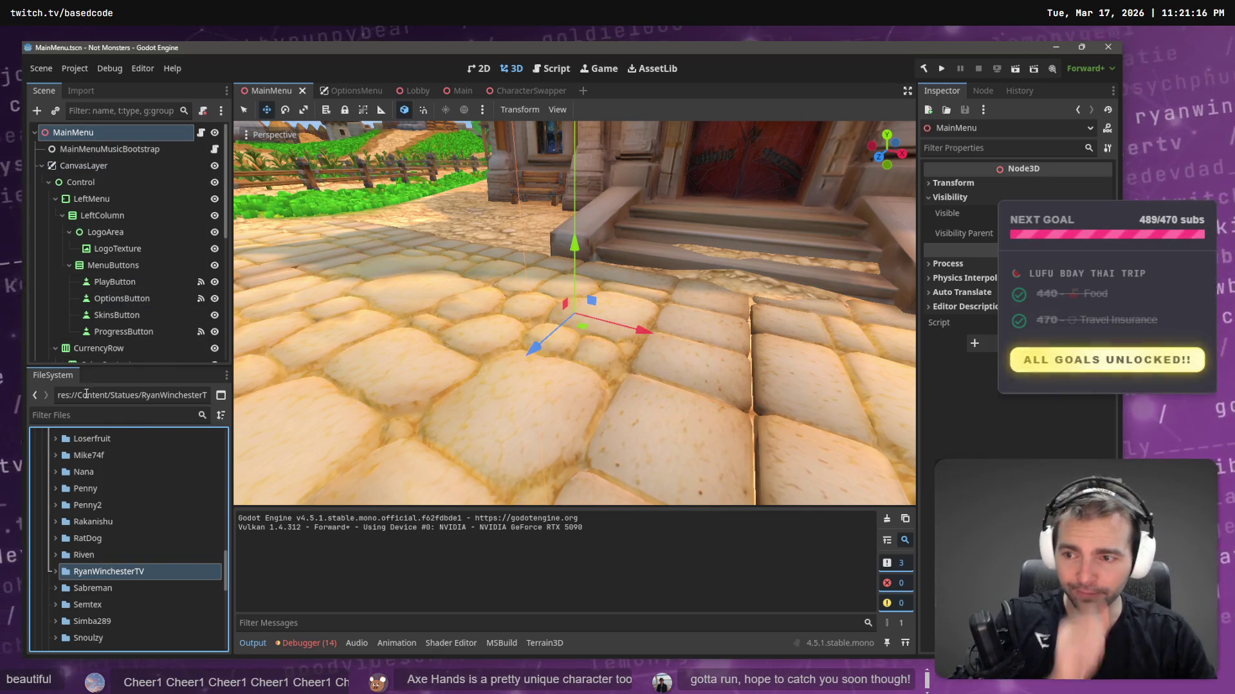
- Filter the FileSystem for 'Art Test' and open ArtTests.tscn
{"action": "left_click", "coordinate": [87, 421]}
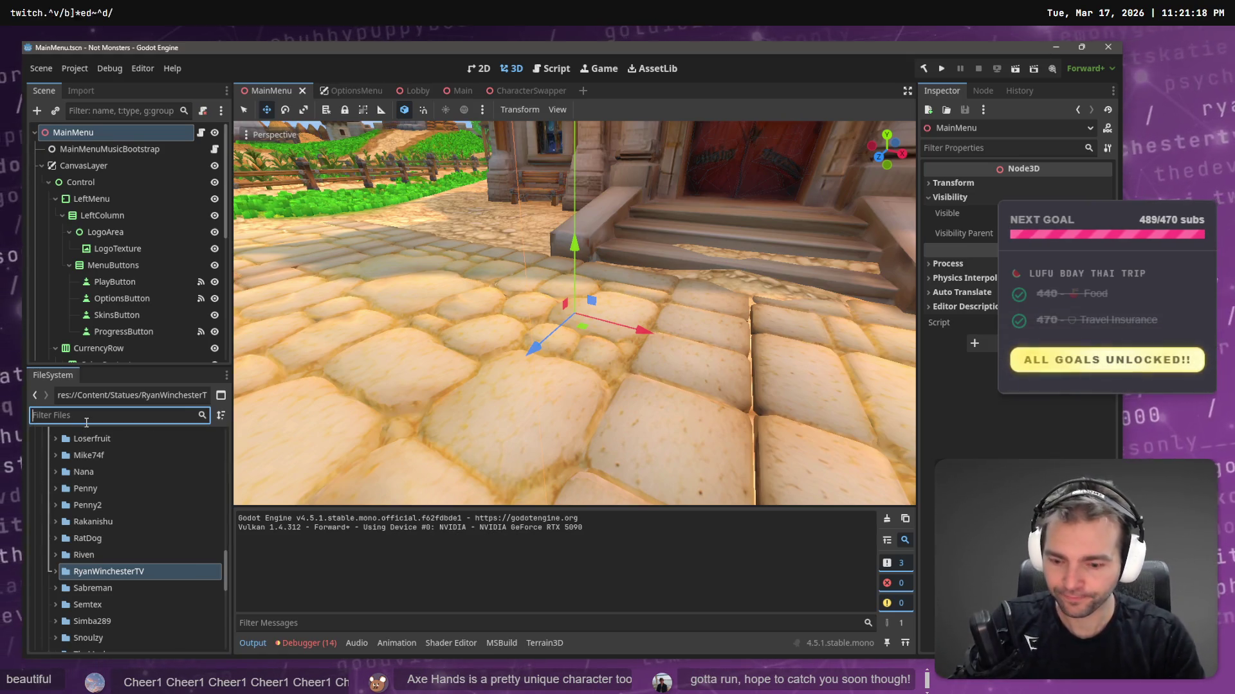
{"action": "type", "text": "Art Test"}
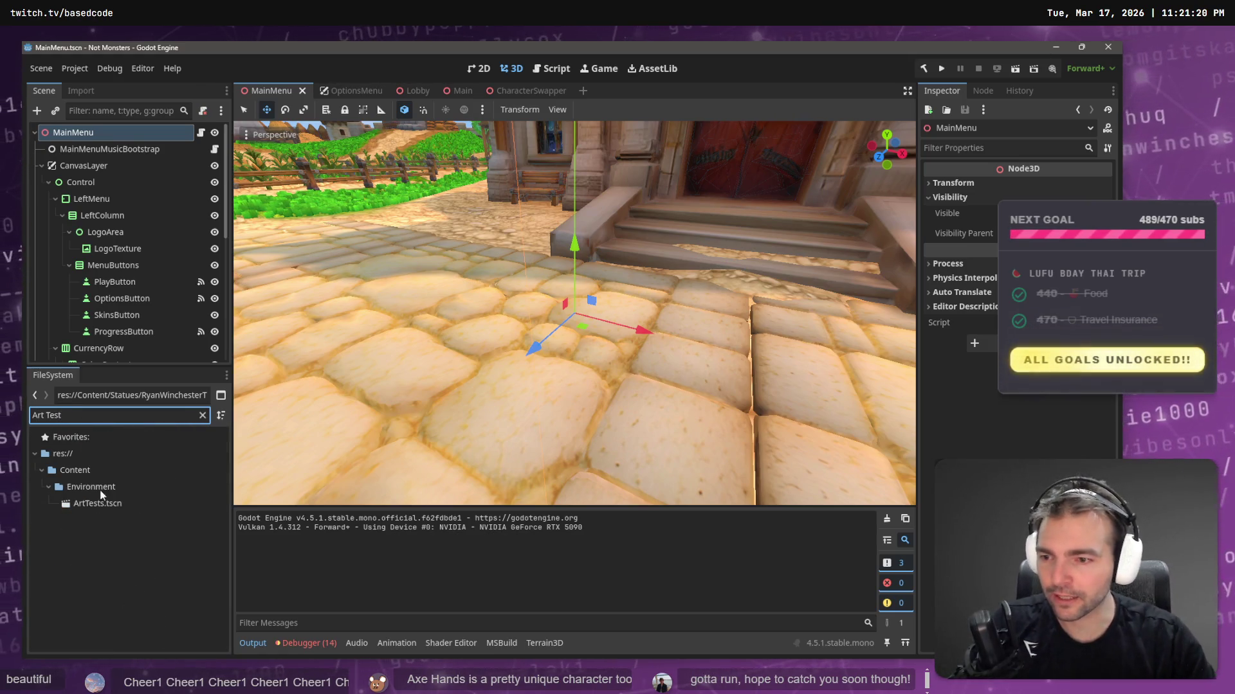
{"action": "double_click", "coordinate": [76, 505]}
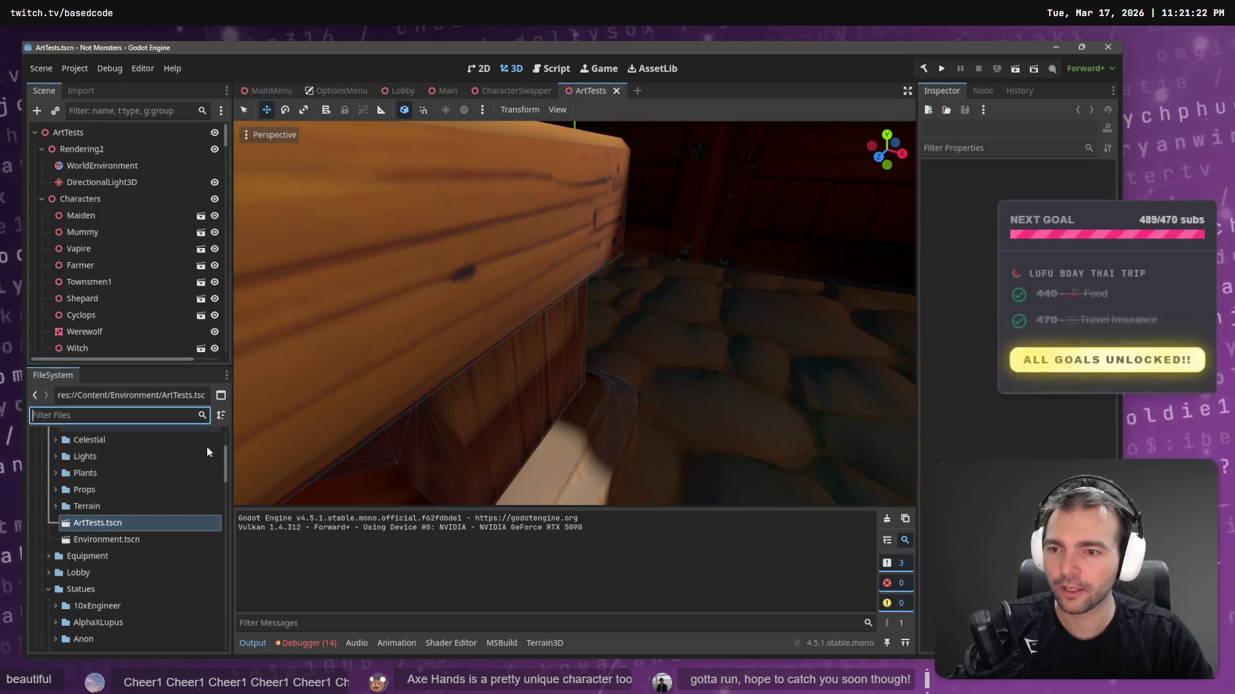
{"action": "scroll", "coordinate": [109, 502], "scroll_direction": "down", "scroll_amount": 5}
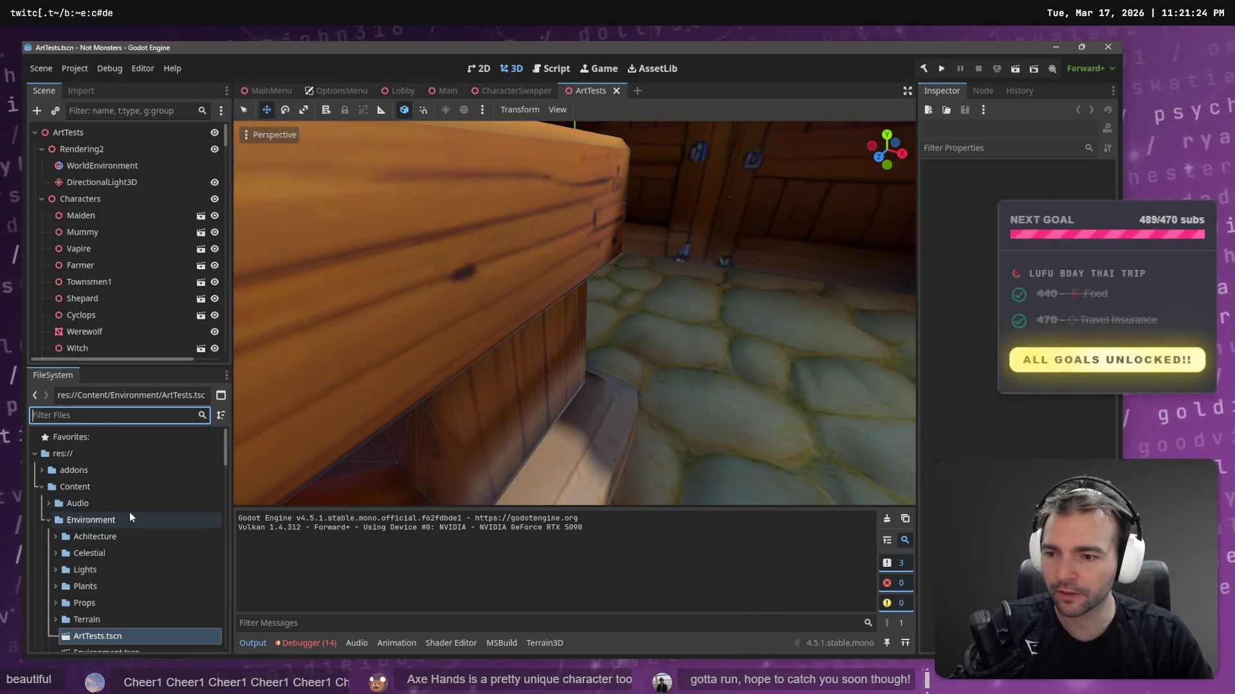
{"action": "scroll", "coordinate": [116, 566], "scroll_direction": "down", "scroll_amount": 10}
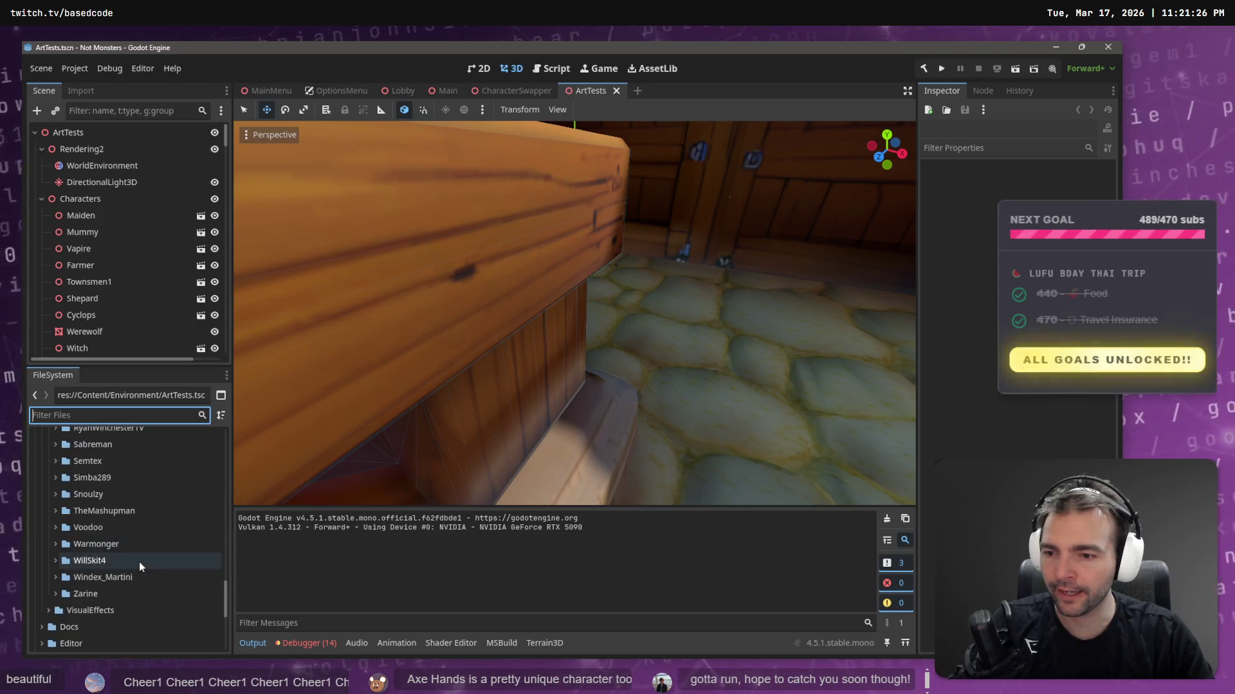
{"action": "scroll", "coordinate": [141, 565], "scroll_direction": "up", "scroll_amount": 2}
{"action": "left_click", "coordinate": [54, 509]}
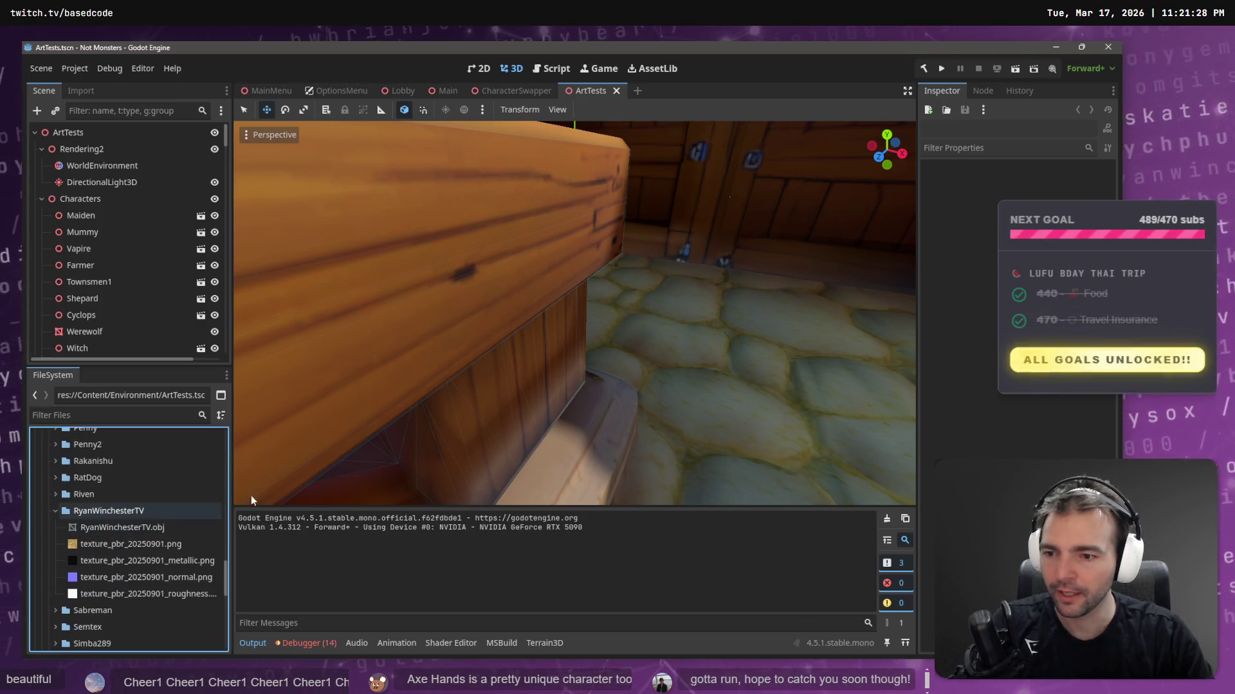
{"action": "key", "text": "s"}
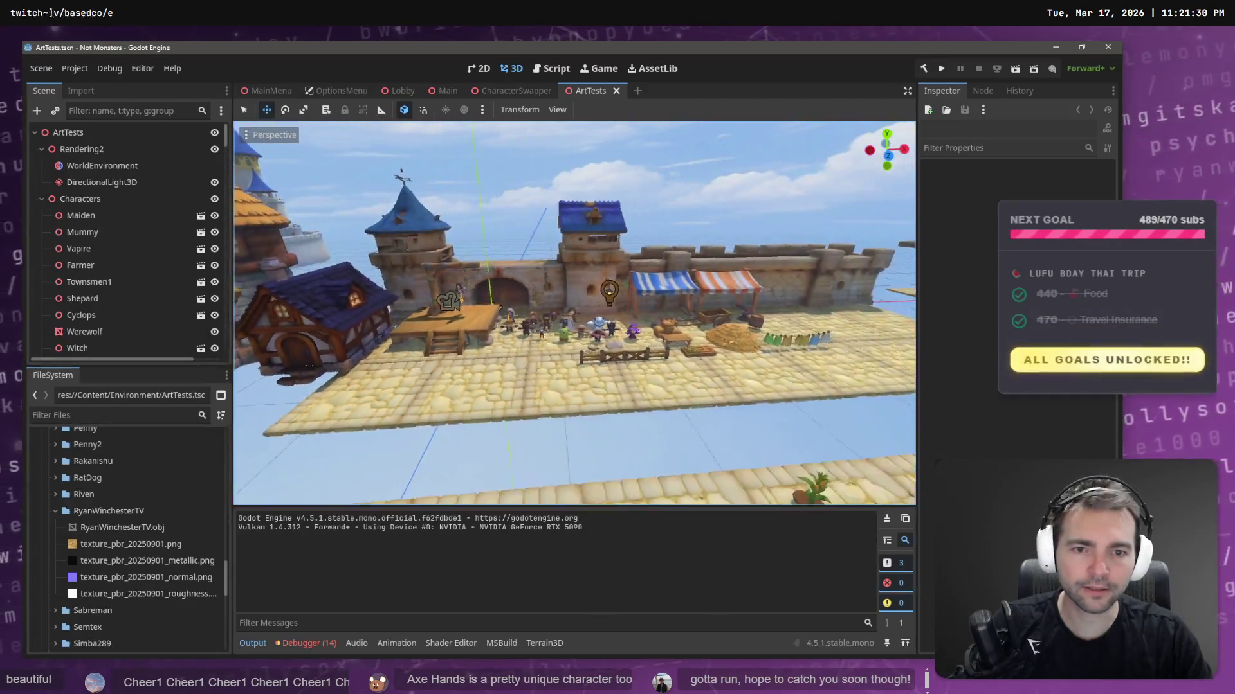
{"action": "key", "text": "w"}
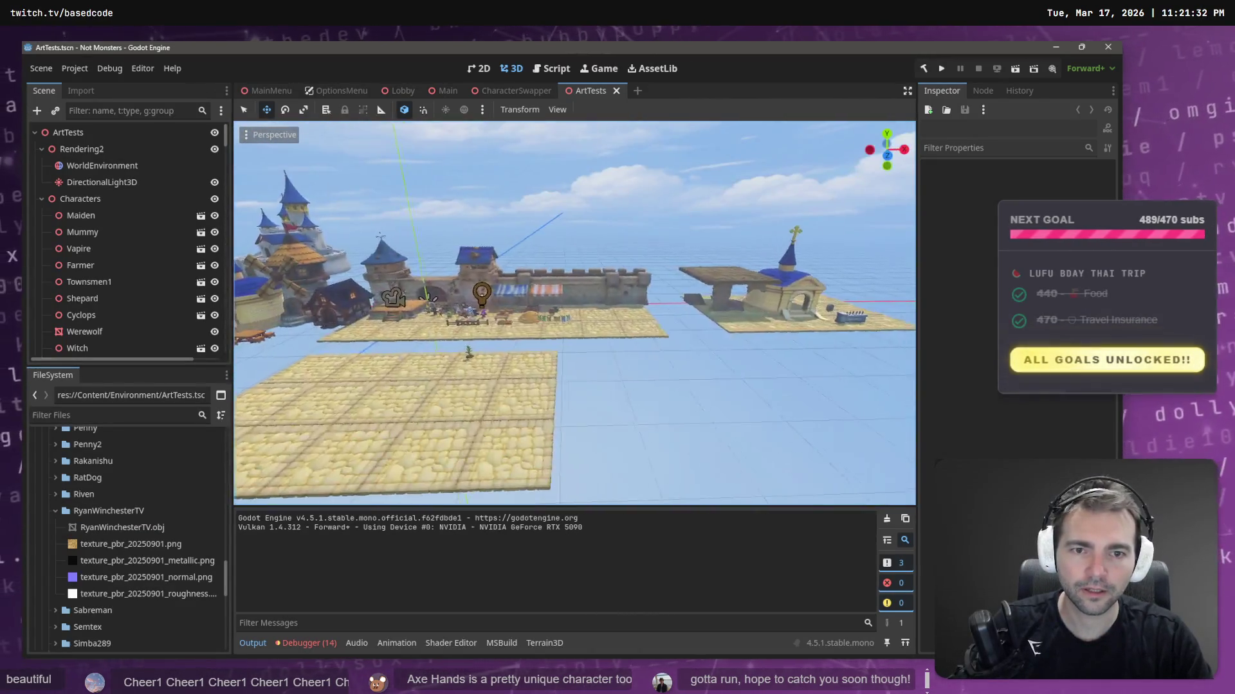
{"action": "key", "text": "d"}
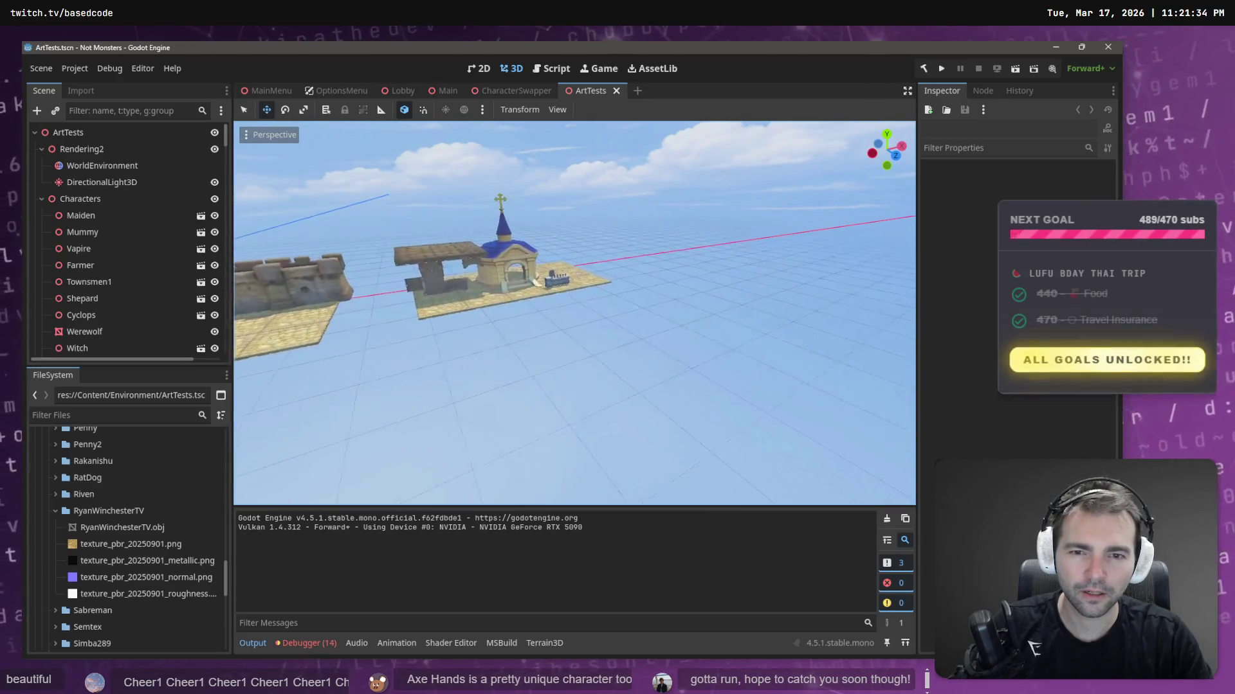
{"action": "key", "text": "w"}
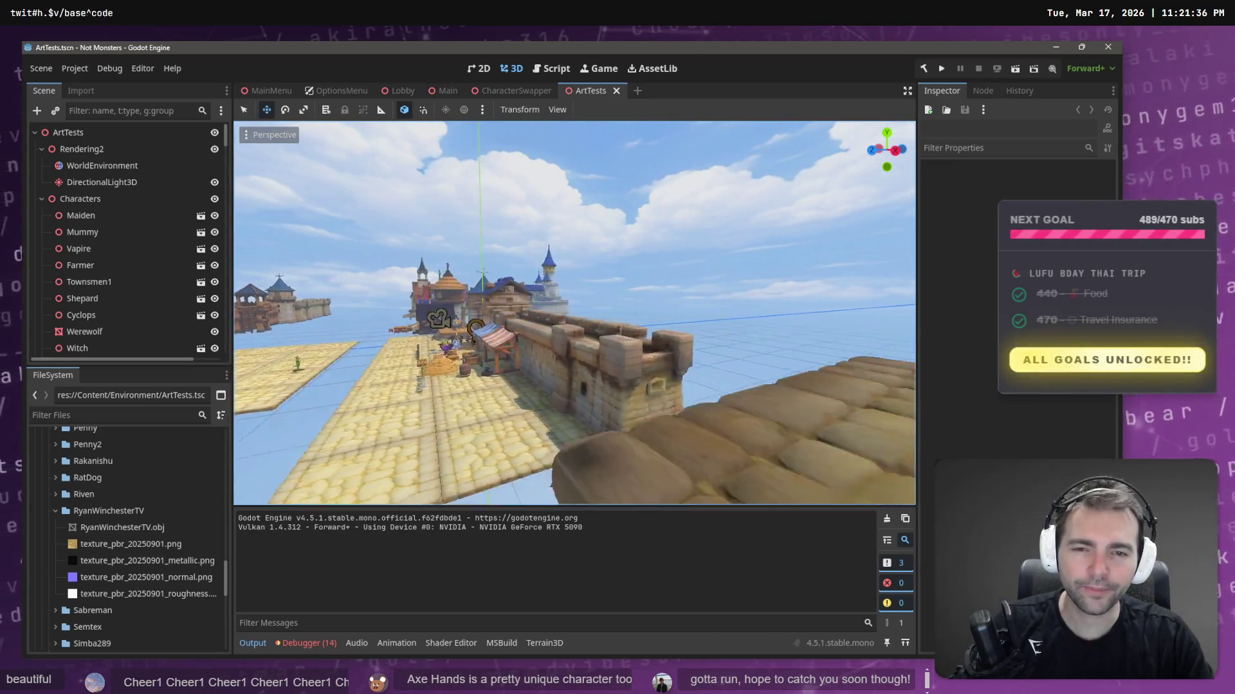
{"action": "key", "text": "s"}
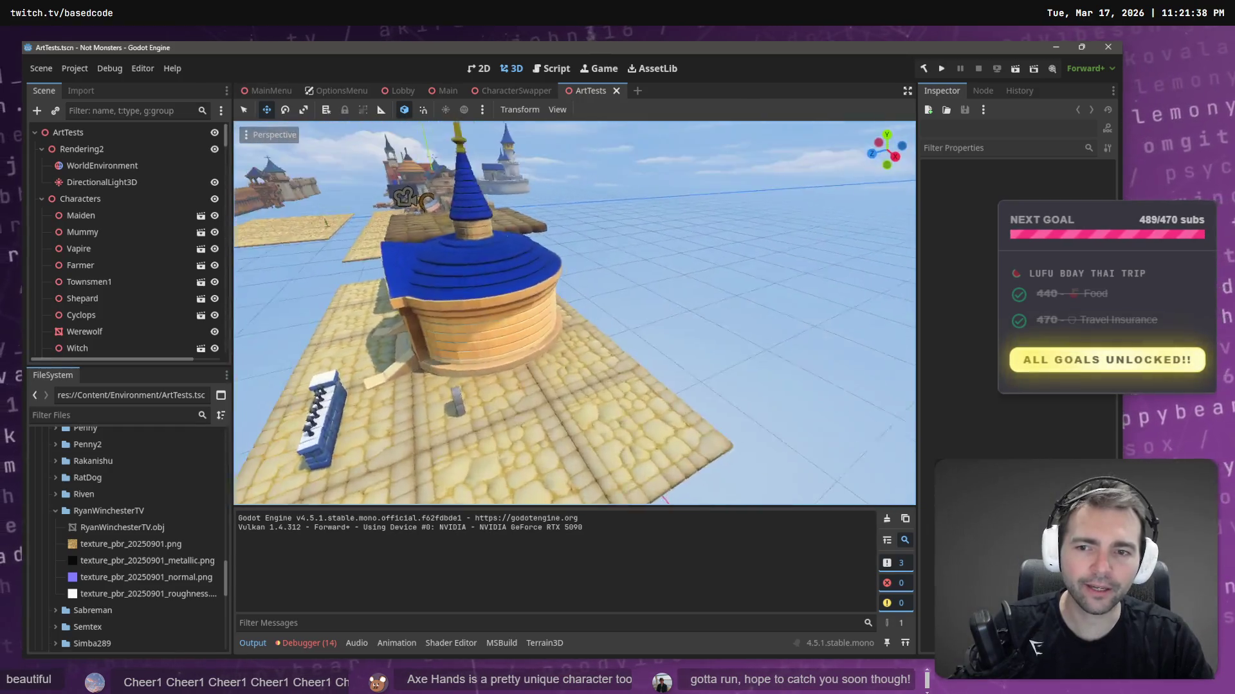
{"action": "key", "text": "s"}
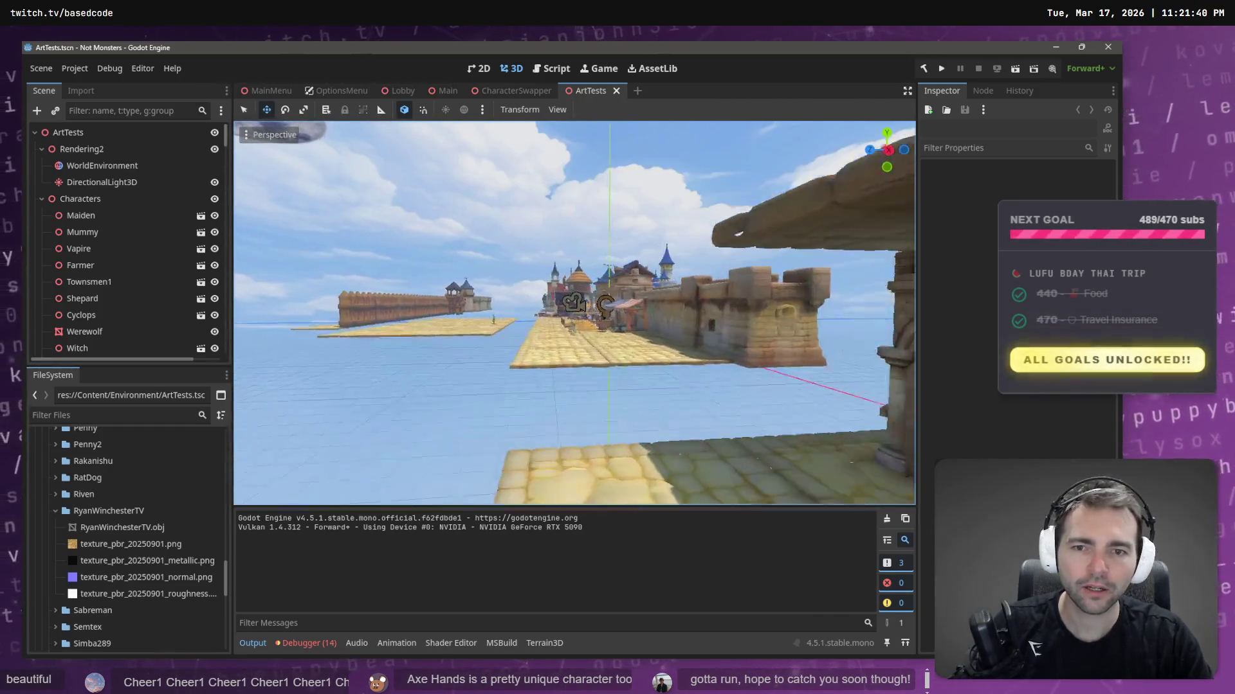
{"action": "key", "text": "a"}
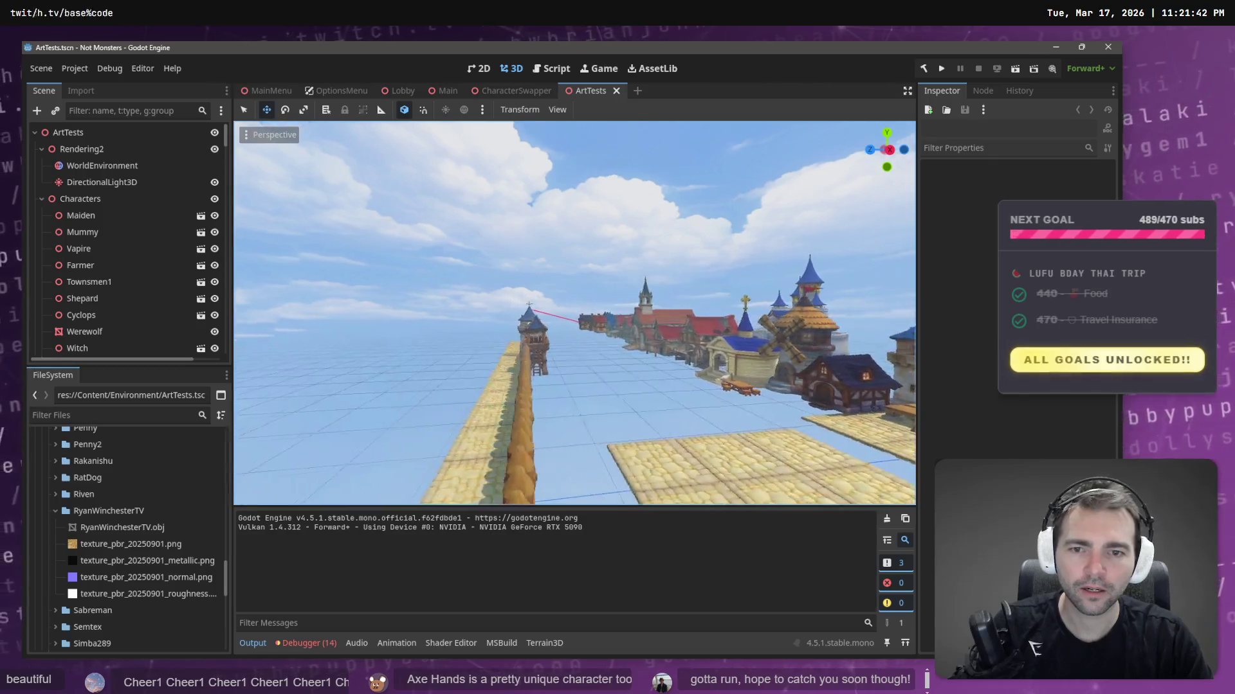
{"action": "key", "text": "w"}
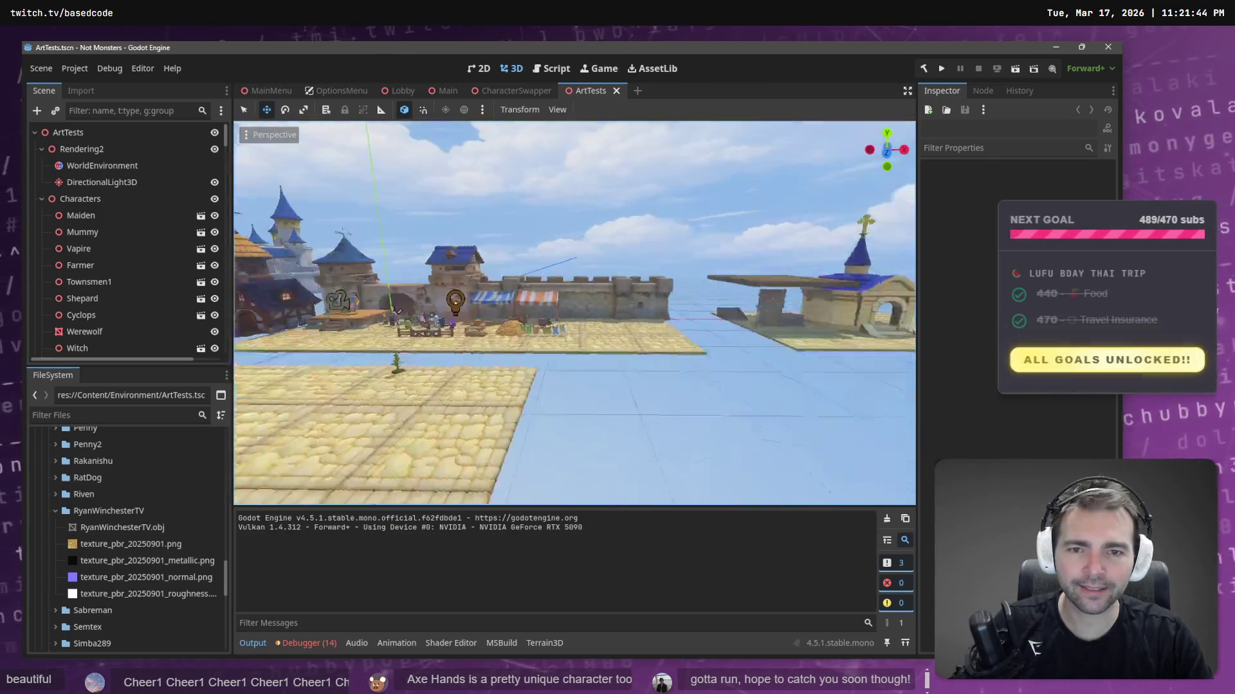
{"action": "key", "text": "w"}
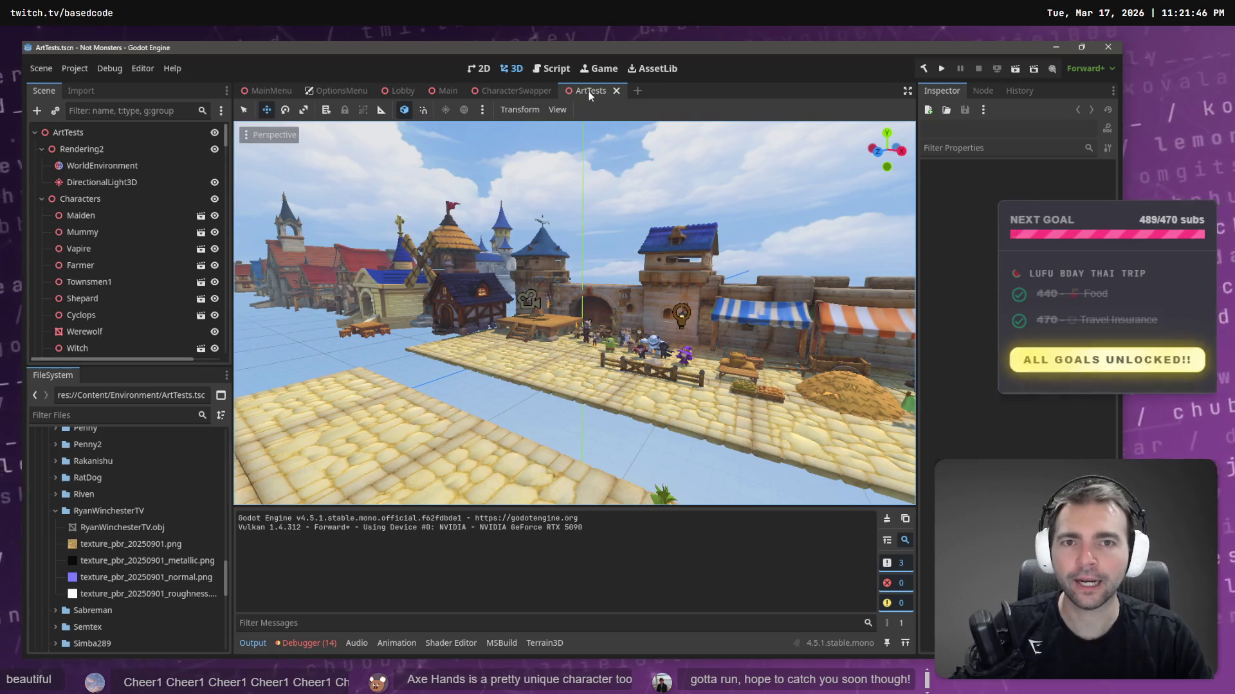
- Close ArtTests, open Crypts.tscn via the 'Crypts' filter, and view the knight statue and pillars
{"action": "middle_click", "coordinate": [588, 91]}
{"action": "left_click", "coordinate": [140, 416]}
{"action": "type", "text": "Crypts"}
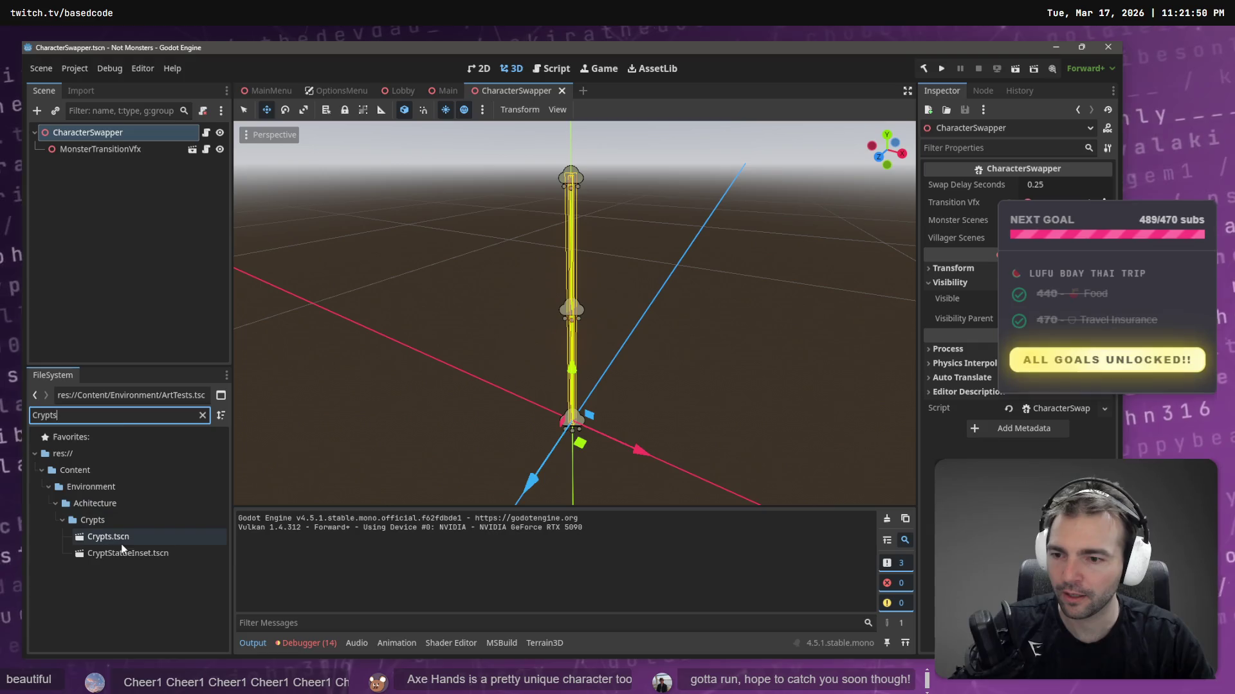
{"action": "left_click", "coordinate": [134, 539]}
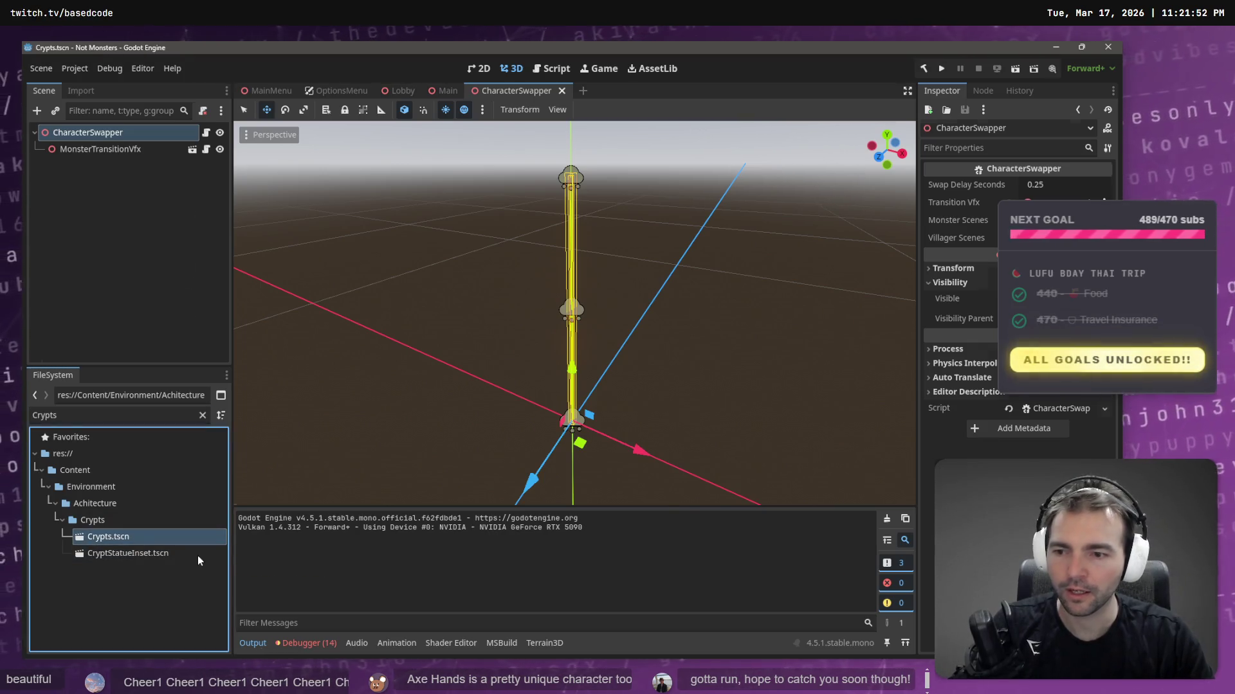
{"action": "left_click_drag", "start_coordinate": [542, 138], "coordinate": [627, 302]}
{"action": "left_click_drag", "start_coordinate": [358, 328], "coordinate": [359, 328]}
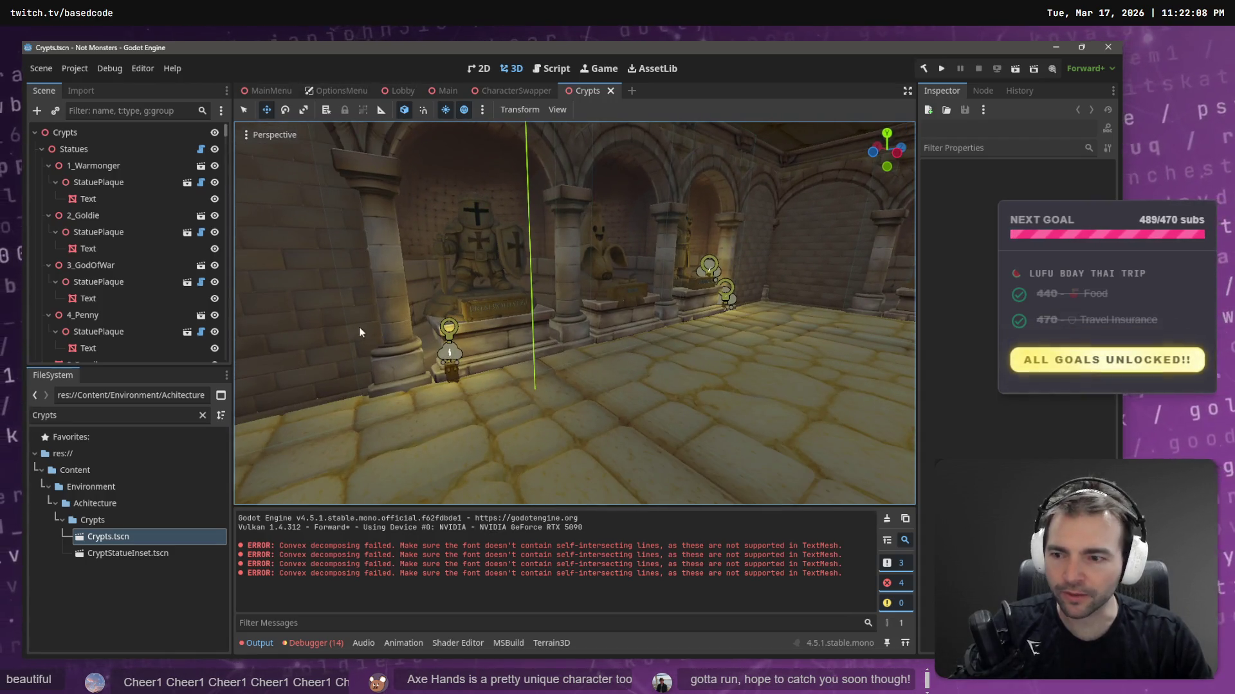
{"action": "left_click", "coordinate": [203, 415]}
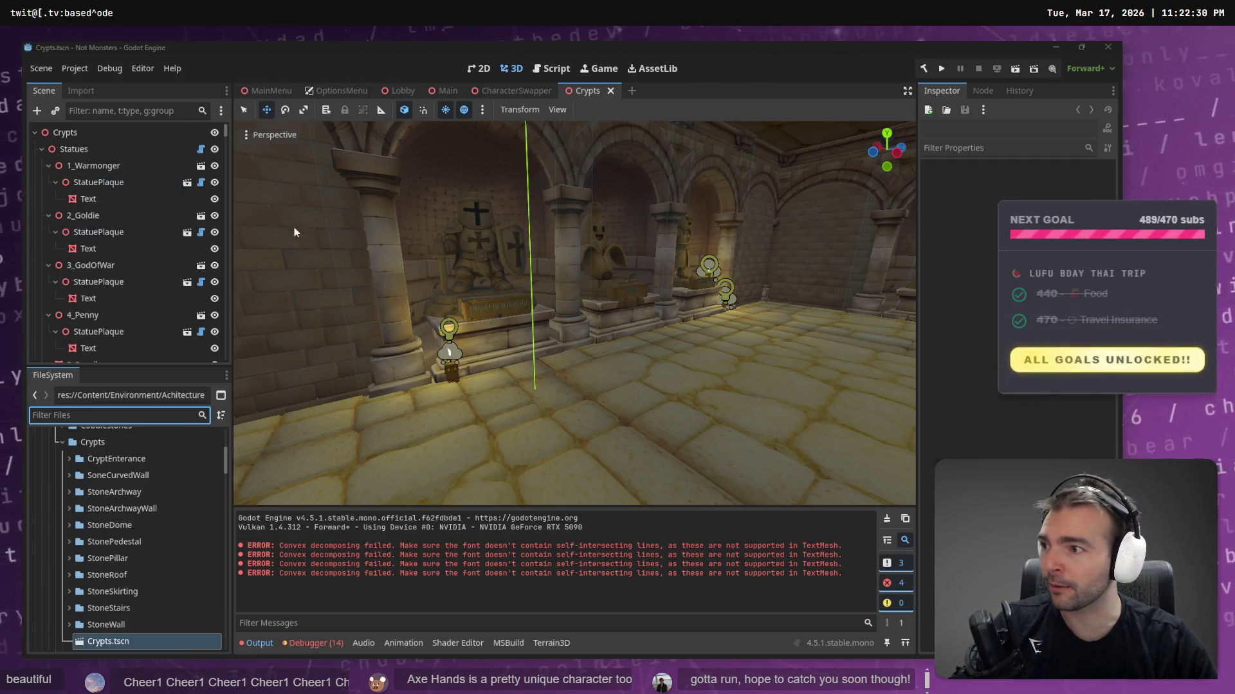
- Drag RyanWinchesterTV.obj from Statues/RyanWinchesterTV onto the crypt floor and show its Import settings
{"action": "scroll", "coordinate": [141, 561], "scroll_direction": "up", "scroll_amount": 5}
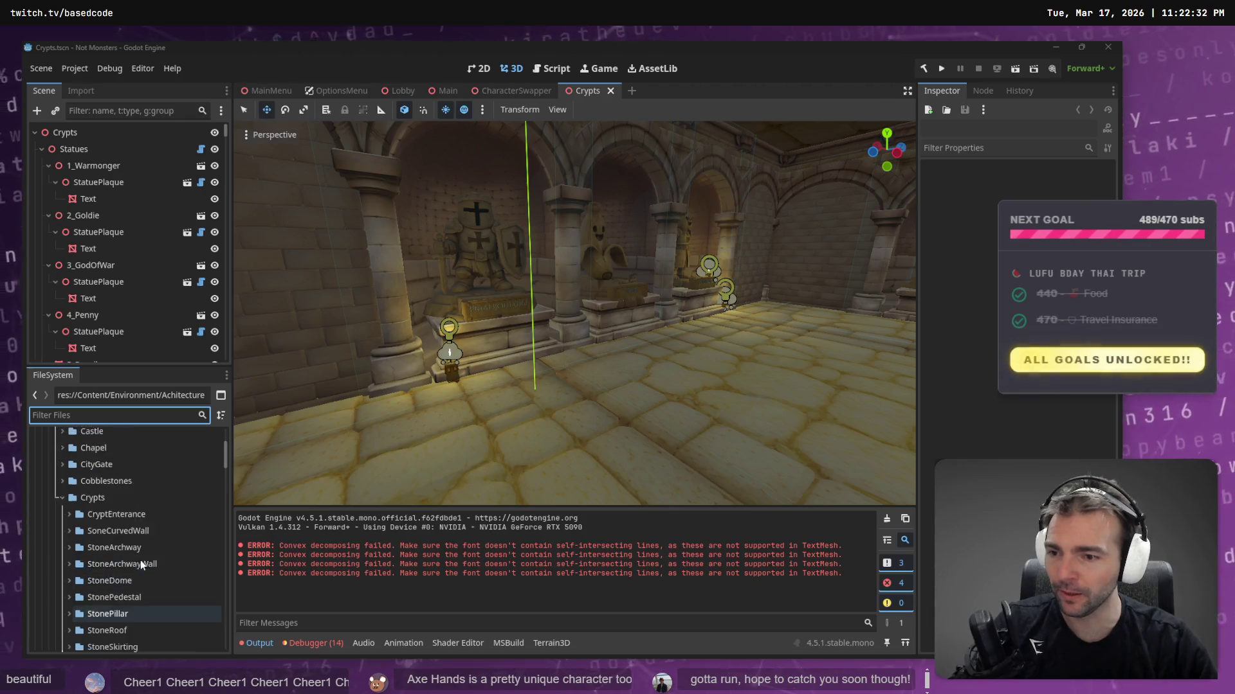
{"action": "scroll", "coordinate": [155, 546], "scroll_direction": "down", "scroll_amount": 10}
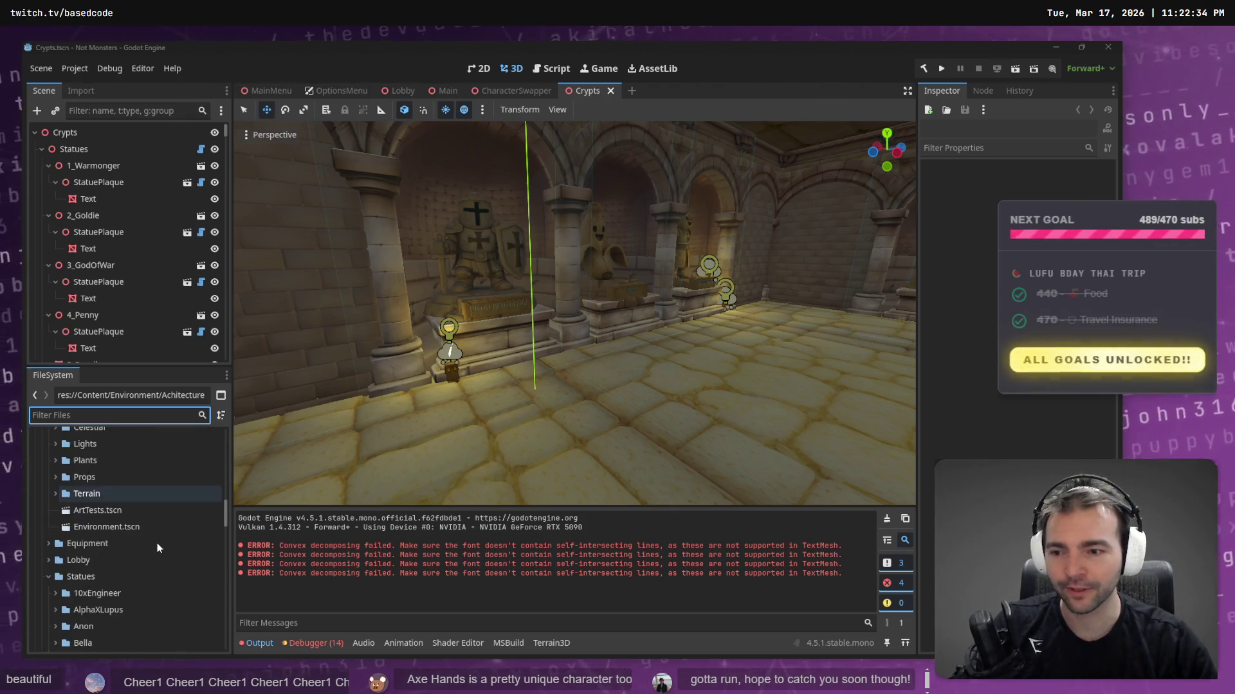
{"action": "scroll", "coordinate": [160, 551], "scroll_direction": "up", "scroll_amount": 3}
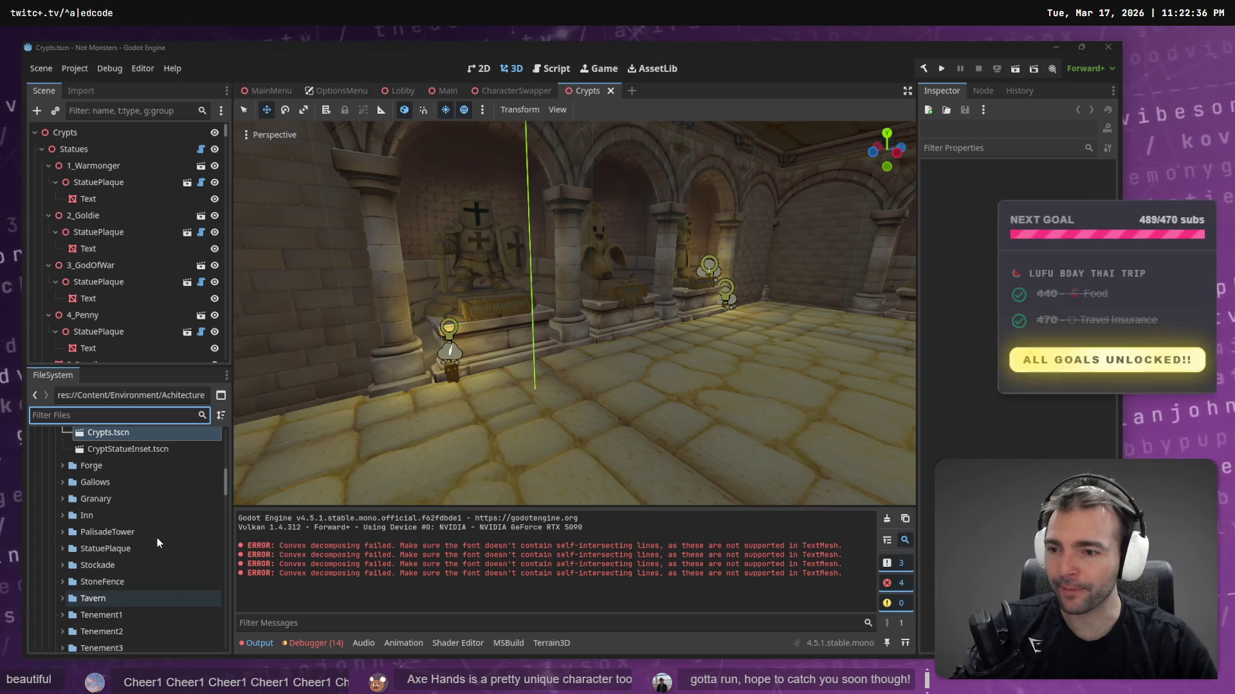
{"action": "scroll", "coordinate": [157, 535], "scroll_direction": "down", "scroll_amount": 6}
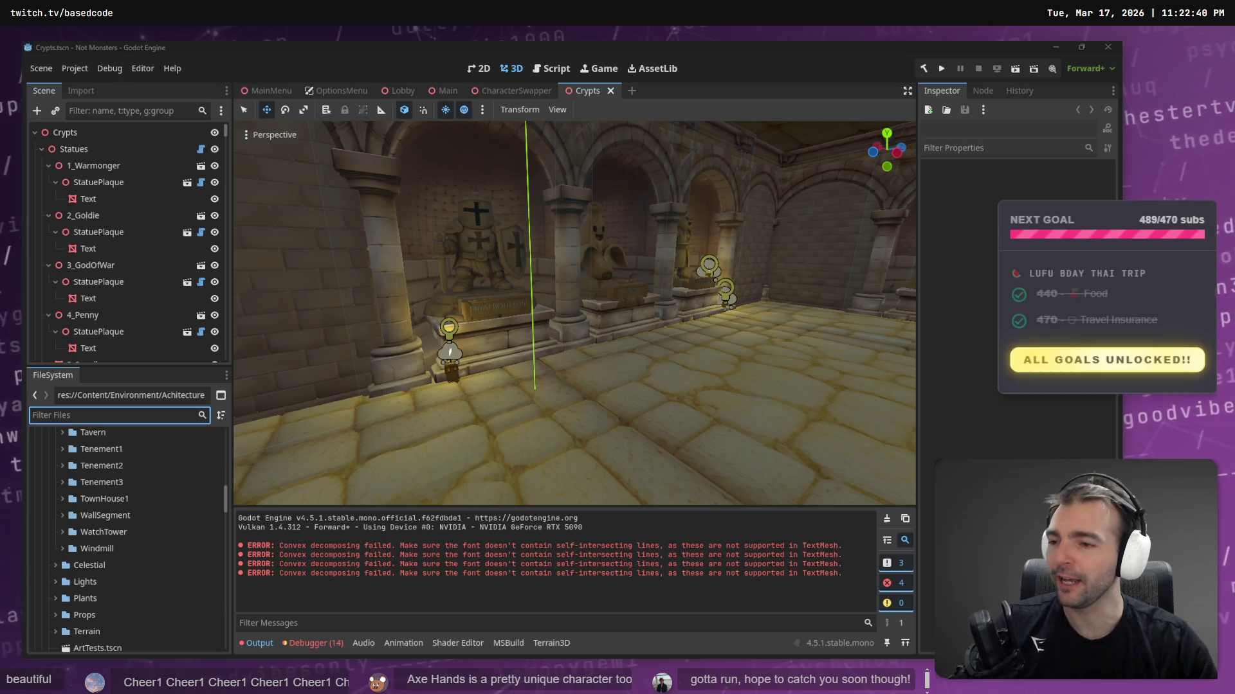
{"action": "scroll", "coordinate": [113, 526], "scroll_direction": "down", "scroll_amount": 5}
{"action": "scroll", "coordinate": [124, 551], "scroll_direction": "down", "scroll_amount": 8}
{"action": "scroll", "coordinate": [133, 551], "scroll_direction": "down", "scroll_amount": 10}
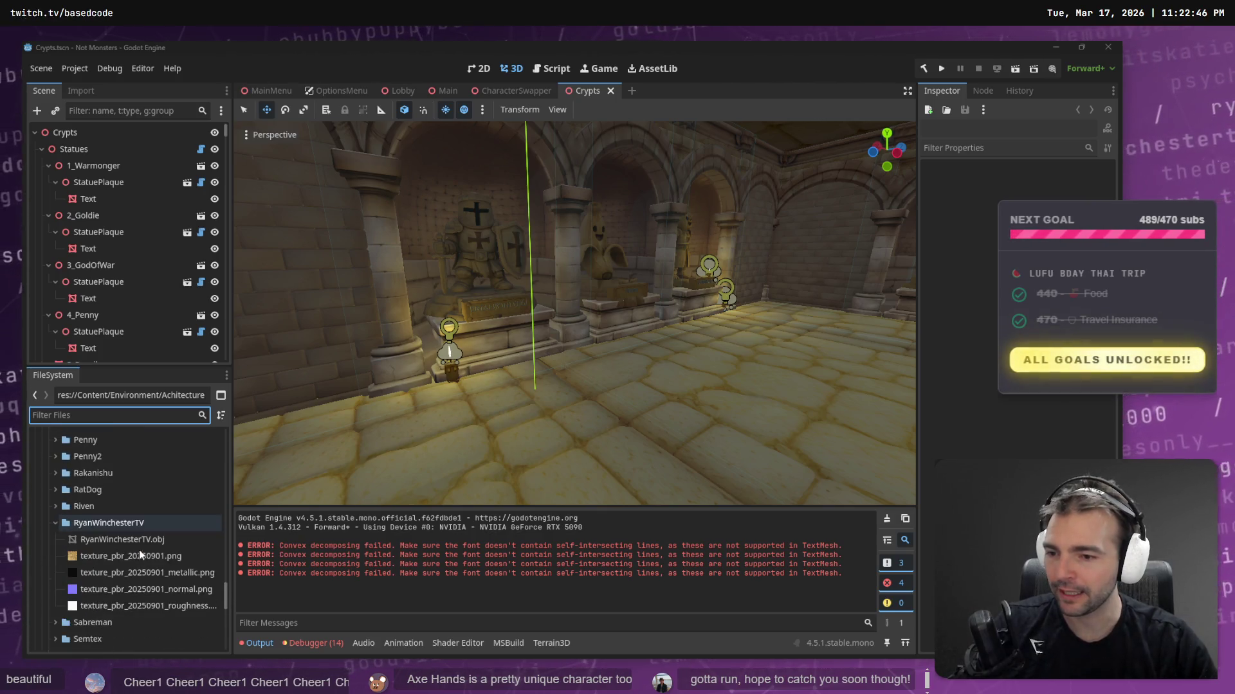
{"action": "left_click", "coordinate": [133, 543]}
{"action": "mouse_move", "coordinate": [121, 539]}
{"action": "left_mouse_down"}
{"action": "mouse_move", "coordinate": [543, 330]}
{"action": "mouse_move", "coordinate": [621, 396]}
{"action": "mouse_move", "coordinate": [566, 367]}
{"action": "left_mouse_up"}
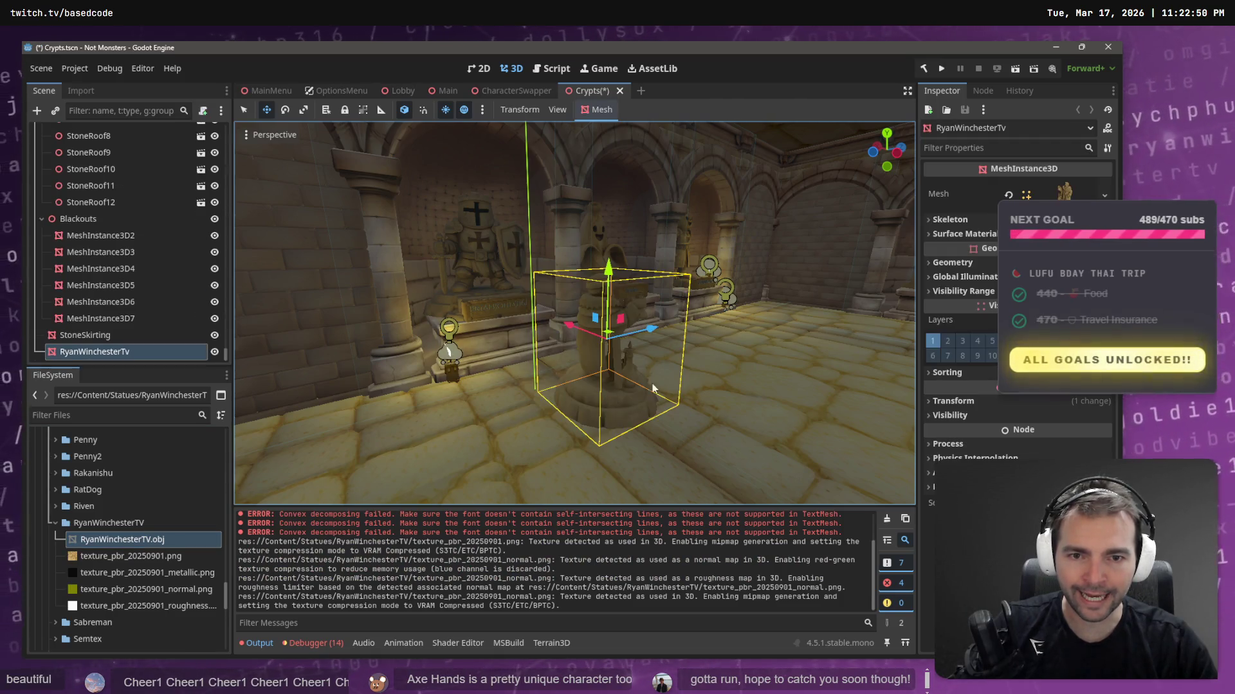
{"action": "key", "text": "w"}
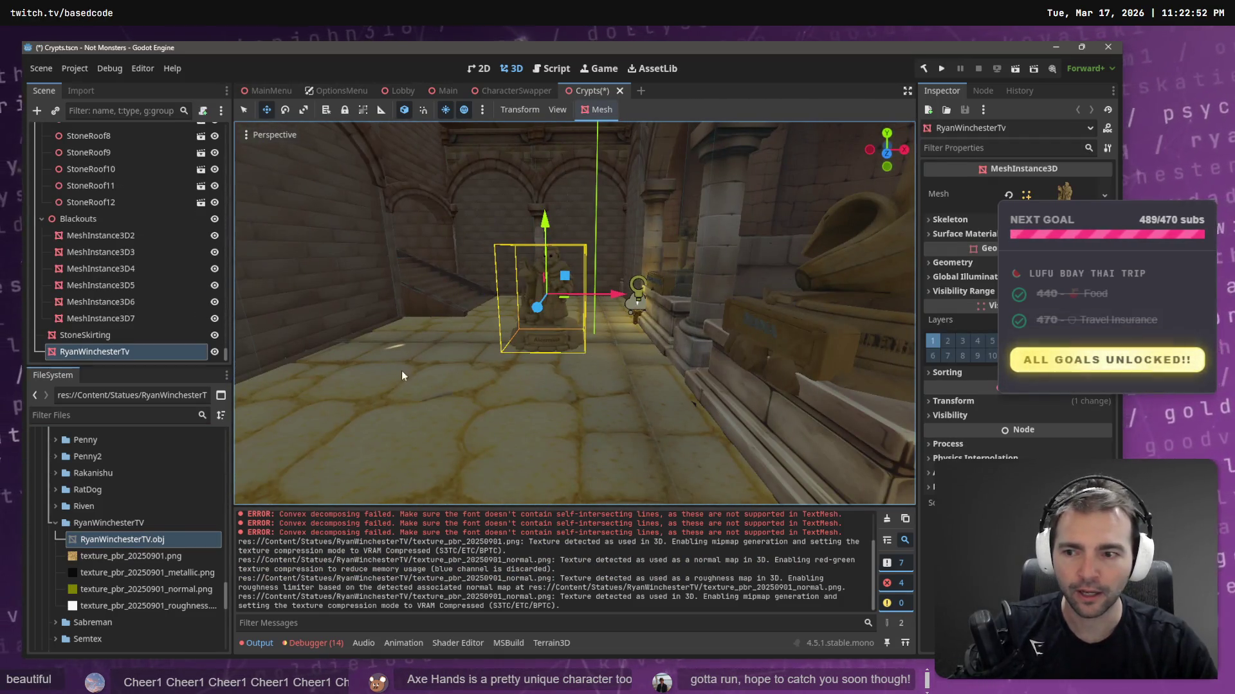
{"action": "left_click", "coordinate": [79, 94]}
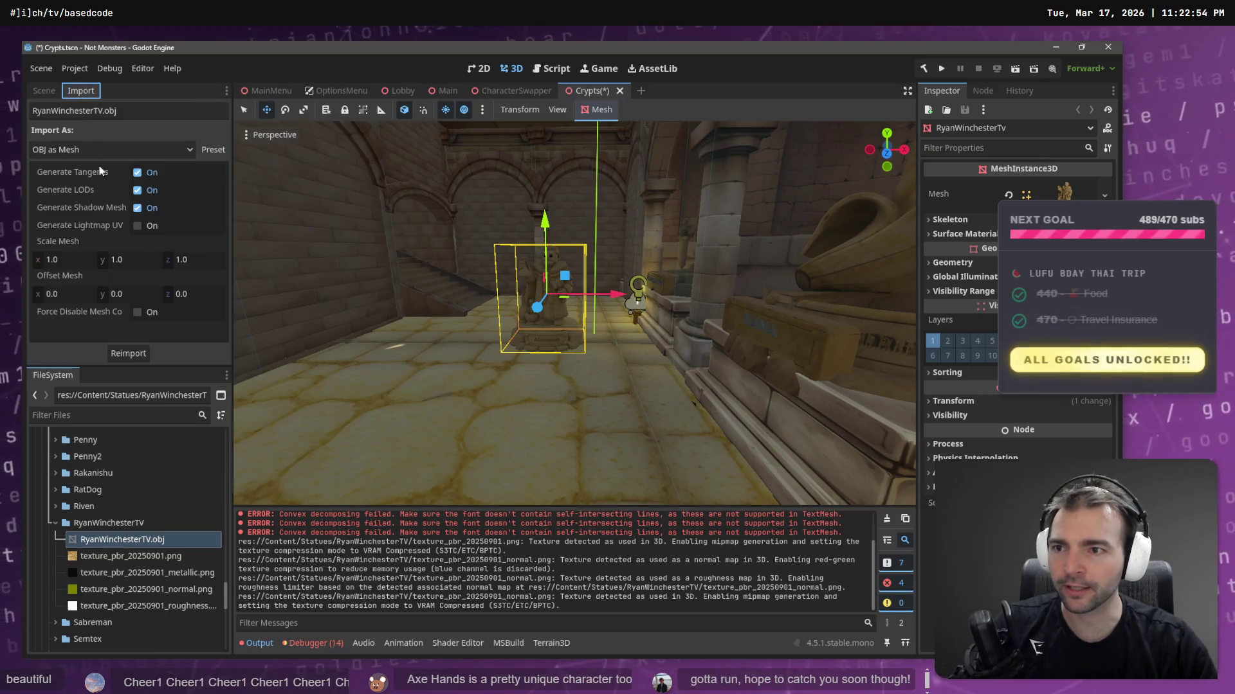
- Reimport the RyanWinchesterTV model with a Scale Mesh of 1.2
{"action": "left_click", "coordinate": [87, 265]}
{"action": "type", "text": "1.2"}
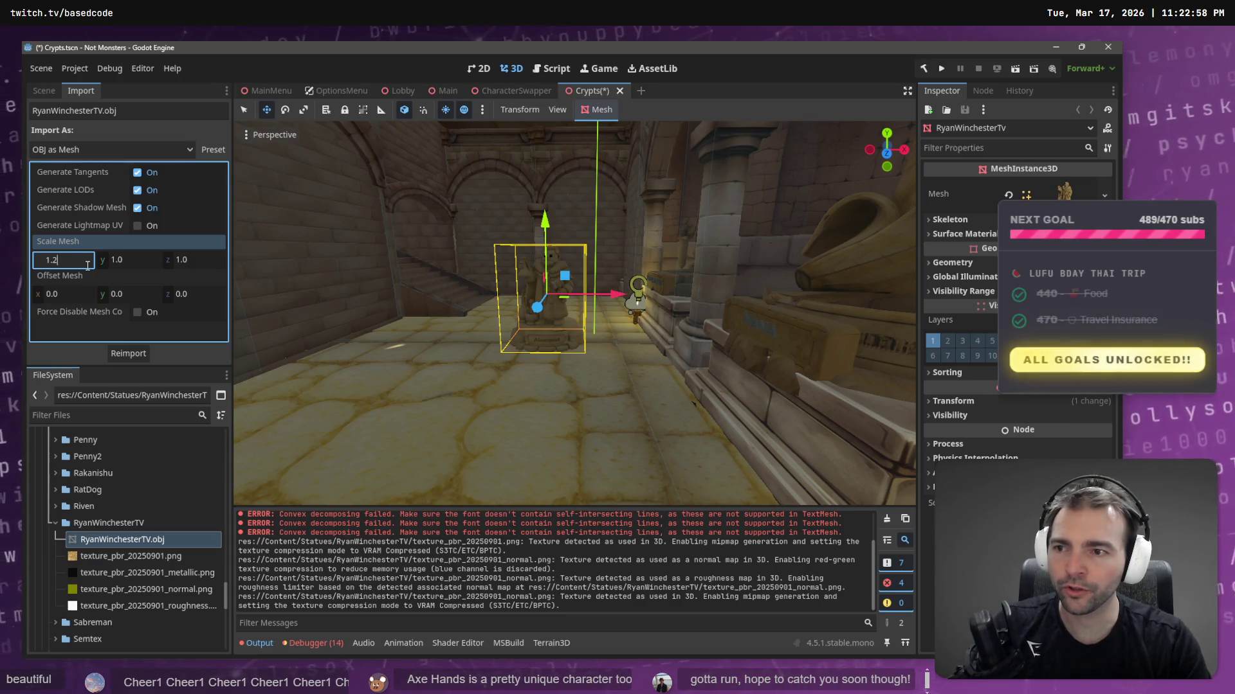
{"action": "key", "text": "Tab"}
{"action": "key", "text": "Tab"}
{"action": "type", "text": "1.2"}
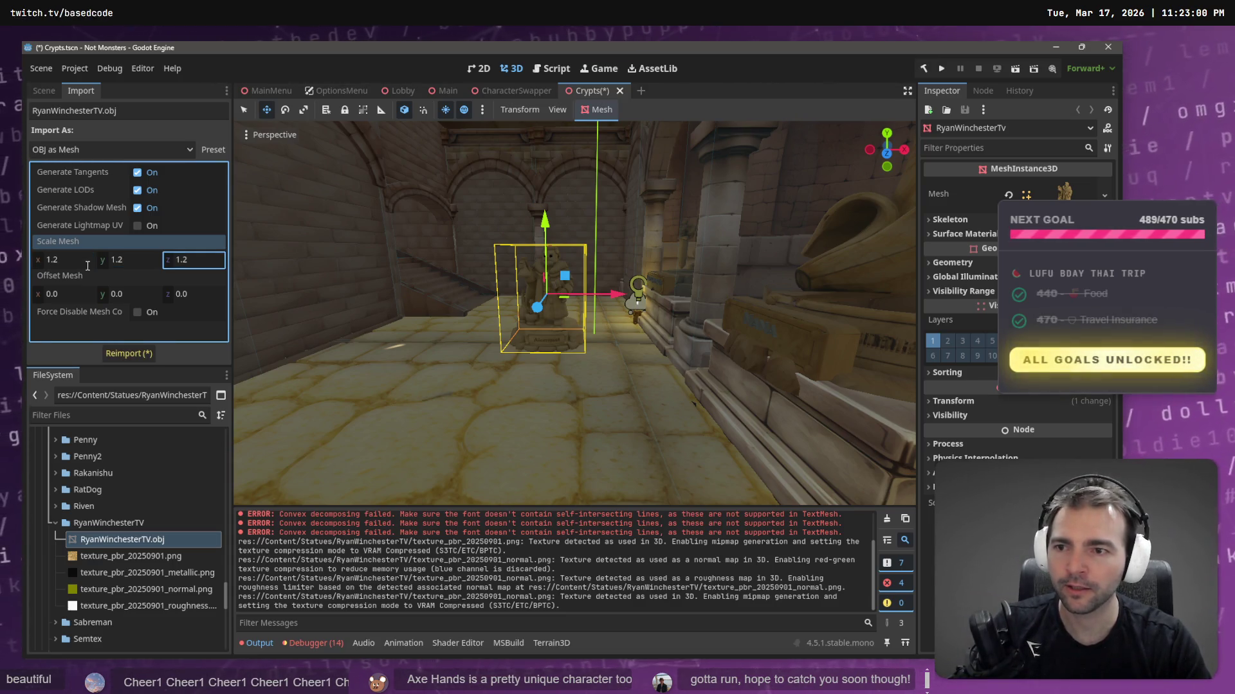
{"action": "left_click", "coordinate": [146, 351]}
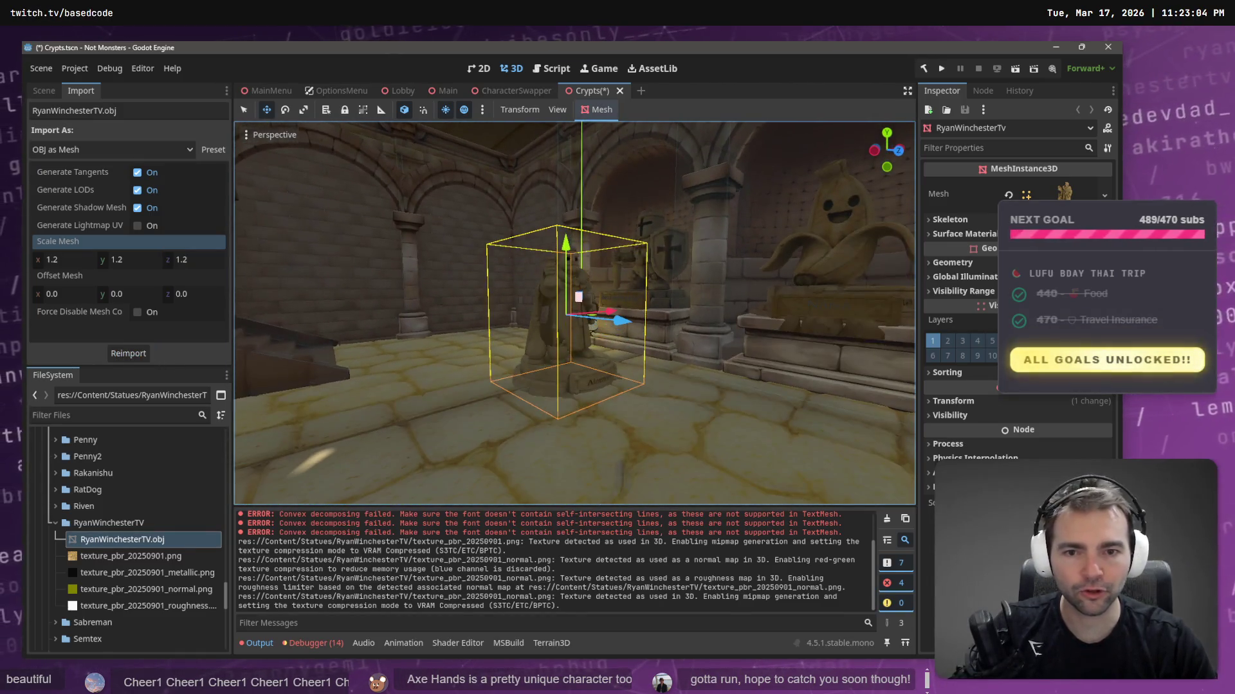
- Raise the Scale Mesh values to 1.3 and reimport, then inspect the enlarged statue
{"action": "left_click_drag", "start_coordinate": [70, 259], "coordinate": [81, 258]}
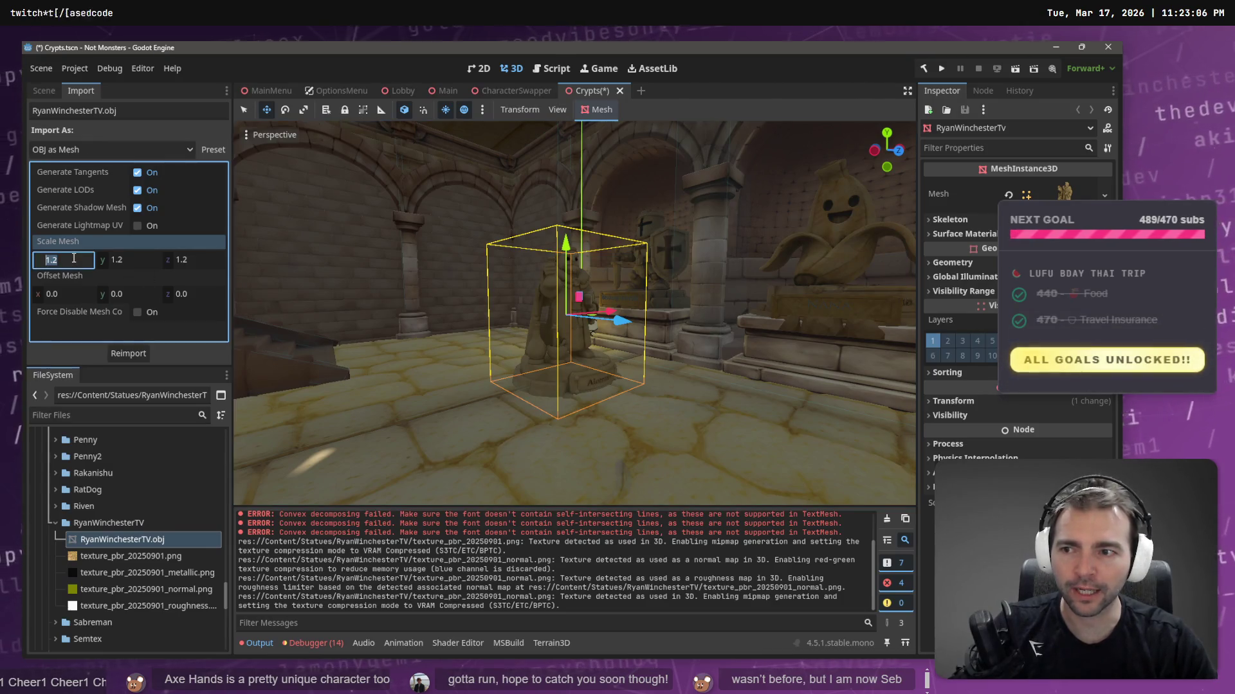
{"action": "type", "text": "1.3"}
{"action": "left_click", "coordinate": [99, 267]}
{"action": "type", "text": "1.3"}
{"action": "key", "text": "Tab"}
{"action": "type", "text": "1.3"}
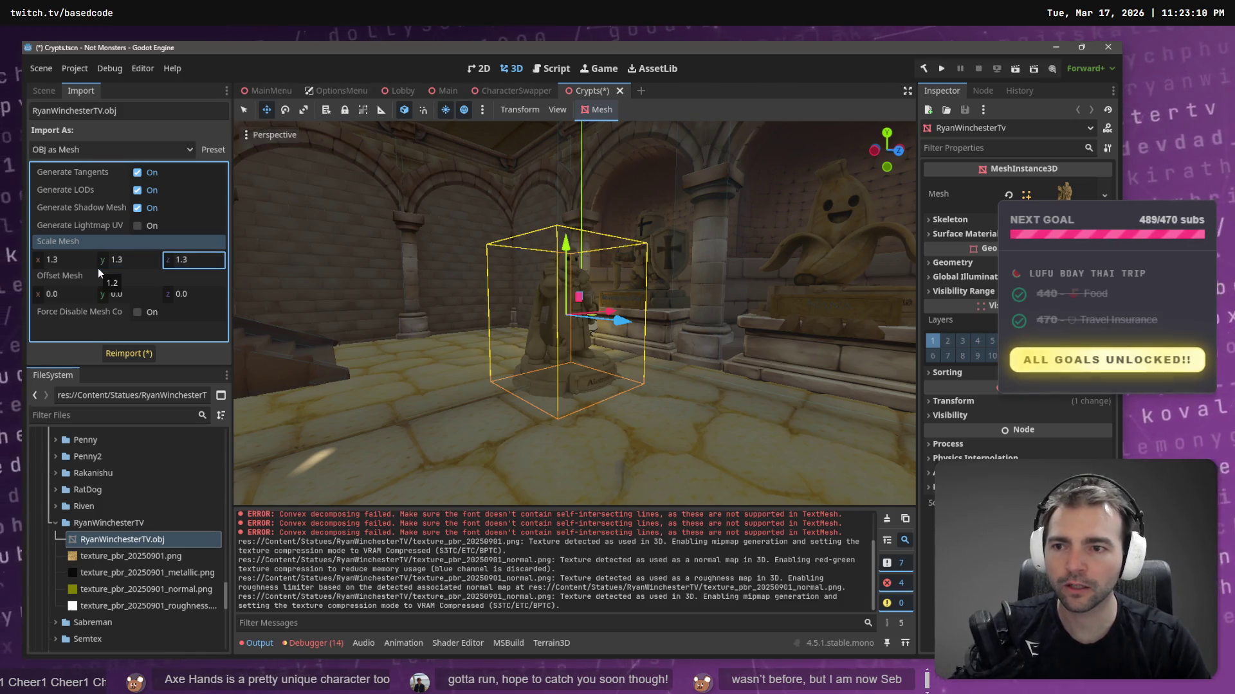
{"action": "left_click", "coordinate": [150, 353]}
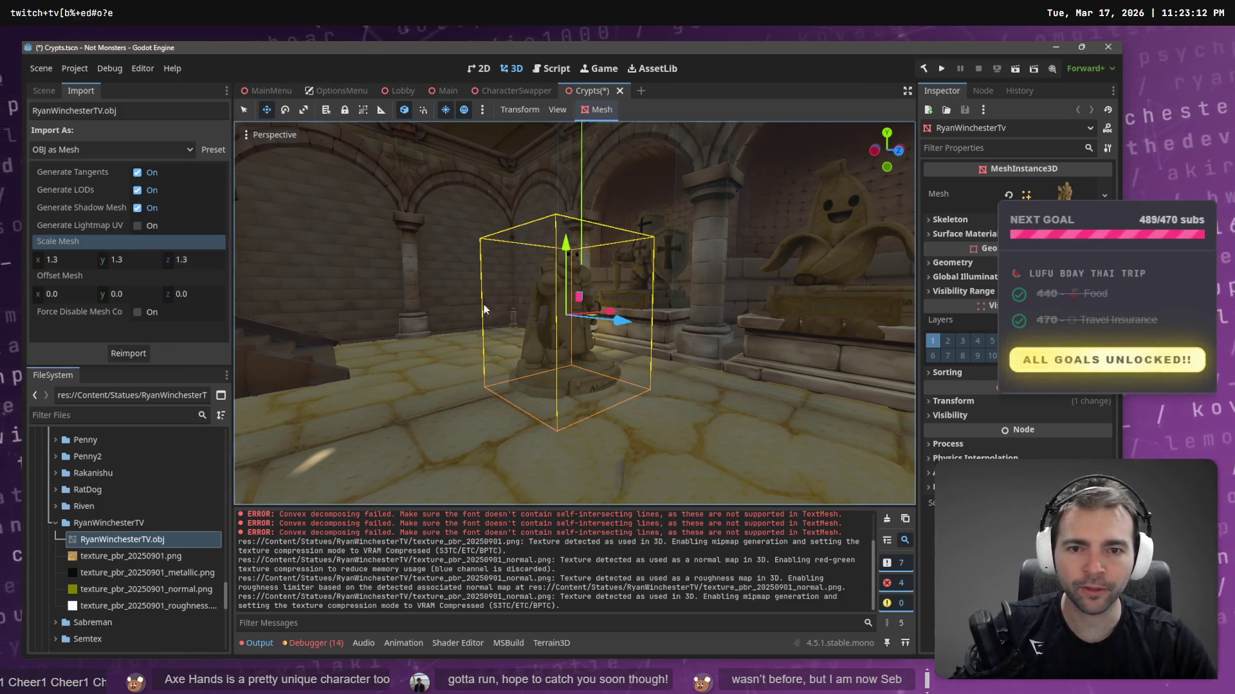
{"action": "left_click_drag", "start_coordinate": [564, 250], "coordinate": [259, 318]}
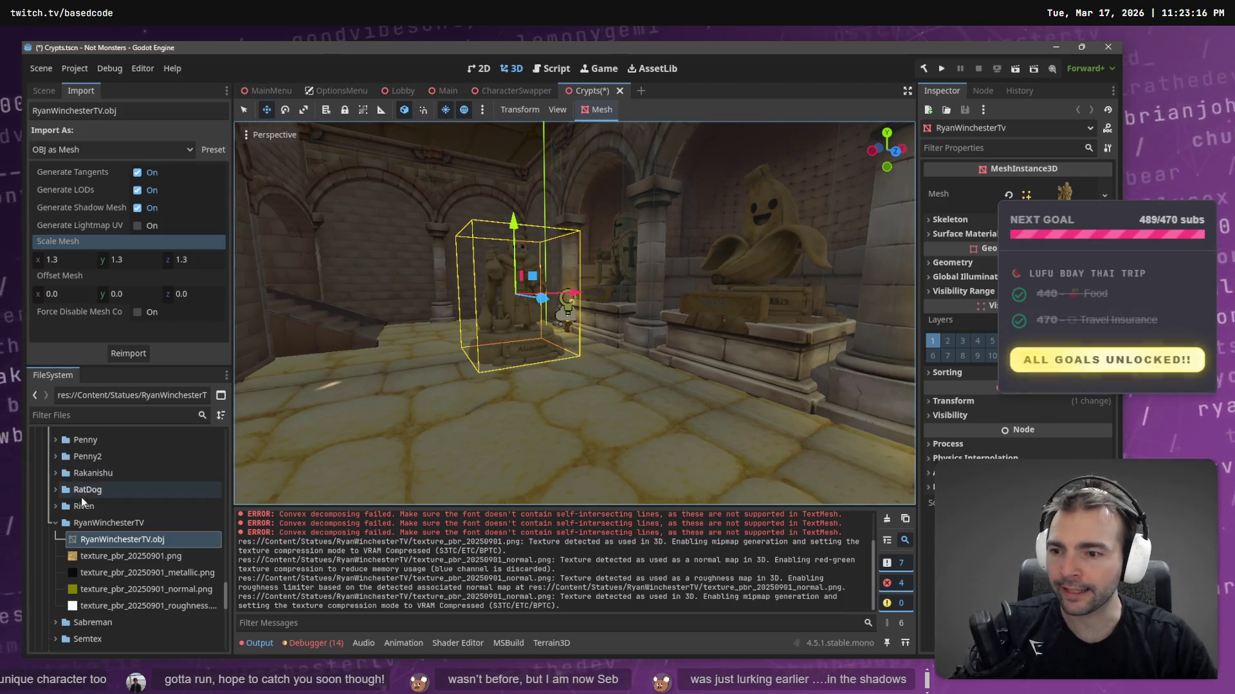
{"action": "left_click", "coordinate": [44, 91]}
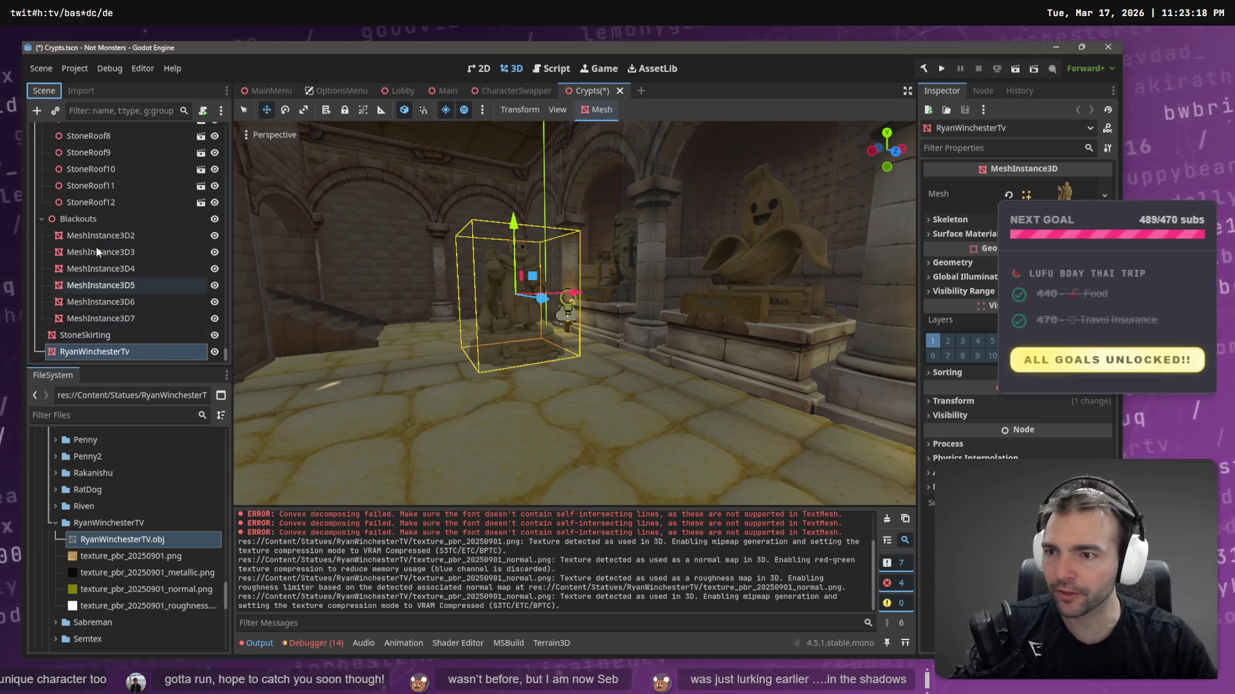
- Collapse the Enterance stairs, Ground, Ceiling and Blackouts groups in the Crypts scene tree
{"action": "scroll", "coordinate": [110, 229], "scroll_direction": "up", "scroll_amount": 5}
{"action": "scroll", "coordinate": [114, 229], "scroll_direction": "up", "scroll_amount": 10}
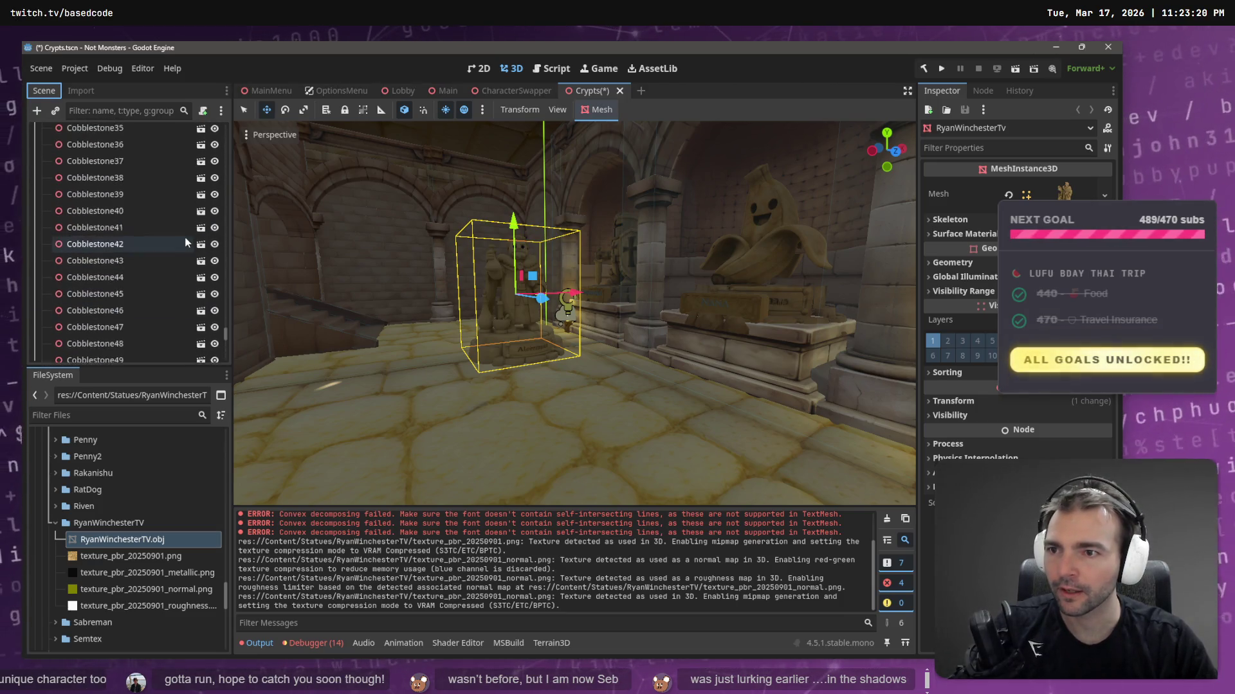
{"action": "left_click", "coordinate": [122, 258]}
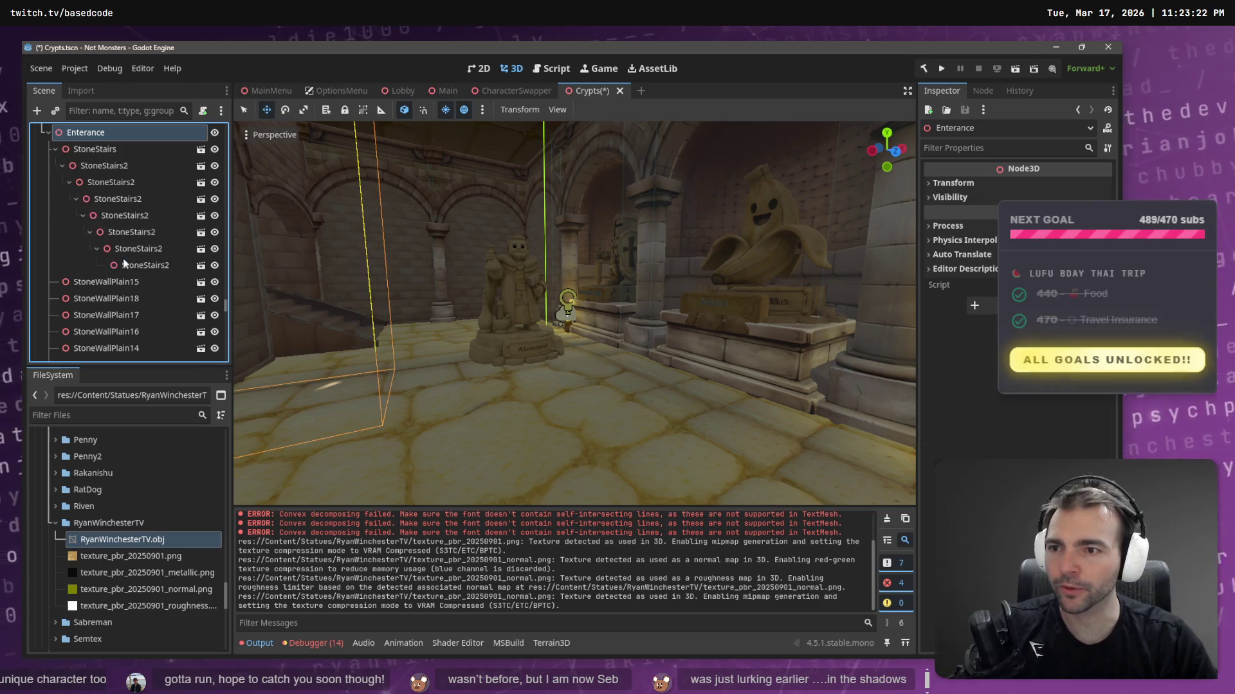
{"action": "left_click", "coordinate": [87, 149]}
{"action": "left_click", "coordinate": [95, 165]}
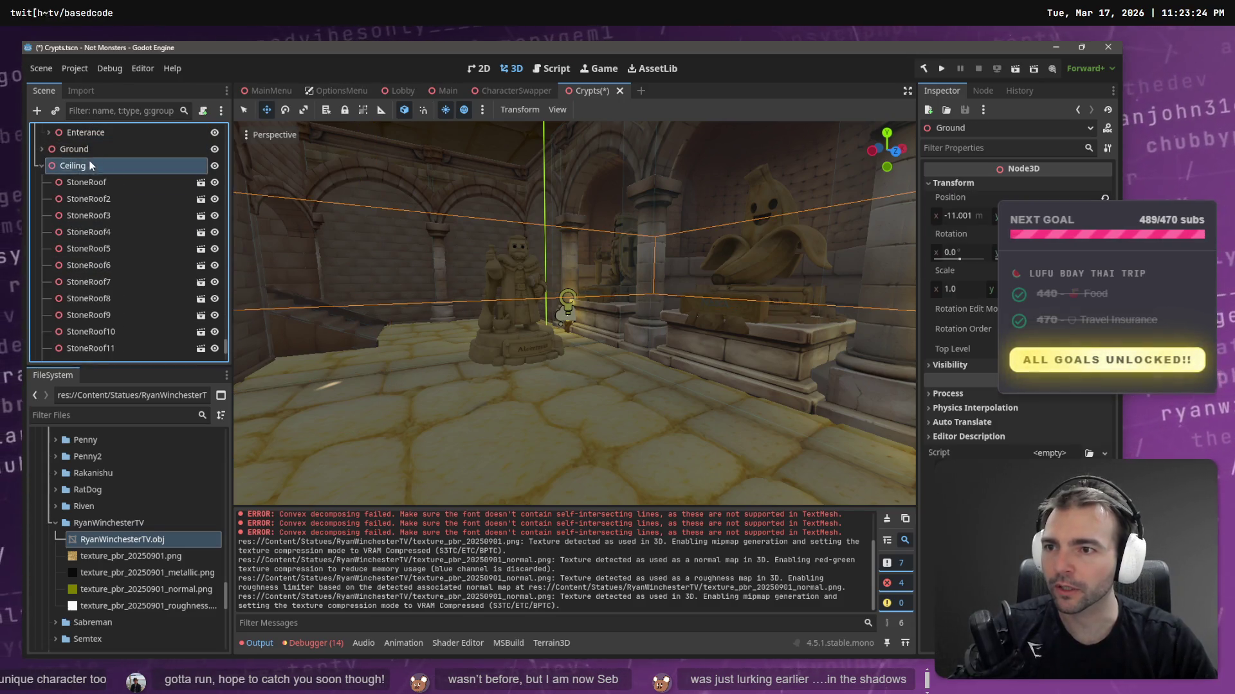
{"action": "left_click", "coordinate": [90, 218]}
{"action": "double_click", "coordinate": [90, 221]}
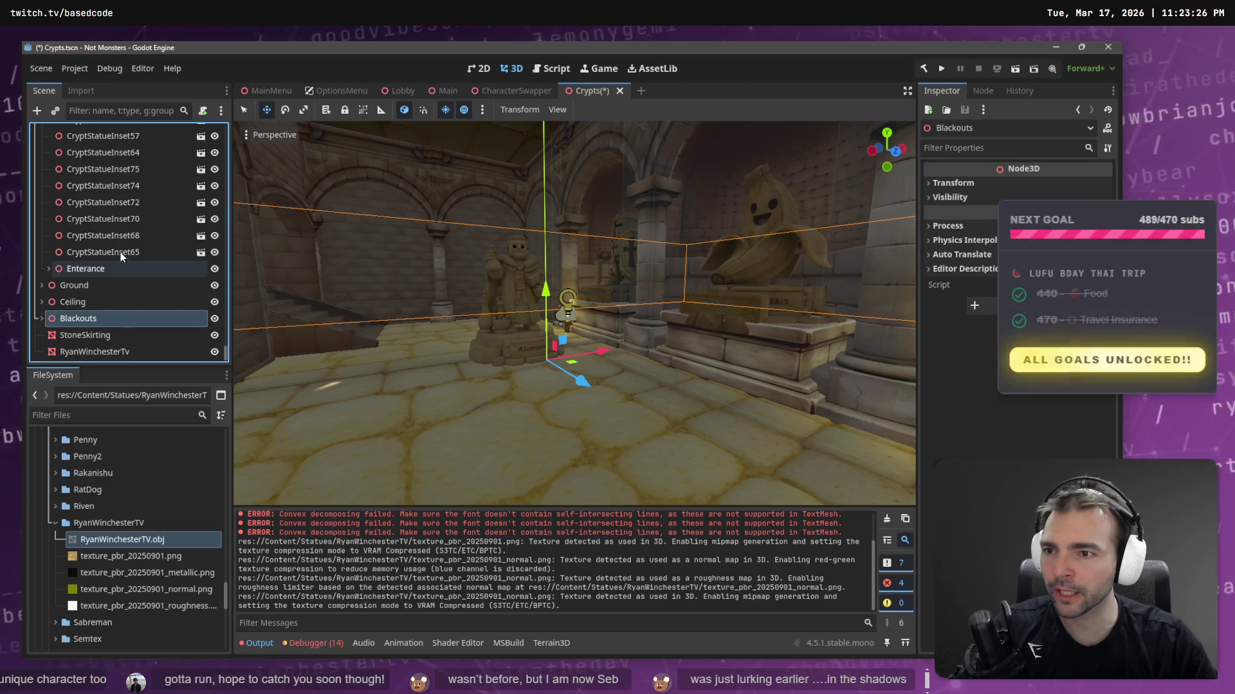
- Collapse the Enterance and Candles groups and select the 54_MissKratos statue
{"action": "left_click", "coordinate": [111, 268]}
{"action": "double_click", "coordinate": [110, 268]}
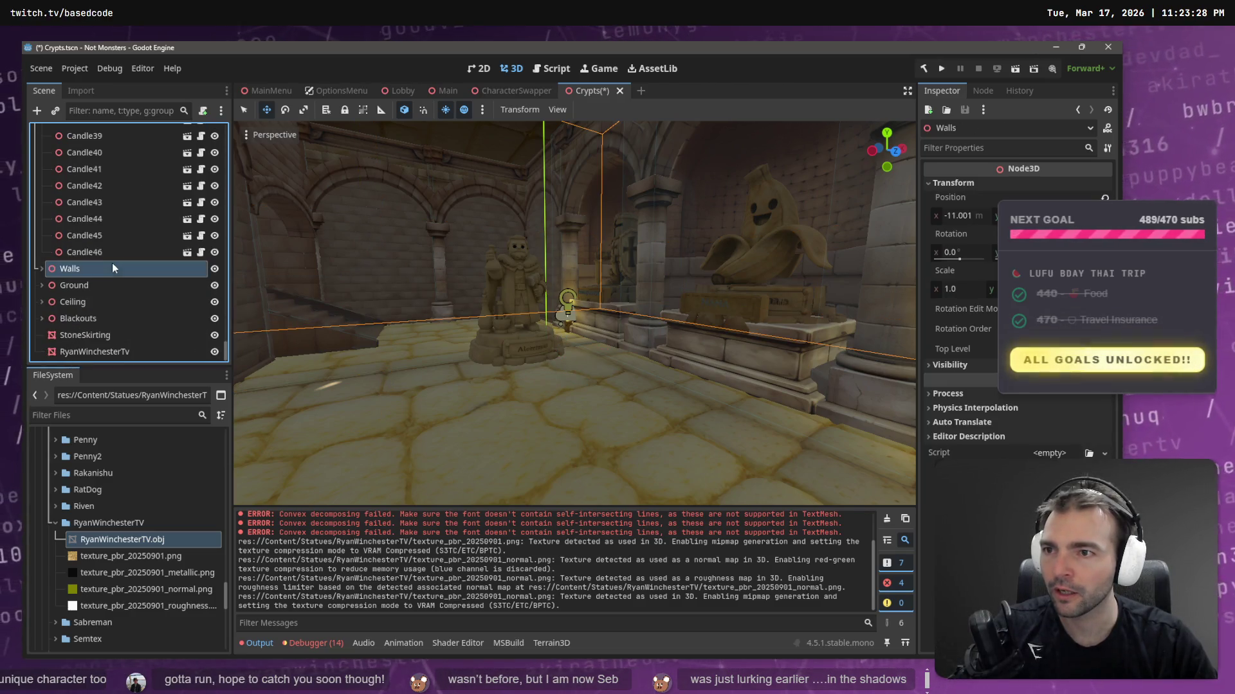
{"action": "left_click", "coordinate": [112, 252]}
{"action": "key", "text": "Left"}
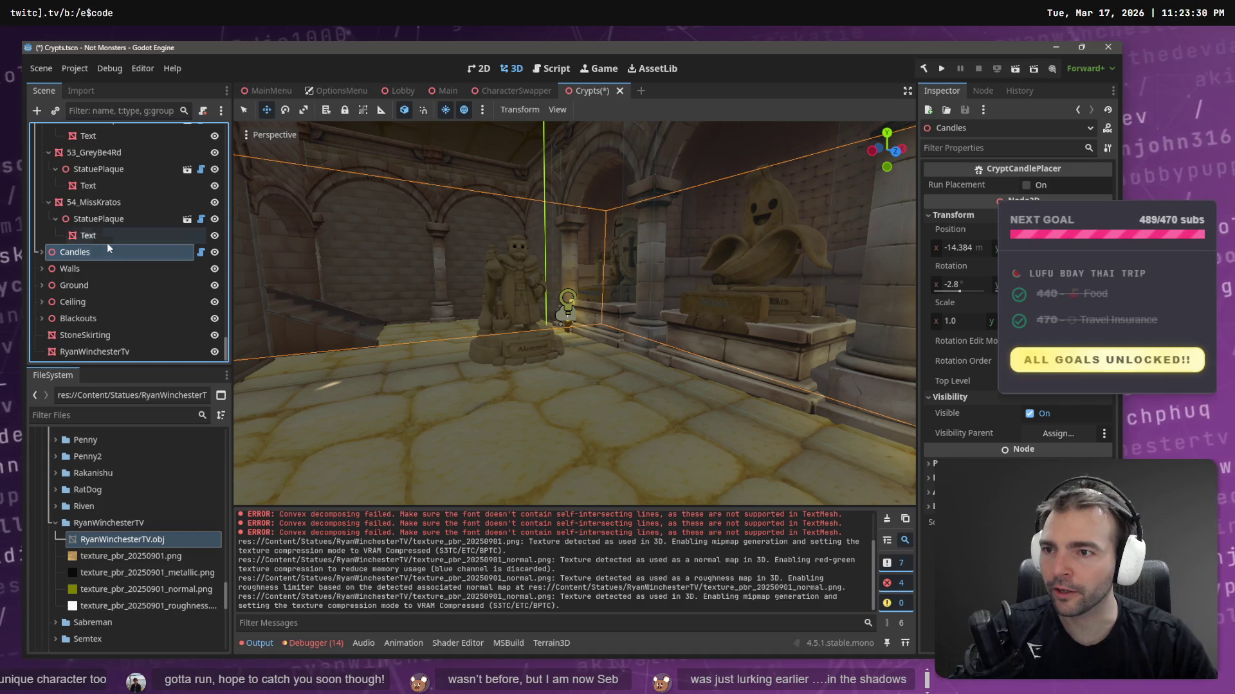
{"action": "scroll", "coordinate": [107, 243], "scroll_direction": "up", "scroll_amount": 1}
{"action": "left_click", "coordinate": [110, 234]}
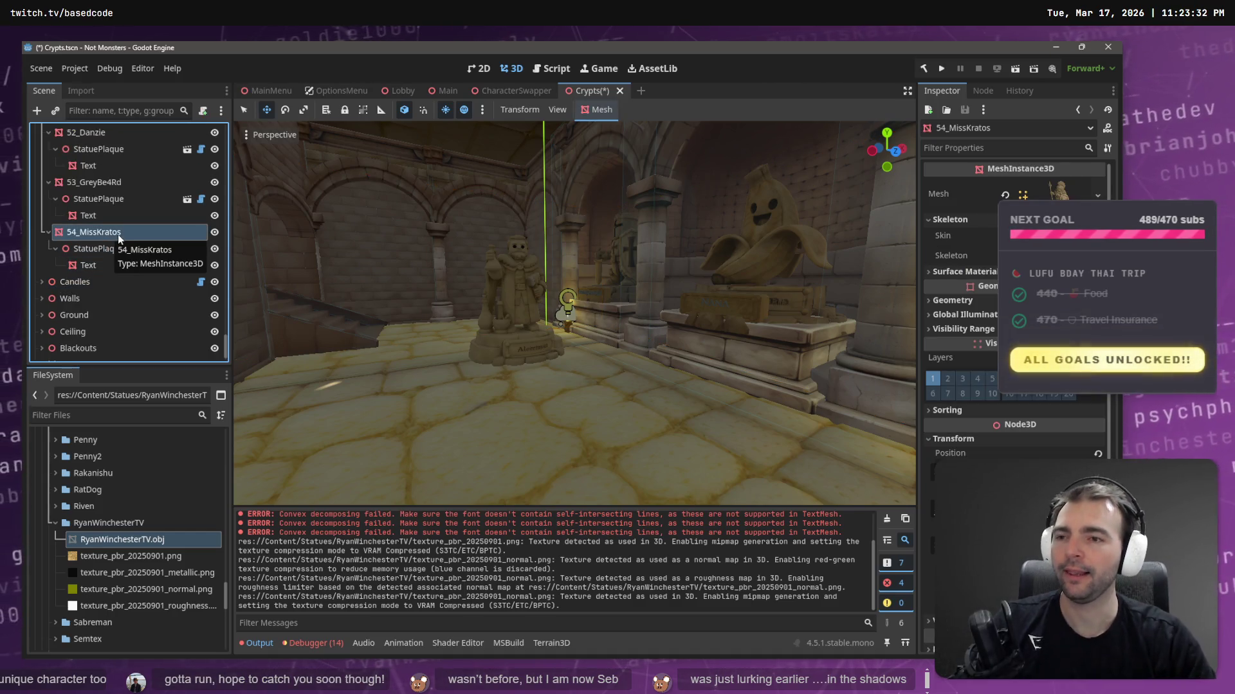
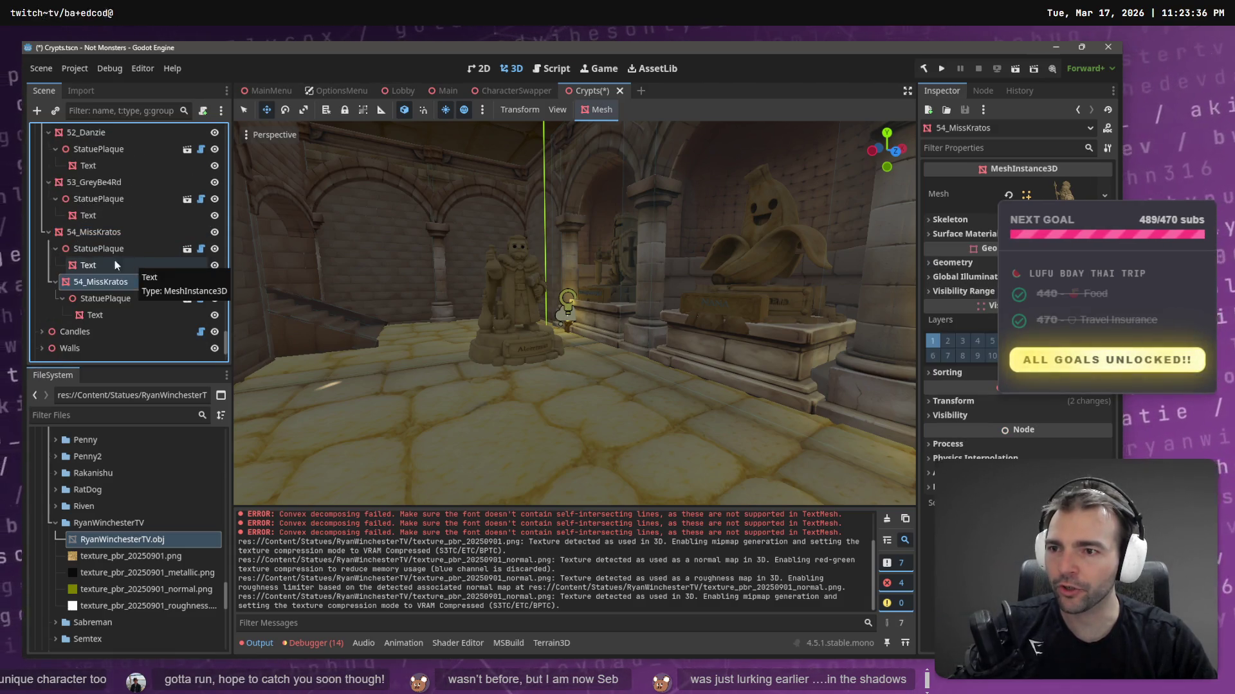
- Duplicate the statue 54 node with its plaque and rename the copy to 55_
{"action": "key", "text": "ctrl+d"}
{"action": "double_click", "coordinate": [80, 282]}
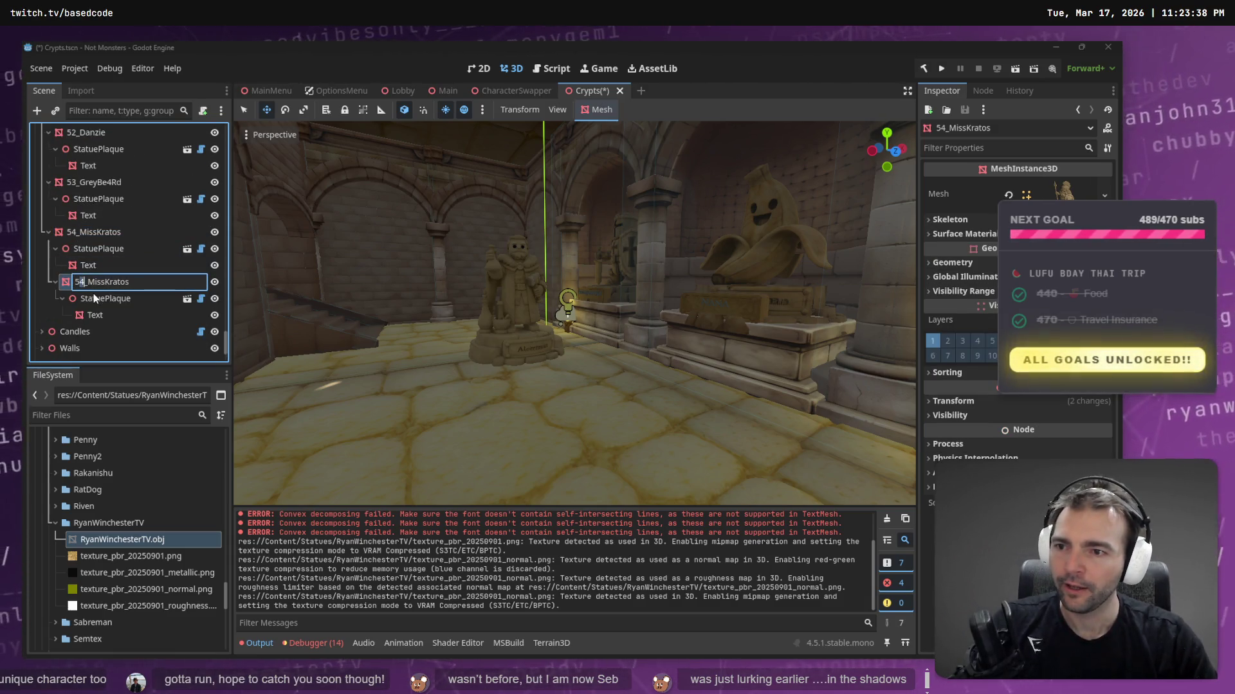
{"action": "key", "text": "ctrl+Delete"}
{"action": "type", "text": "55_"}
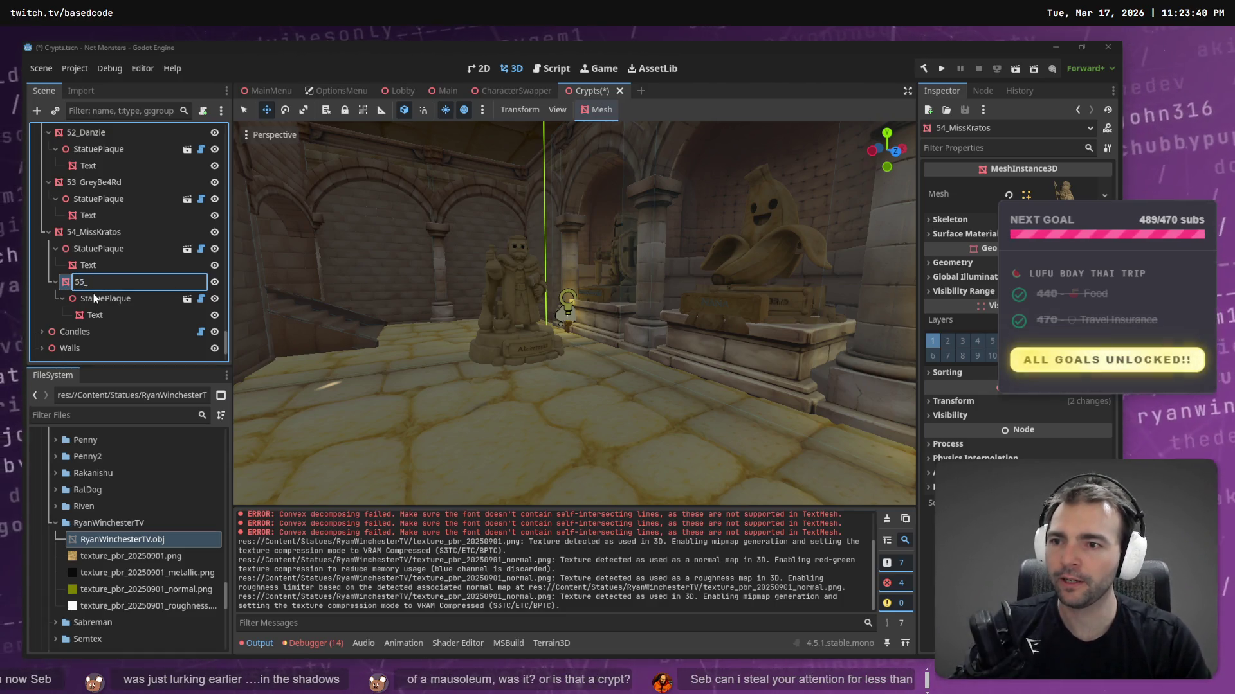
{"action": "key", "text": "Return"}
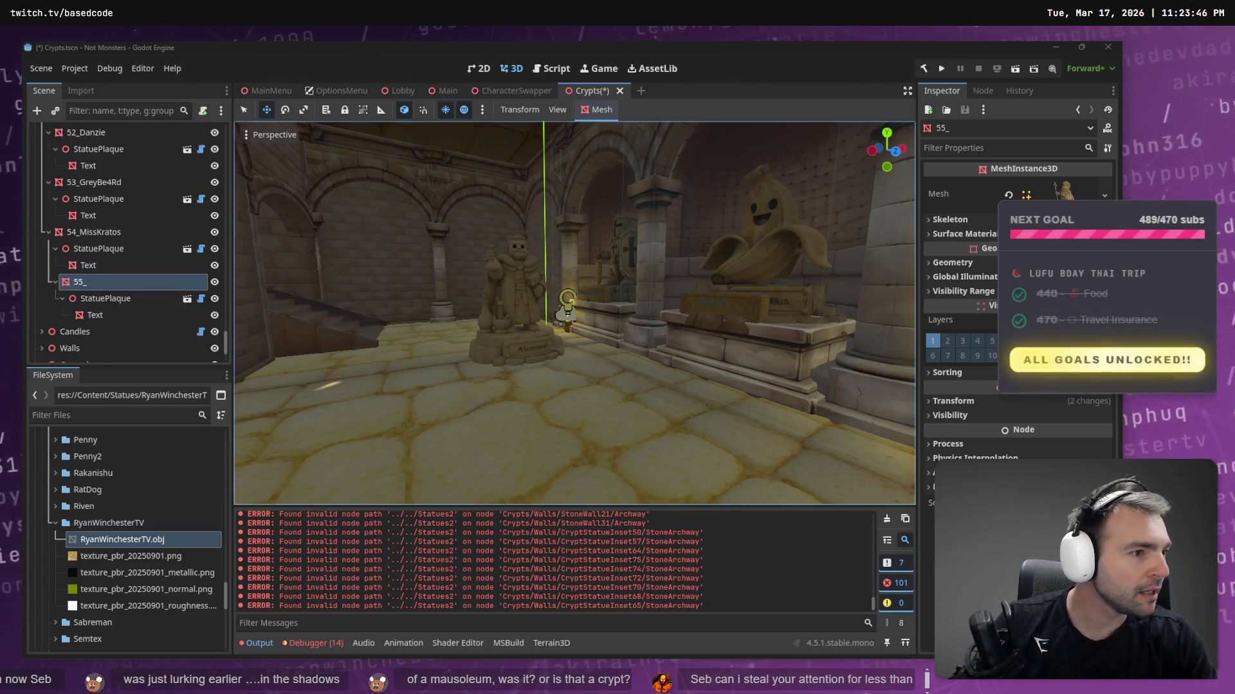
{"action": "key", "text": "alt+Tab"}
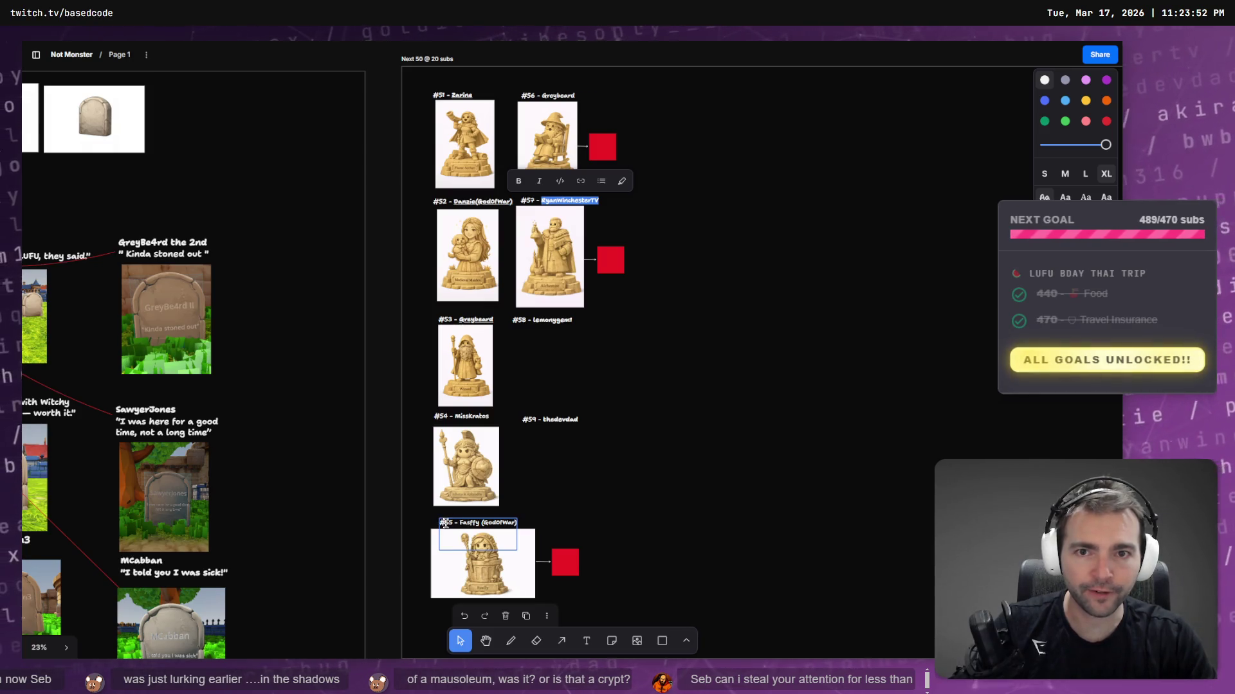
- Copy the subscriber's name from the #57 statue label on the tldraw board and return to Godot
{"action": "left_click", "coordinate": [555, 89]}
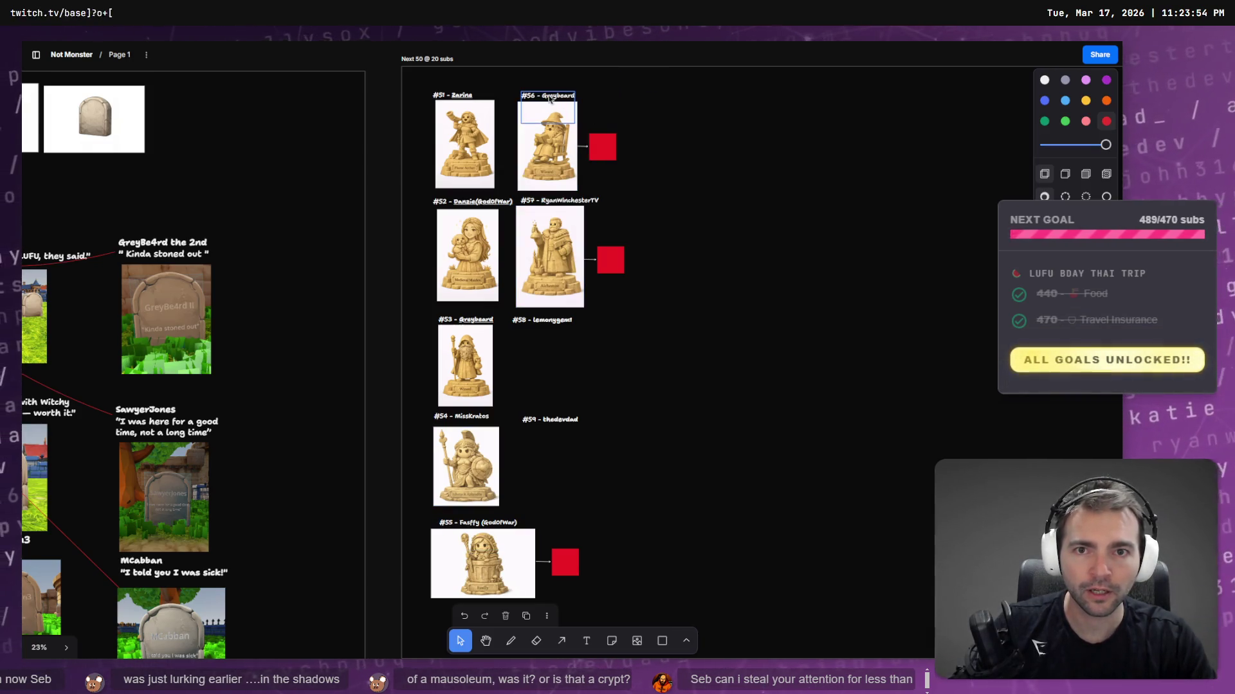
{"action": "double_click", "coordinate": [568, 203]}
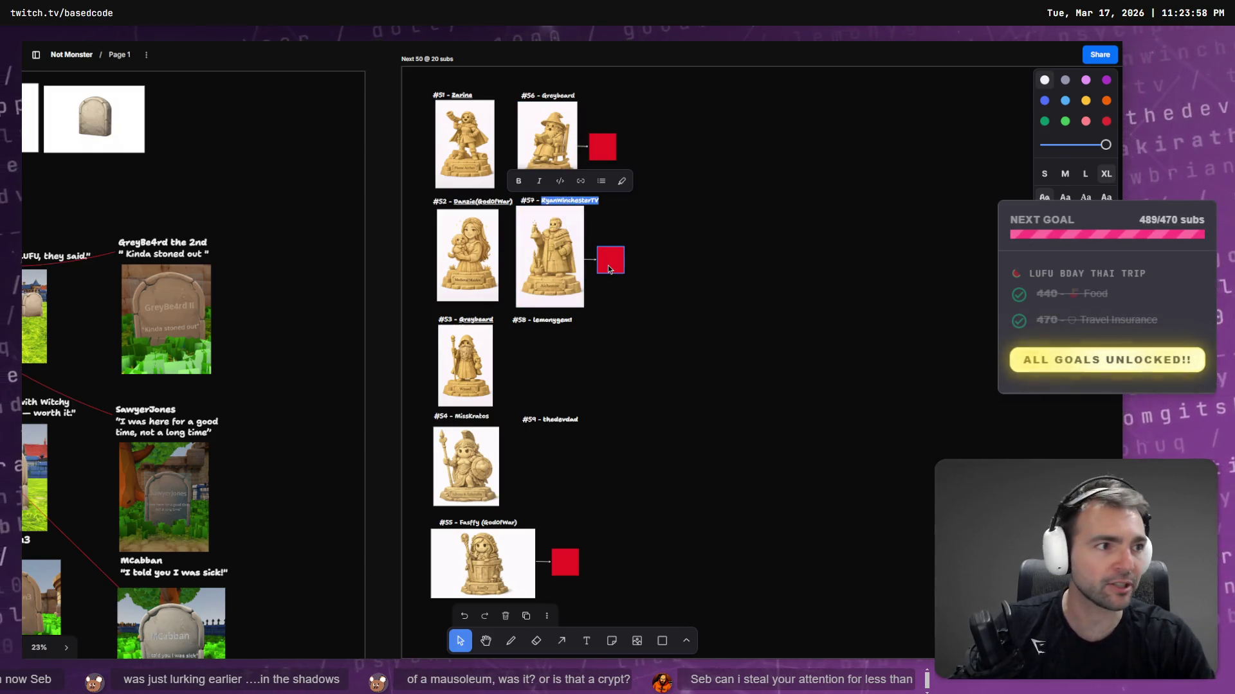
{"action": "key", "text": "alt+Tab"}
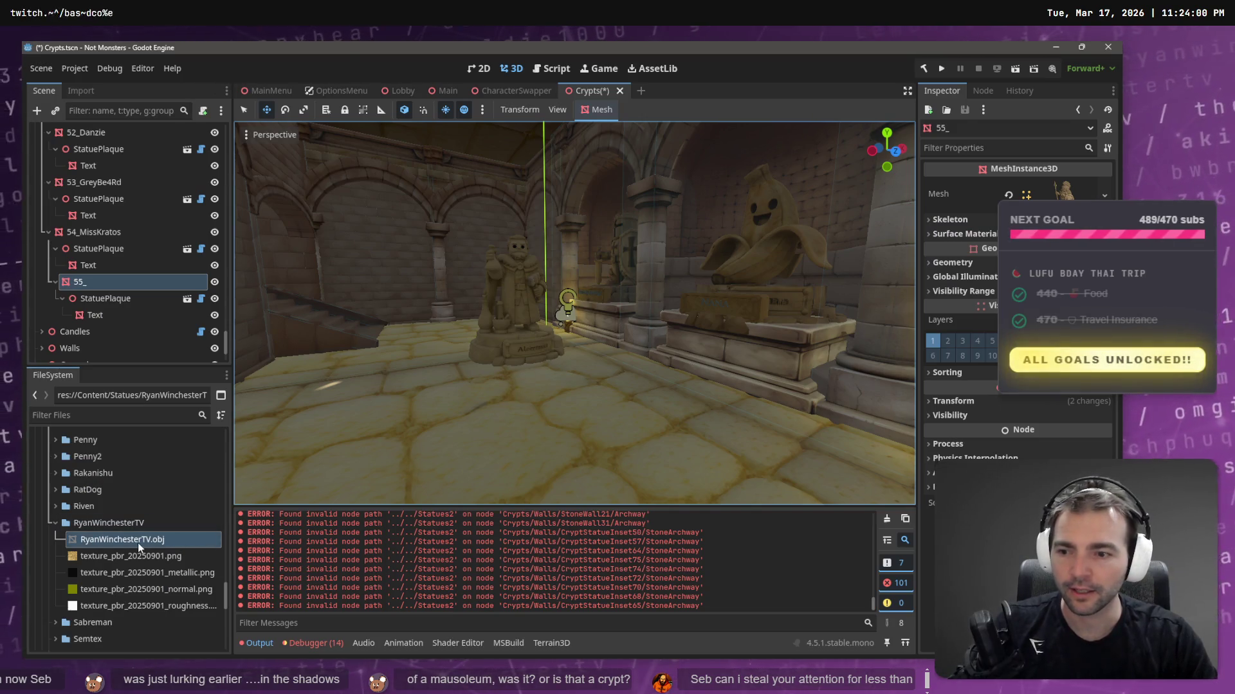
- Rename the duplicated 55_ statue node to 57_ followed by the subscriber's name
{"action": "left_click", "coordinate": [138, 543]}
{"action": "key", "text": "F2"}
{"action": "double_click", "coordinate": [80, 282]}
{"action": "type", "text": "7"}
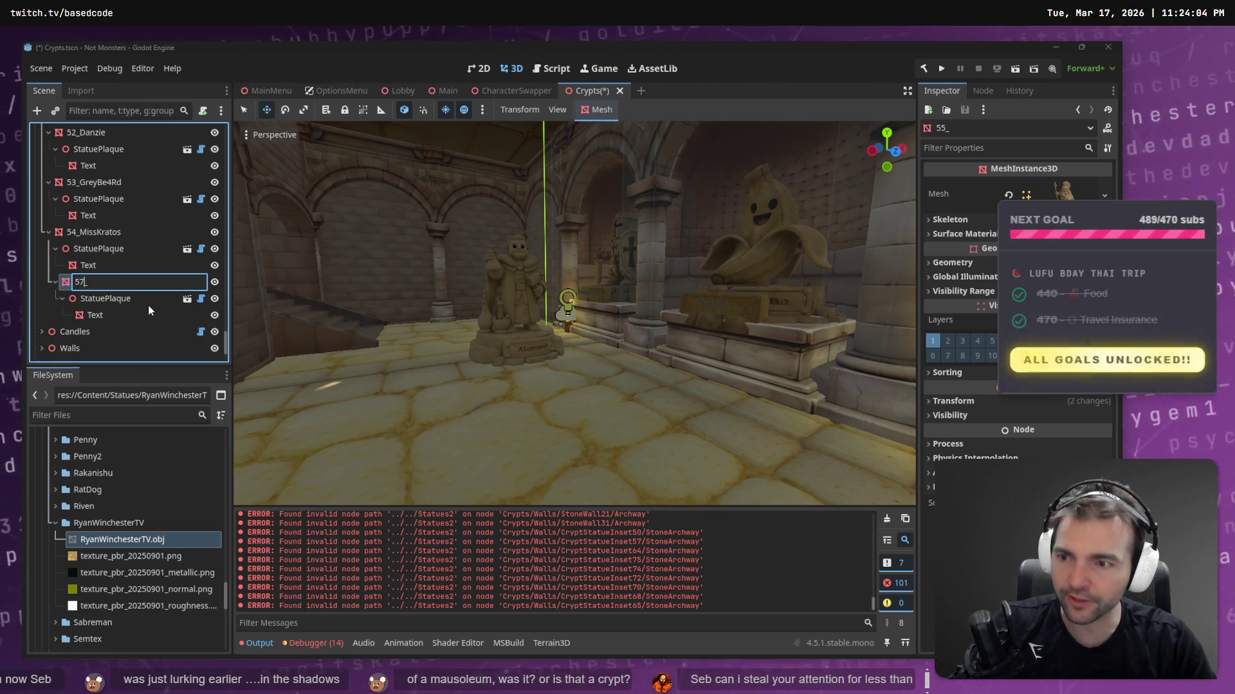
{"action": "key", "text": "BackSpace"}
{"action": "type", "text": "7_RyanWinchesterTV"}
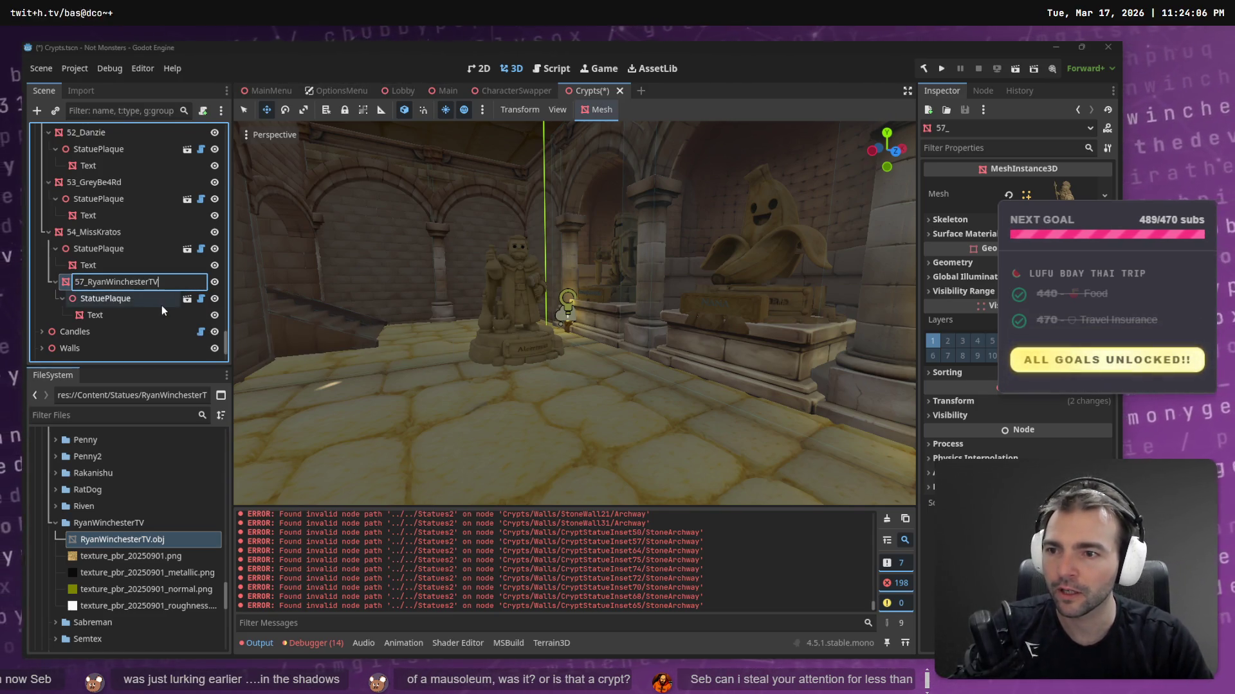
{"action": "key", "text": "Return"}
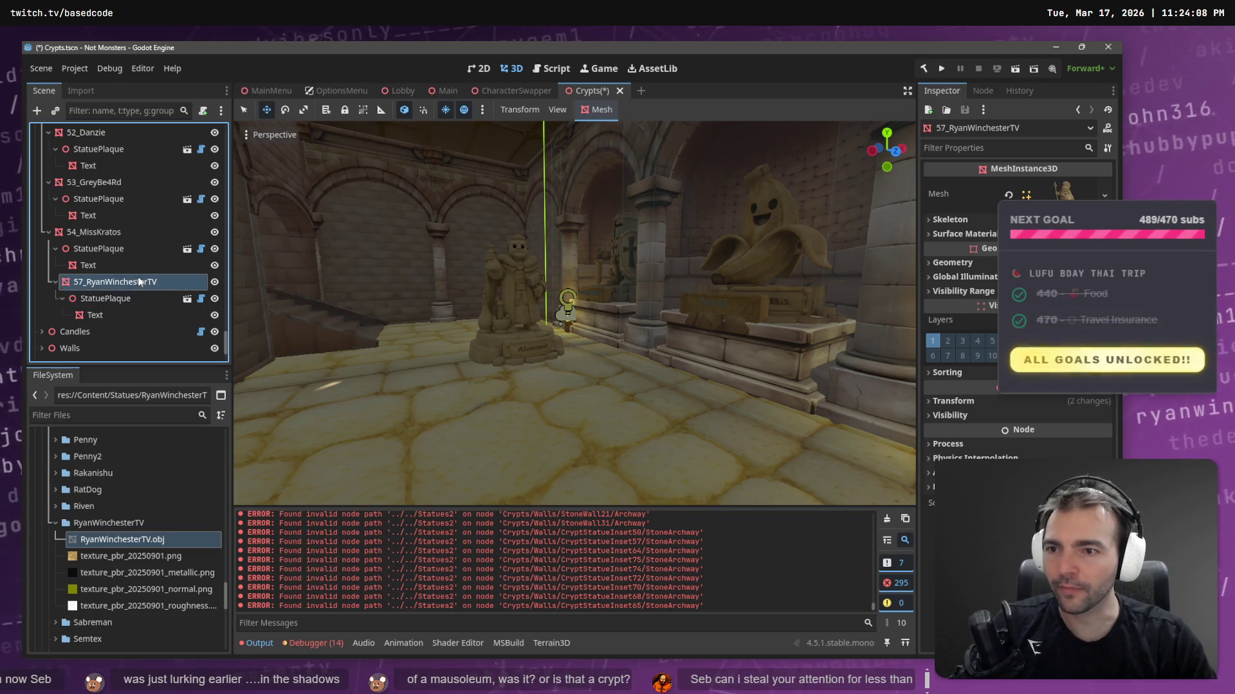
- Inspect the copied plaque and its text node, then reselect the renamed statue node
{"action": "left_click", "coordinate": [109, 300]}
{"action": "left_click", "coordinate": [111, 315]}
{"action": "left_click", "coordinate": [117, 299]}
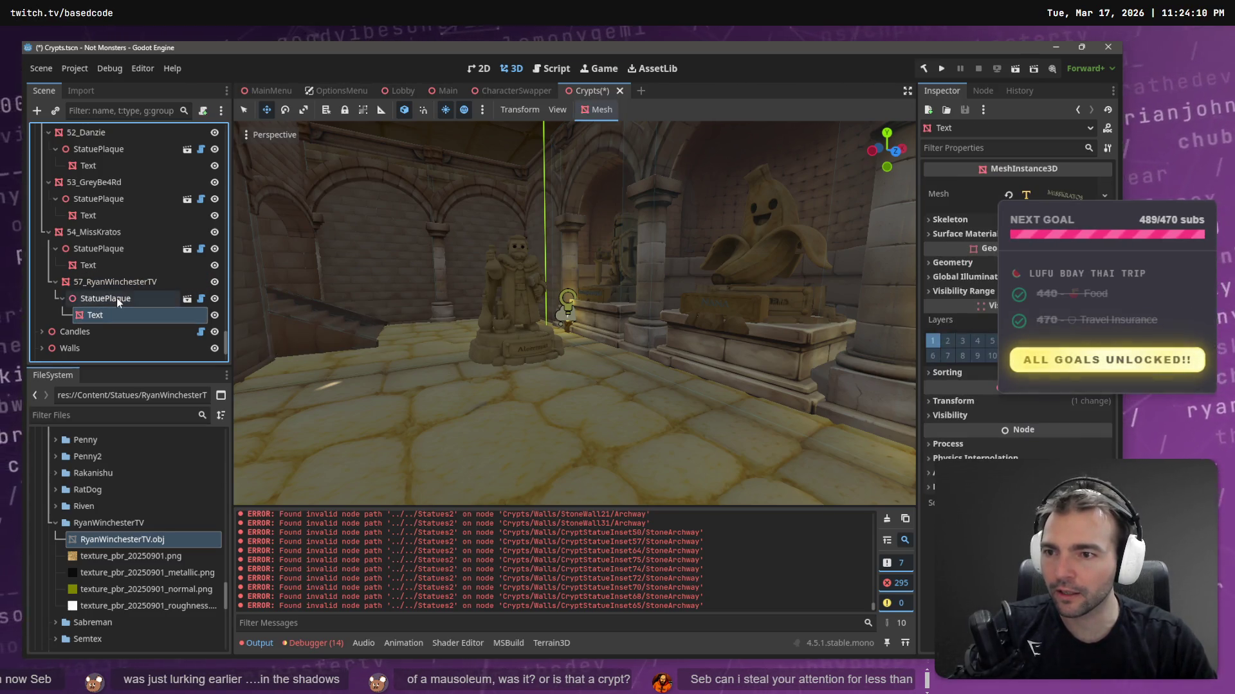
{"action": "left_click", "coordinate": [129, 283]}
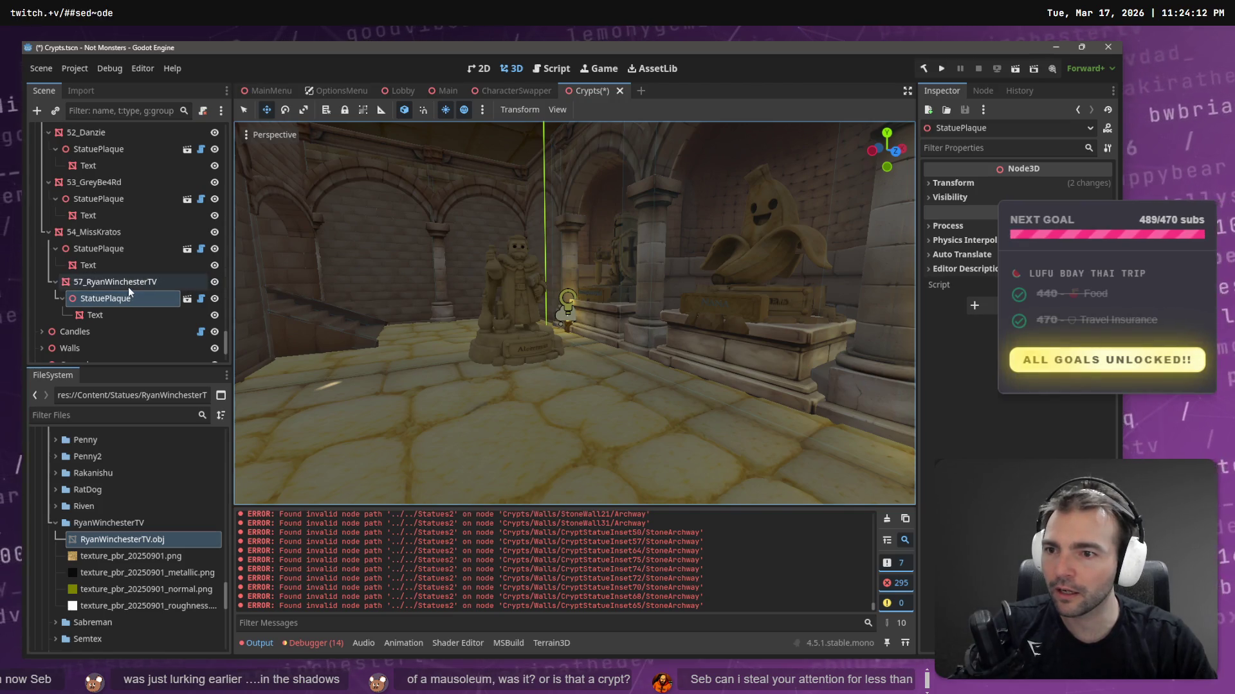
- Frame the duplicated statue and fly through the crypt hall to bring it into view
{"action": "key", "text": "f"}
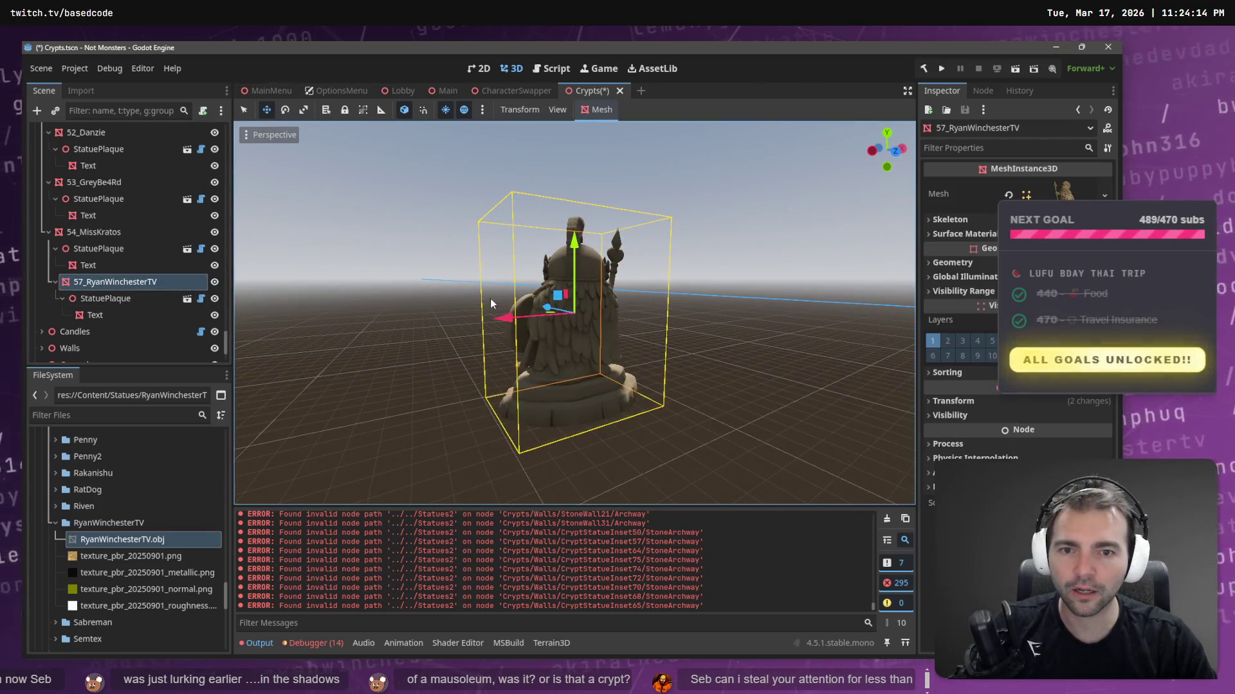
{"action": "left_click", "coordinate": [117, 301]}
{"action": "left_click", "coordinate": [110, 315], "text": "ctrl"}
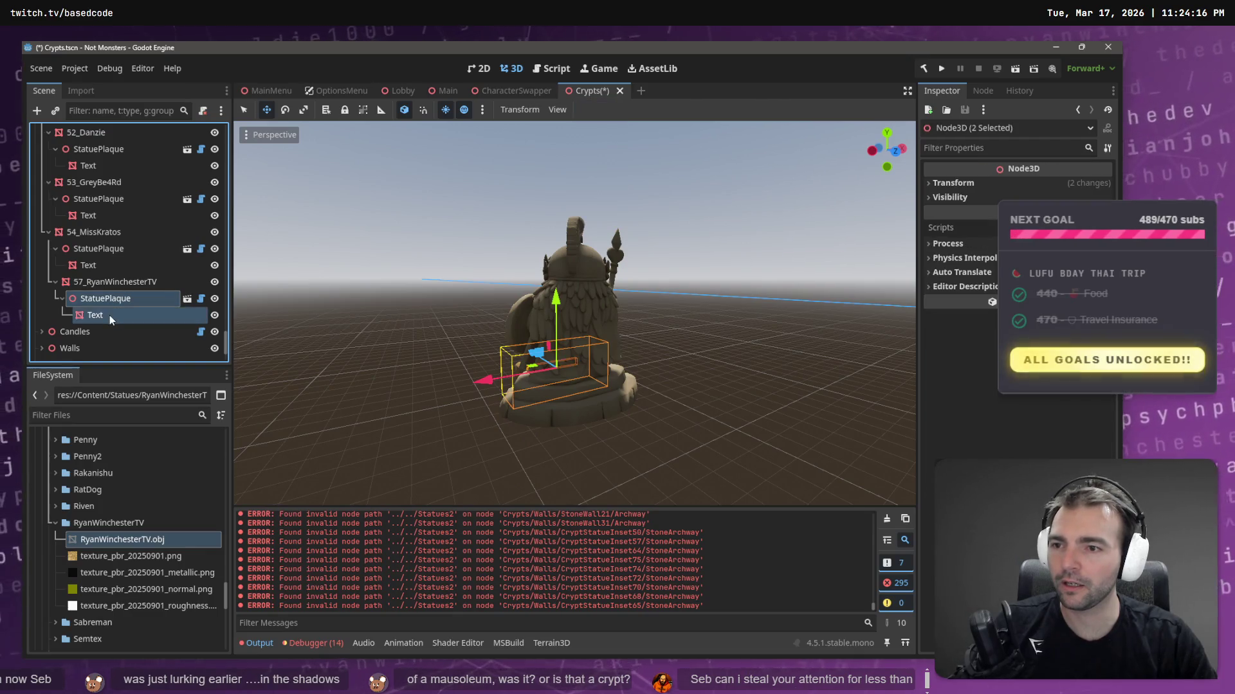
{"action": "left_click", "coordinate": [122, 287]}
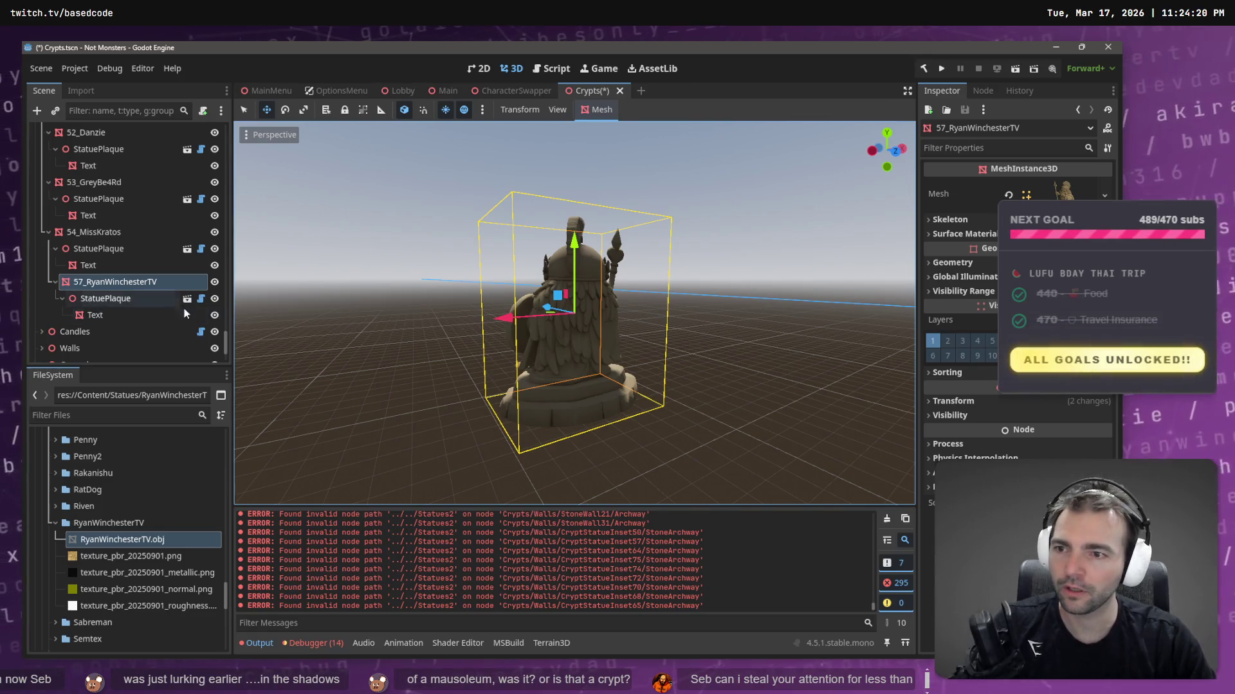
{"action": "key", "text": "w"}
{"action": "key", "text": "f"}
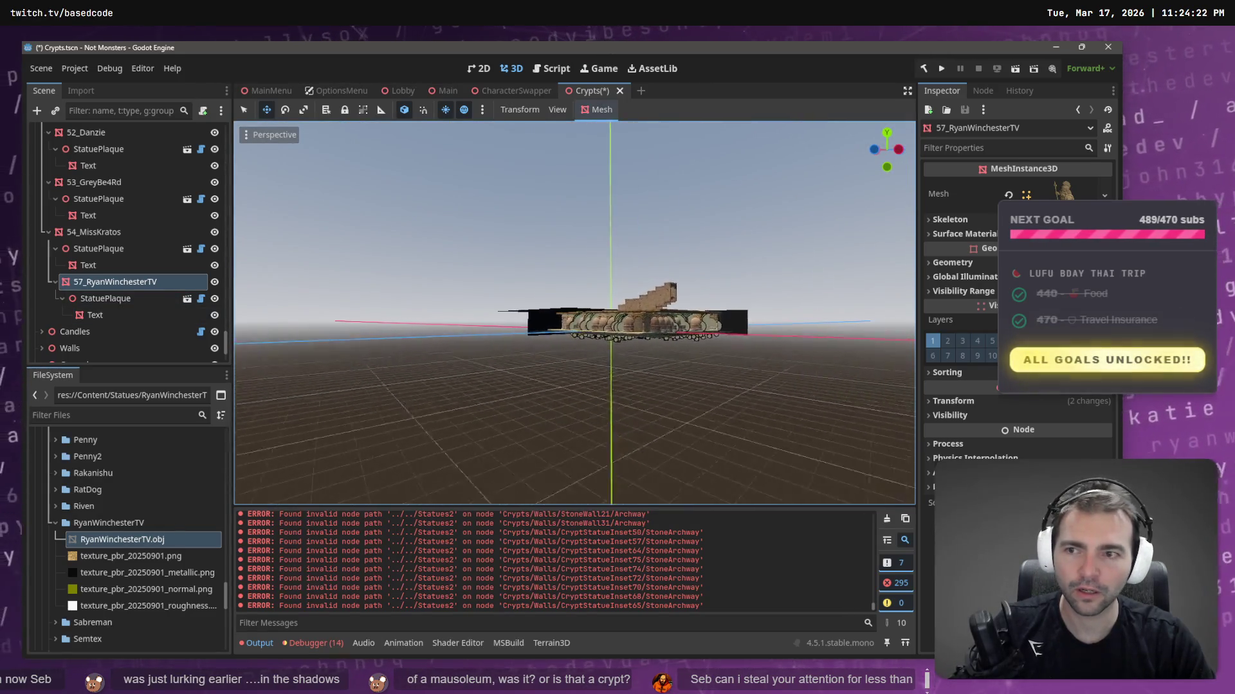
{"action": "key", "text": "w"}
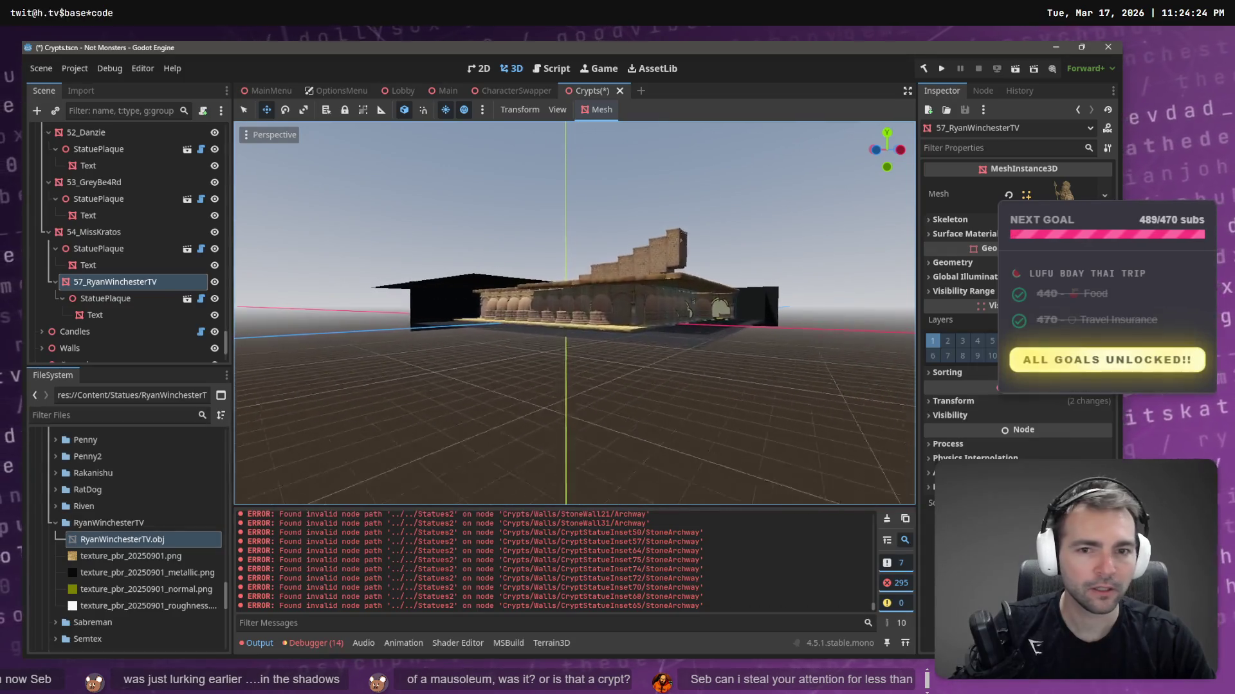
{"action": "key", "text": "w"}
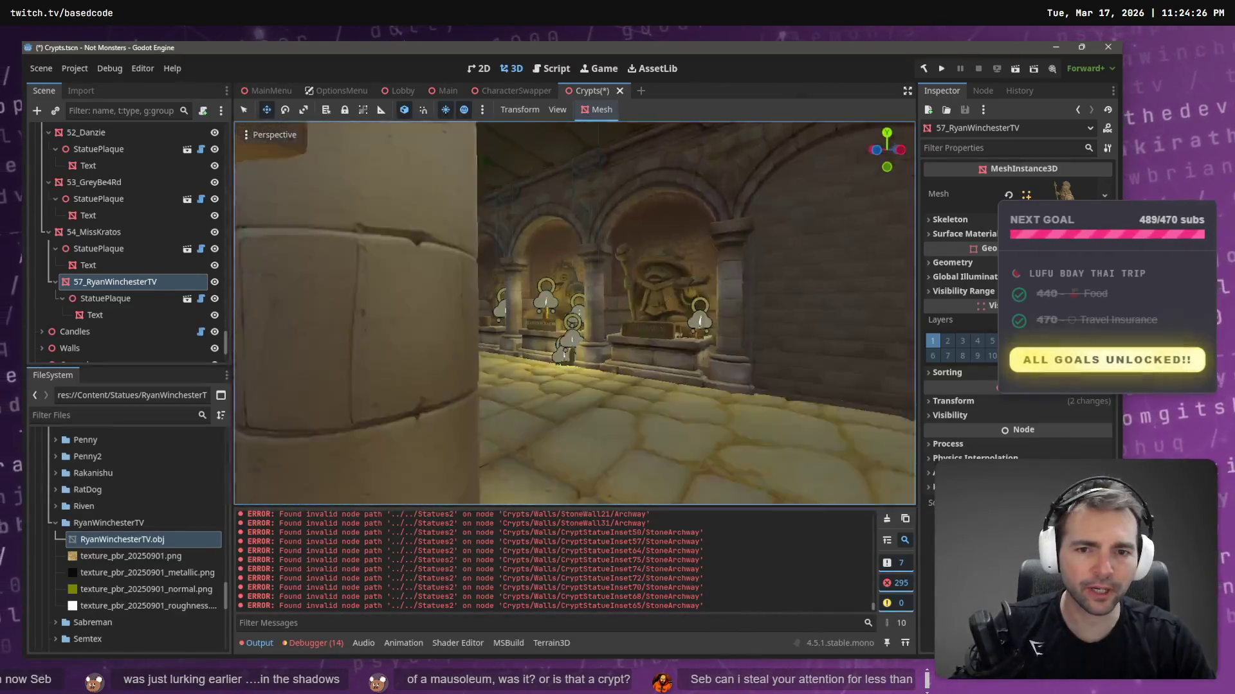
{"action": "key", "text": "s"}
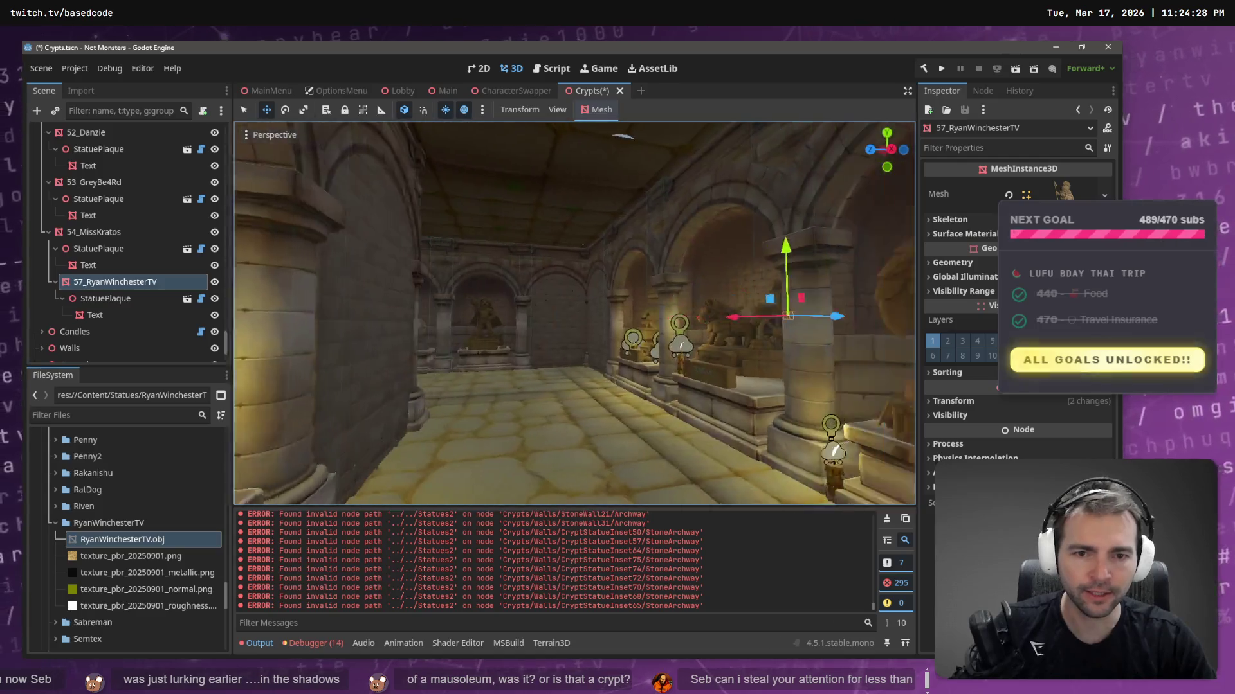
{"action": "key", "text": "w"}
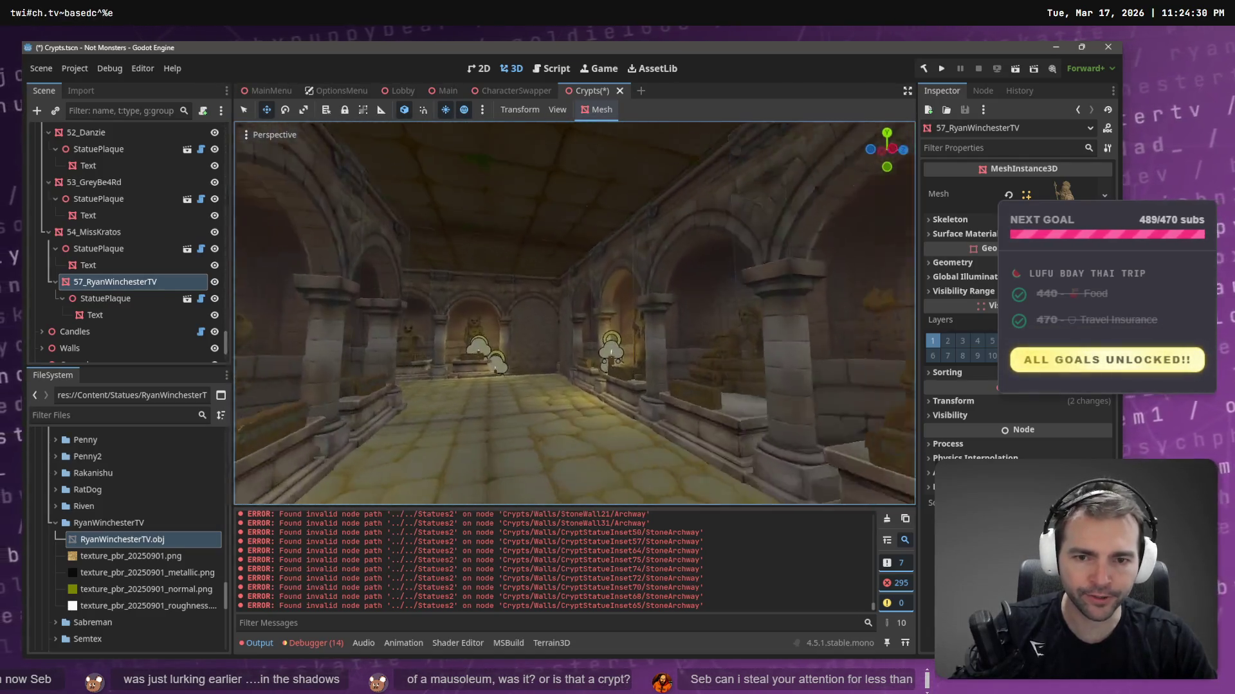
{"action": "key", "text": "s"}
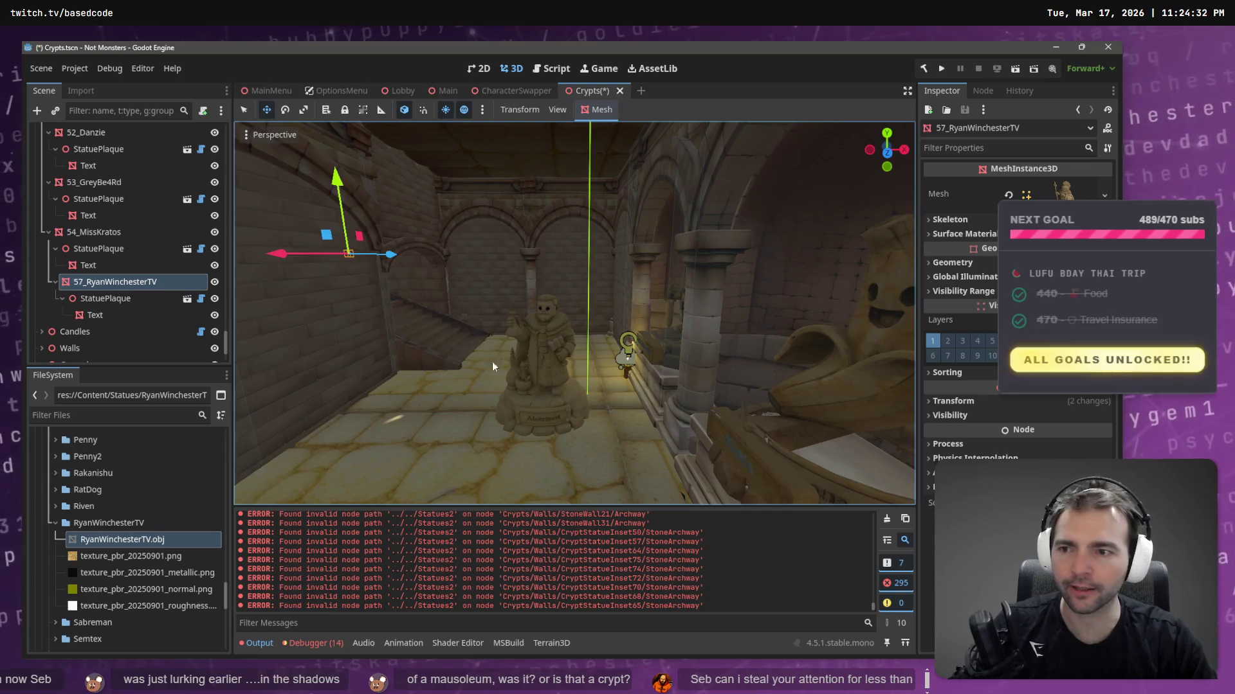
- Drag the new statue's .obj mesh from FileSystem into the viewport at the duplicated statue's spot
{"action": "left_click", "coordinate": [106, 299]}
{"action": "left_click", "coordinate": [118, 315], "text": "shift"}
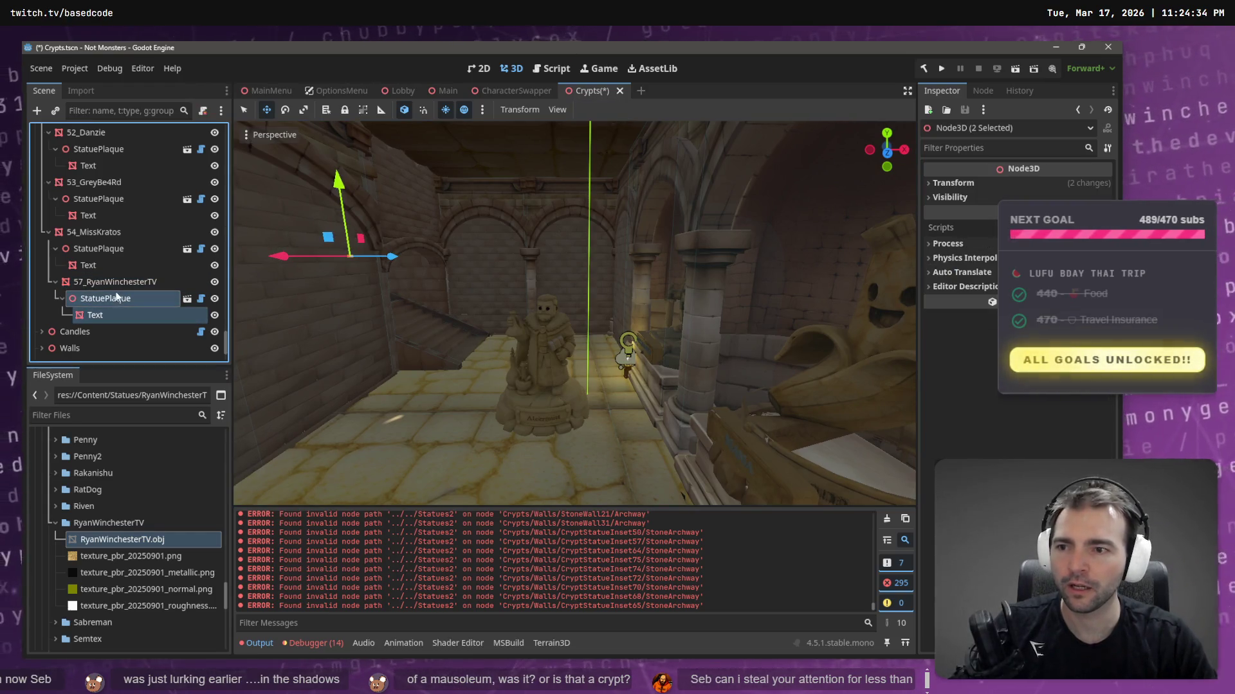
{"action": "left_click_drag", "start_coordinate": [122, 540], "coordinate": [531, 357]}
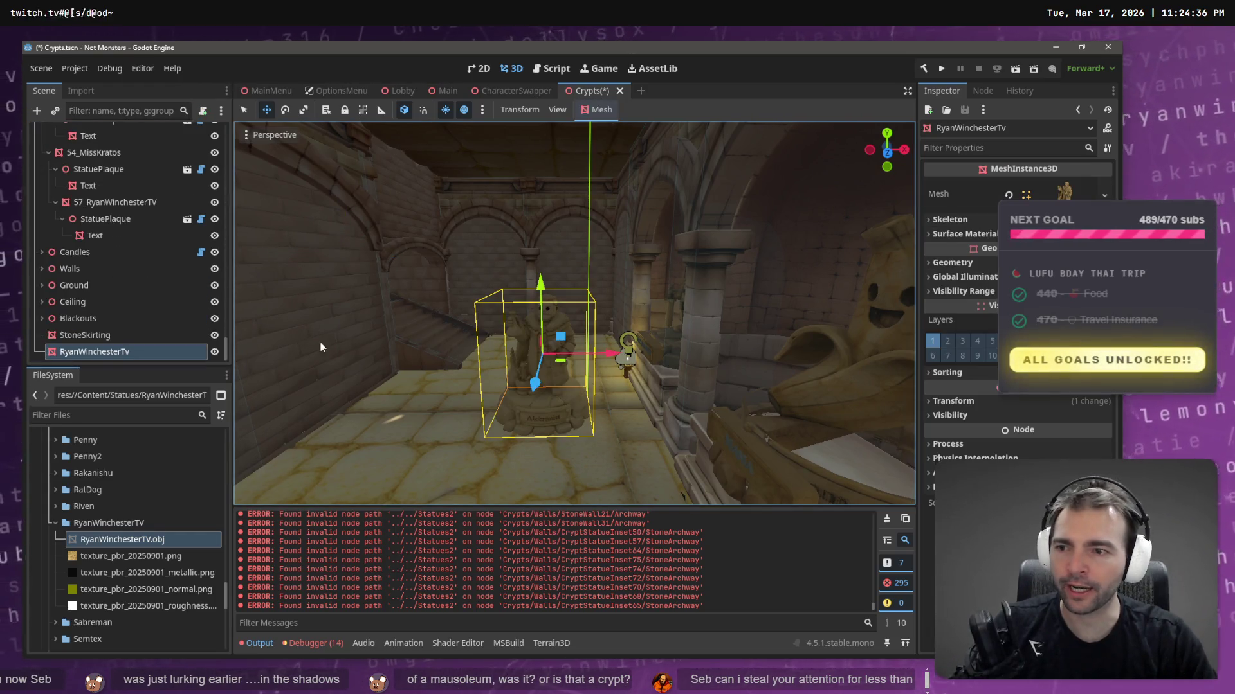
- Paste a plaque copy for the new mesh and give the mesh the duplicate's 57_ name
{"action": "key", "text": "ctrl+v"}
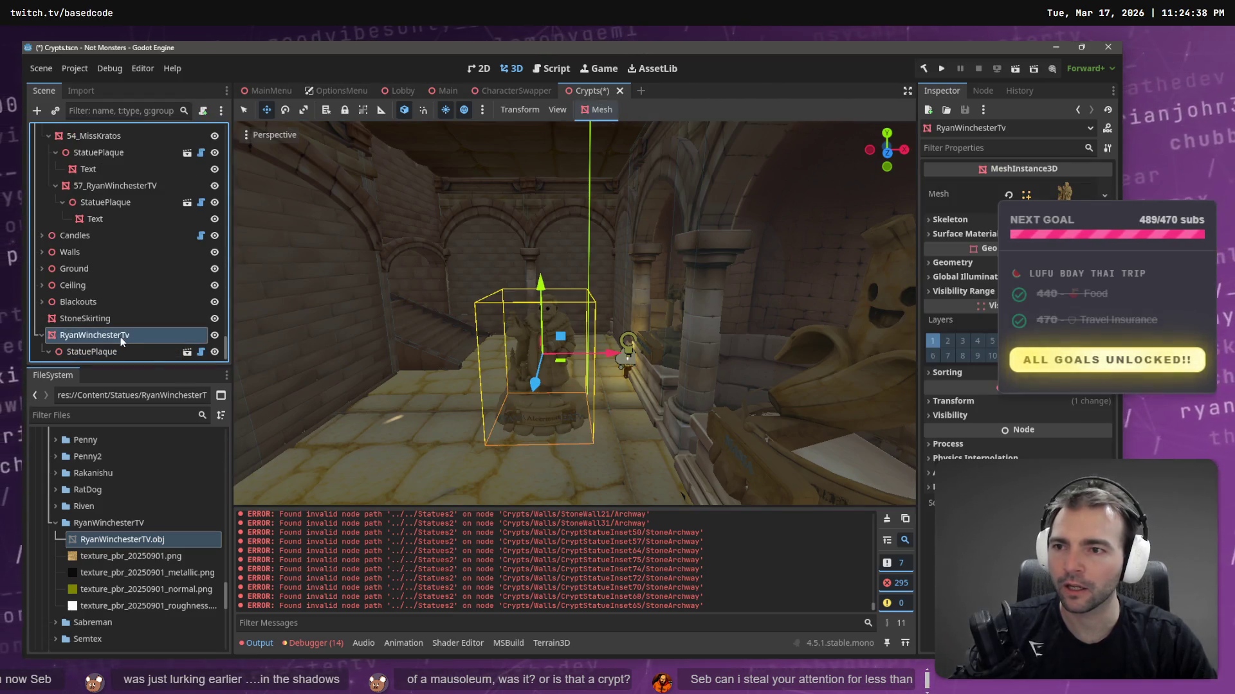
{"action": "double_click", "coordinate": [99, 187]}
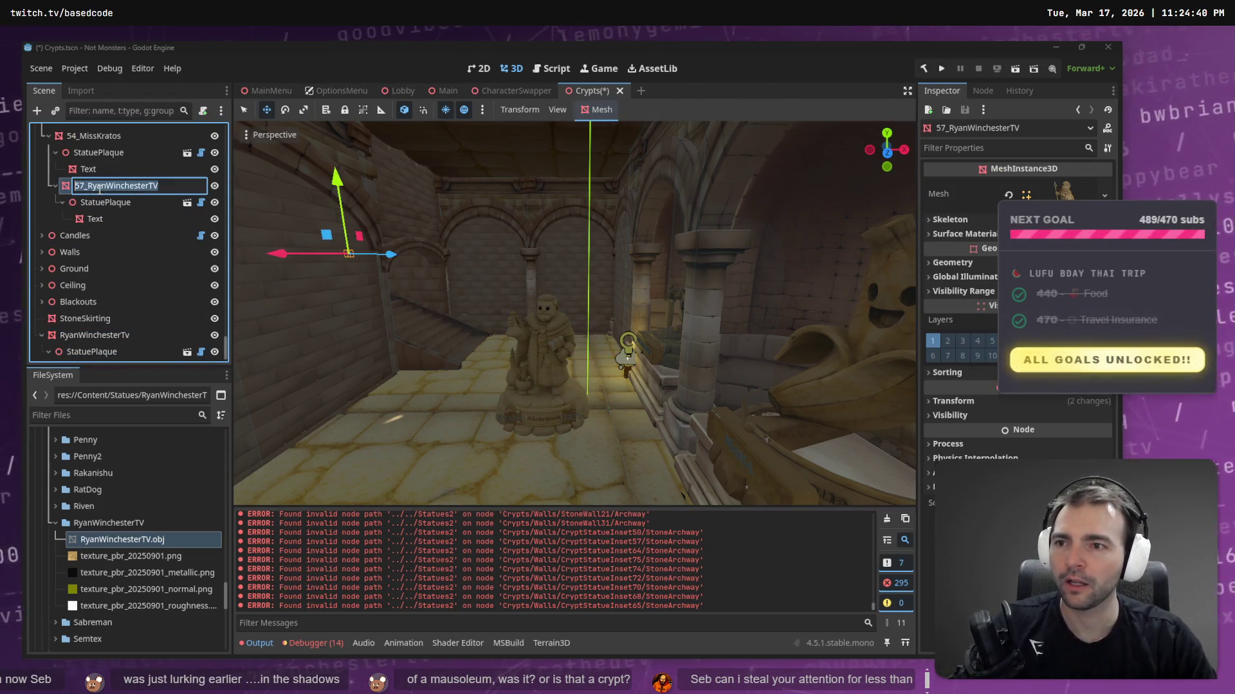
{"action": "key", "text": "ctrl+c"}
{"action": "left_click", "coordinate": [99, 338]}
{"action": "left_click", "coordinate": [98, 339]}
{"action": "key", "text": "ctrl+v"}
- Delete the old duplicated statue node
{"action": "left_click", "coordinate": [103, 188]}
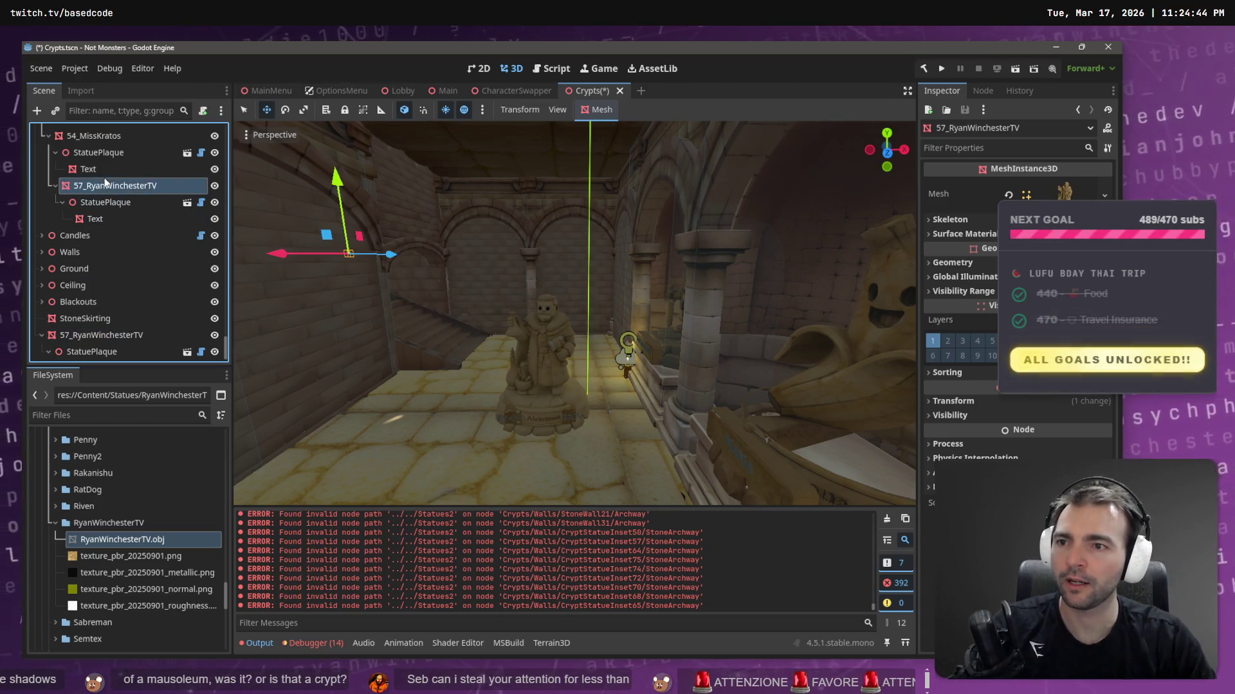
{"action": "key", "text": "Delete"}
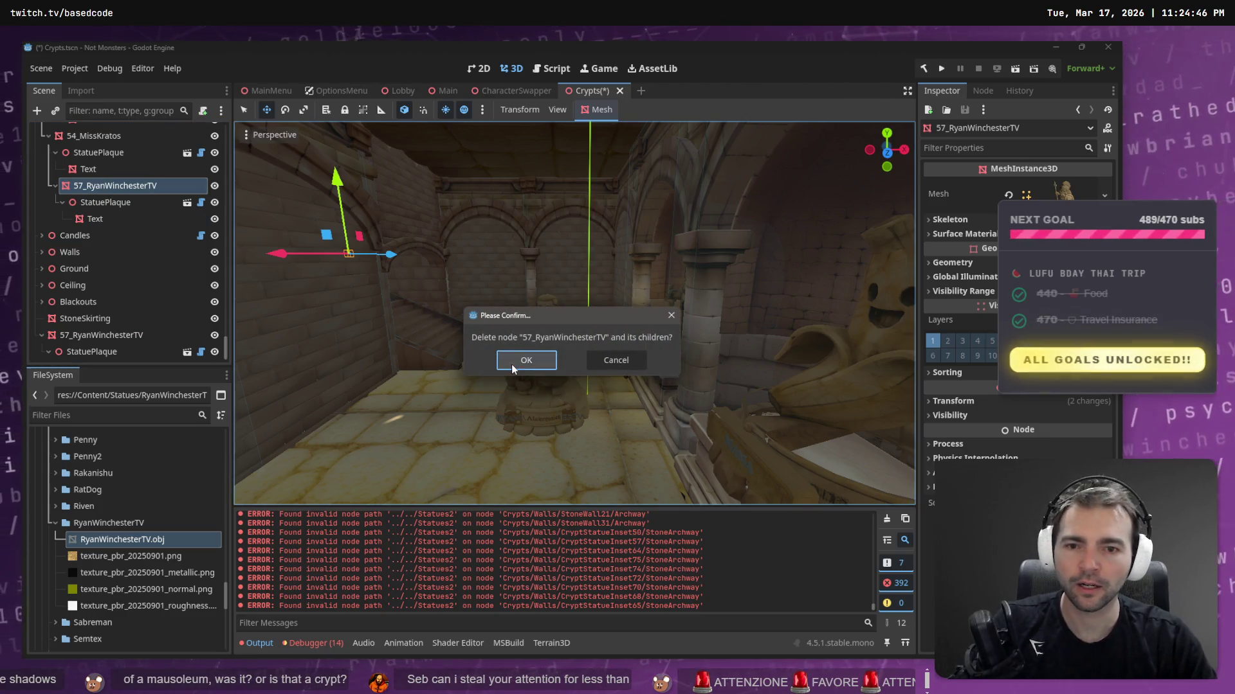
{"action": "left_click", "coordinate": [515, 359]}
- Reparent the new statue mesh under the Statues group and select Statues to show its placement settings
{"action": "left_click", "coordinate": [117, 319]}
{"action": "right_click", "coordinate": [118, 319]}
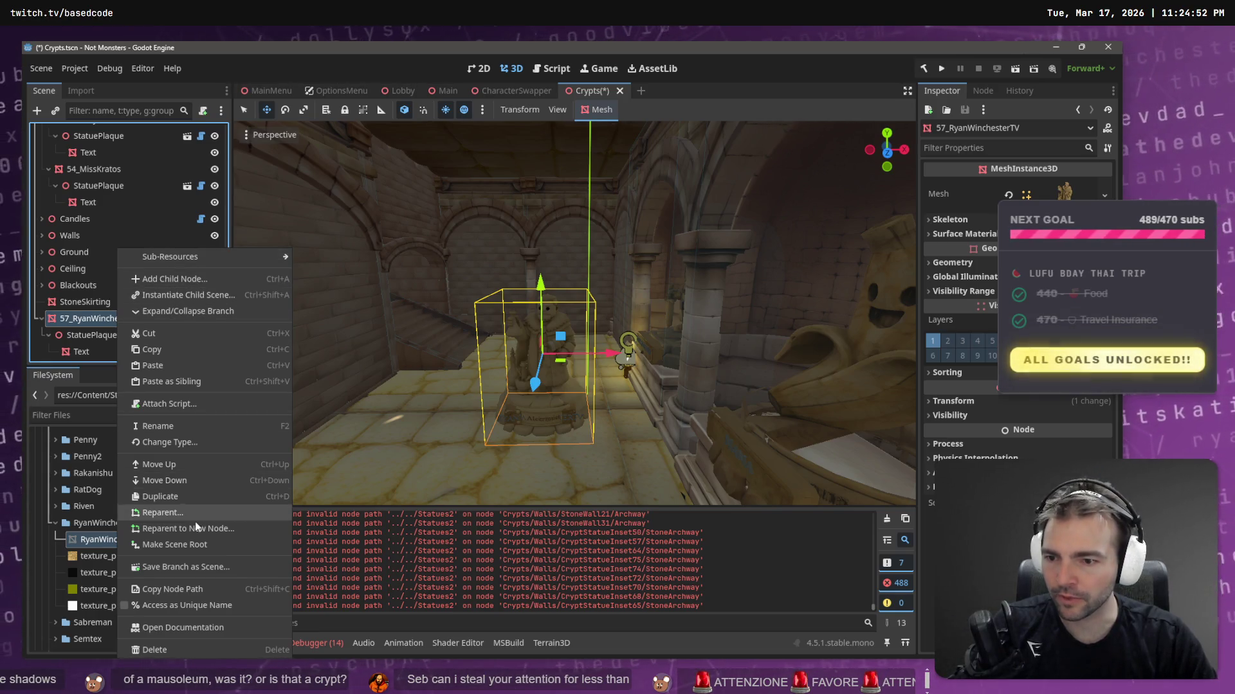
{"action": "left_click", "coordinate": [179, 515]}
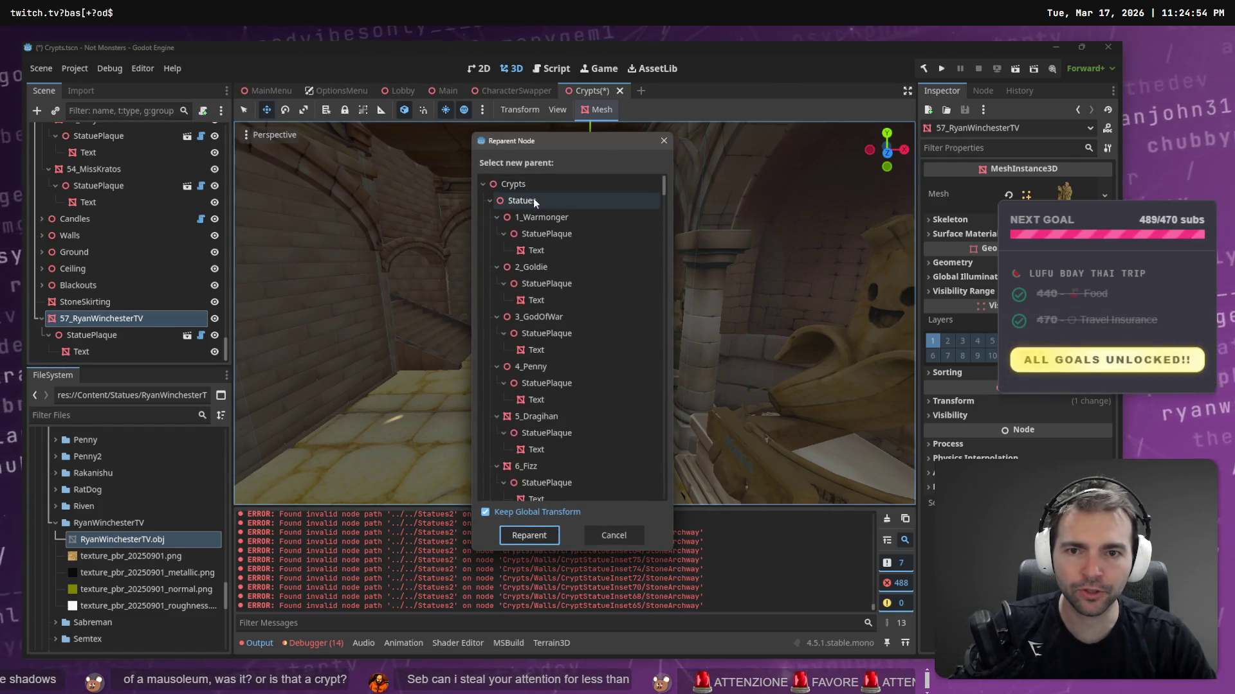
{"action": "double_click", "coordinate": [534, 198]}
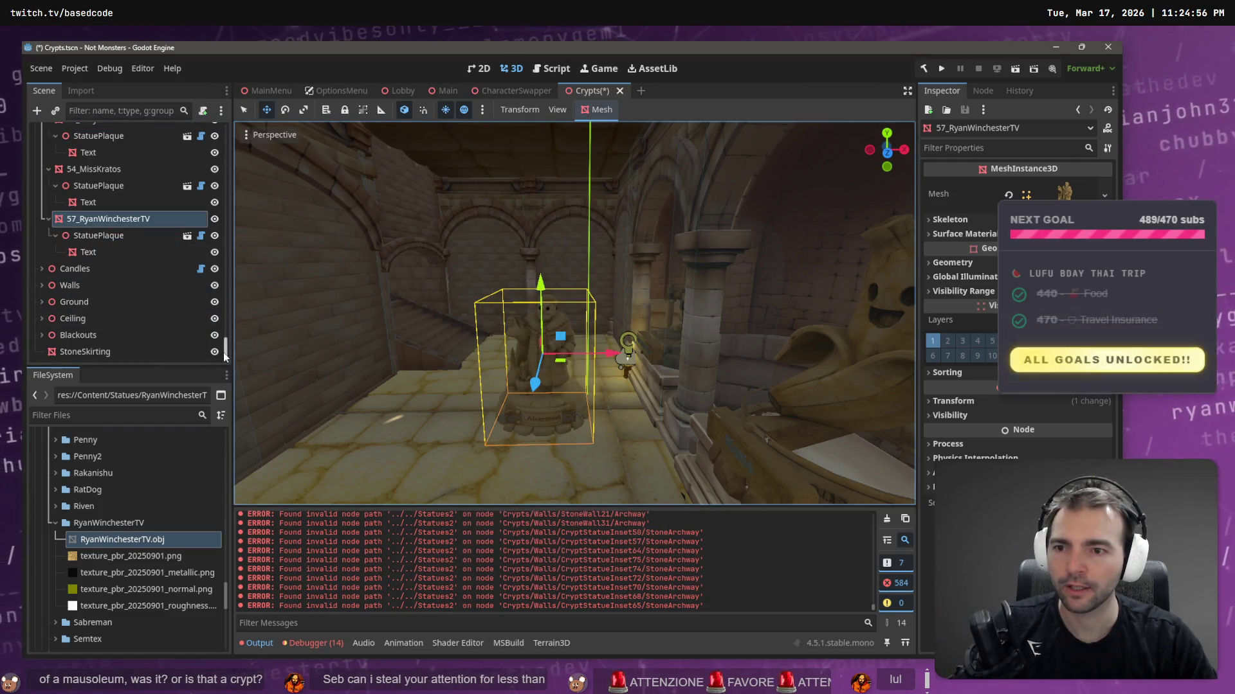
{"action": "left_click_drag", "start_coordinate": [225, 352], "coordinate": [225, 132]}
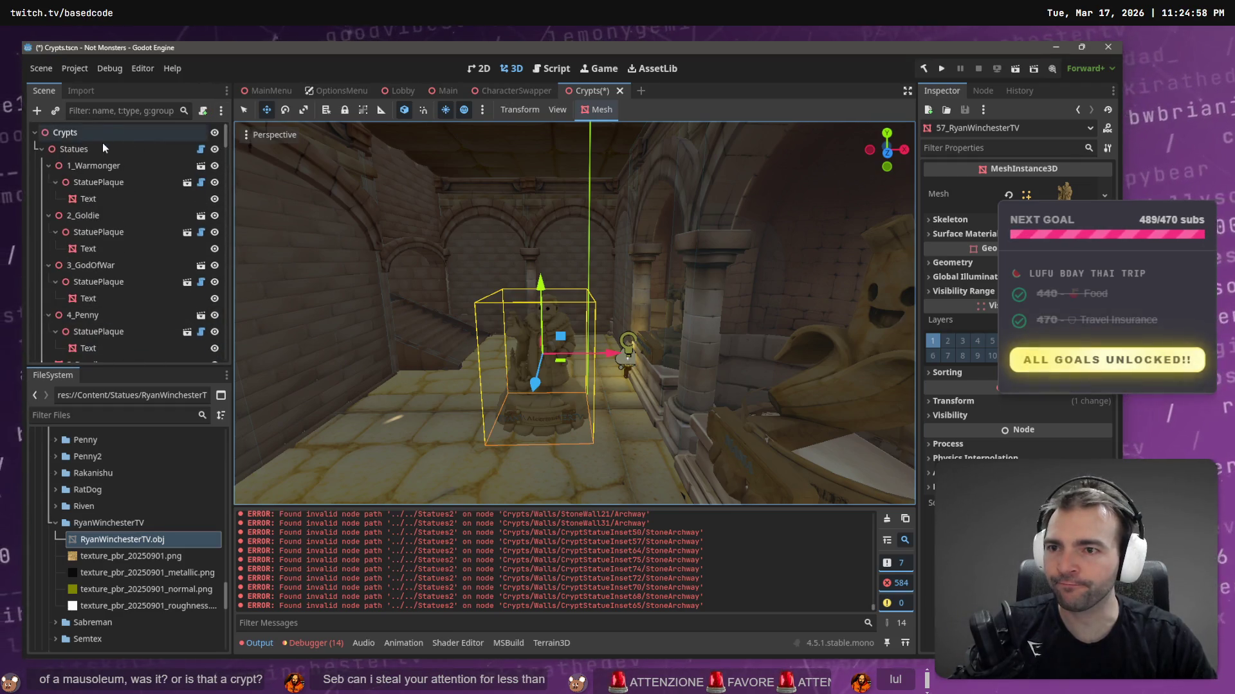
{"action": "left_click", "coordinate": [159, 153]}
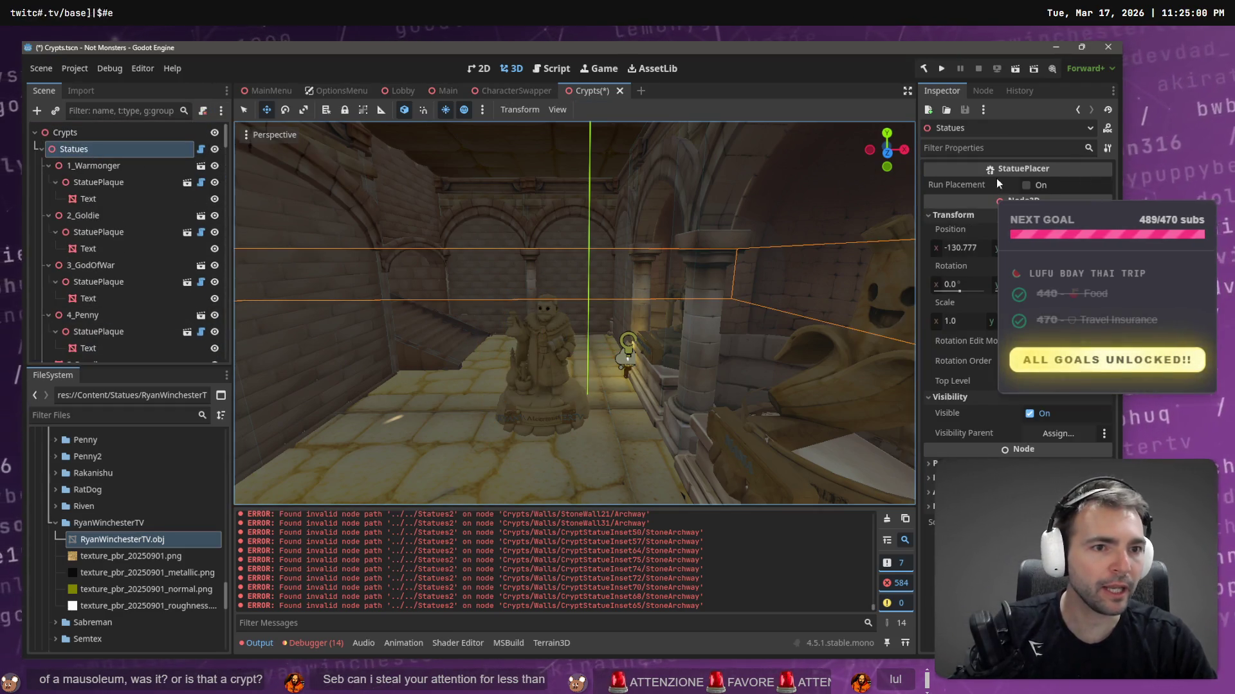
- Rerun the statue placement and fly down the crypt corridor
{"action": "left_click", "coordinate": [1025, 185]}
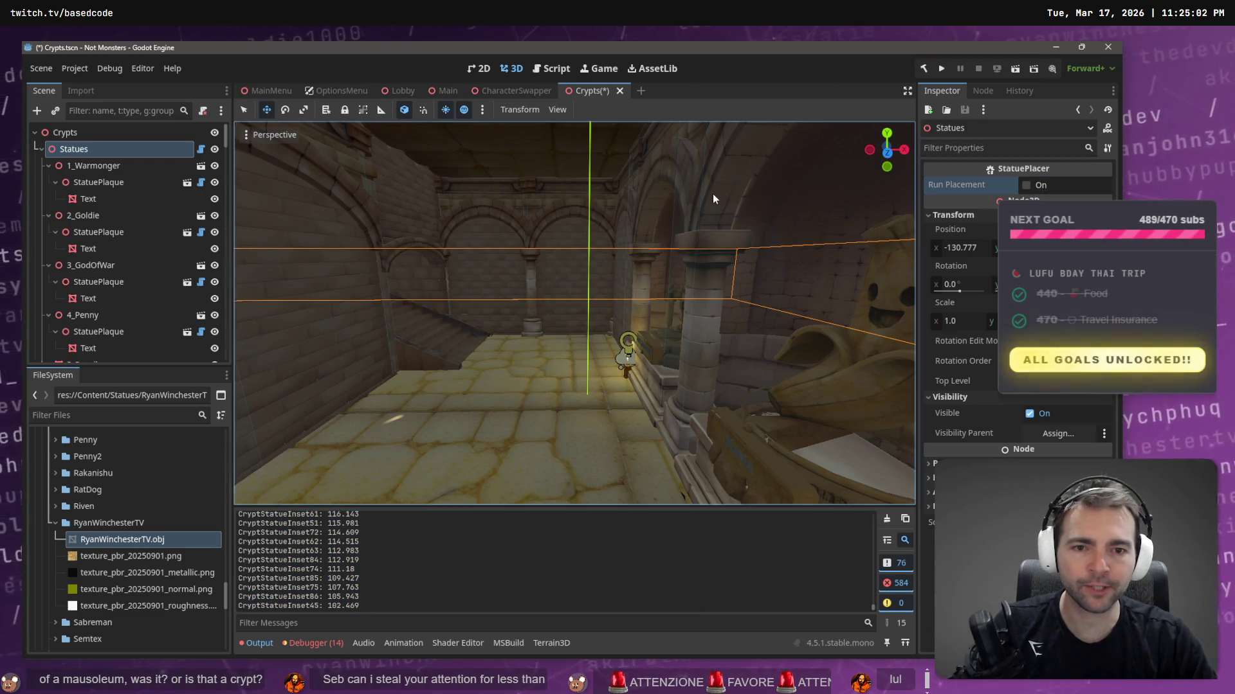
{"action": "key", "text": "w"}
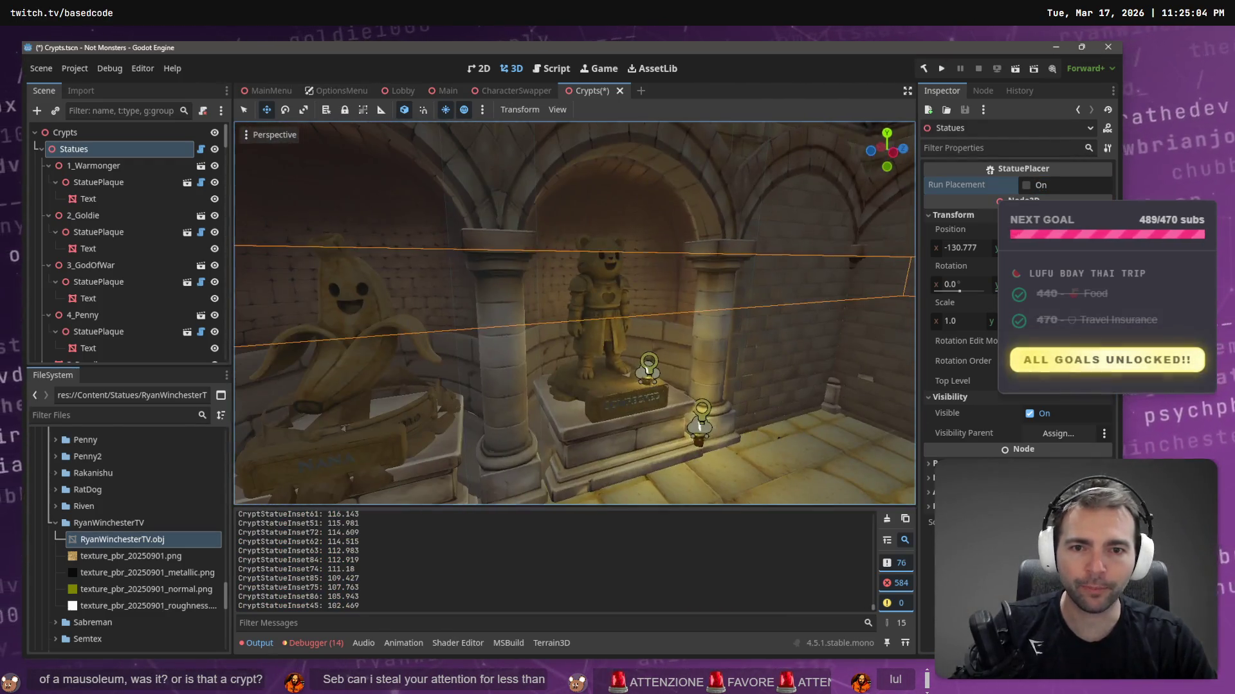
{"action": "key", "text": "w"}
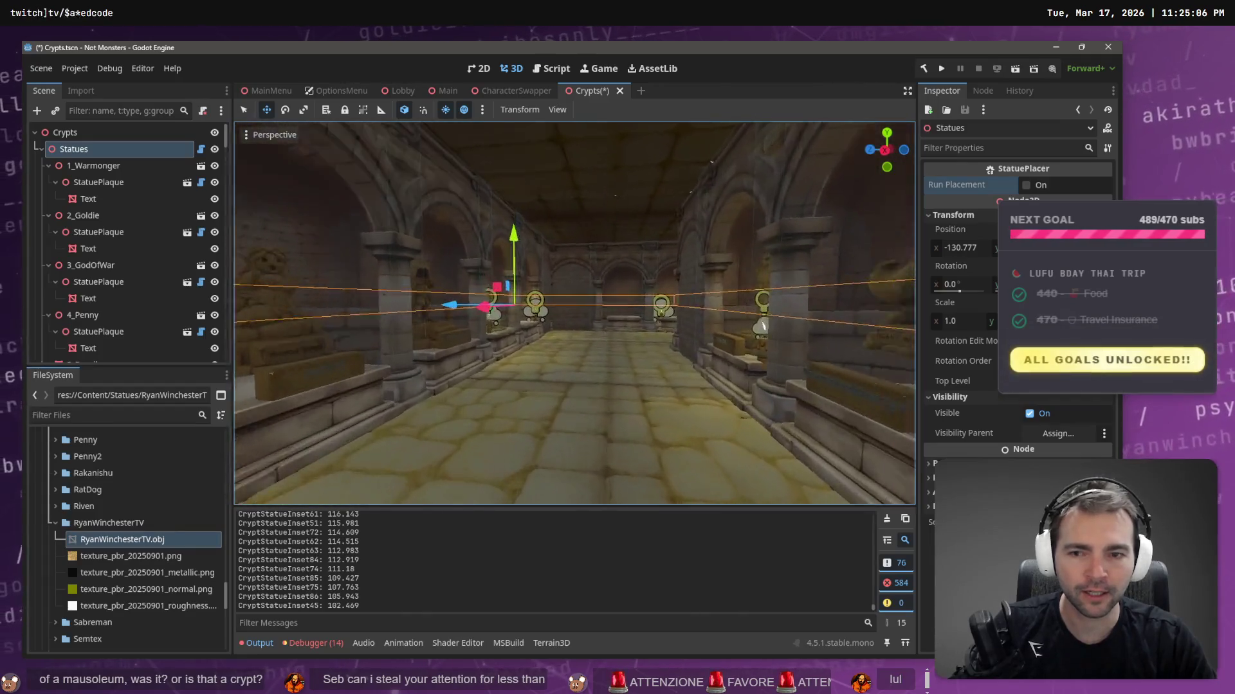
{"action": "scroll", "coordinate": [206, 214], "scroll_direction": "down", "scroll_amount": 20}
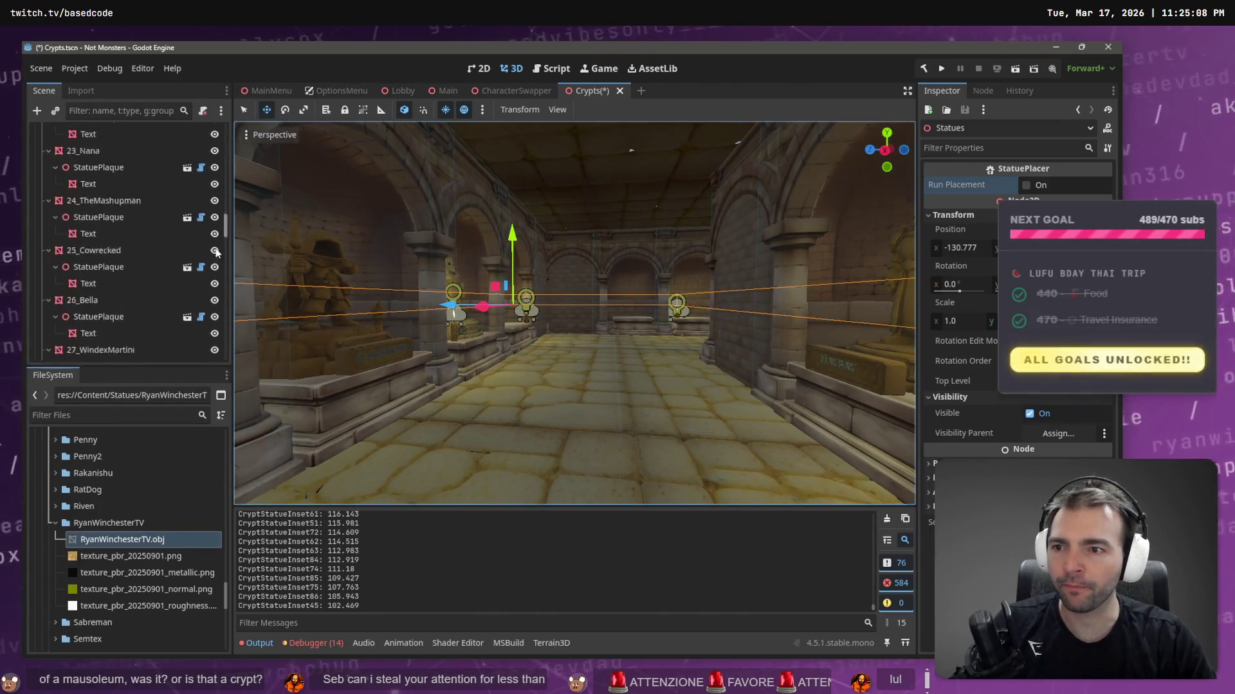
- Slide the 57_ statue's plaque about 0.23 units along Z, then reselect the statue mesh
{"action": "double_click", "coordinate": [129, 218]}
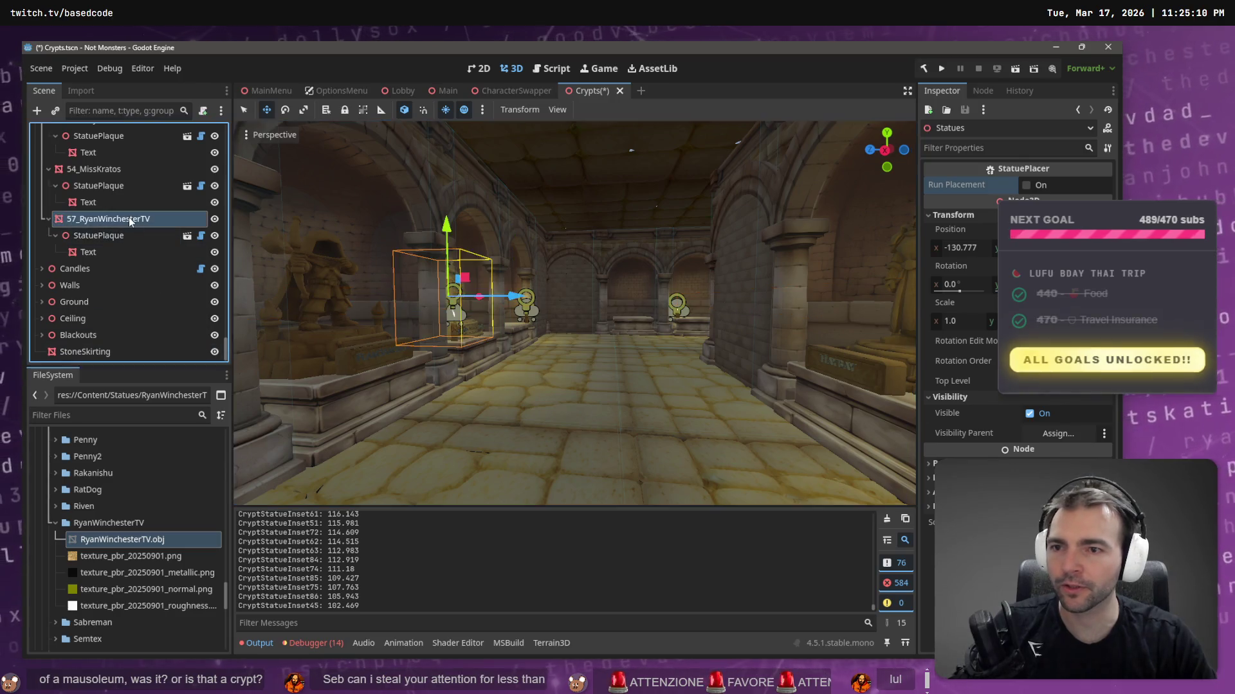
{"action": "double_click", "coordinate": [98, 235]}
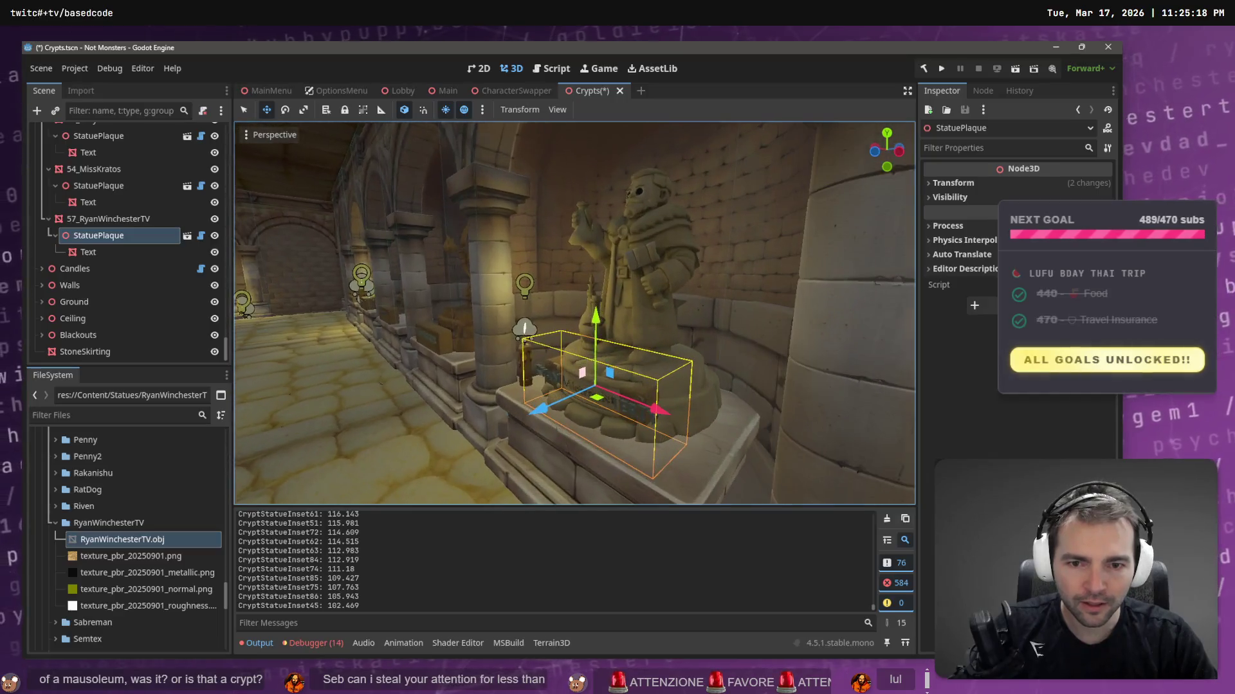
{"action": "left_click_drag", "start_coordinate": [581, 375], "coordinate": [557, 388]}
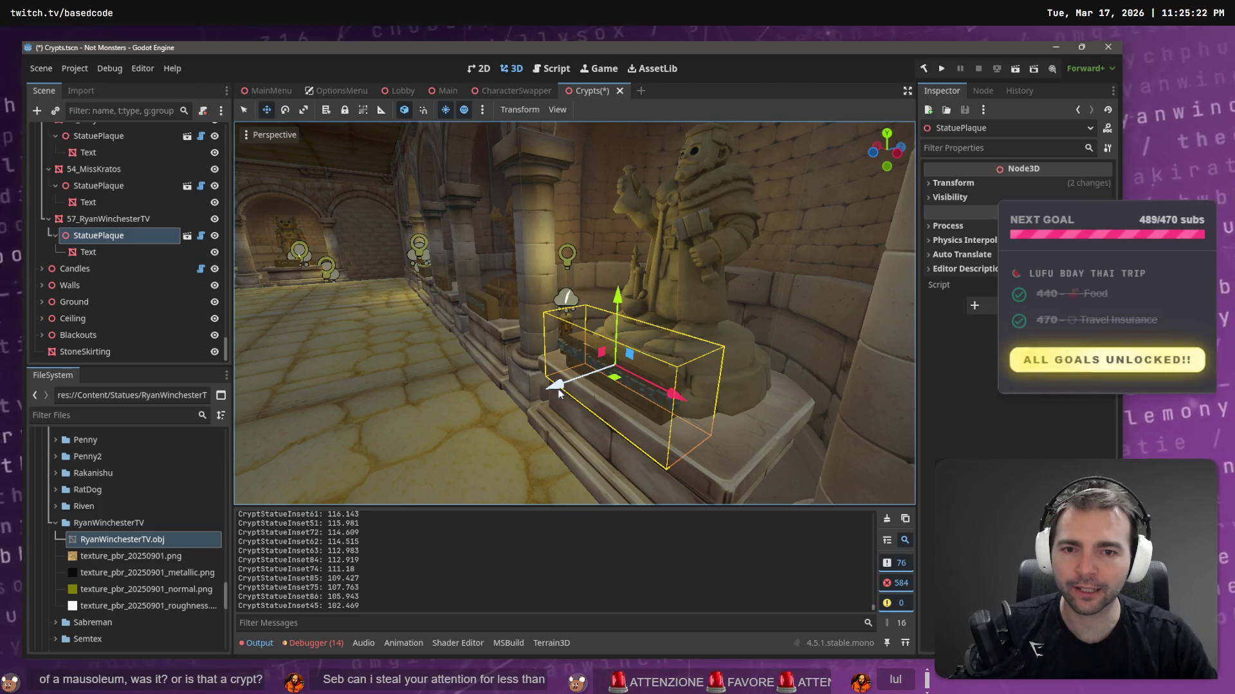
{"action": "scroll", "coordinate": [557, 389], "scroll_direction": "down", "scroll_amount": 2}
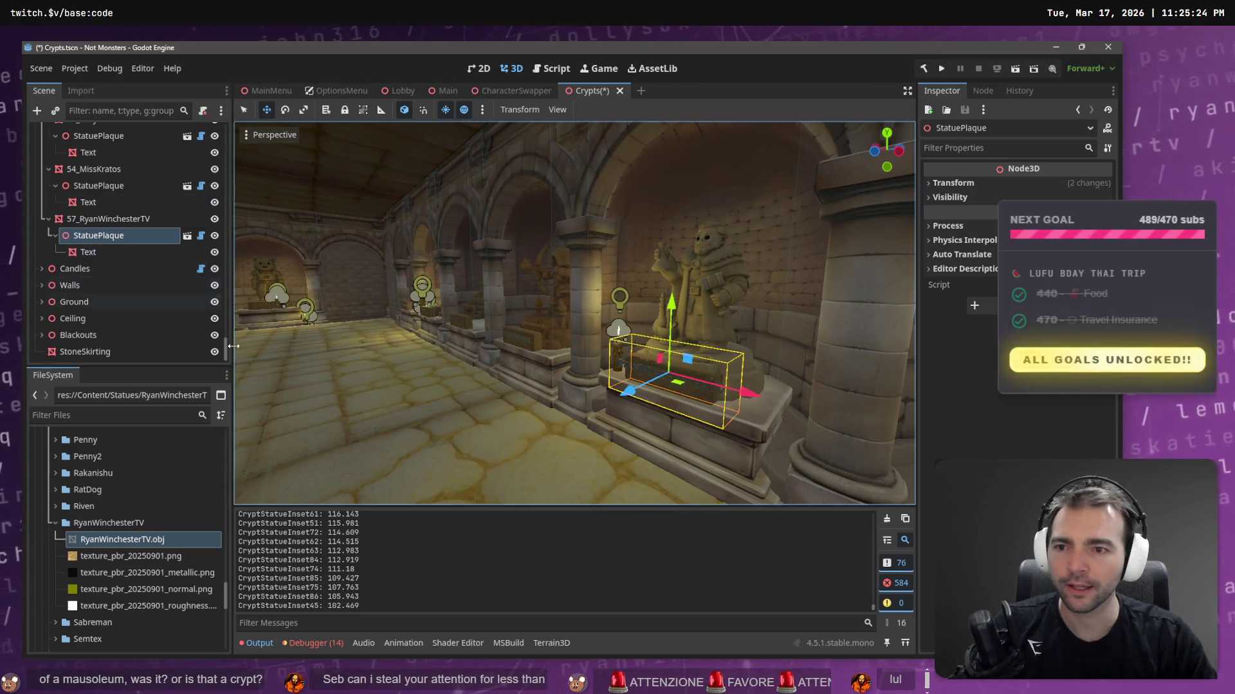
{"action": "left_click", "coordinate": [116, 220]}
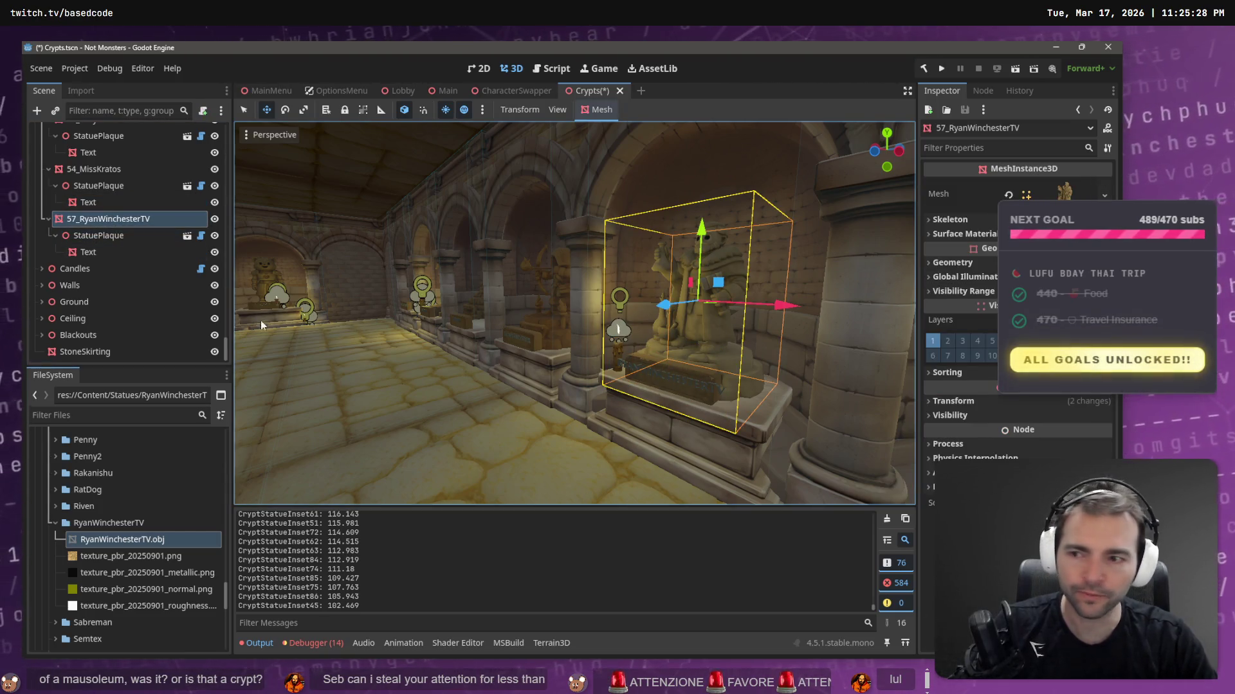
- Reimport the statue mesh with Offset Mesh z at 0.5, then -0.5, then -0.2
{"action": "left_click", "coordinate": [83, 90]}
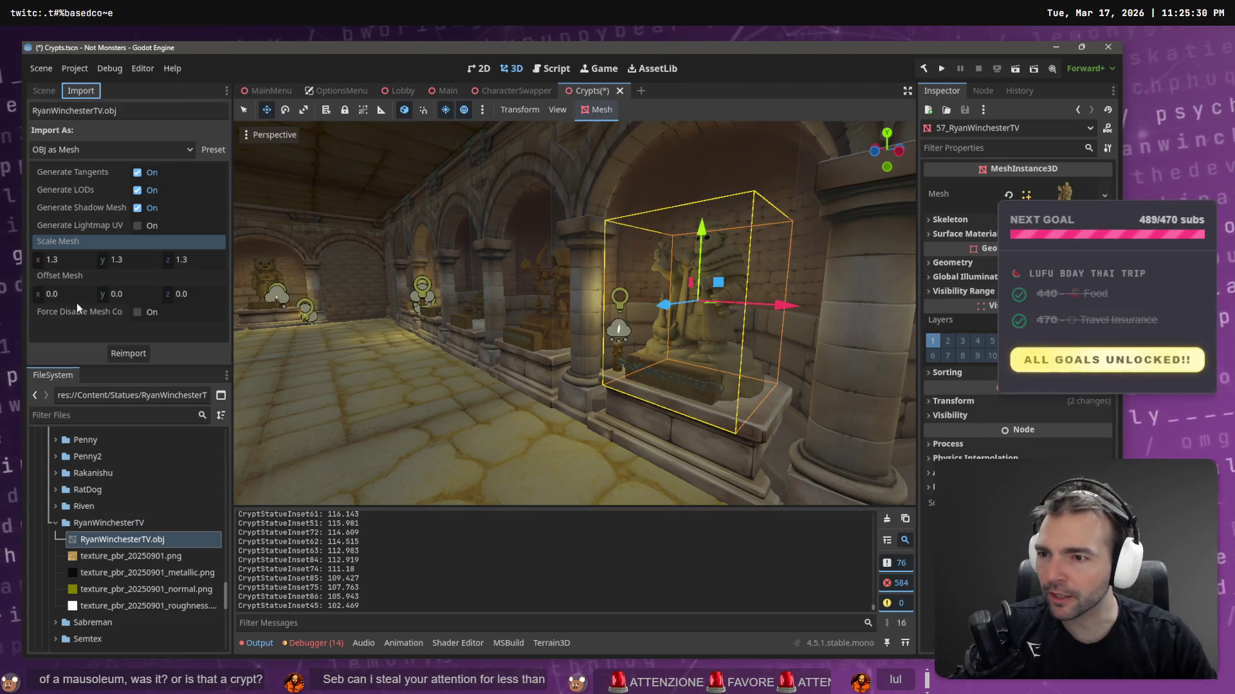
{"action": "left_click", "coordinate": [194, 294]}
{"action": "type", "text": "0.5"}
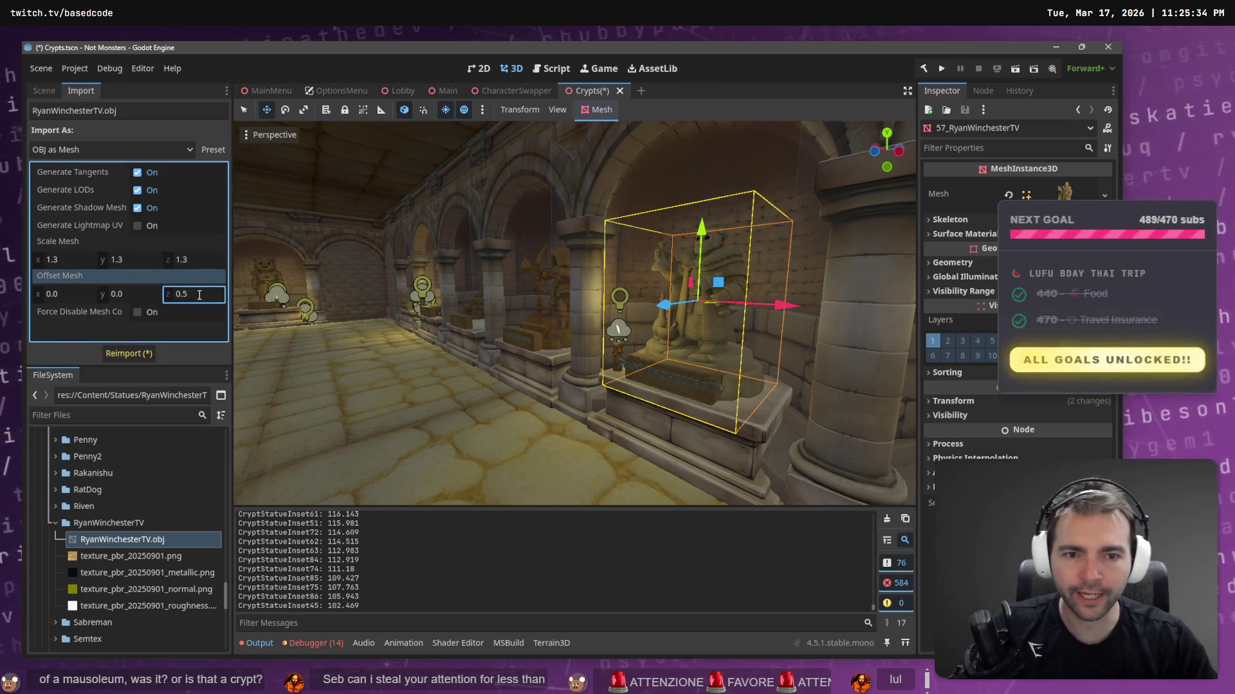
{"action": "left_click", "coordinate": [147, 359]}
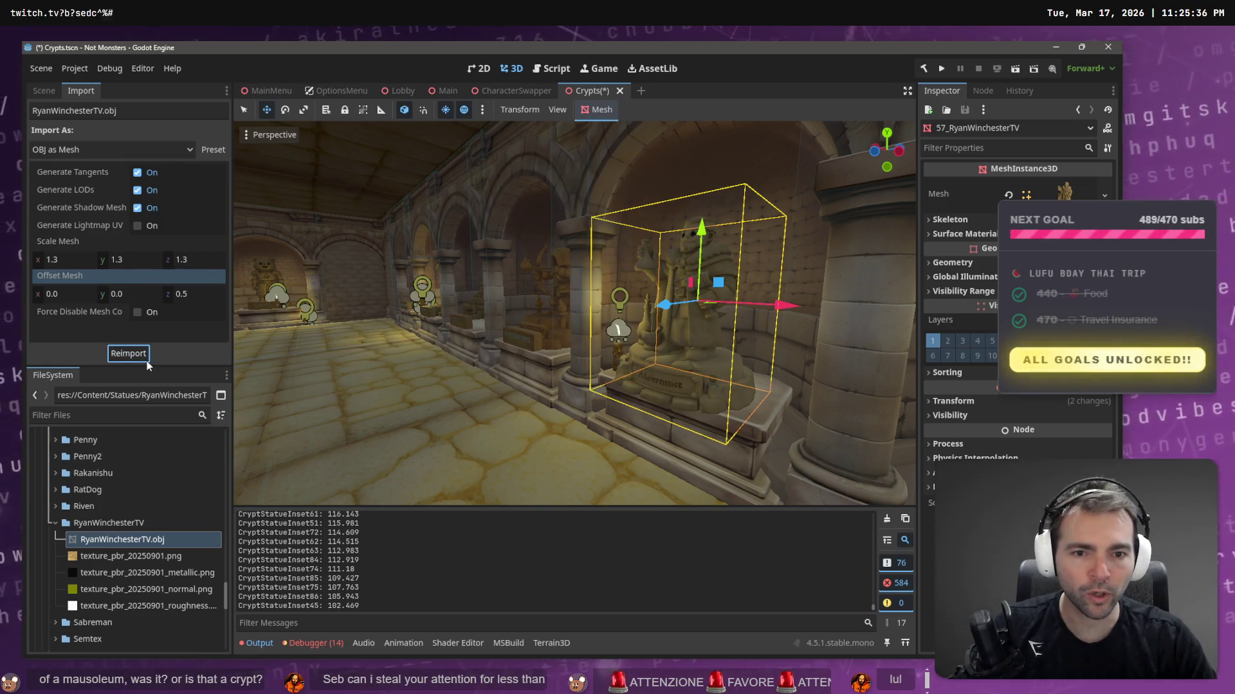
{"action": "left_click", "coordinate": [183, 295]}
{"action": "type", "text": "-0.5"}
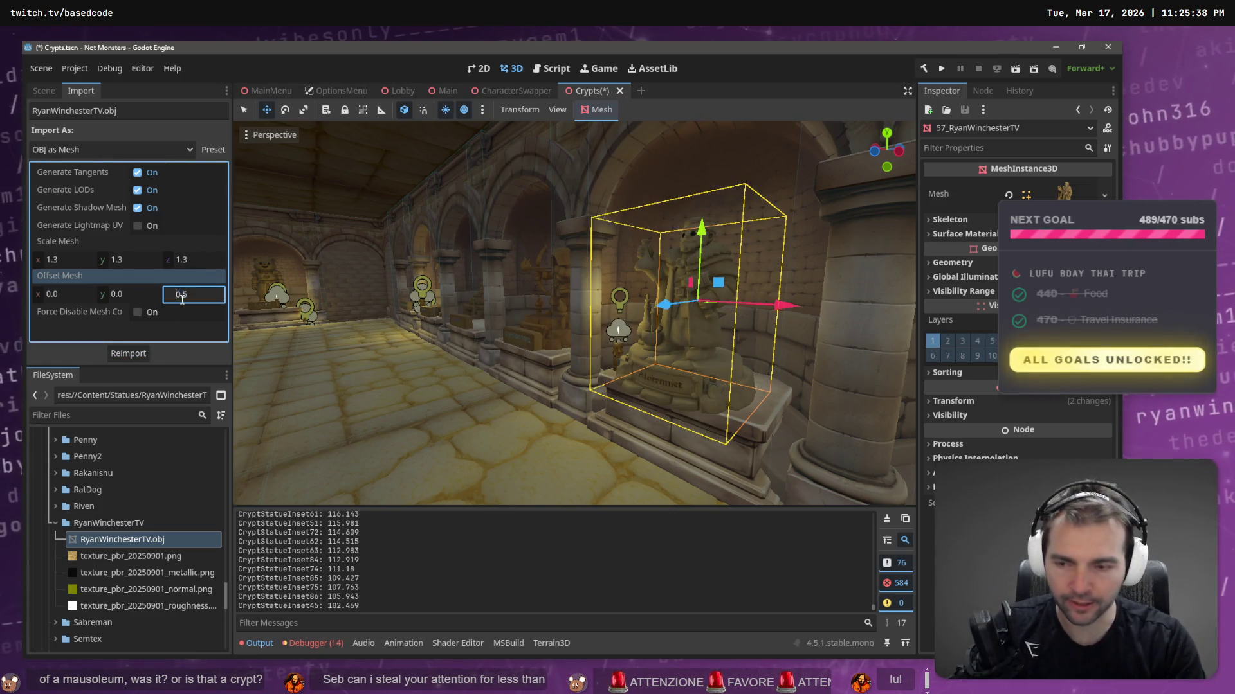
{"action": "left_click", "coordinate": [137, 356]}
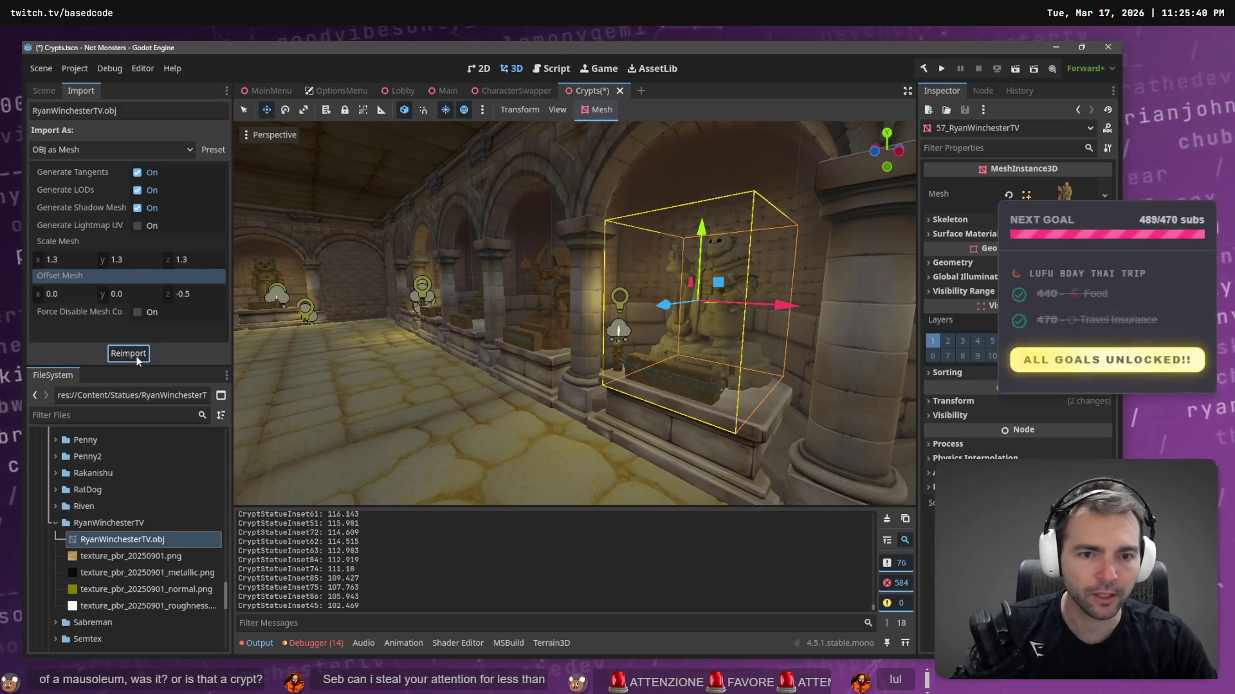
{"action": "left_click", "coordinate": [191, 292]}
{"action": "key", "text": "BackSpace"}
{"action": "type", "text": "2"}
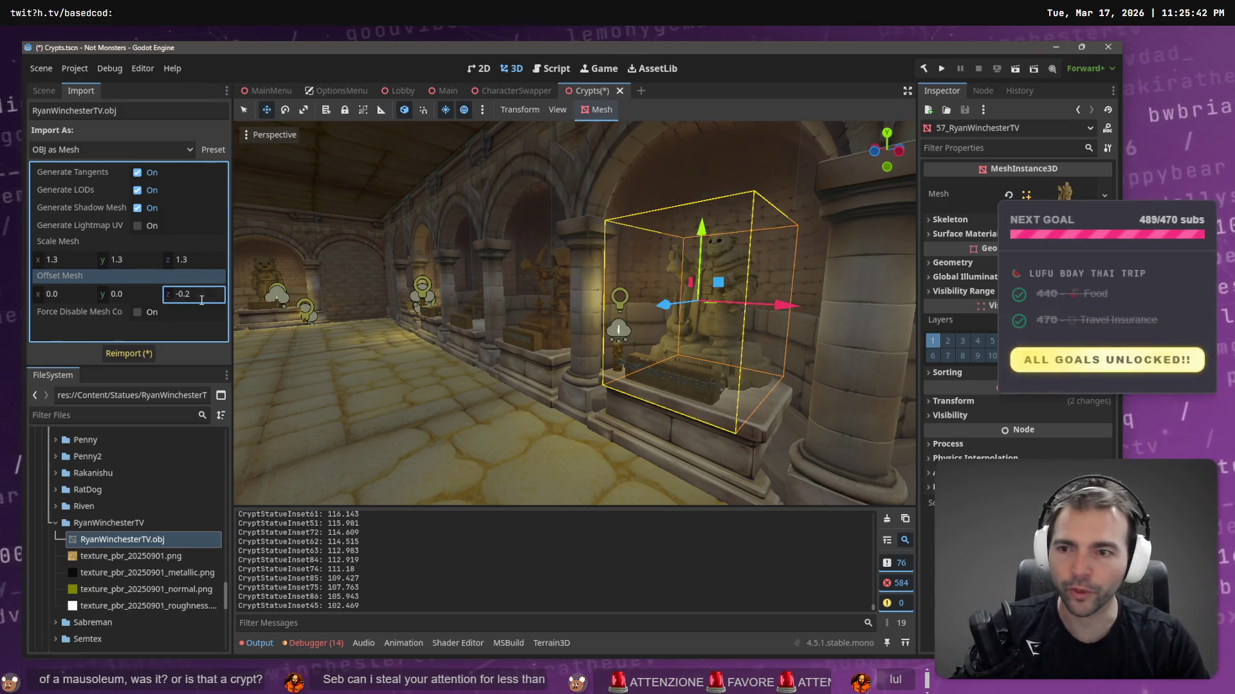
{"action": "left_click", "coordinate": [138, 355]}
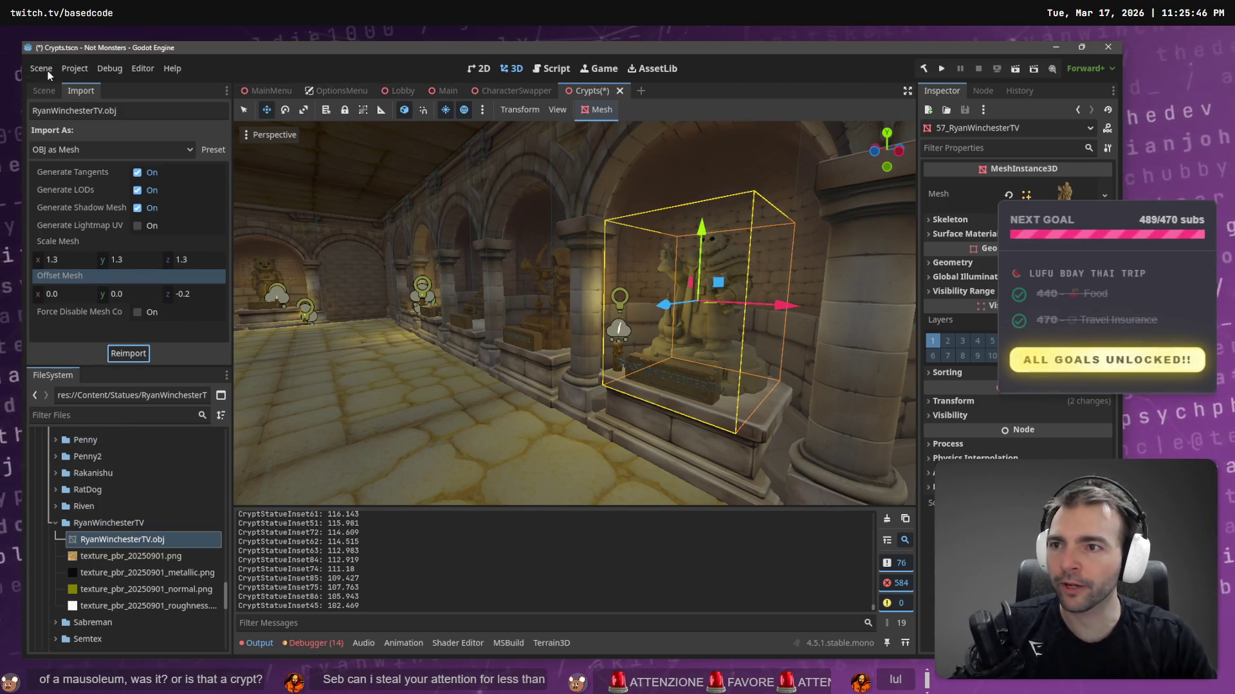
- Rerun Run Placement on the Statues group
{"action": "left_click", "coordinate": [43, 91]}
{"action": "left_click_drag", "start_coordinate": [227, 344], "coordinate": [226, 132]}
{"action": "left_click", "coordinate": [156, 148]}
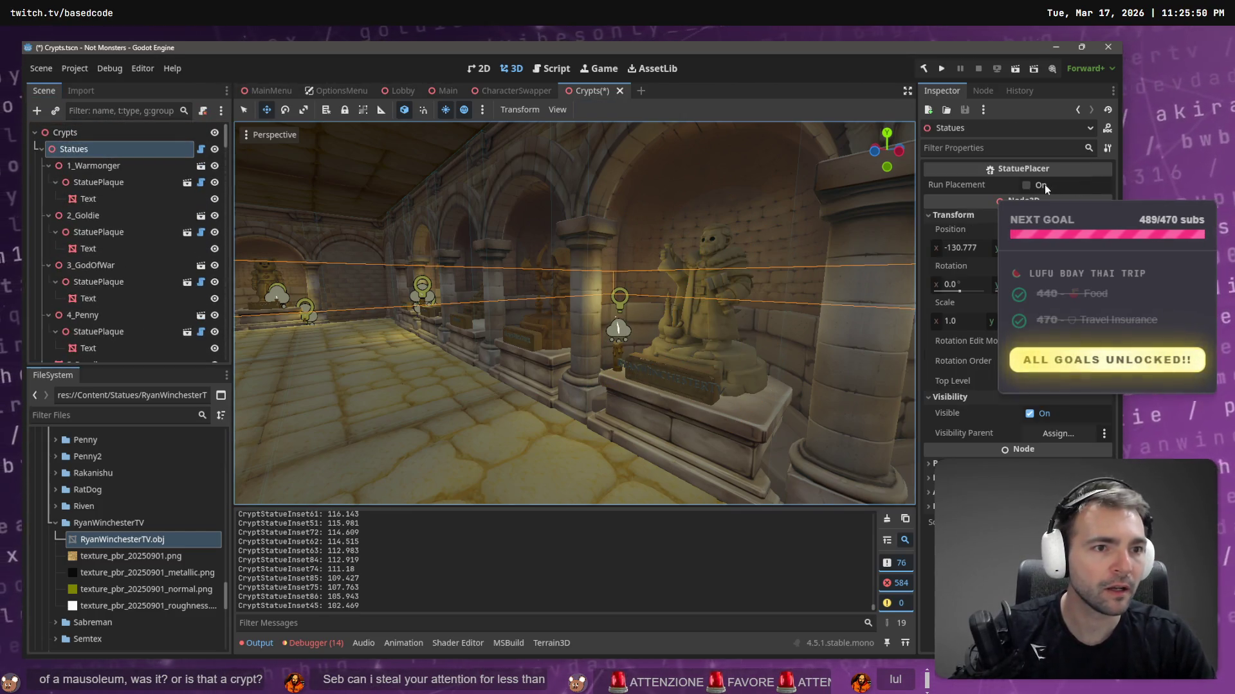
{"action": "left_click", "coordinate": [1026, 185]}
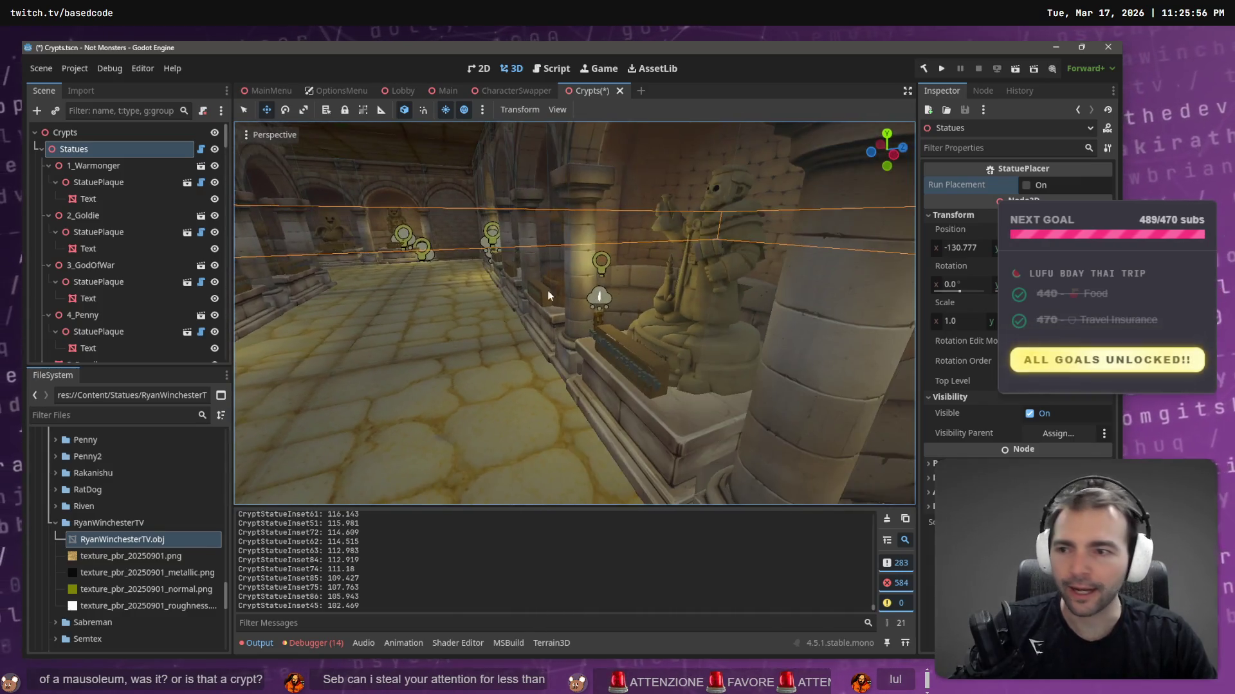
- Try a smaller negative z offset, then reimport the mesh with Offset Mesh z at 0
{"action": "scroll", "coordinate": [122, 225], "scroll_direction": "down", "scroll_amount": 5}
{"action": "left_click", "coordinate": [95, 95]}
{"action": "left_click", "coordinate": [190, 296]}
{"action": "type", "text": "-0.2"}
{"action": "type", "text": "1"}
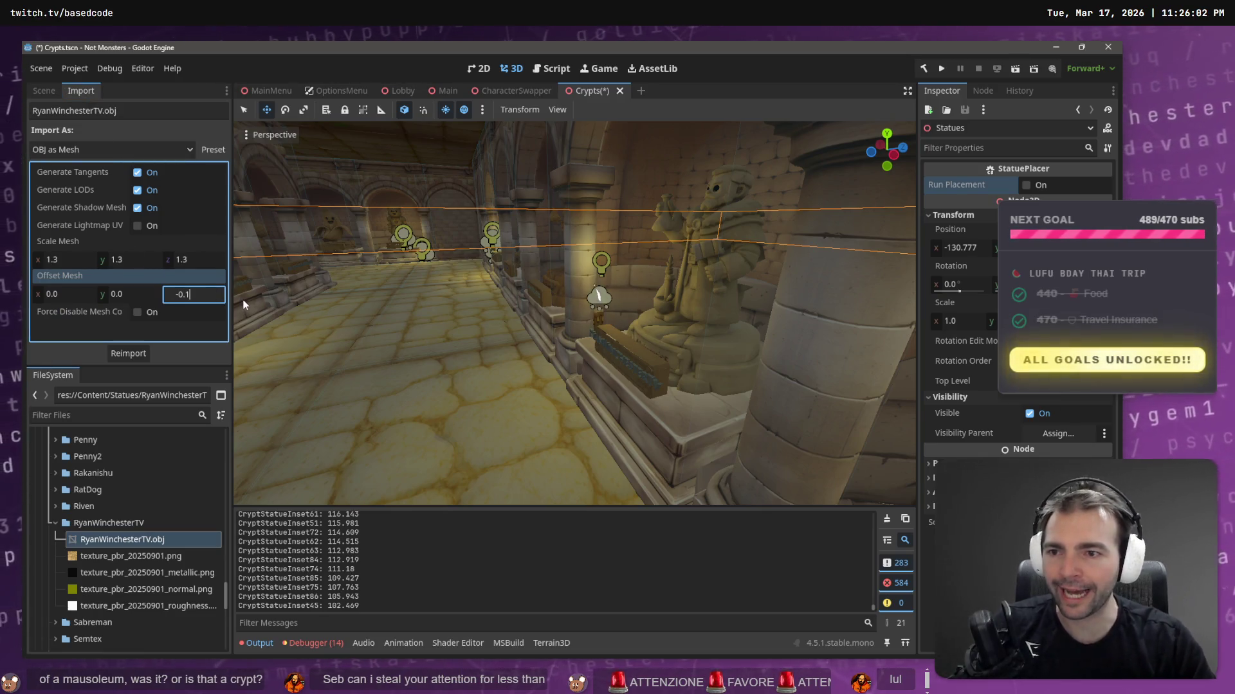
{"action": "left_click", "coordinate": [126, 353]}
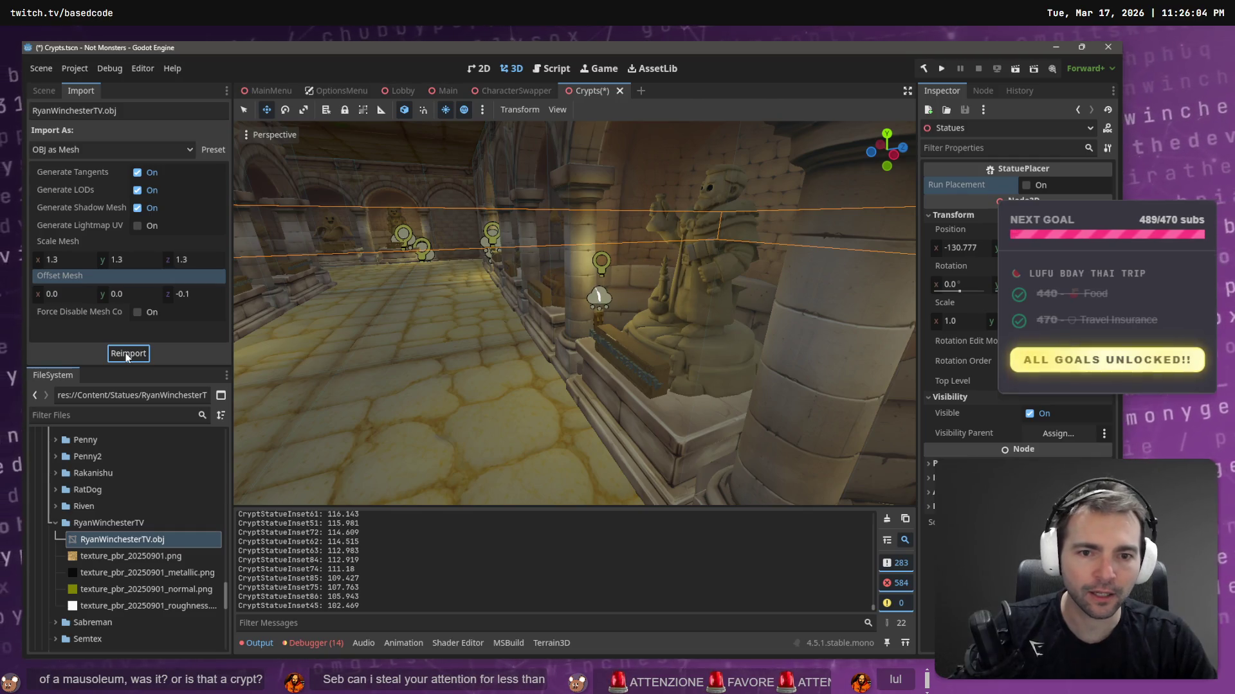
{"action": "left_click", "coordinate": [193, 294]}
{"action": "type", "text": "0"}
{"action": "left_click", "coordinate": [132, 353]}
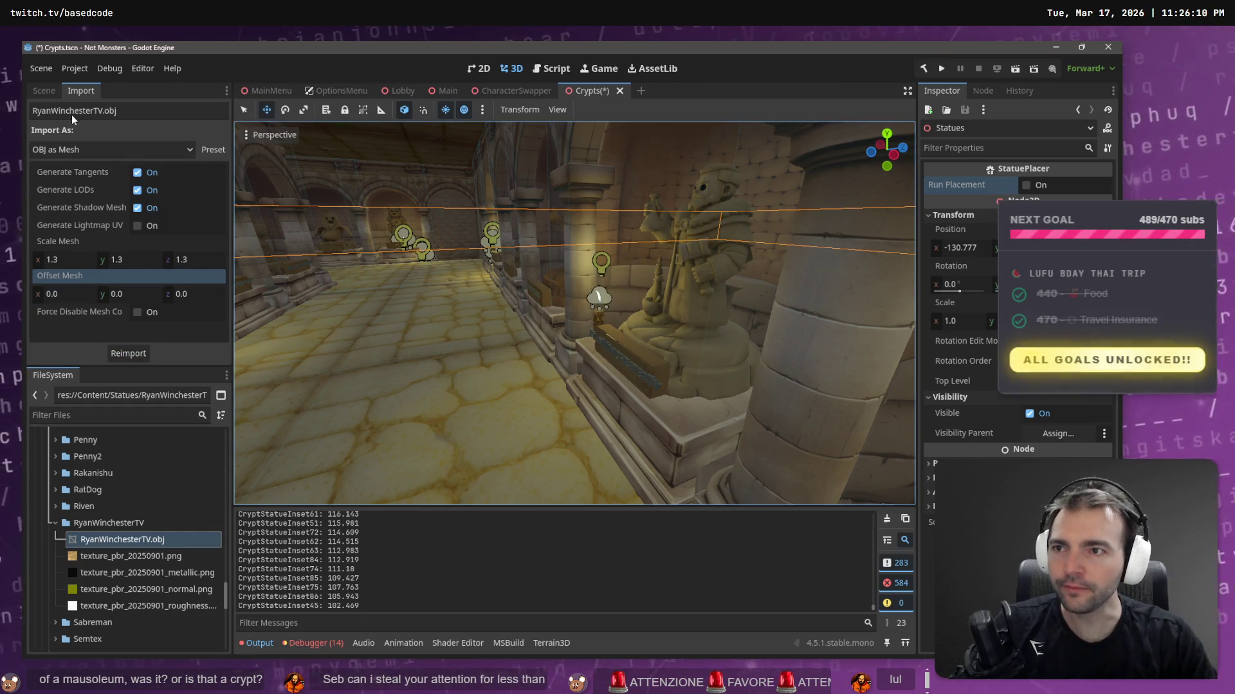
{"action": "left_click", "coordinate": [41, 93]}
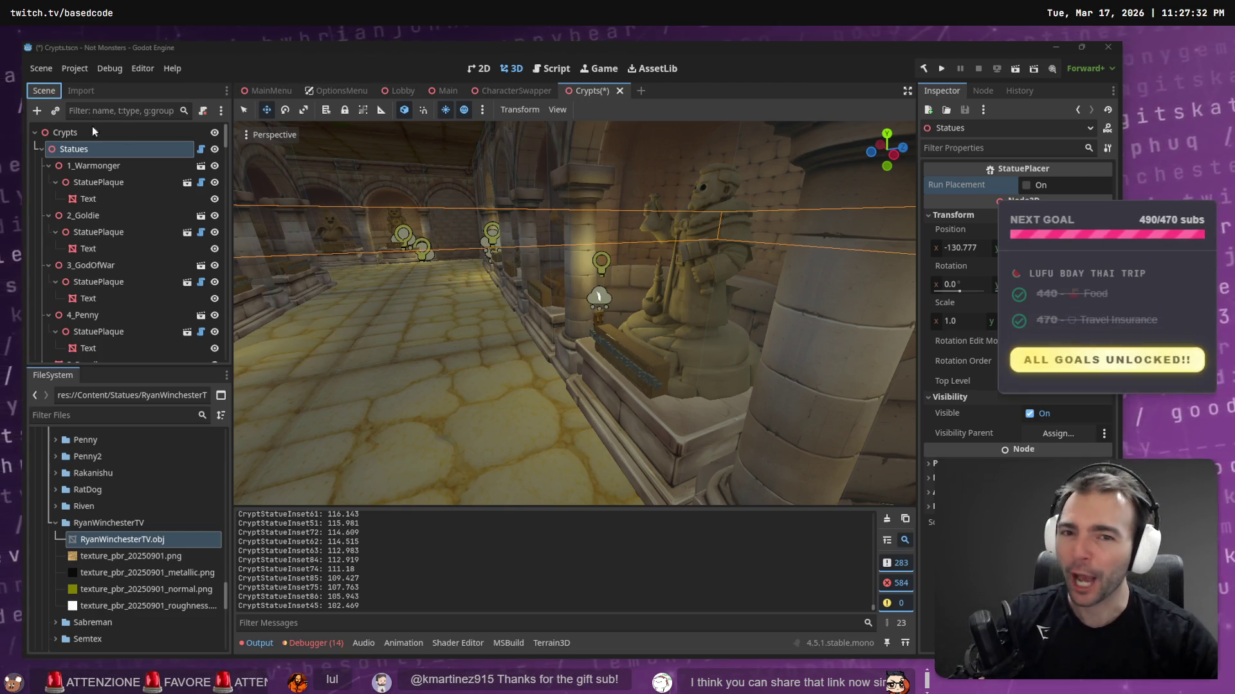
- Orbit the view down the crypt corridor to check the statues on their plinths
{"action": "mouse_move", "coordinate": [488, 386]}
{"action": "left_mouse_down"}
{"action": "mouse_move", "coordinate": [450, 412]}
{"action": "mouse_move", "coordinate": [437, 451]}
{"action": "mouse_move", "coordinate": [468, 492]}
{"action": "mouse_move", "coordinate": [405, 482]}
{"action": "left_mouse_up"}
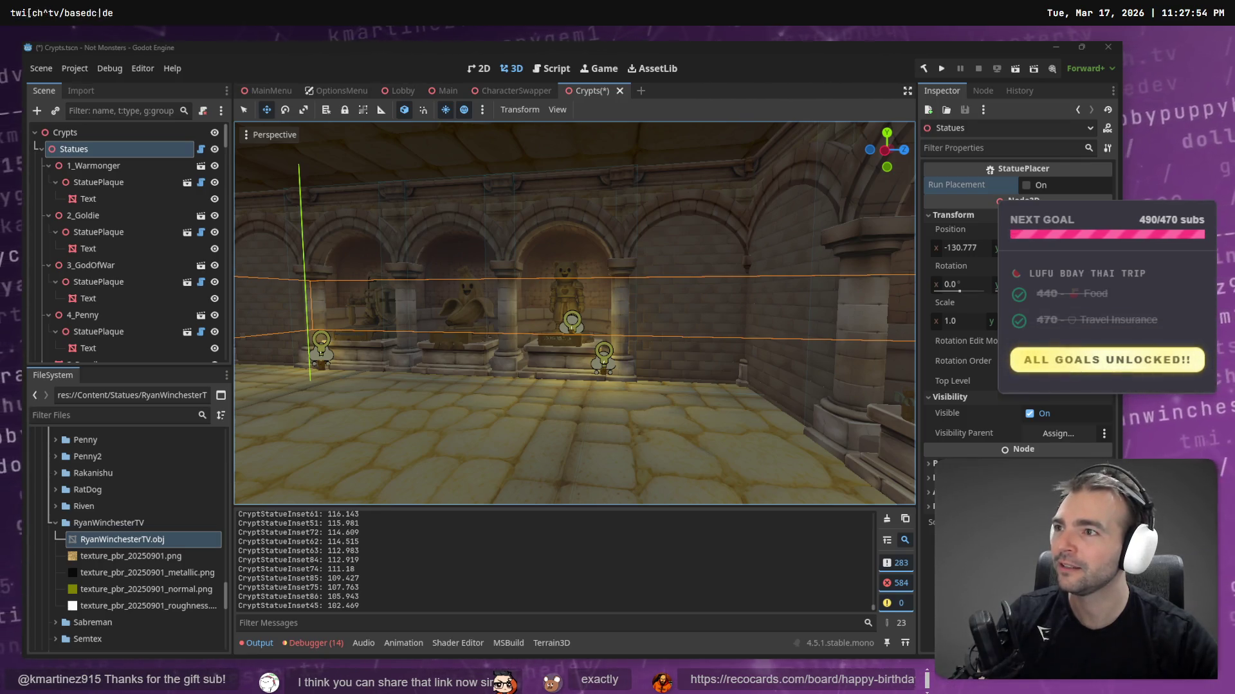
{"action": "key", "text": "alt+Tab"}
- Maximize the Recocards birthday board and scroll through the existing messages
{"action": "double_click", "coordinate": [207, 98]}
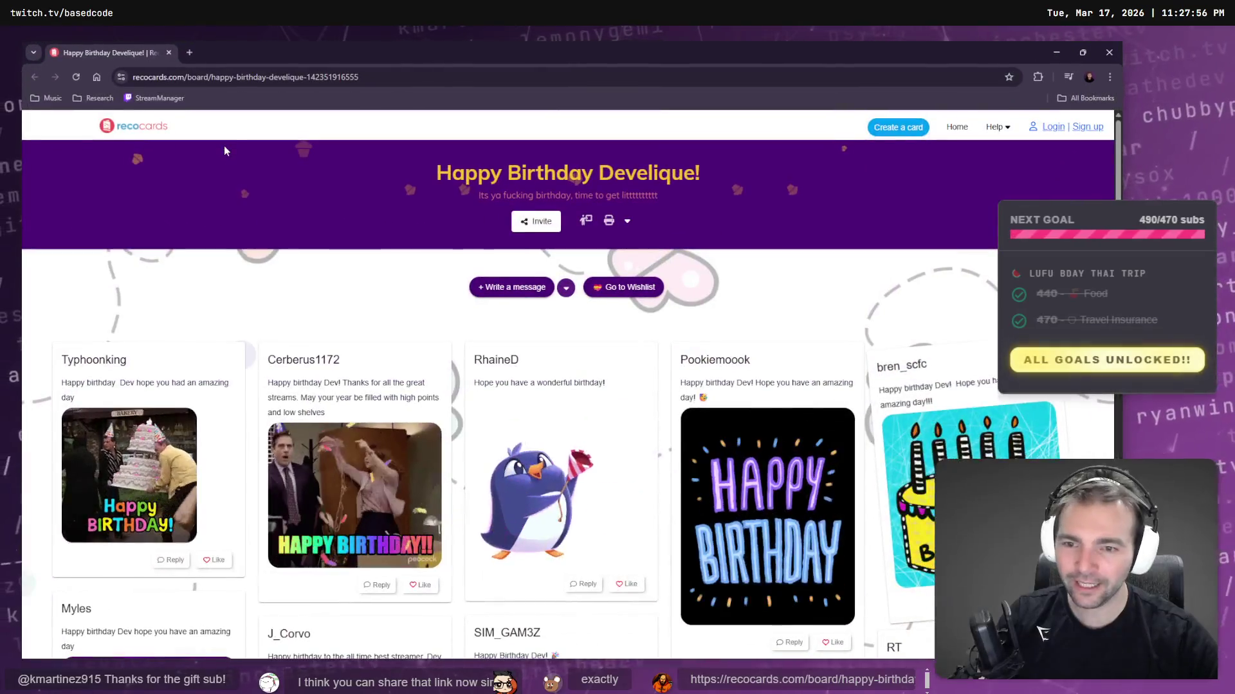
{"action": "scroll", "coordinate": [652, 400], "scroll_direction": "down", "scroll_amount": 7}
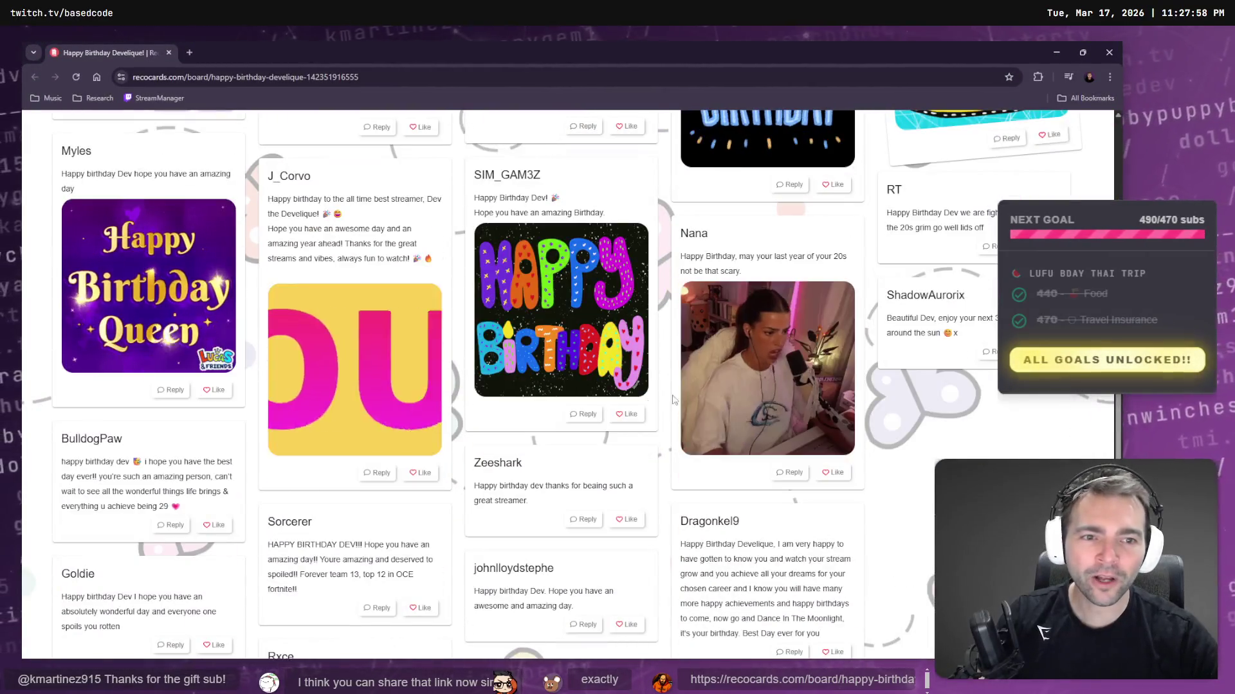
{"action": "scroll", "coordinate": [652, 400], "scroll_direction": "down", "scroll_amount": 5}
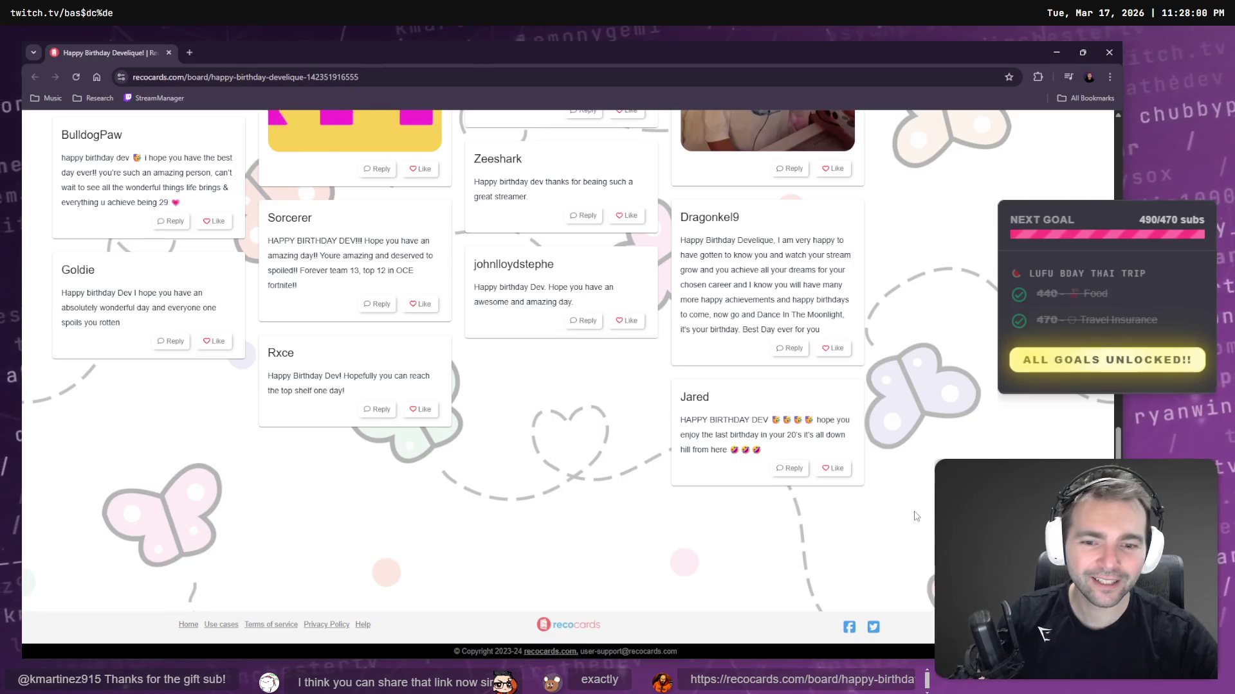
{"action": "scroll", "coordinate": [836, 360], "scroll_direction": "up", "scroll_amount": 15}
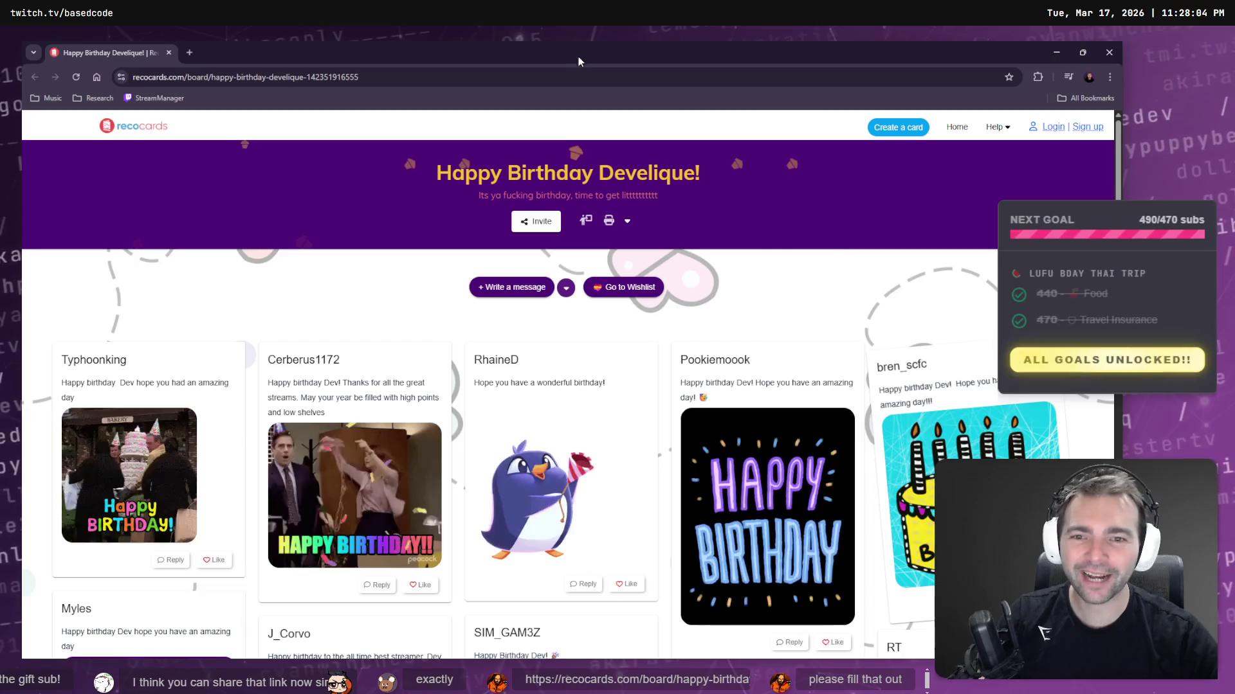
{"action": "scroll", "coordinate": [619, 282], "scroll_direction": "down", "scroll_amount": 6}
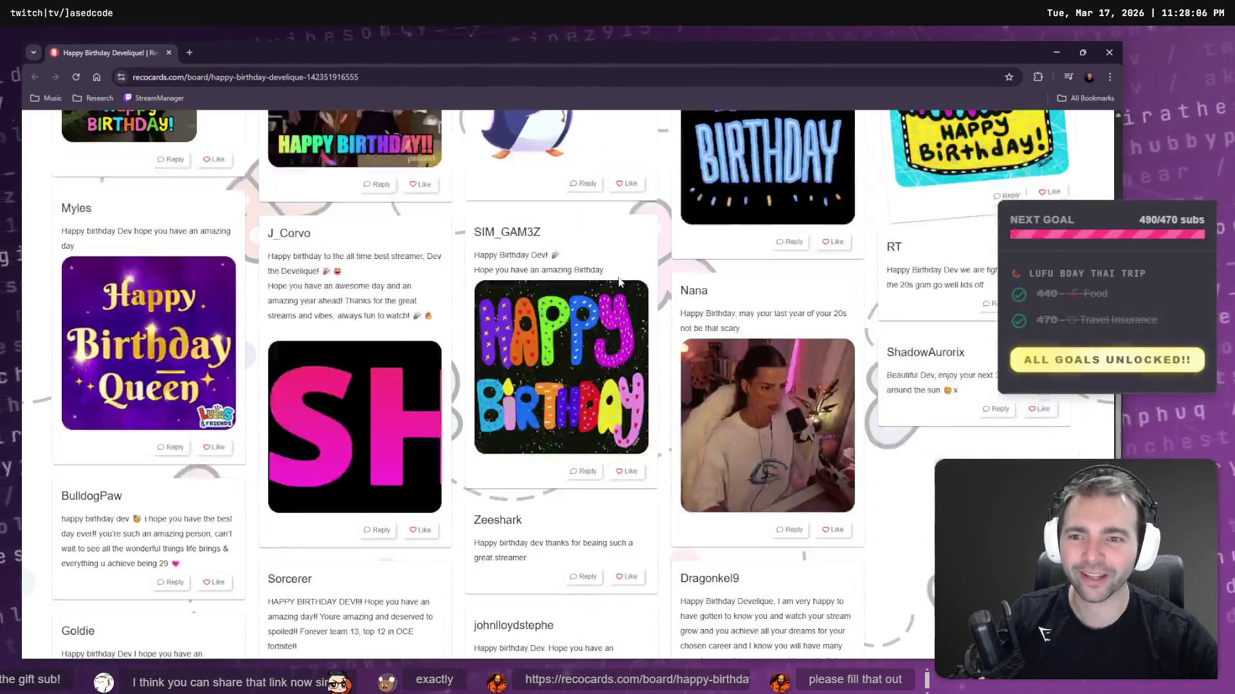
{"action": "scroll", "coordinate": [619, 282], "scroll_direction": "down", "scroll_amount": 7}
{"action": "scroll", "coordinate": [612, 493], "scroll_direction": "up", "scroll_amount": 4}
{"action": "scroll", "coordinate": [611, 492], "scroll_direction": "up", "scroll_amount": 10}
- Dictate a birthday message thanking the roommate, ending with '!!!!!', and fill in the sender's name
{"action": "left_click", "coordinate": [508, 283]}
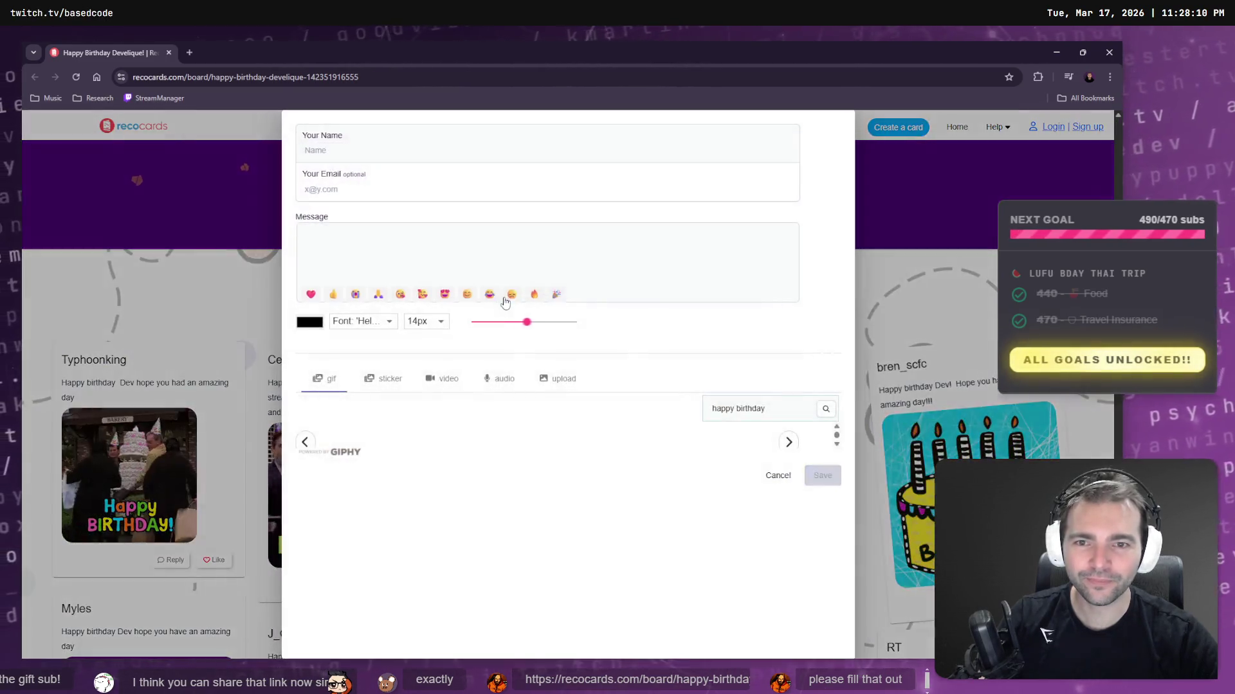
{"action": "left_click", "coordinate": [457, 256]}
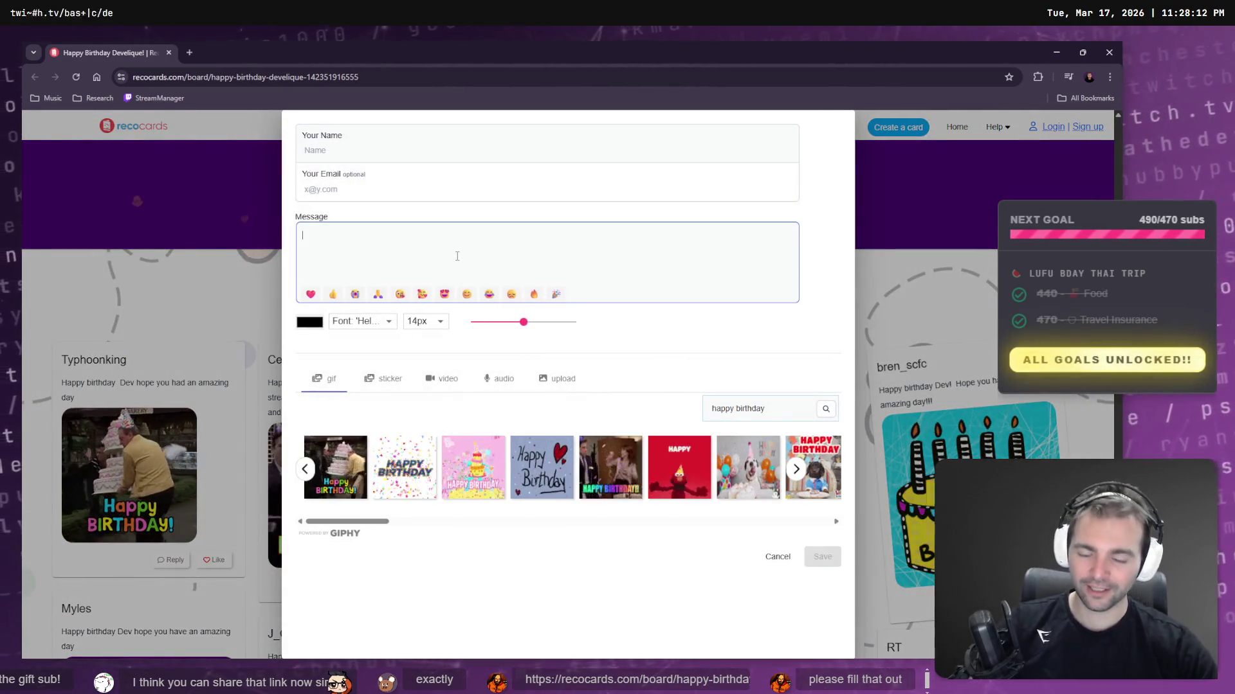
{"action": "key", "text": "super+h"}
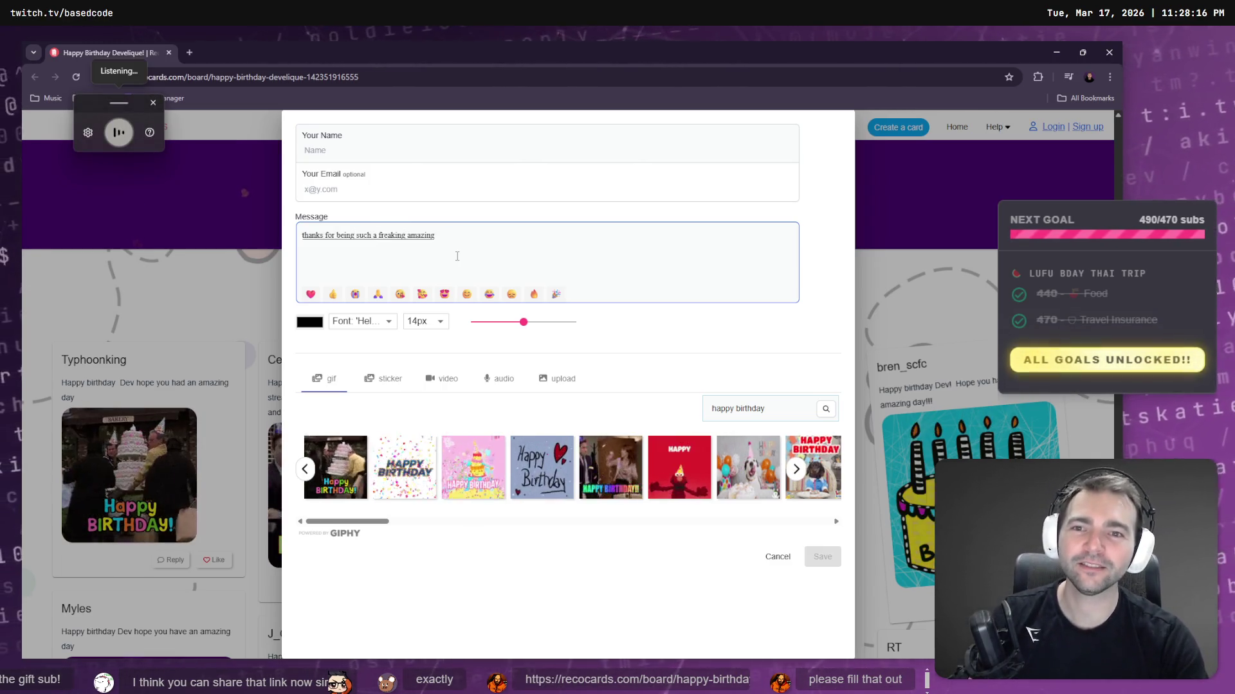
{"action": "type", "text": "!!!!!"}
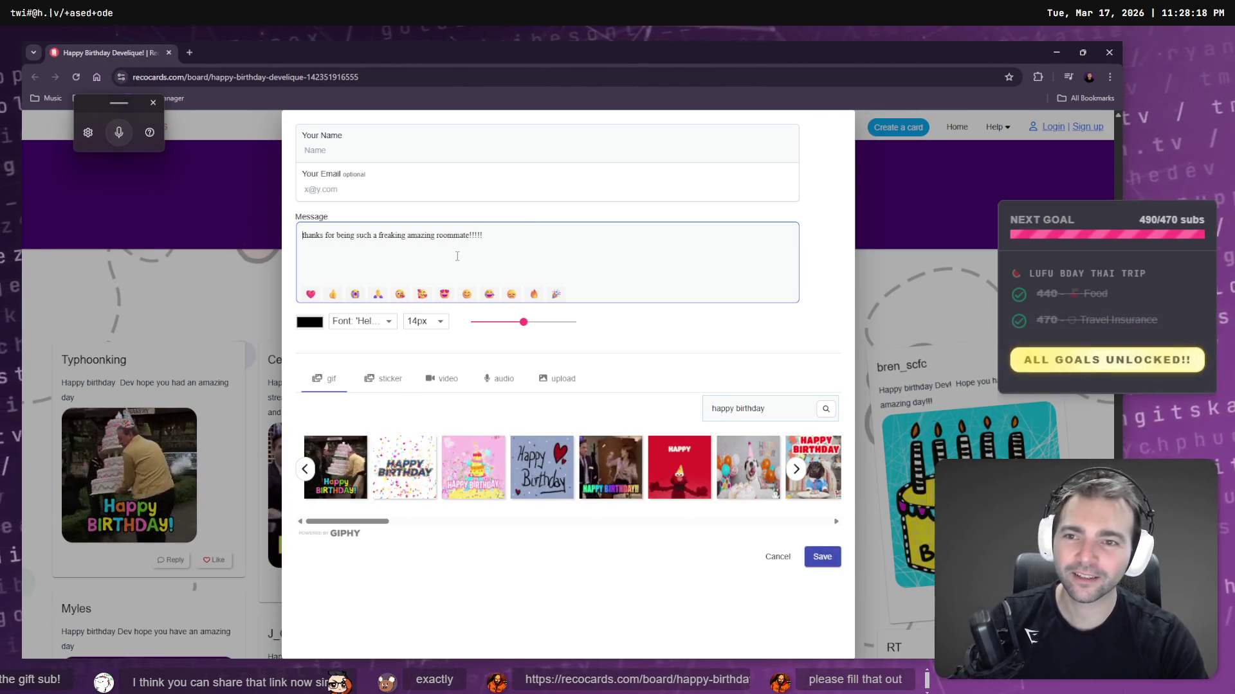
{"action": "left_click", "coordinate": [384, 156]}
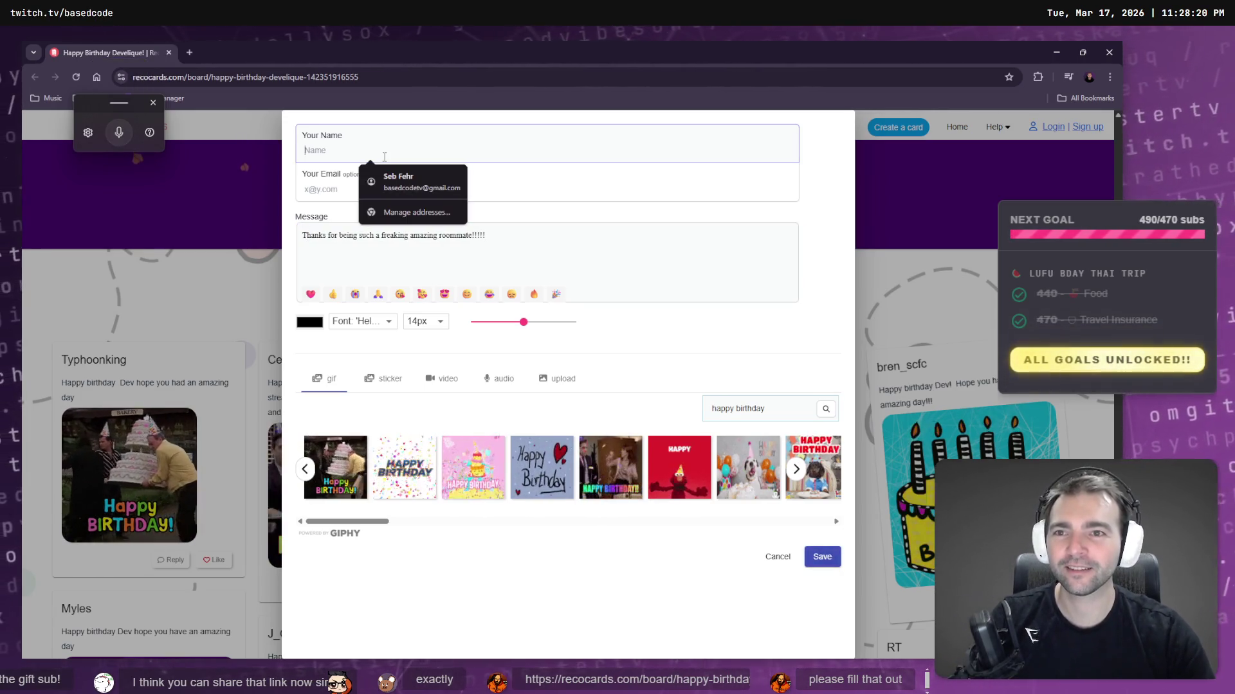
{"action": "type", "text": "Seb"}
{"action": "left_click", "coordinate": [336, 233]}
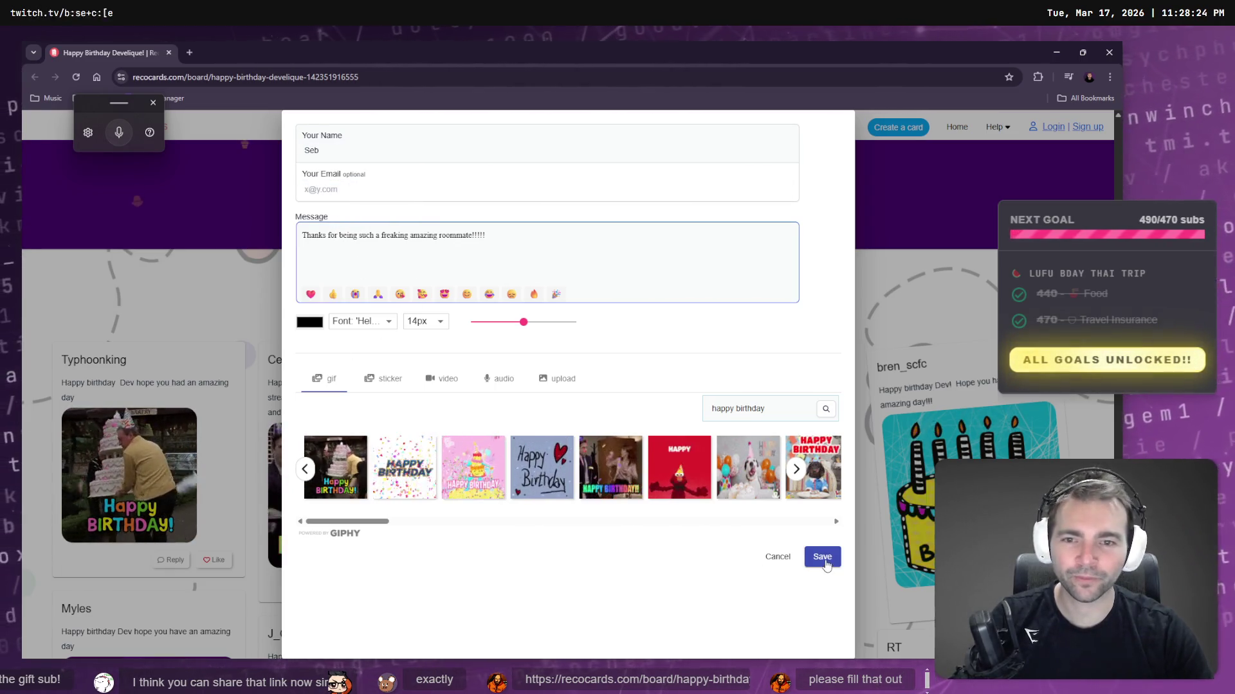
- Attach the fifth HAPPY BIRTHDAY!! GIF and save the message to the board
{"action": "left_click", "coordinate": [615, 489]}
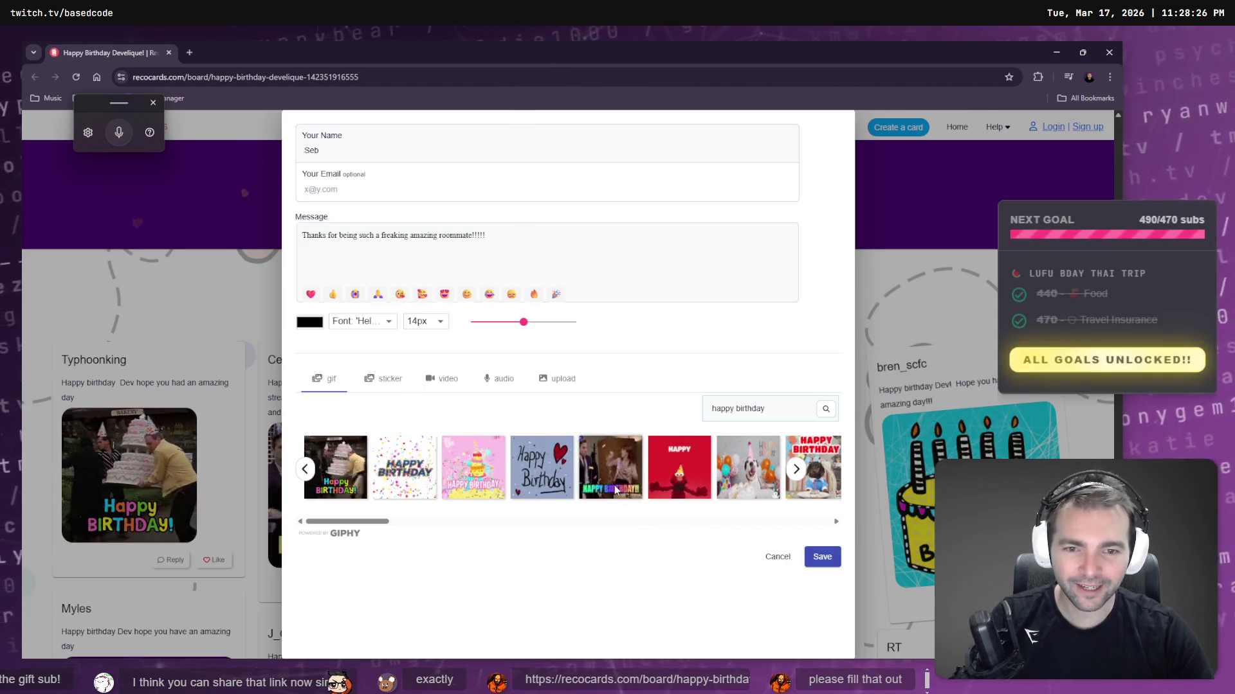
{"action": "scroll", "coordinate": [740, 387], "scroll_direction": "up", "scroll_amount": 3}
{"action": "scroll", "coordinate": [796, 541], "scroll_direction": "down", "scroll_amount": 3}
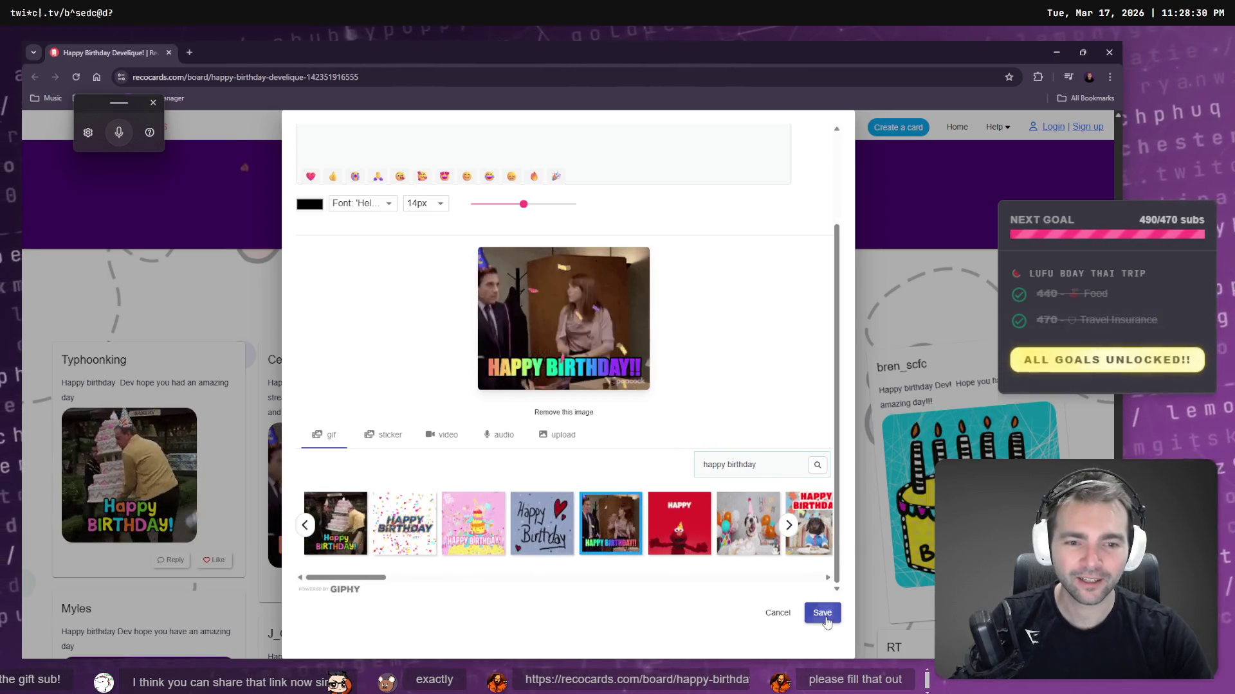
{"action": "left_click", "coordinate": [825, 617]}
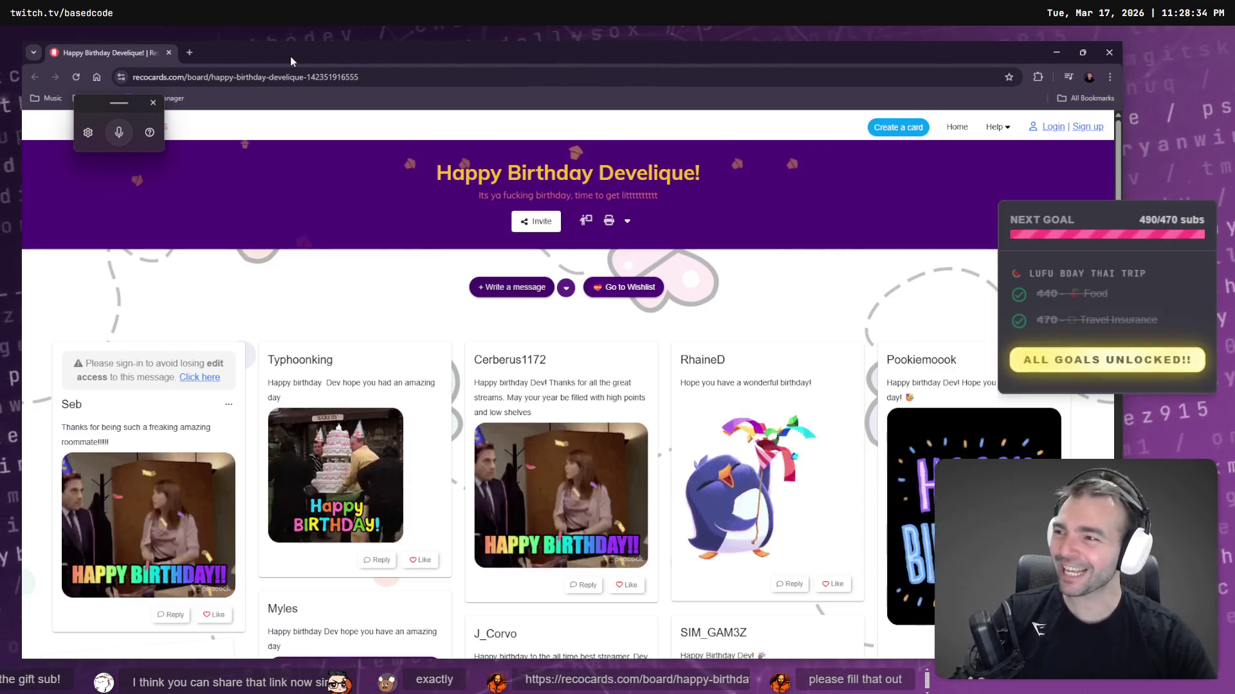
{"action": "key", "text": "alt+Tab"}
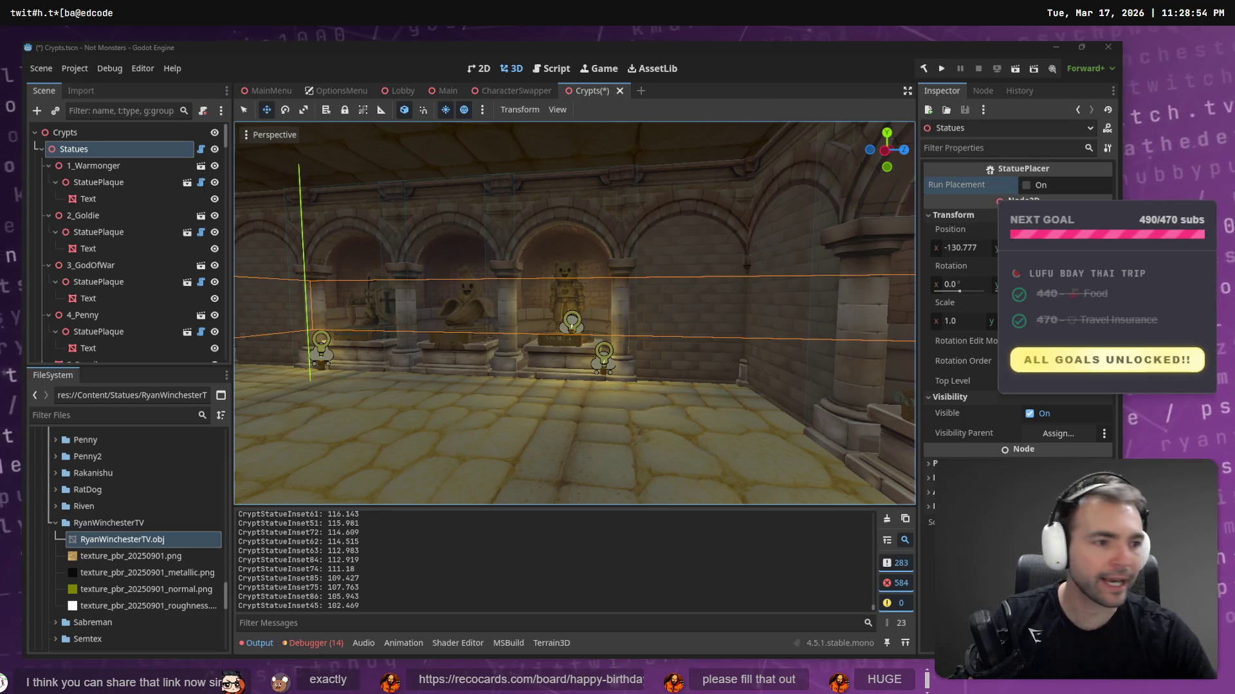
- Switch to the ChatGPT conversation about the statue art
{"action": "key", "text": "alt+Tab"}
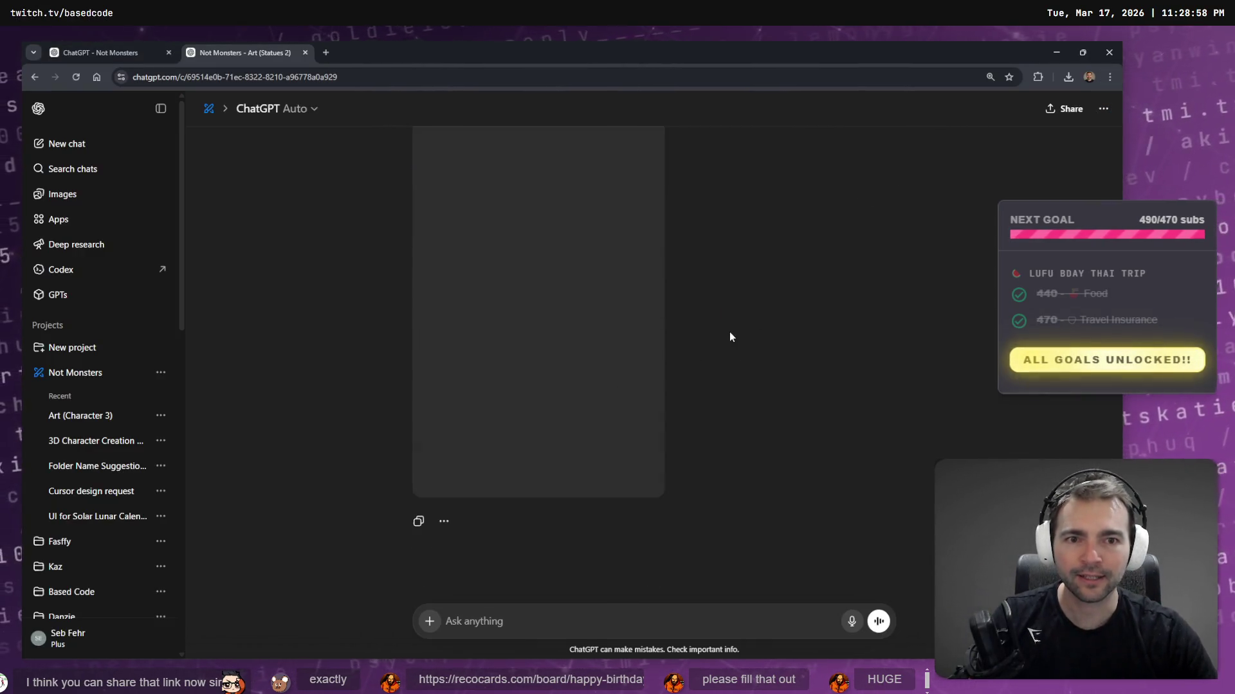
- Copy the generated stone basket statue image from ChatGPT's full-size viewer
{"action": "left_click", "coordinate": [626, 376]}
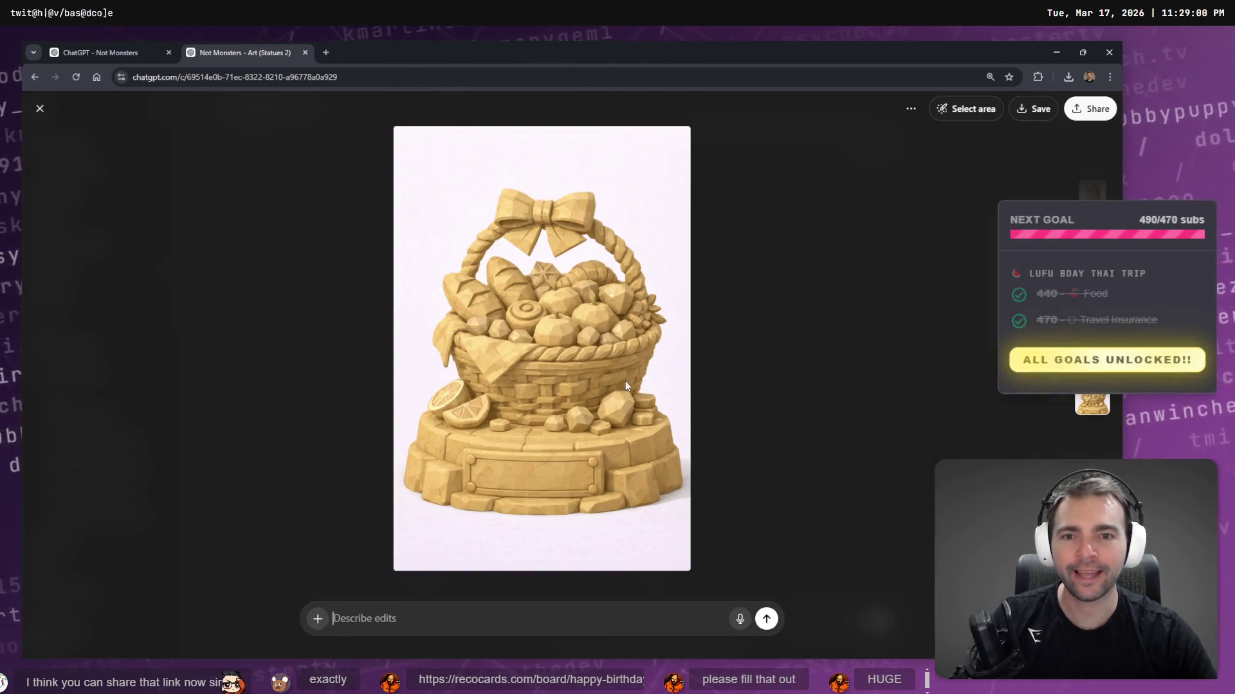
{"action": "right_click", "coordinate": [595, 380]}
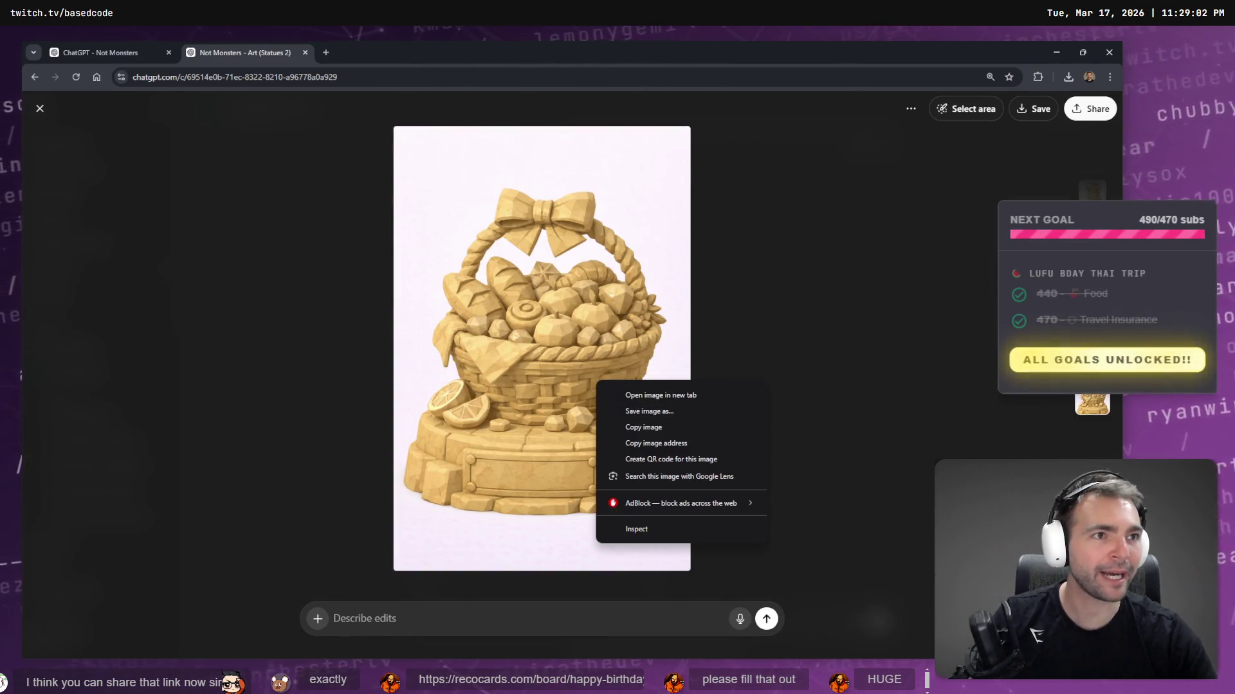
{"action": "key", "text": "alt+Tab"}
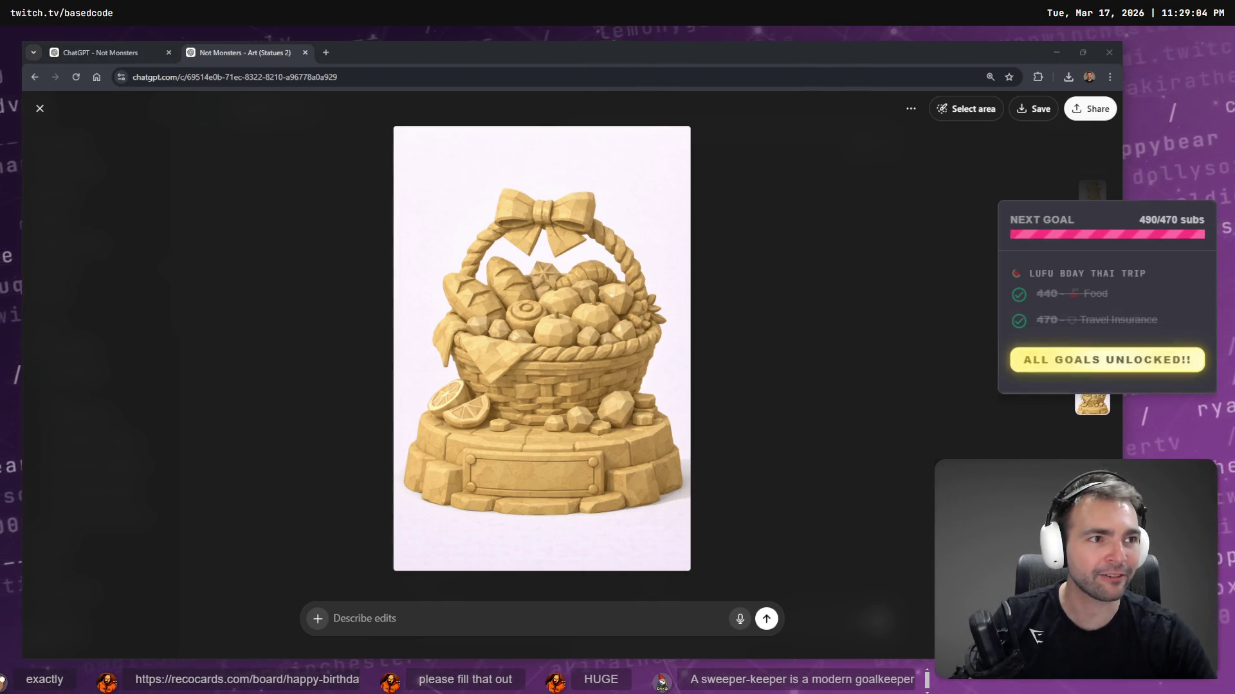
{"action": "key", "text": "alt+Tab"}
{"action": "key", "text": "alt+Tab"}
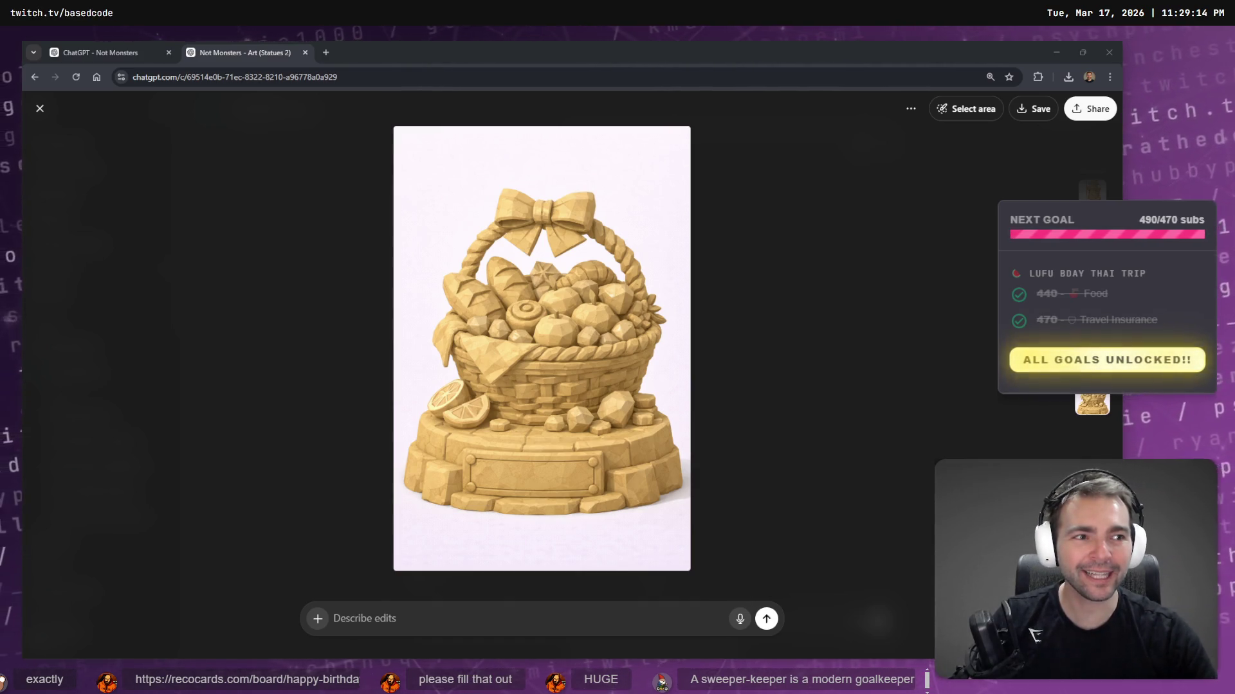
{"action": "right_click", "coordinate": [599, 317]}
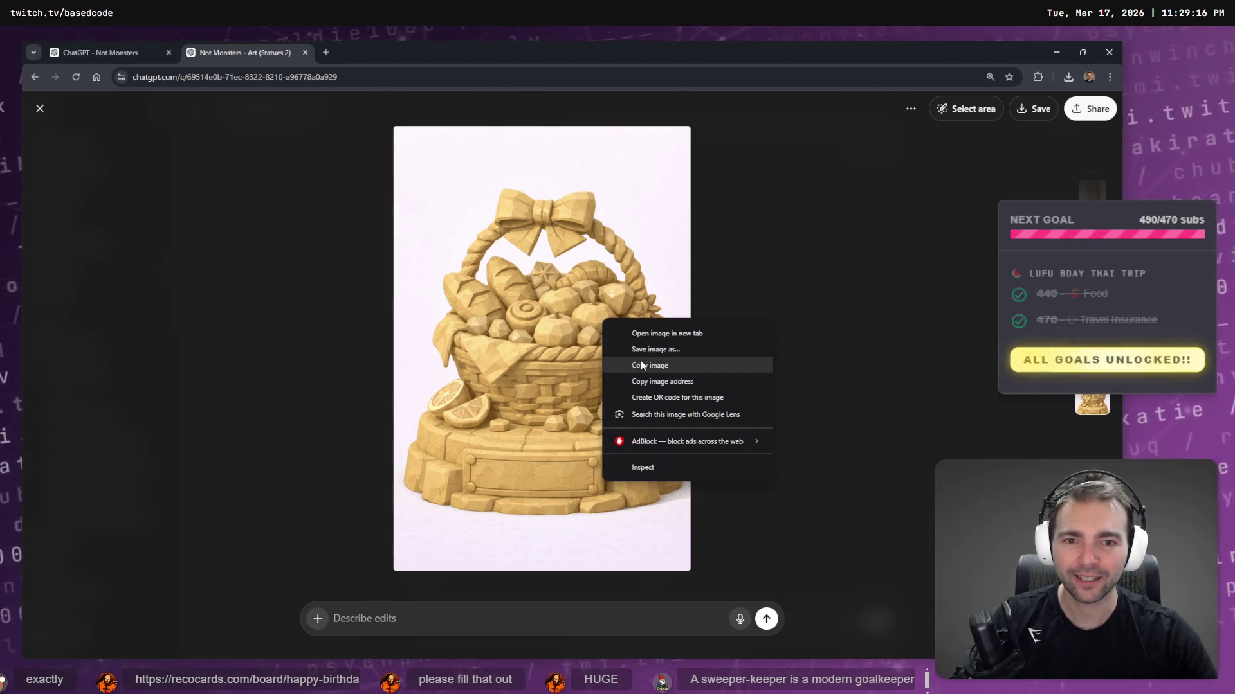
{"action": "left_click", "coordinate": [675, 368]}
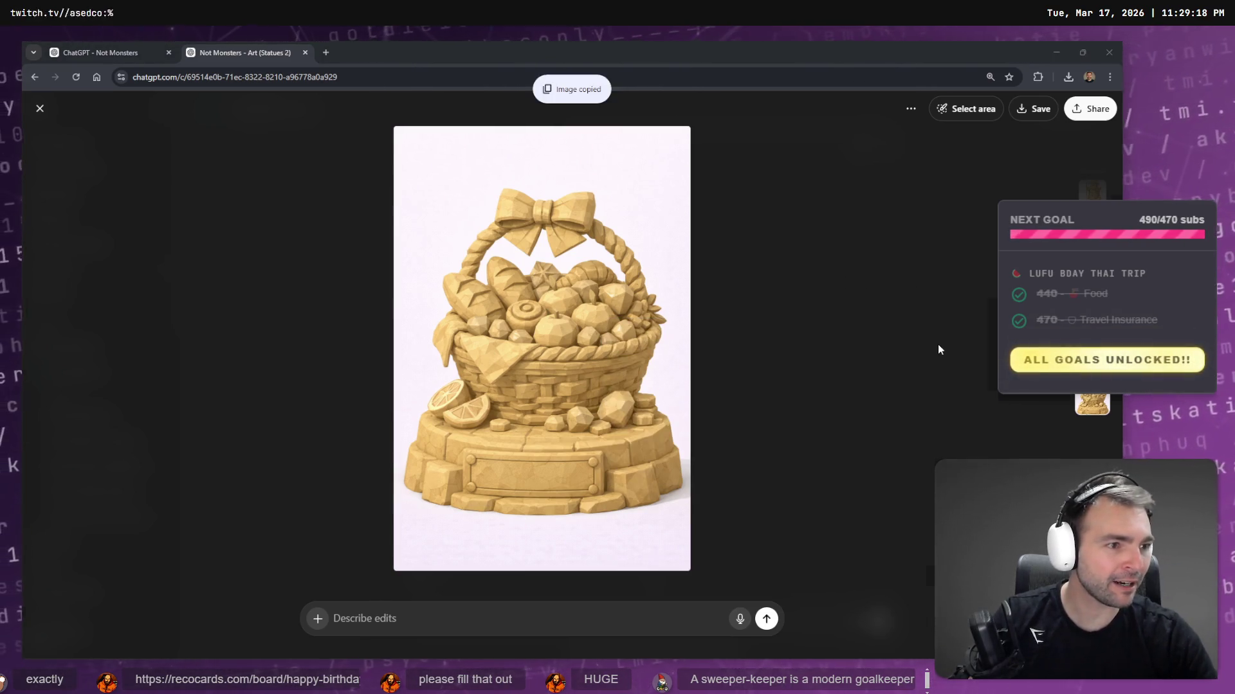
- Paste the copied basket image onto the tldraw statue board
{"action": "key", "text": "alt+Tab"}
{"action": "left_click", "coordinate": [688, 419]}
{"action": "key", "text": "ctrl+v"}
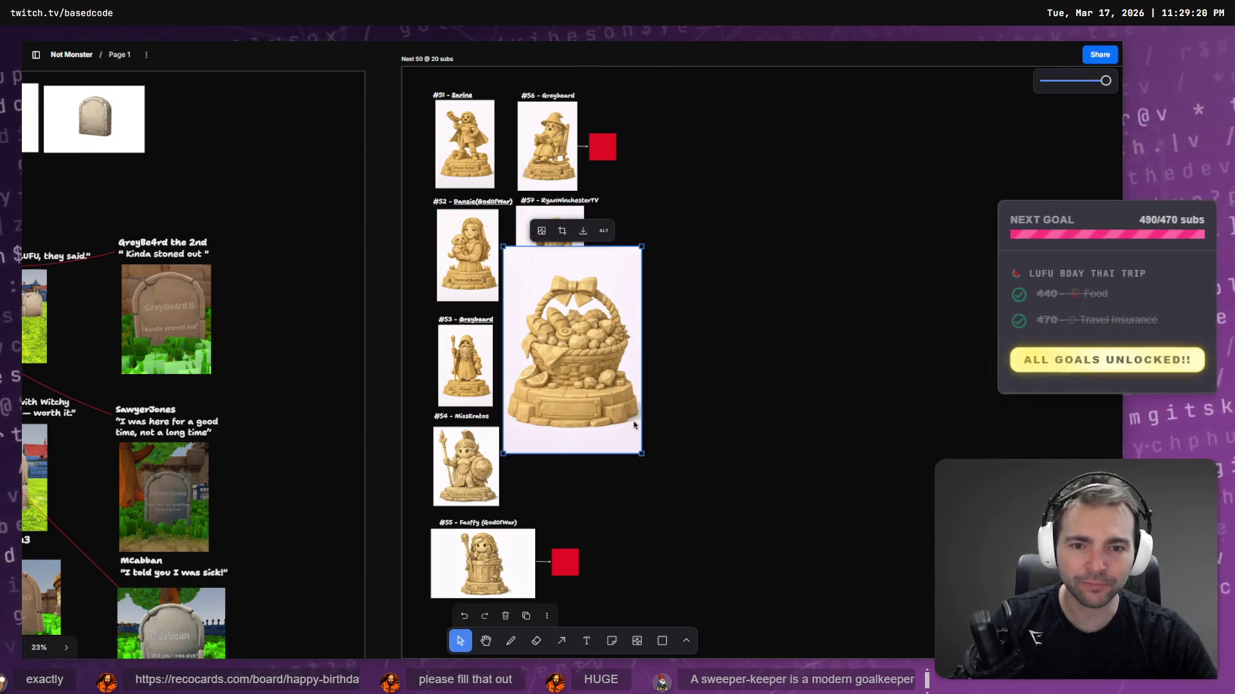
- Shrink the pasted basket image into the #58 slot, then close ChatGPT's full-size image view
{"action": "left_click_drag", "start_coordinate": [642, 454], "coordinate": [574, 351]}
{"action": "left_click_drag", "start_coordinate": [556, 284], "coordinate": [572, 374]}
{"action": "left_click", "coordinate": [565, 429]}
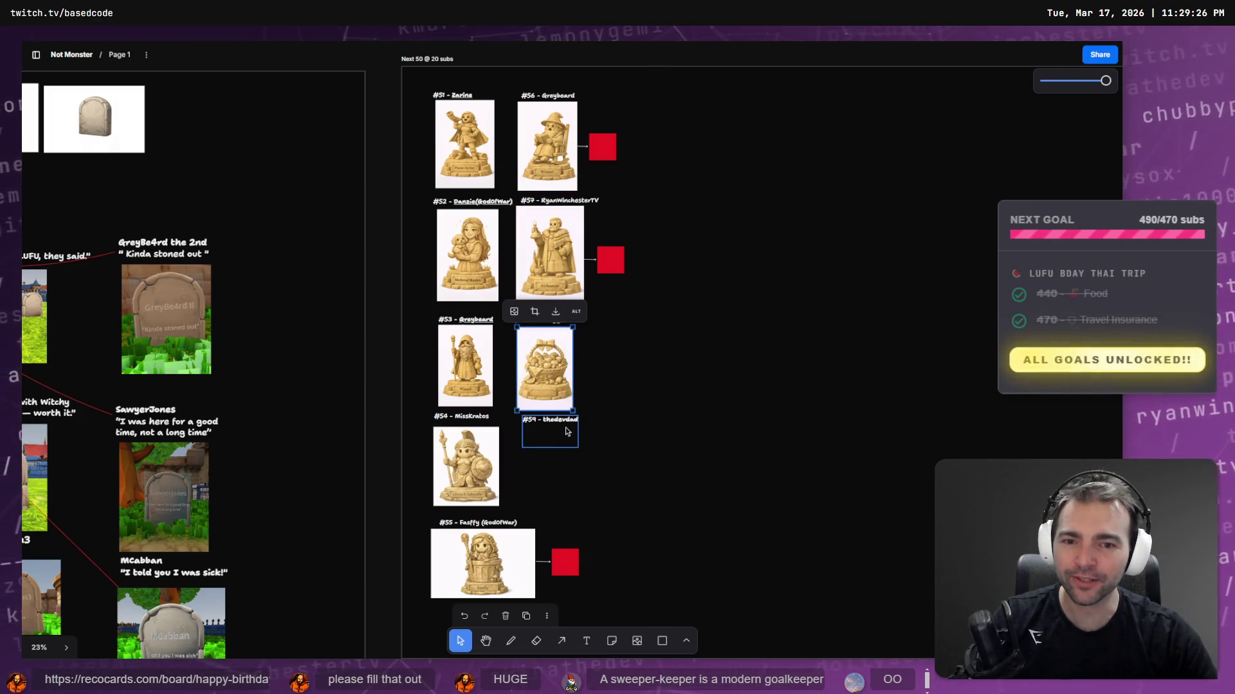
{"action": "left_click", "coordinate": [654, 421]}
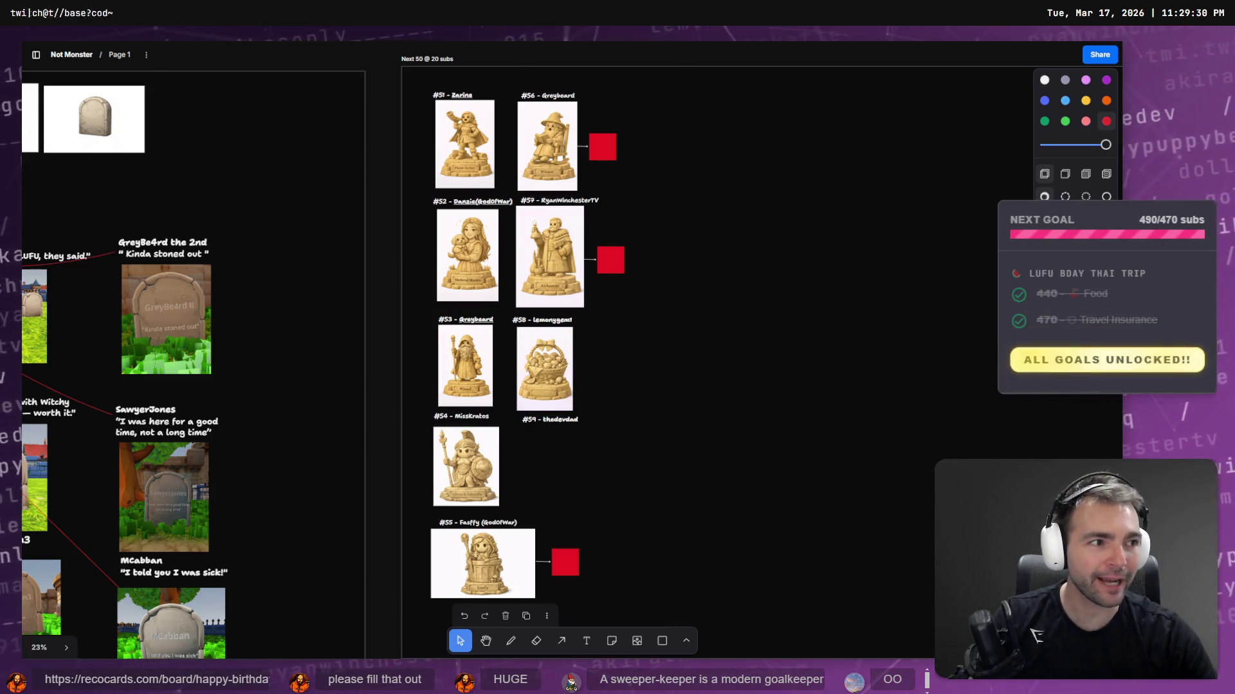
{"action": "key", "text": "alt+Tab"}
{"action": "key", "text": "Escape"}
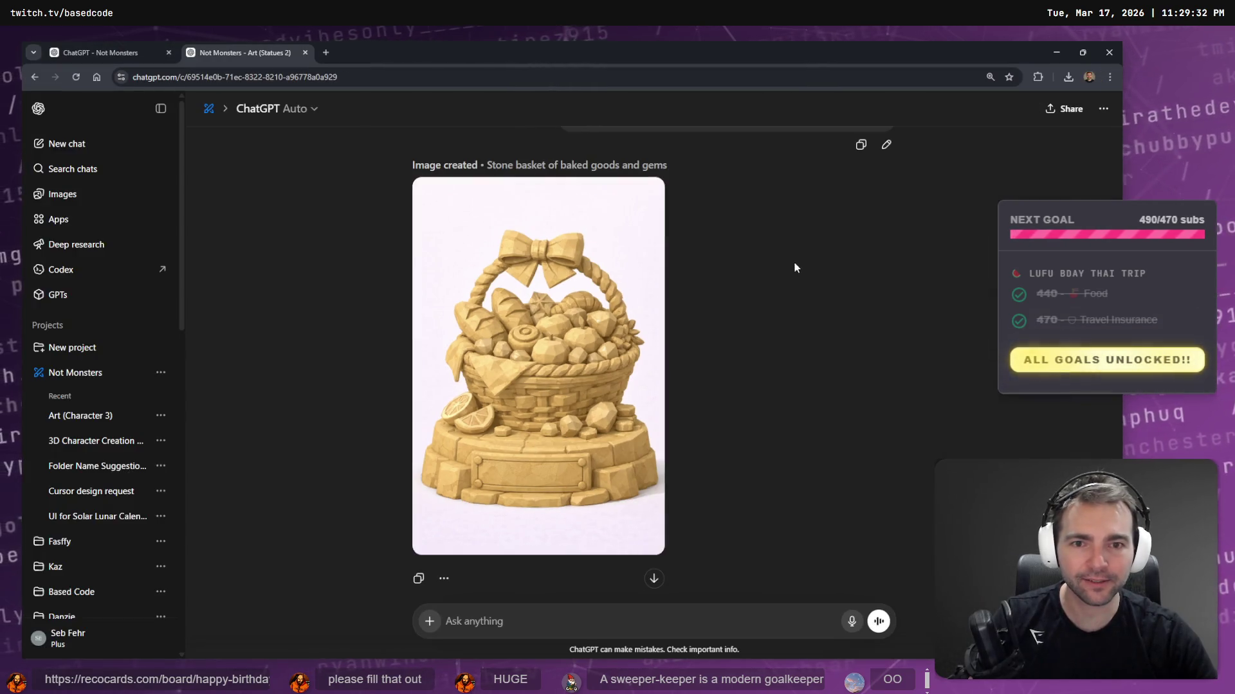
- Replace the basket prompt's second line with a dictated tall, slender lumberjack statue description
{"action": "scroll", "coordinate": [797, 268], "scroll_direction": "up", "scroll_amount": 5}
{"action": "scroll", "coordinate": [740, 327], "scroll_direction": "up", "scroll_amount": 4}
{"action": "scroll", "coordinate": [718, 327], "scroll_direction": "down", "scroll_amount": 6}
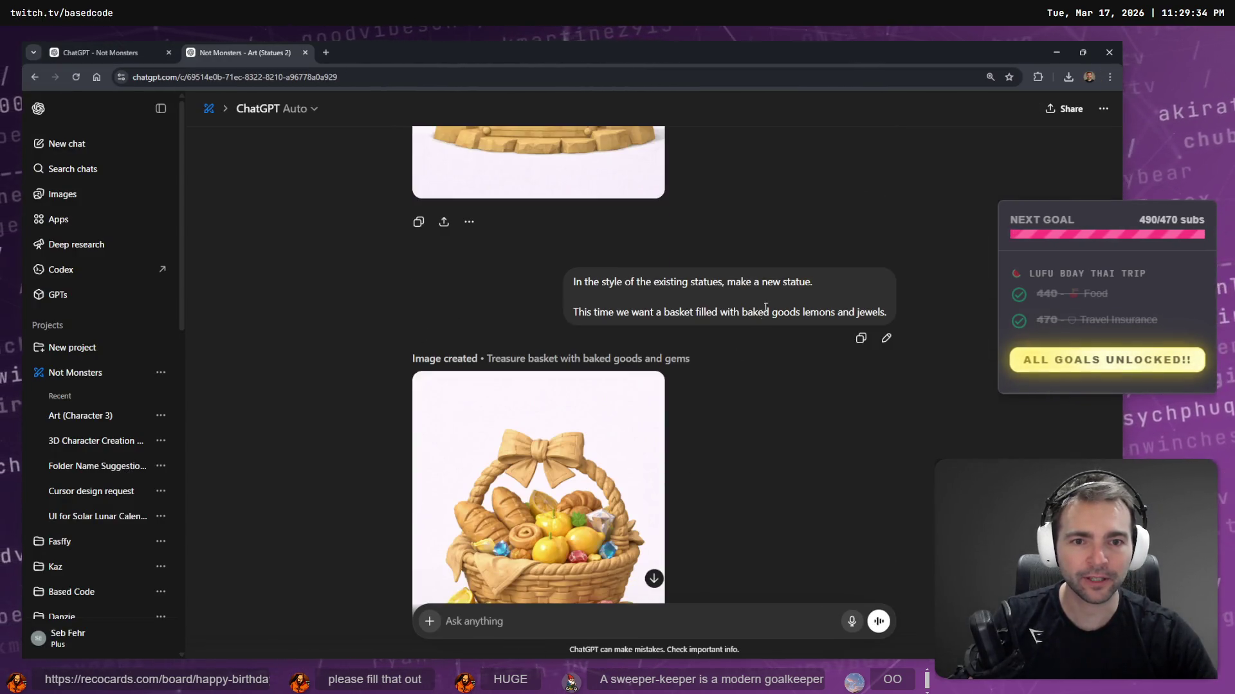
{"action": "left_click", "coordinate": [886, 344]}
{"action": "key", "text": "shift+Home"}
{"action": "key", "text": "BackSpace"}
{"action": "key", "text": "super+h"}
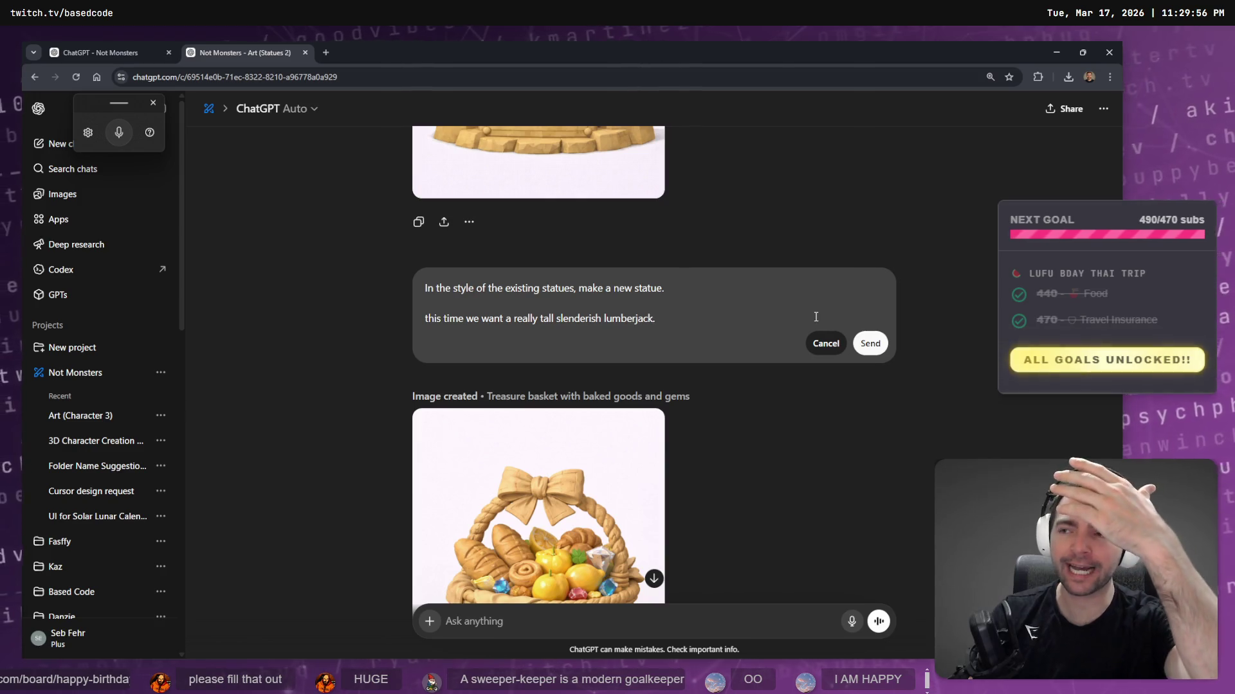
{"action": "type", "text": "."}
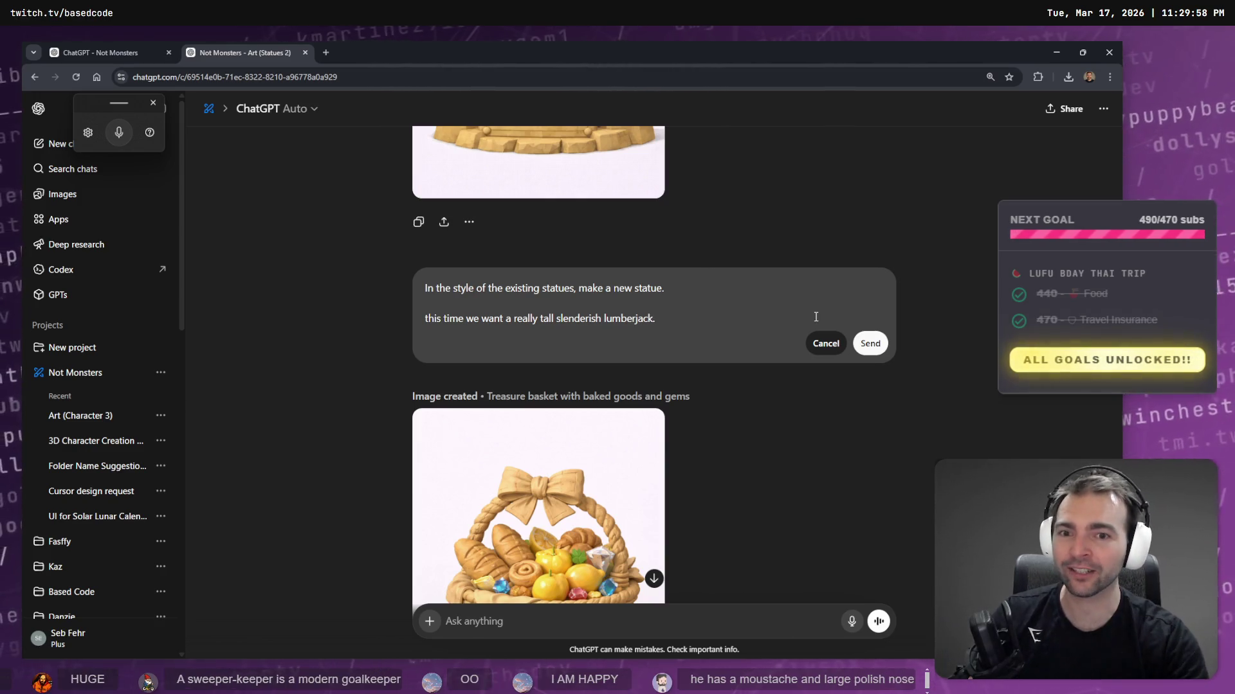
{"action": "key", "text": "BackSpace"}
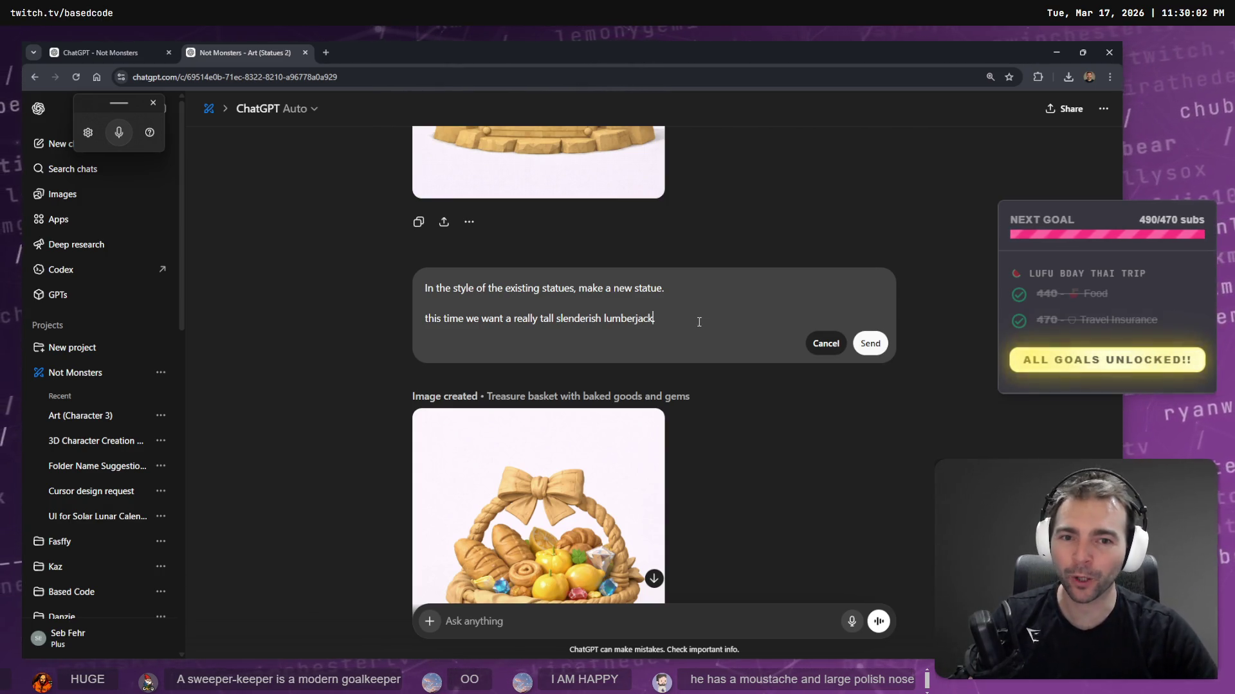
{"action": "key", "text": "ctrl+super"}
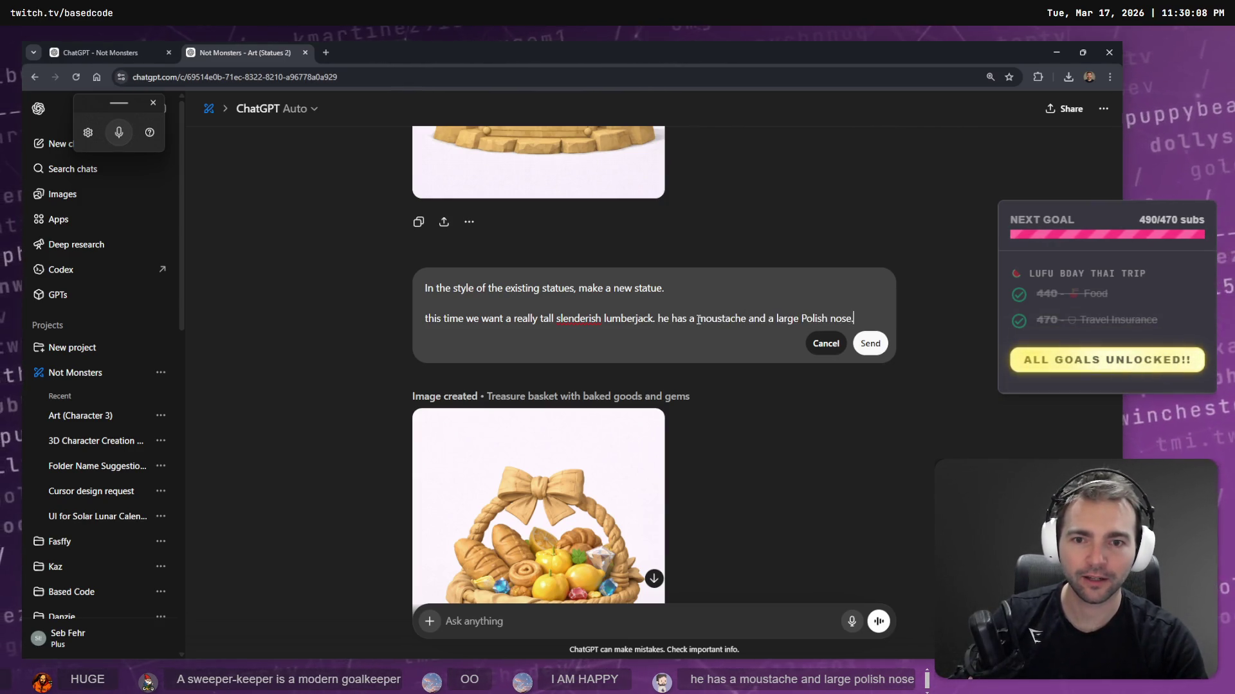
{"action": "type", "text": "S"}
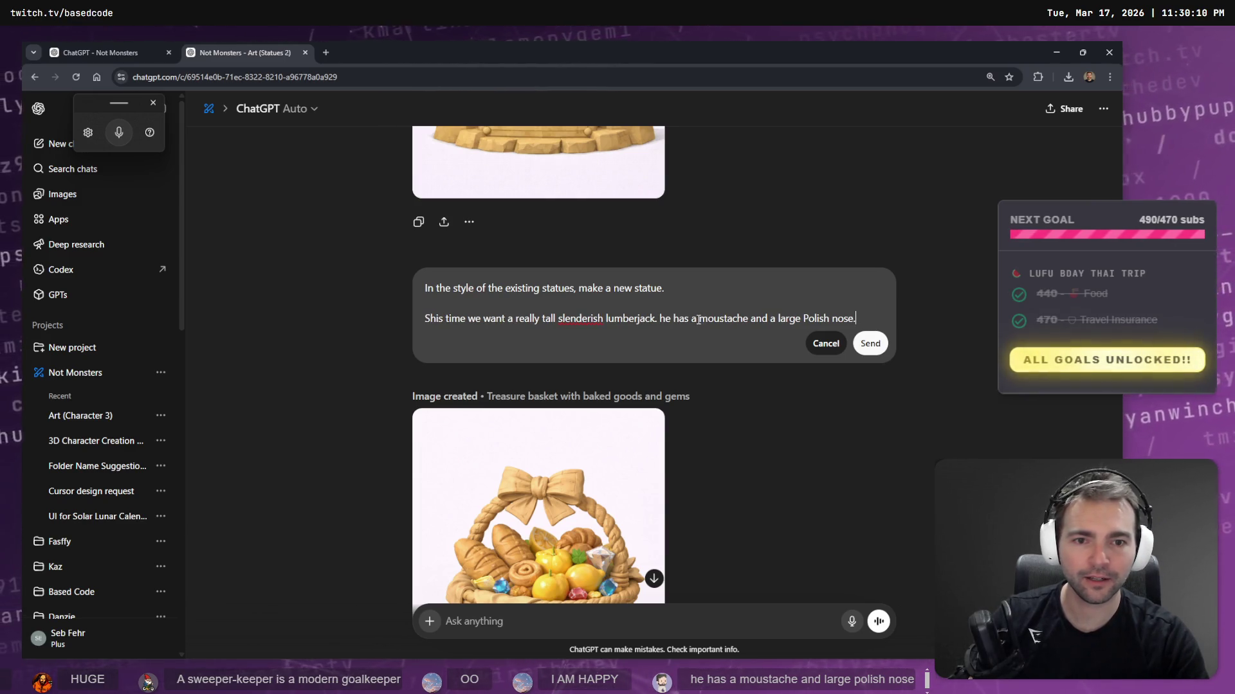
{"action": "key", "text": "super+h"}
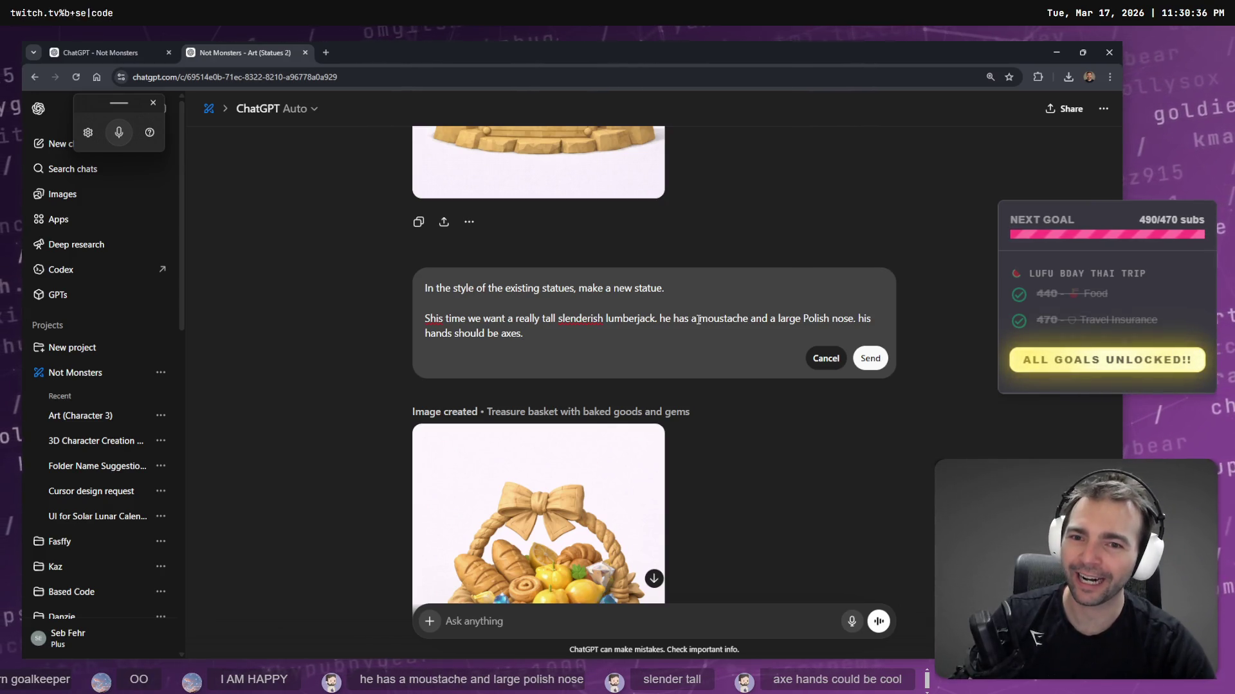
{"action": "type", "text": "This"}
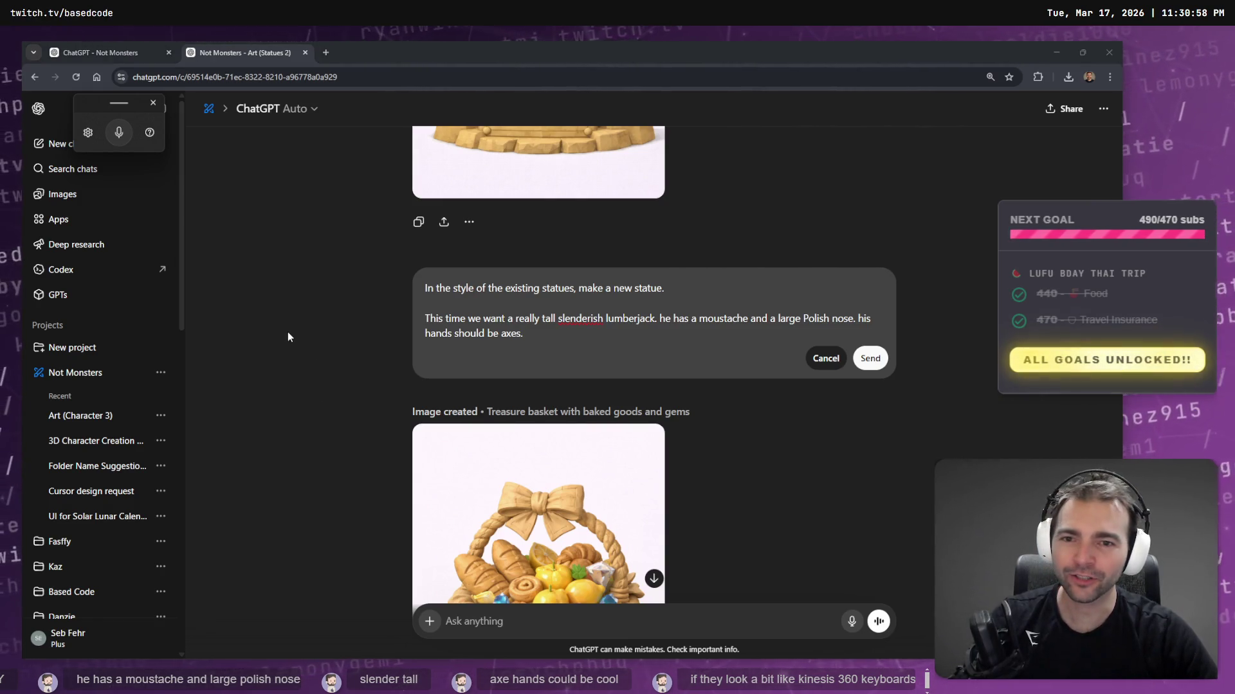
- Search Google for 'kinesis 360 keyboards' in a new tab
{"action": "key", "text": "ctrl+t"}
{"action": "type", "text": "kinesis 360 keyboards"}
{"action": "key", "text": "Return"}
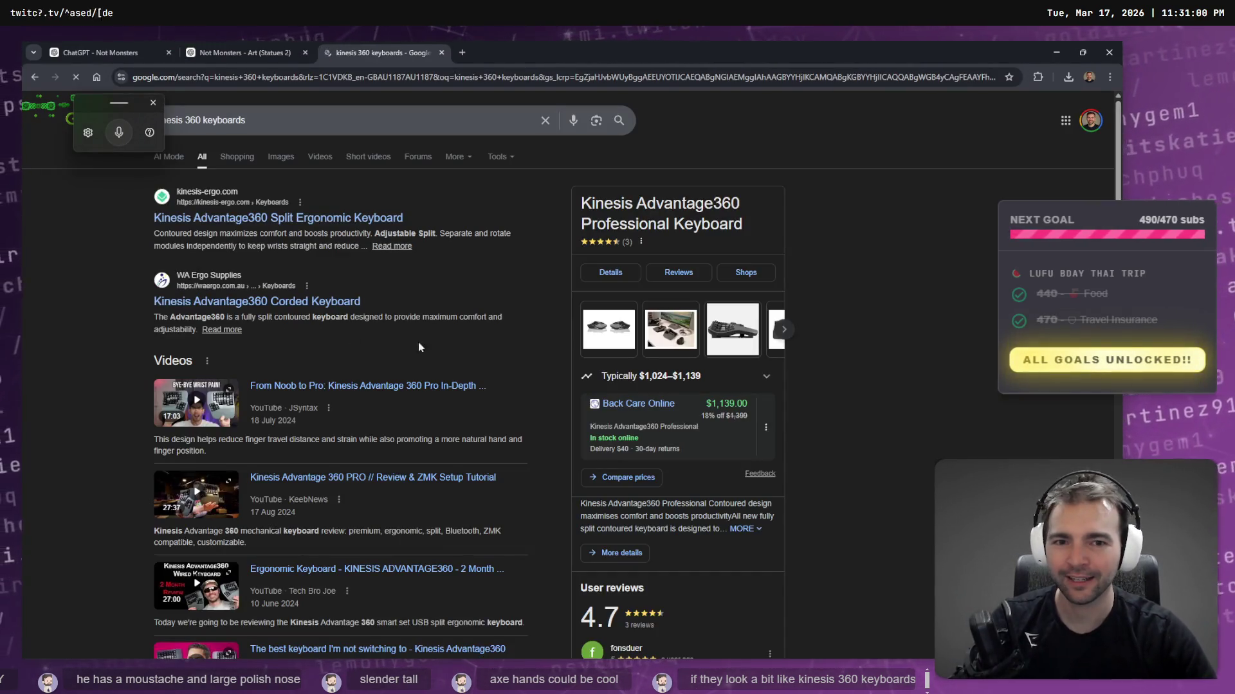
- Look over the Kinesis Advantage360 product page
{"action": "left_click", "coordinate": [317, 219]}
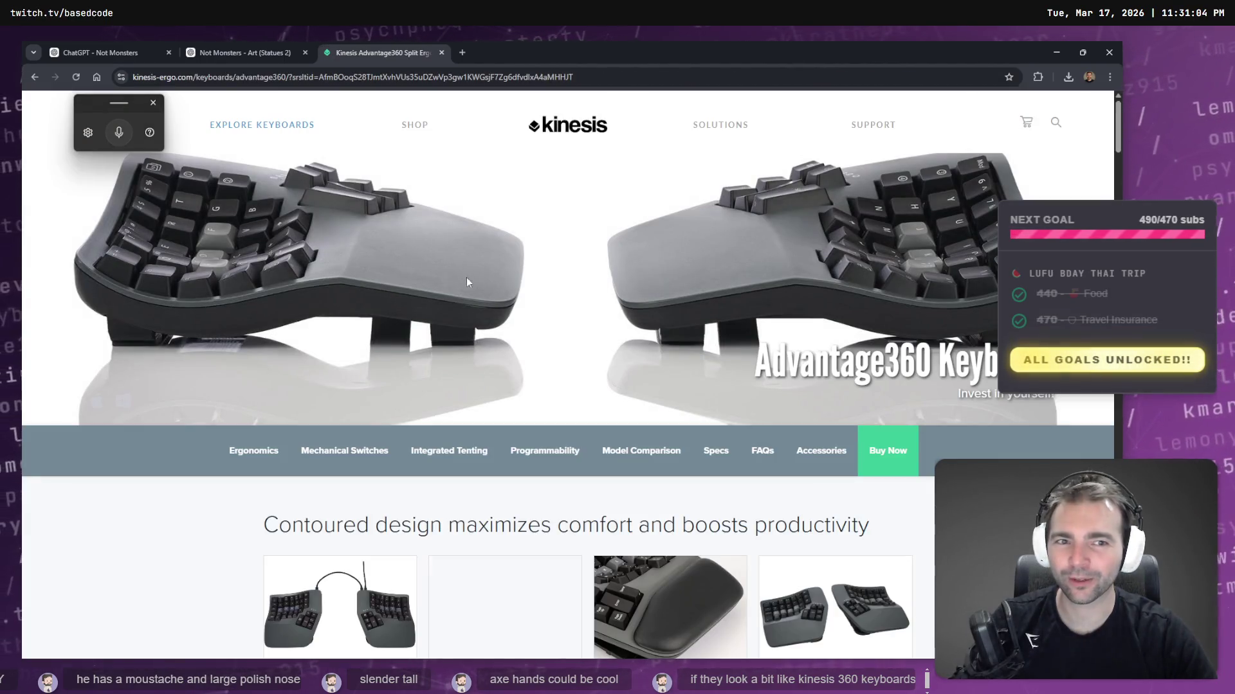
{"action": "scroll", "coordinate": [516, 327], "scroll_direction": "down", "scroll_amount": 3}
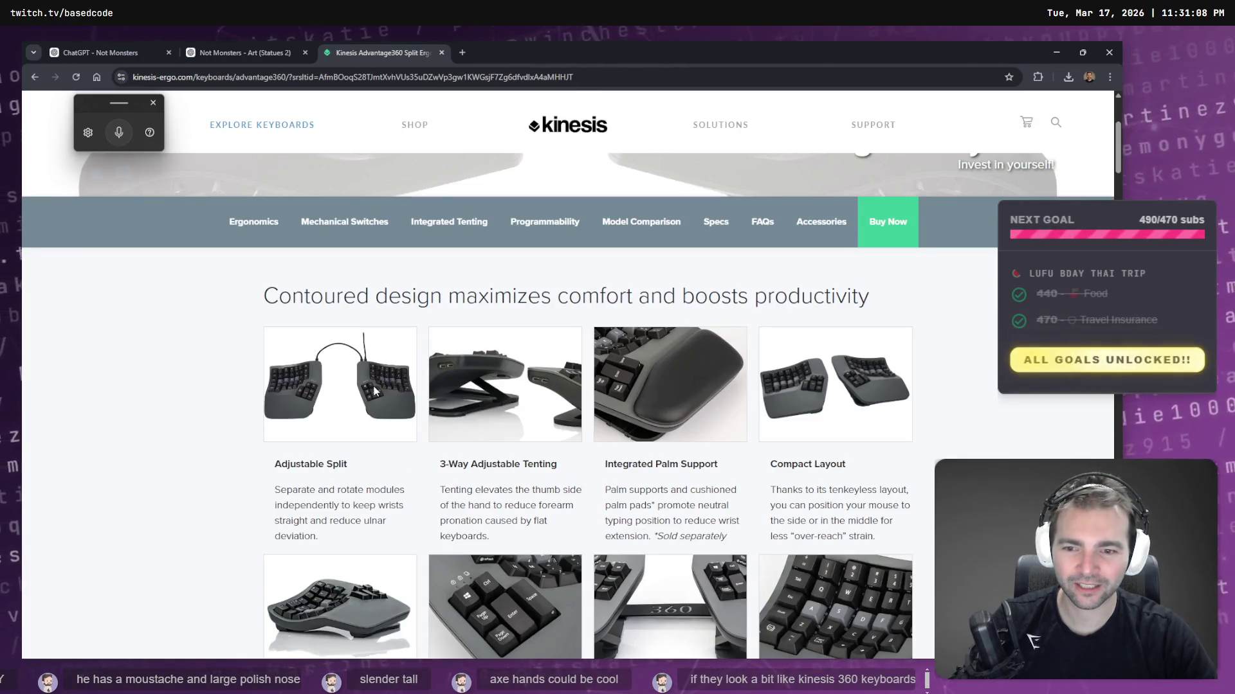
{"action": "scroll", "coordinate": [380, 388], "scroll_direction": "down", "scroll_amount": 5}
{"action": "scroll", "coordinate": [382, 388], "scroll_direction": "up", "scroll_amount": 6}
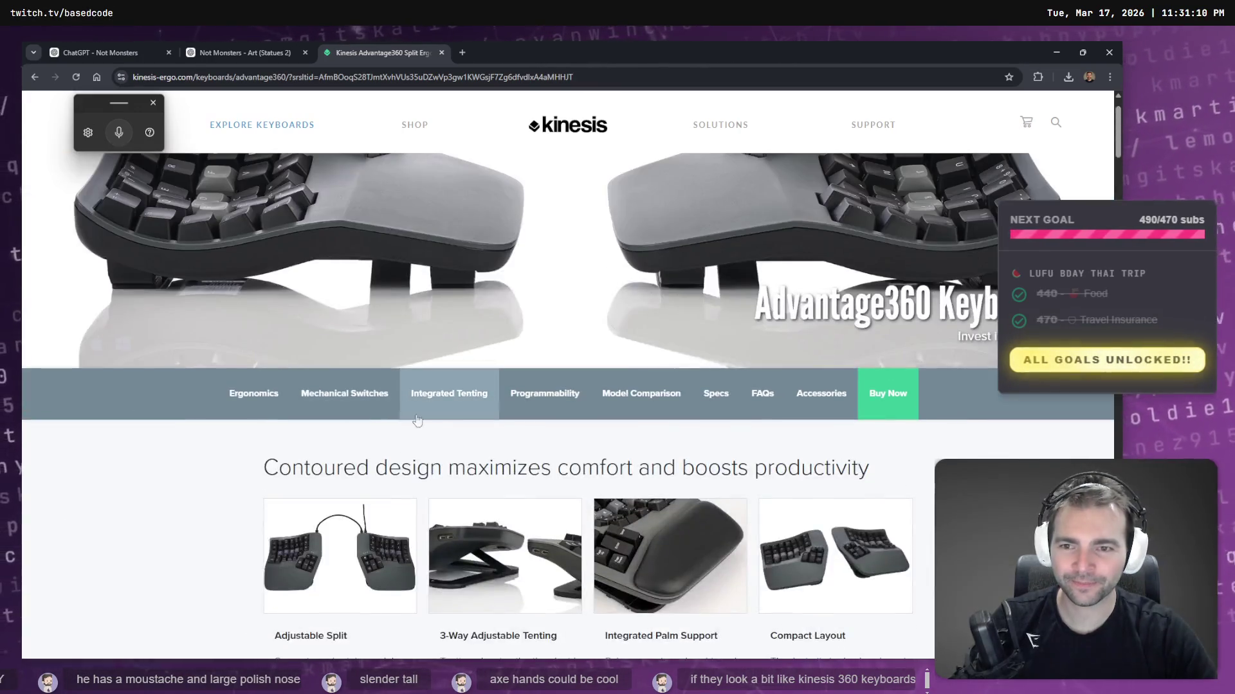
- Dictate after 'axes.' that the axe blades should resemble Kinesis 360 keyboards
{"action": "left_click", "coordinate": [241, 53]}
{"action": "left_click", "coordinate": [559, 337]}
{"action": "key", "text": "super+h"}
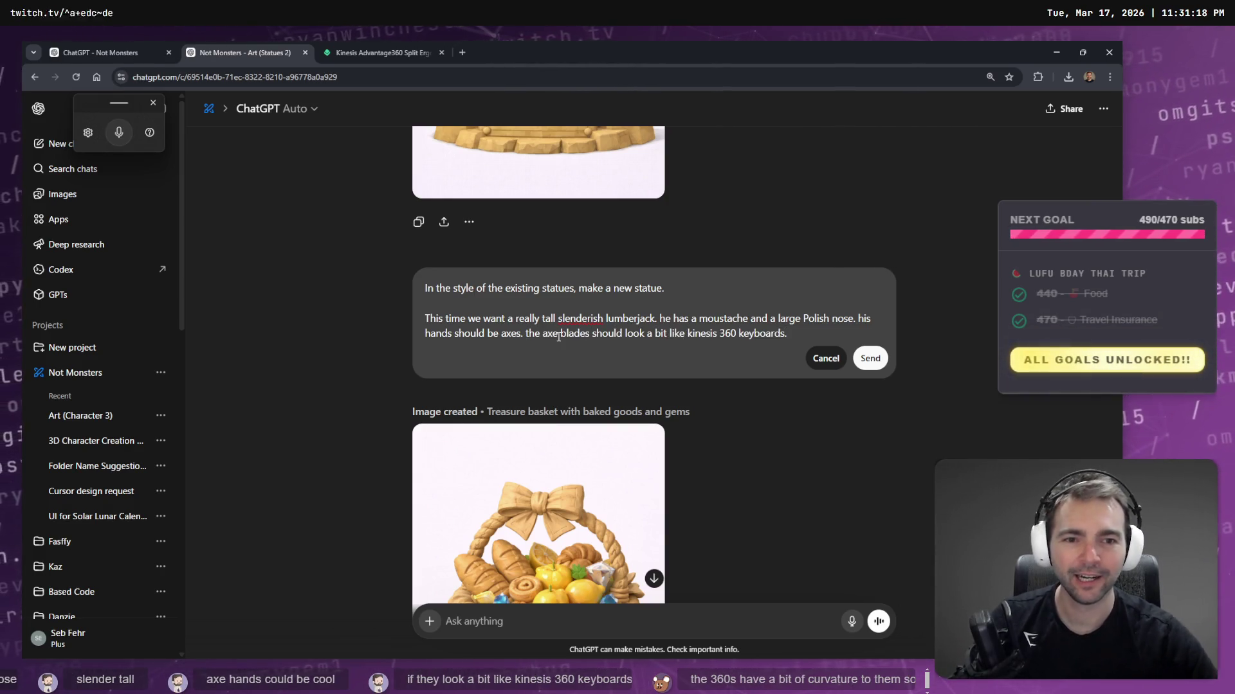
- Send the edited lumberjack prompt, then return to the Kinesis Advantage360 product page tab
{"action": "left_click", "coordinate": [873, 358]}
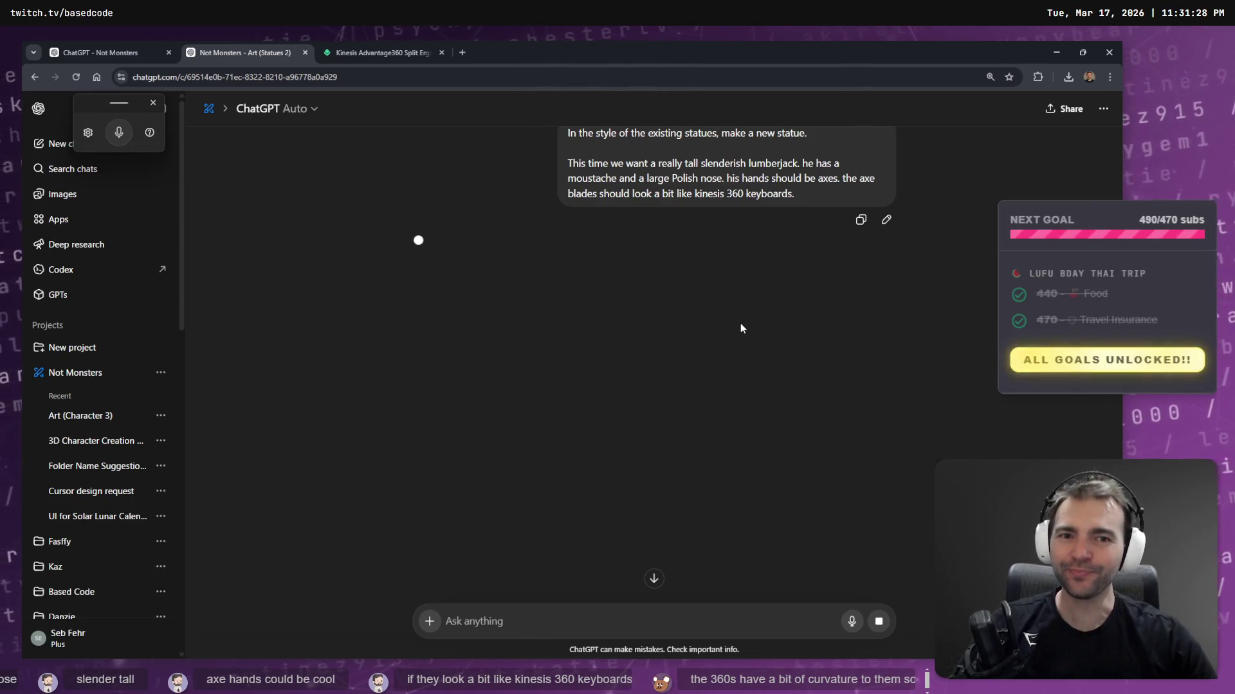
{"action": "left_click_drag", "start_coordinate": [802, 199], "coordinate": [667, 194]}
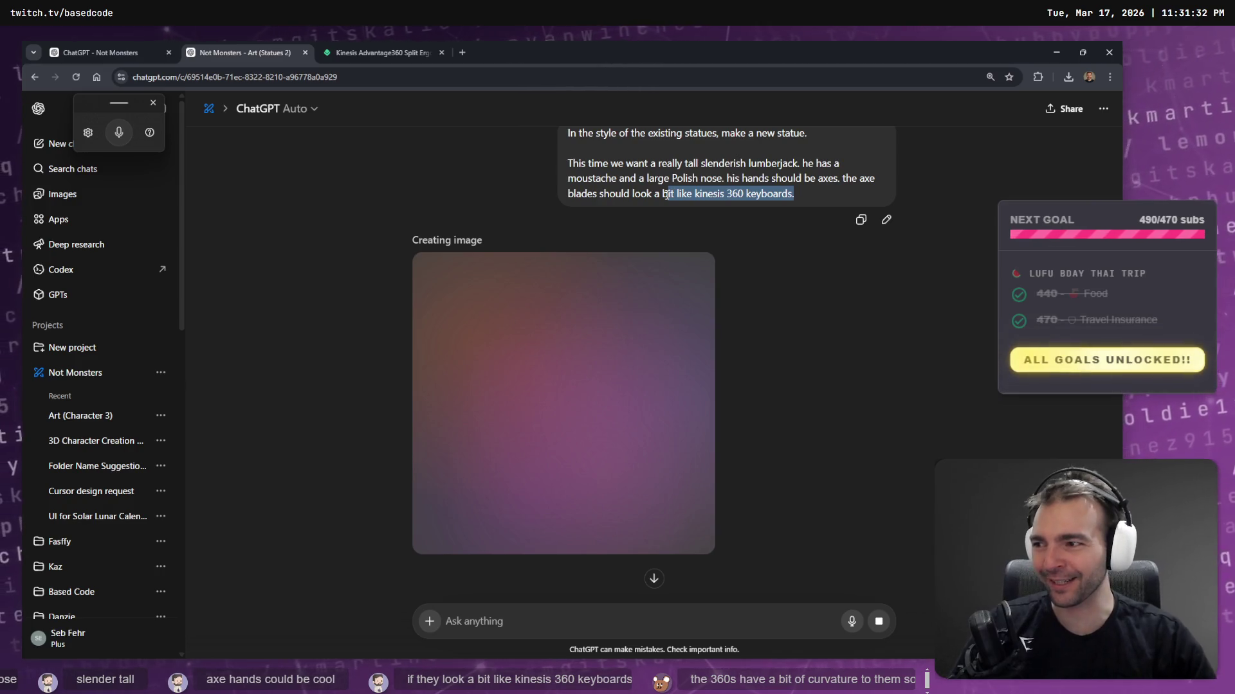
{"action": "left_click", "coordinate": [708, 233]}
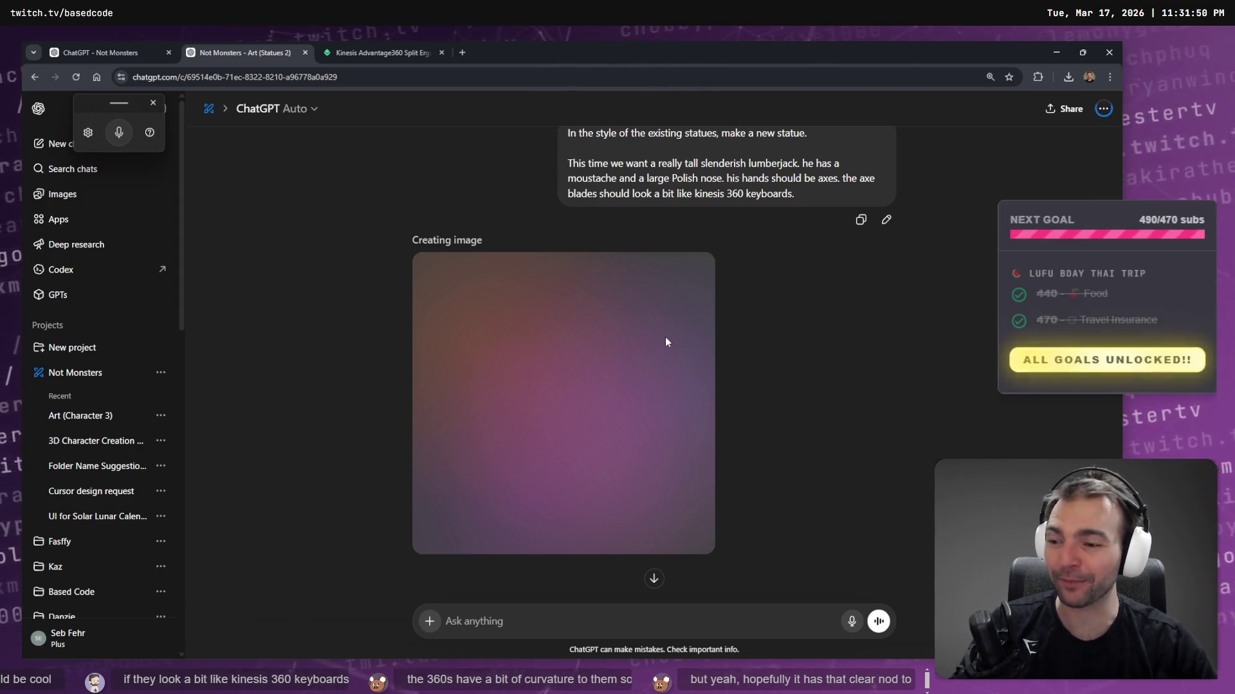
{"action": "left_click", "coordinate": [386, 52]}
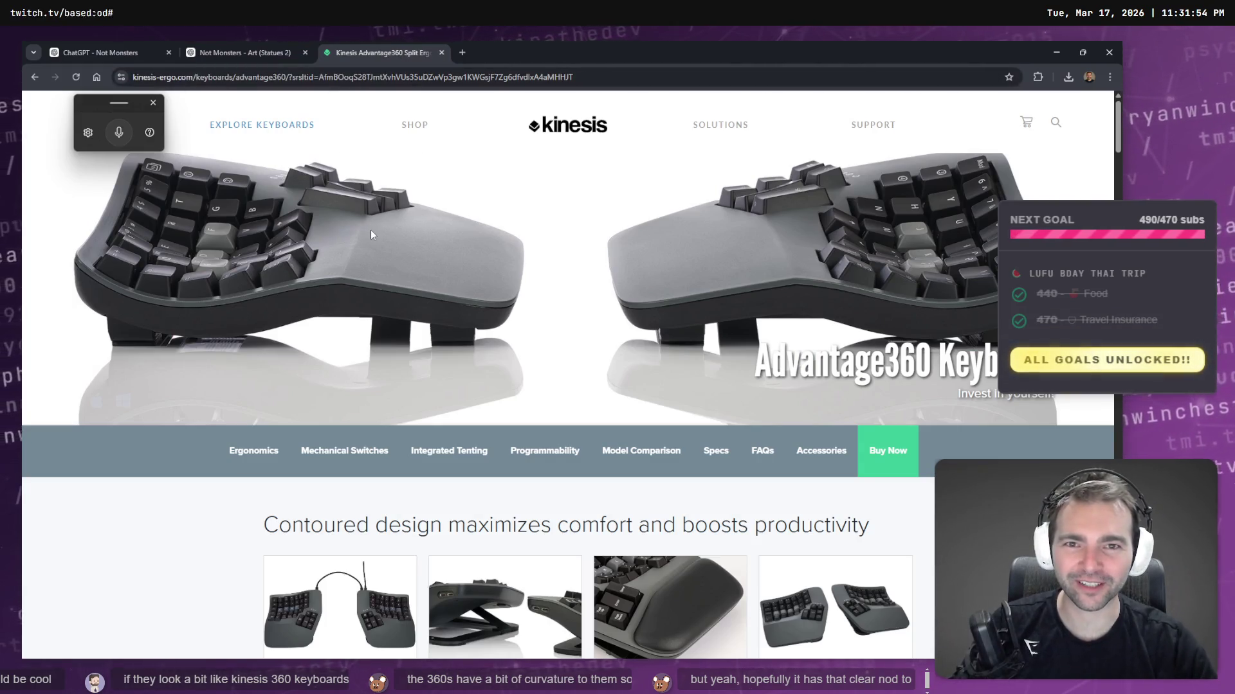
- Copy the Kinesis page URL and open Google Tasks in the other profile's window
{"action": "left_click", "coordinate": [591, 77]}
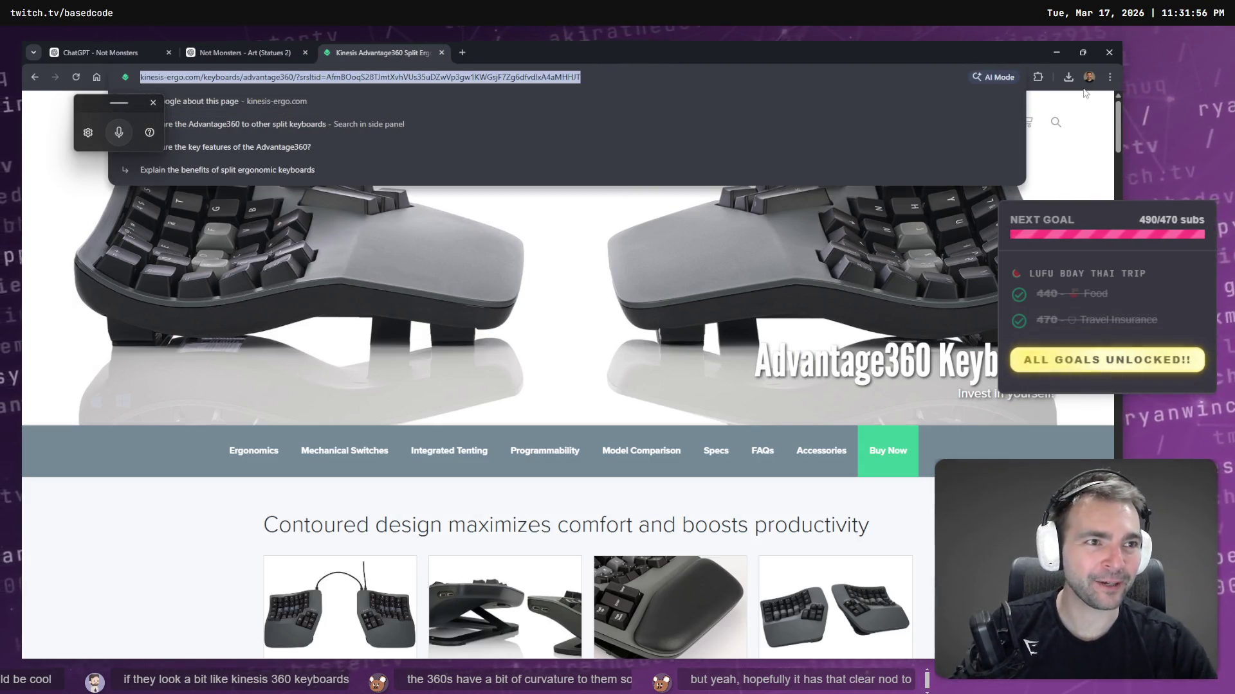
{"action": "left_click", "coordinate": [1088, 76]}
{"action": "left_click", "coordinate": [836, 302]}
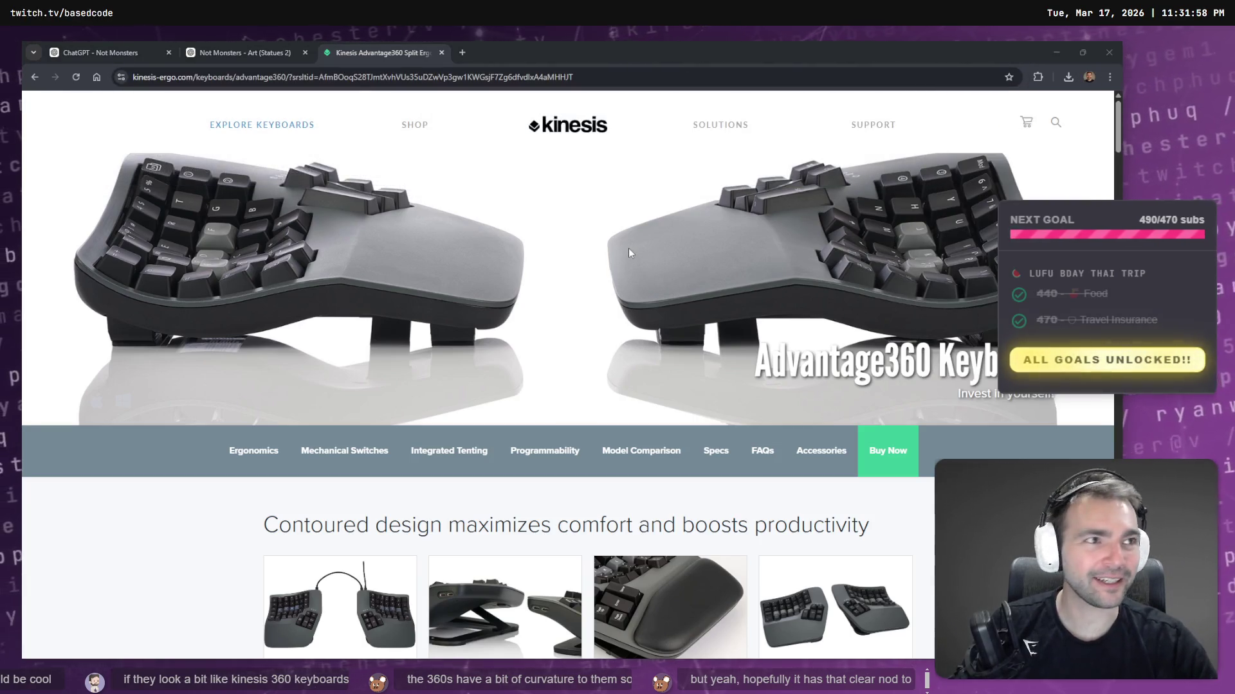
{"action": "key", "text": "super+h"}
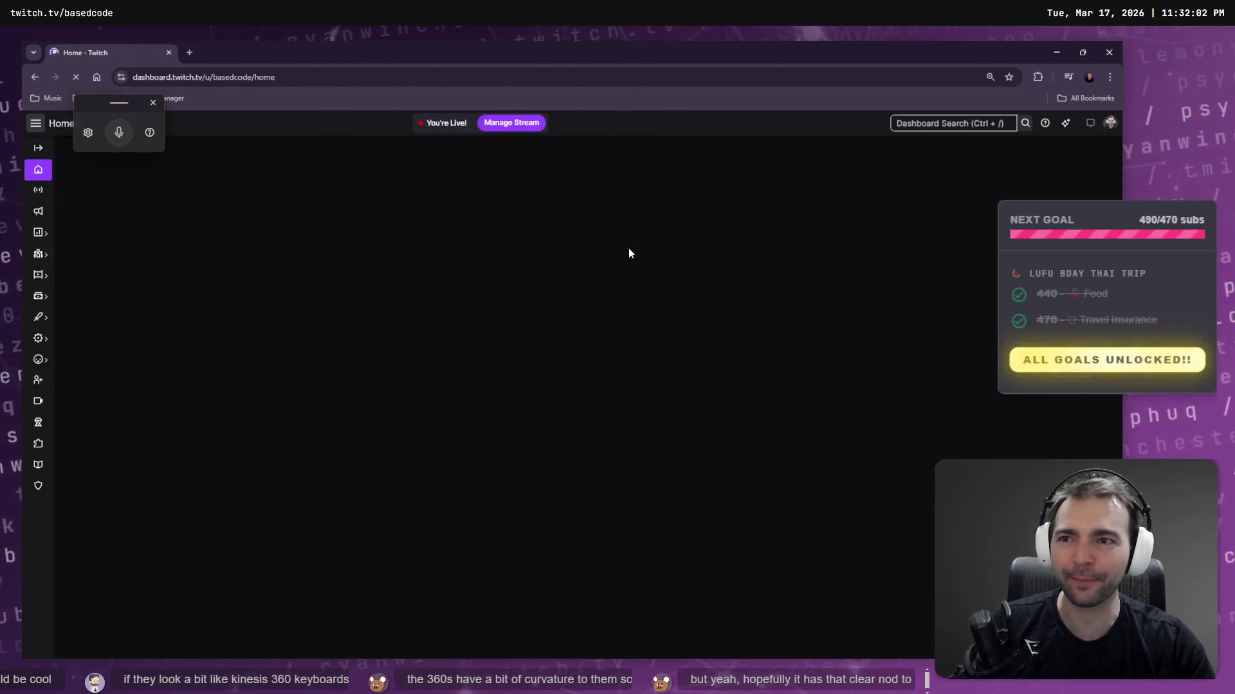
{"action": "key", "text": "ctrl+w"}
{"action": "type", "text": "tasks.google.com/tasks/"}
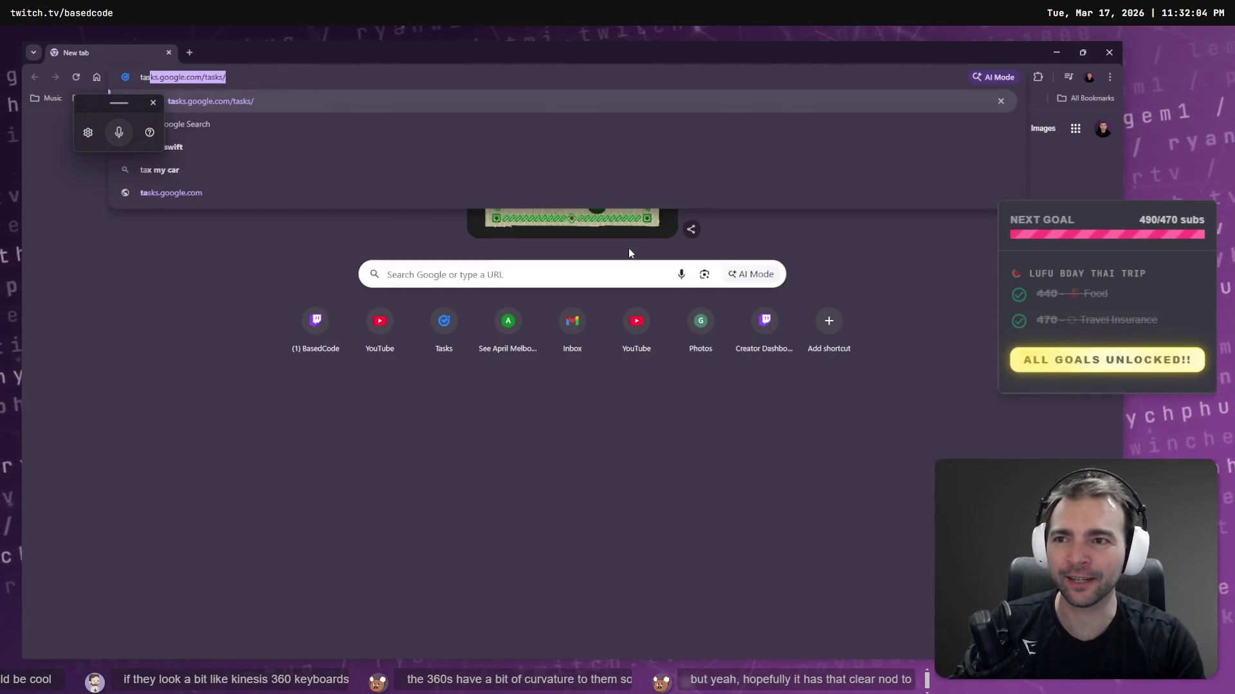
{"action": "key", "text": "Return"}
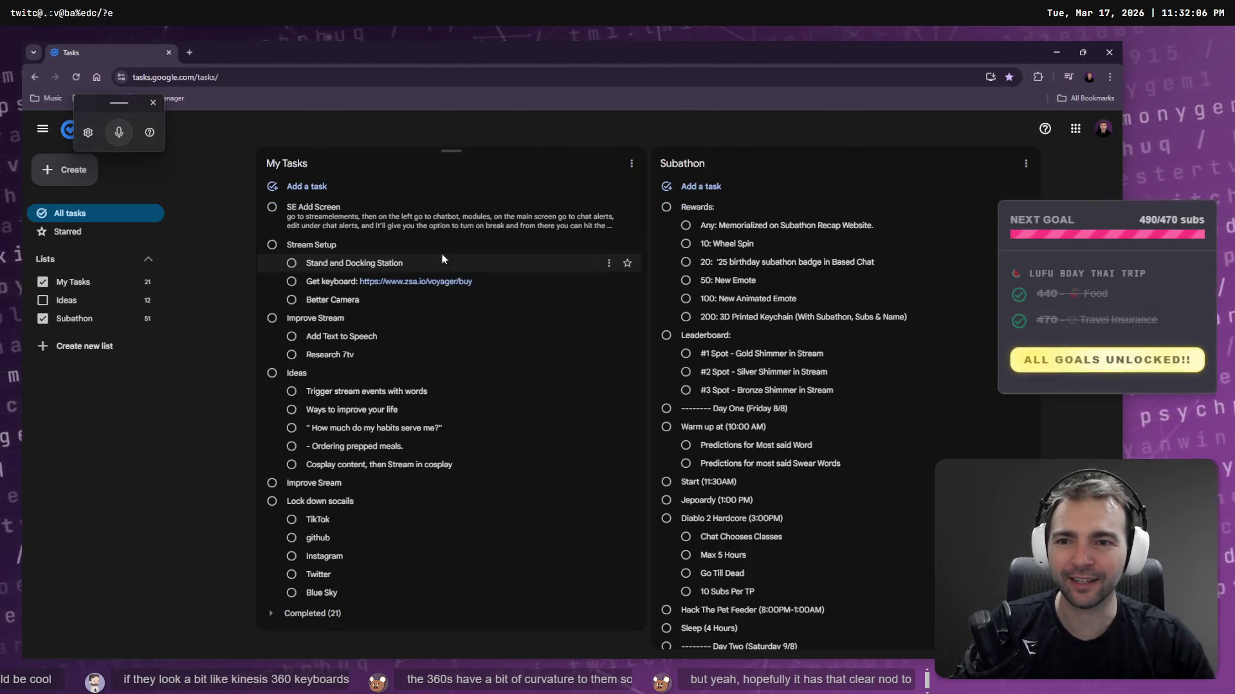
- Add the Kinesis link as a new task in My Tasks, then return to the product page
{"action": "left_click", "coordinate": [308, 187]}
{"action": "key", "text": "ctrl+v"}
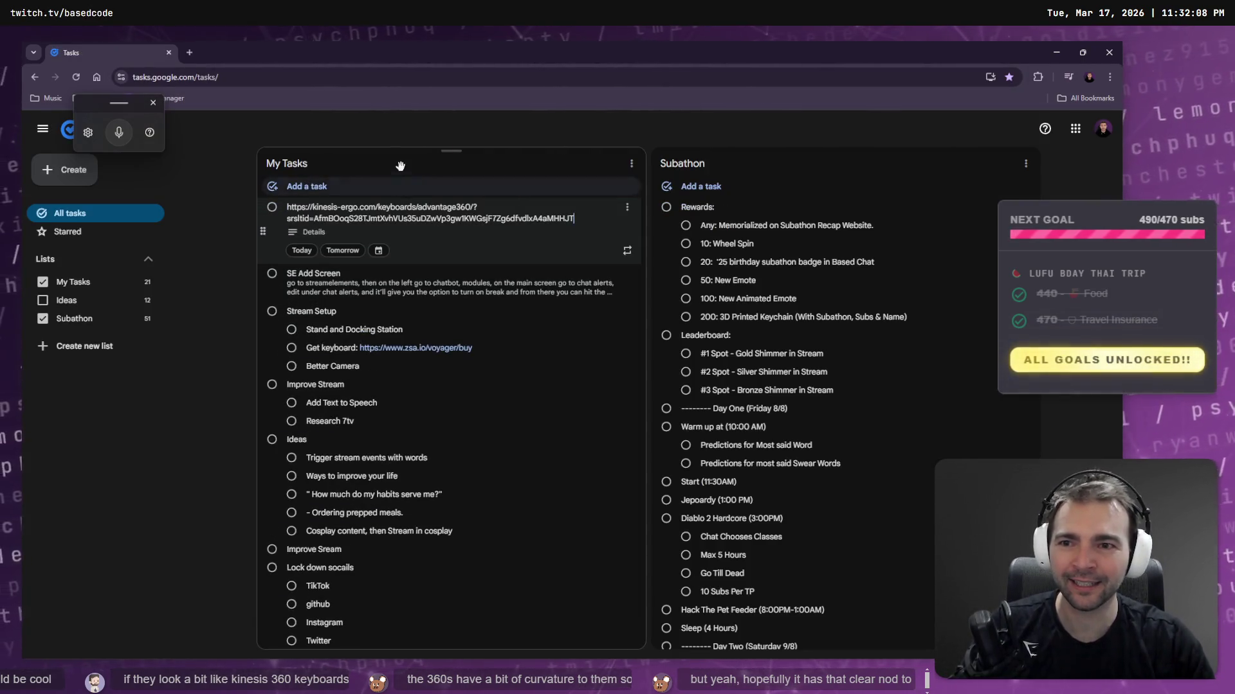
{"action": "left_click", "coordinate": [395, 120]}
{"action": "key", "text": "ctrl+w"}
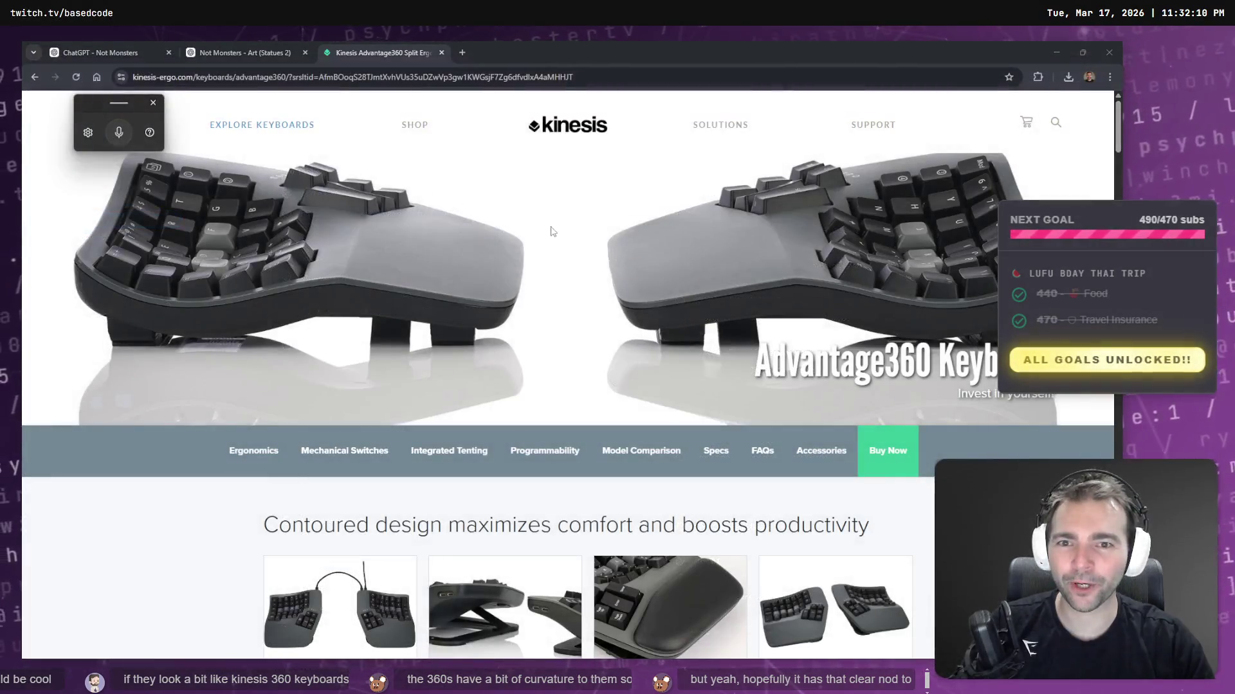
- Scroll through the Kinesis Advantage360 page, then close its tab to reveal the finished lumberjack image
{"action": "scroll", "coordinate": [584, 341], "scroll_direction": "down", "scroll_amount": 10}
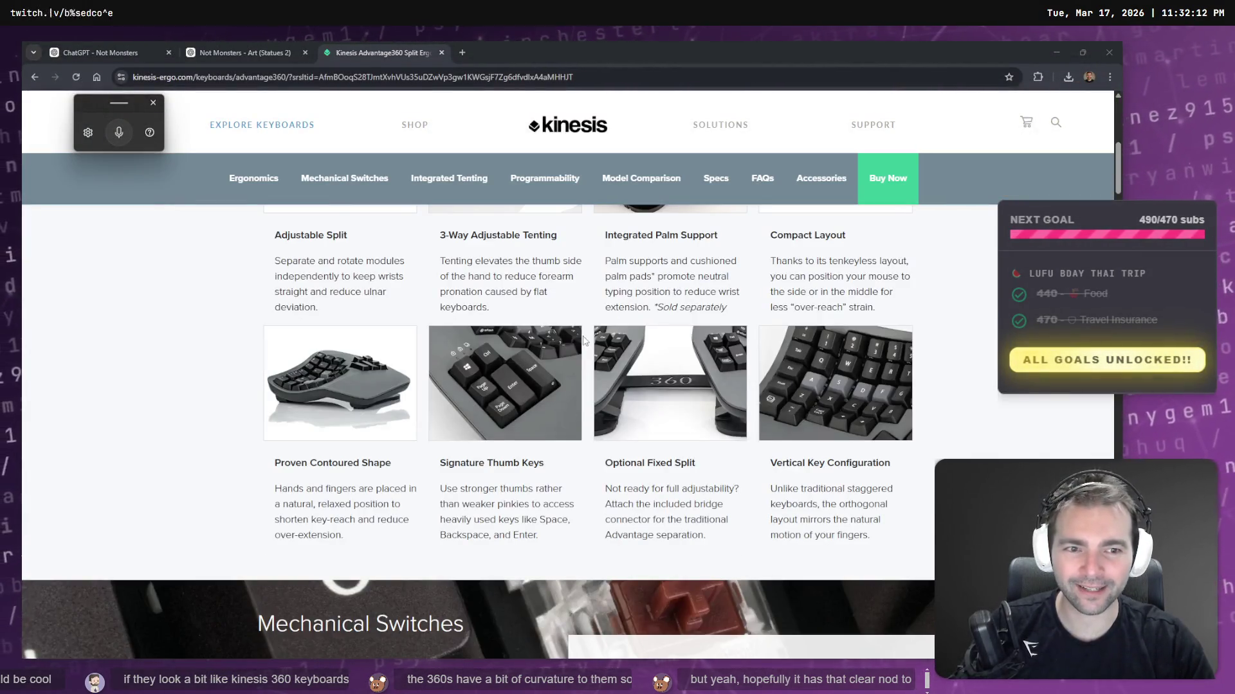
{"action": "scroll", "coordinate": [577, 349], "scroll_direction": "down", "scroll_amount": 5}
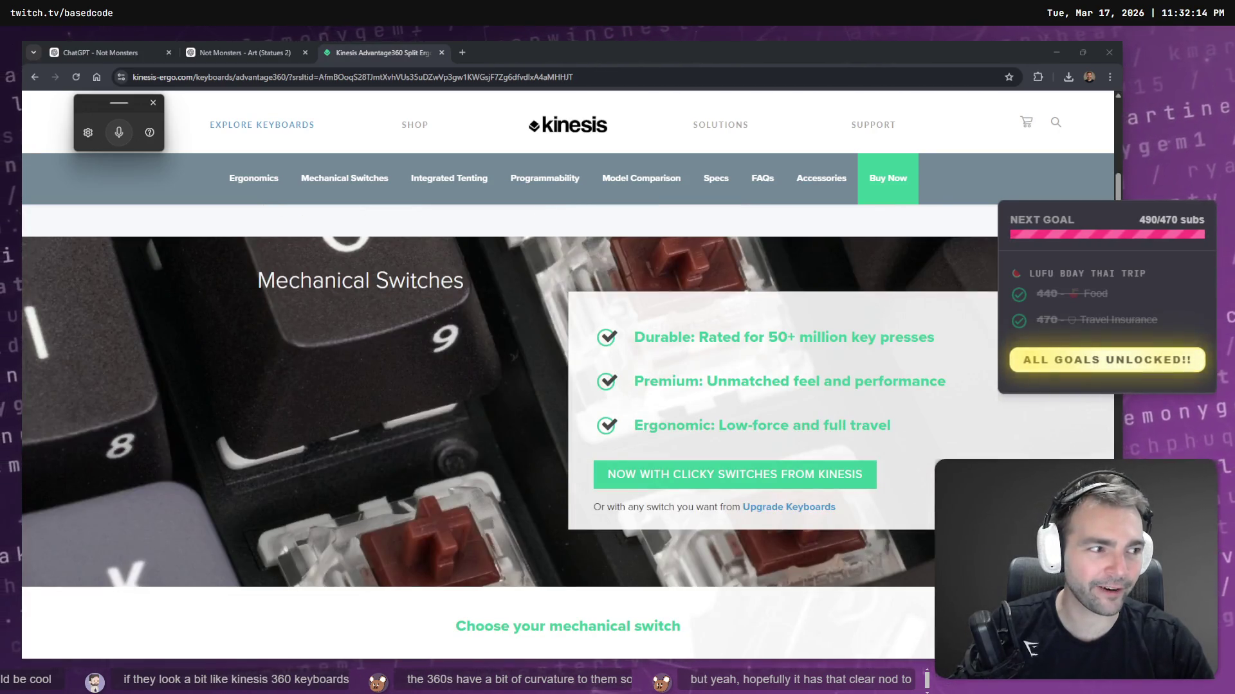
{"action": "scroll", "coordinate": [427, 391], "scroll_direction": "down", "scroll_amount": 10}
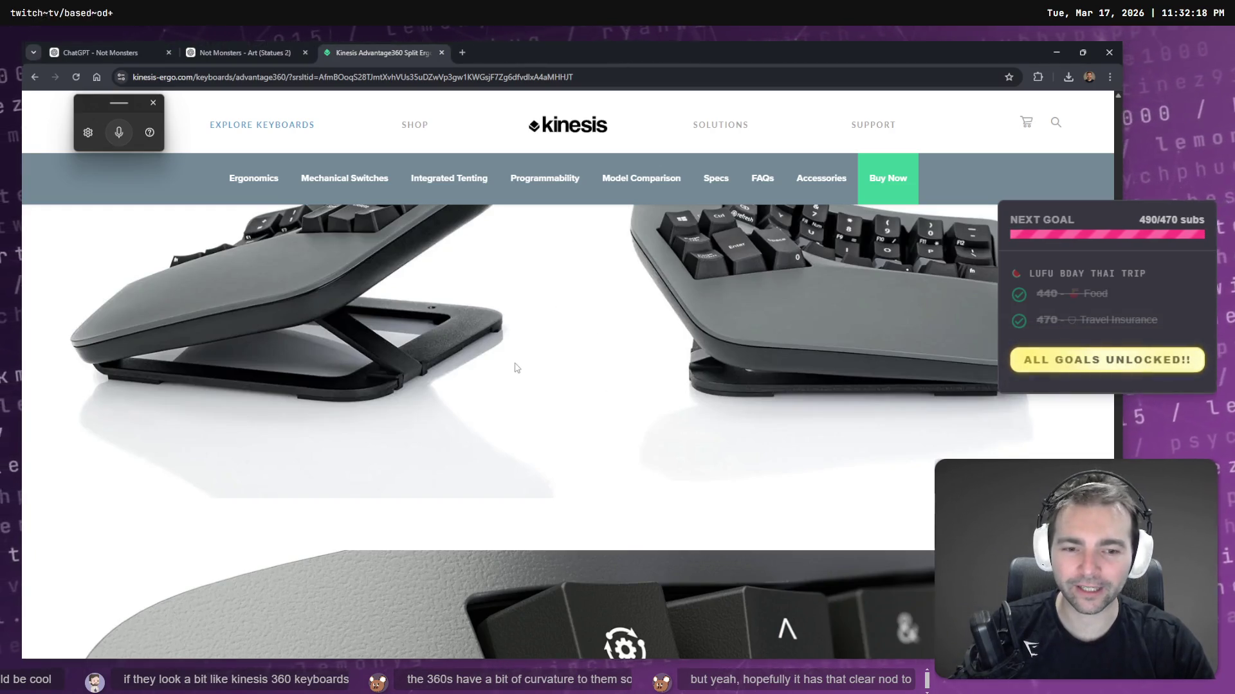
{"action": "scroll", "coordinate": [515, 365], "scroll_direction": "down", "scroll_amount": 7}
{"action": "scroll", "coordinate": [629, 421], "scroll_direction": "up", "scroll_amount": 3}
{"action": "key", "text": "alt+Tab"}
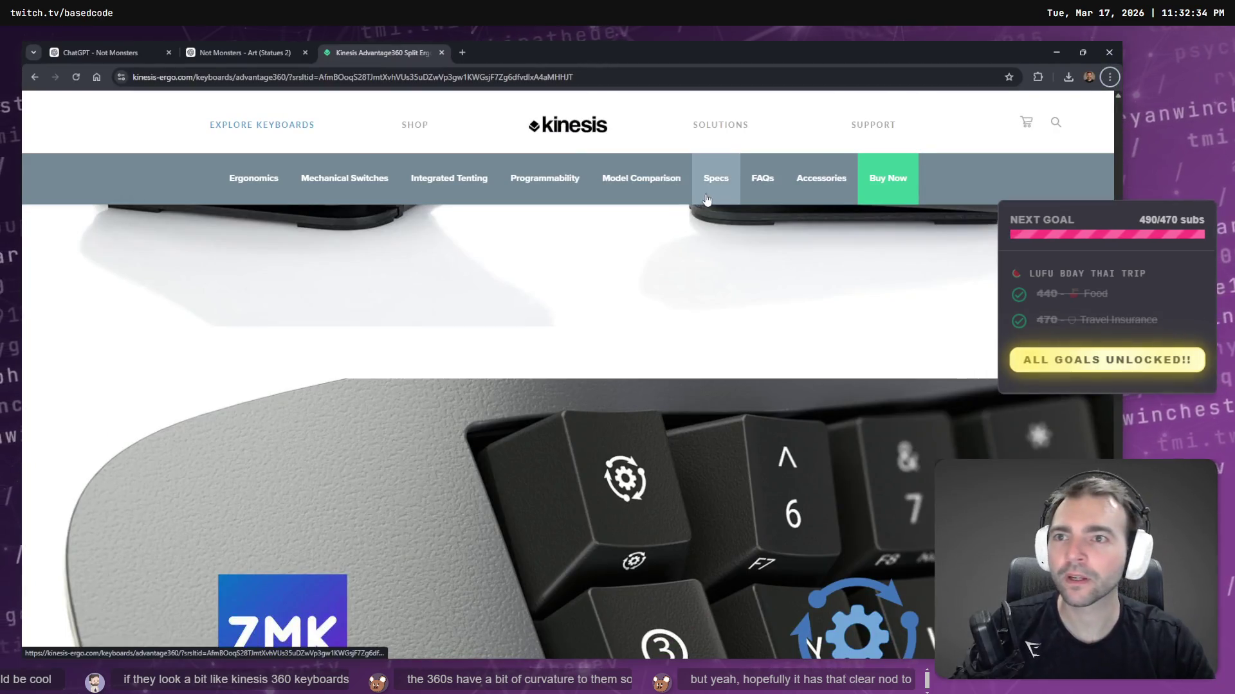
{"action": "key", "text": "ctrl+w"}
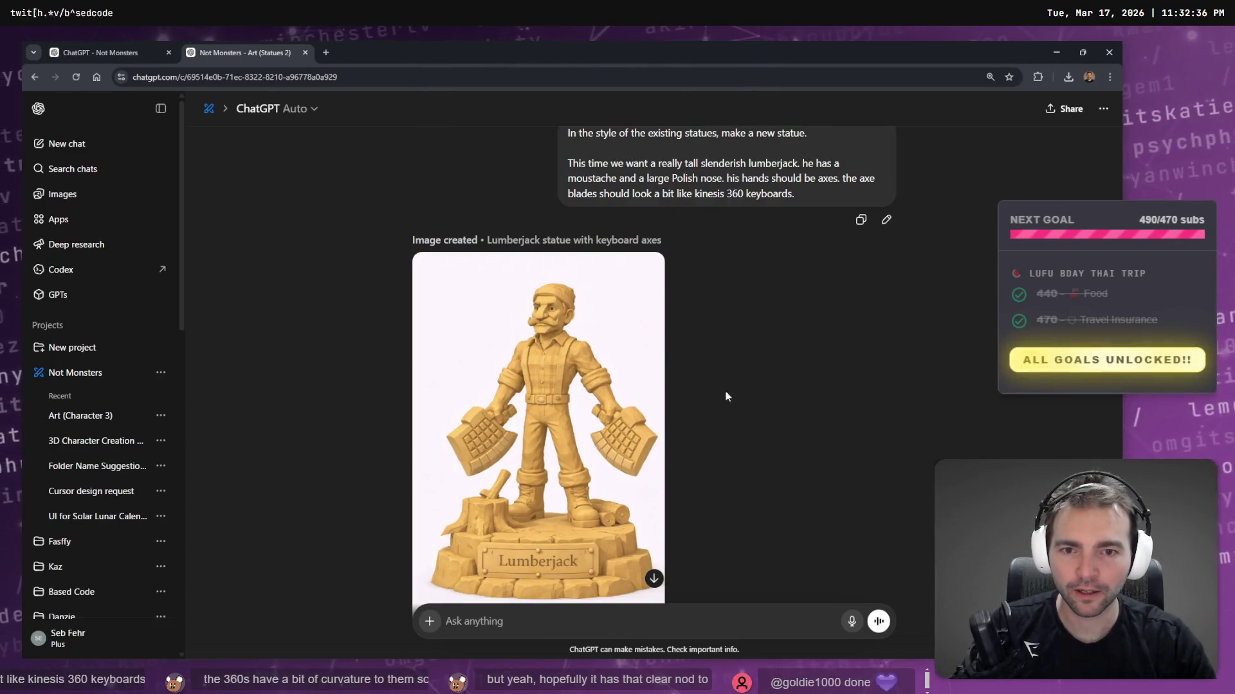
- Open the lumberjack image's edit field and dictate that it must look like a low-poly model
{"action": "left_click", "coordinate": [610, 434]}
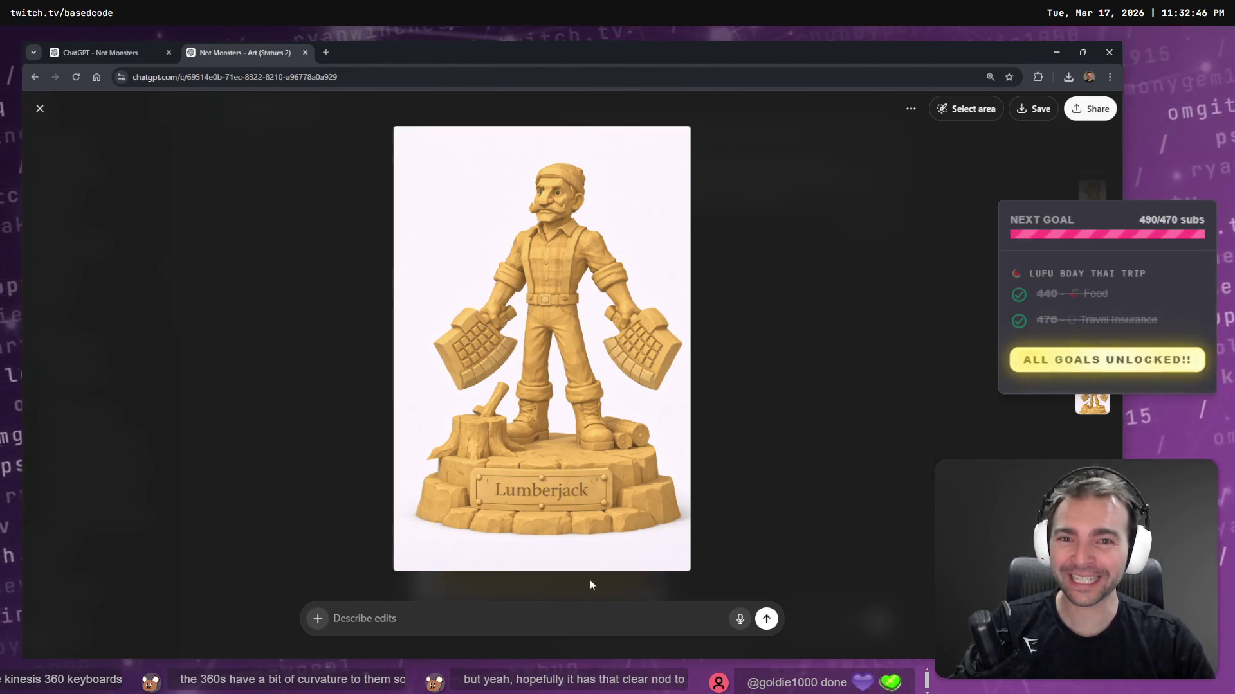
{"action": "left_click", "coordinate": [480, 623]}
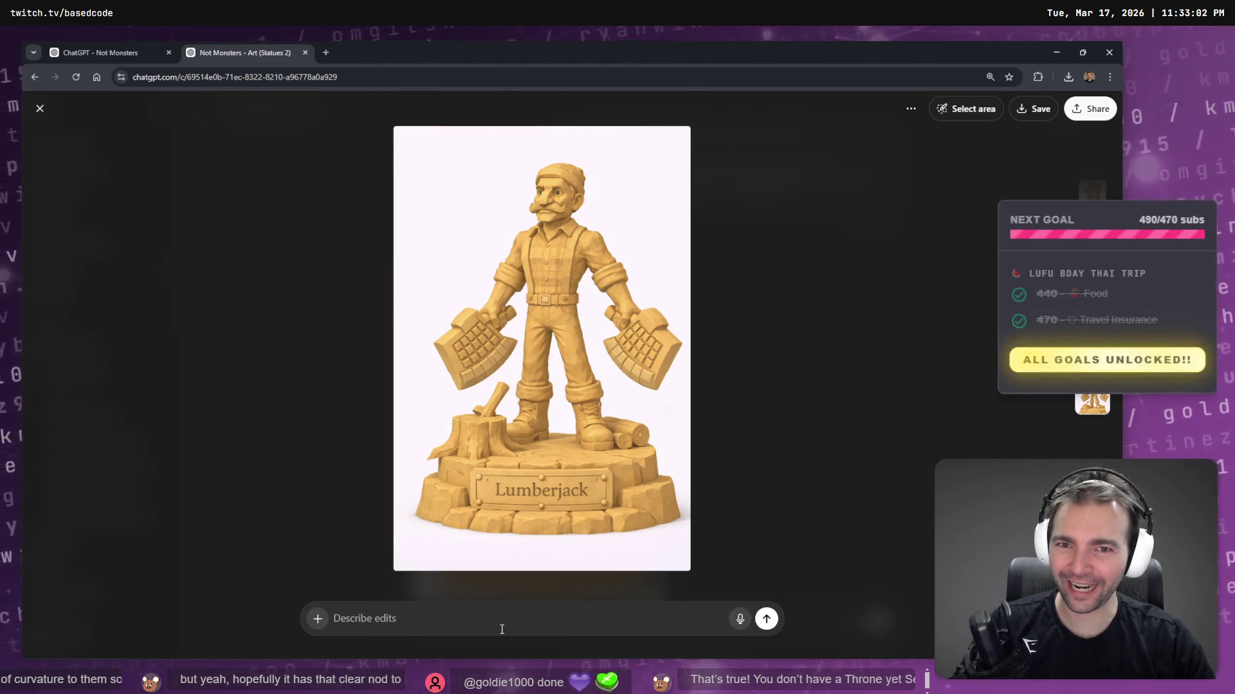
{"action": "key", "text": "super+h"}
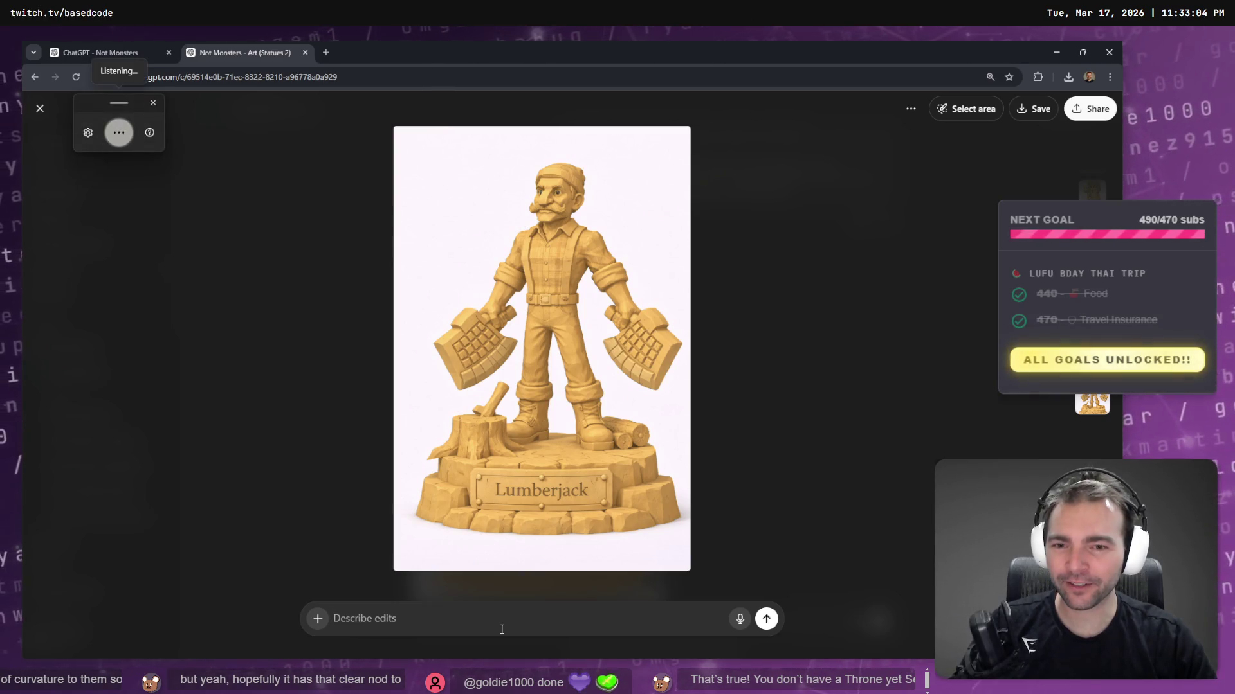
{"action": "type", "text": "keep in mind this needs to be a low Poly"}
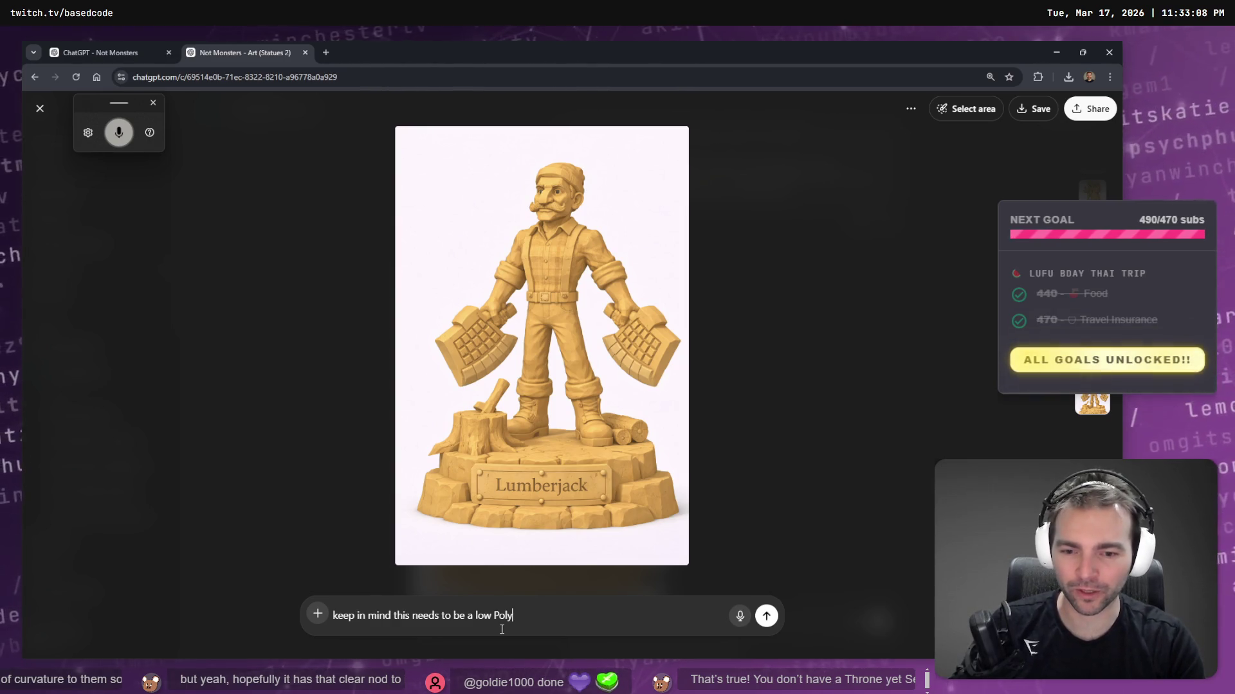
{"action": "type", "text": " model"}
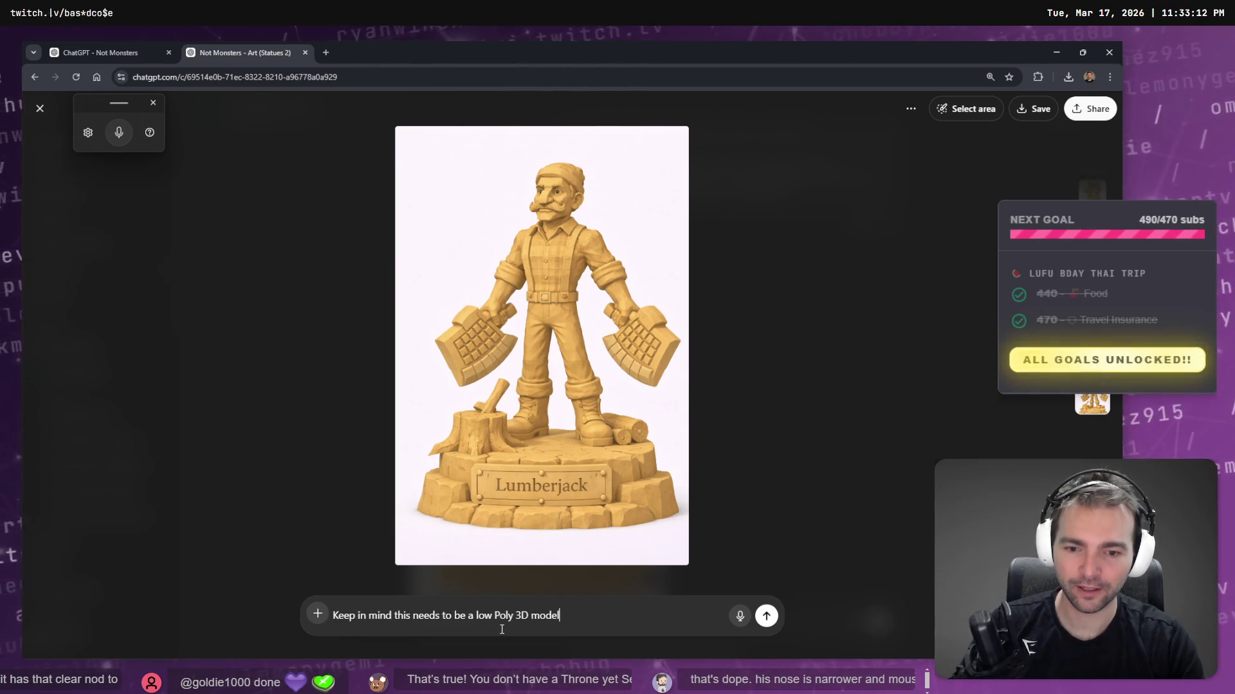
{"action": "type", "text": "appear like a"}
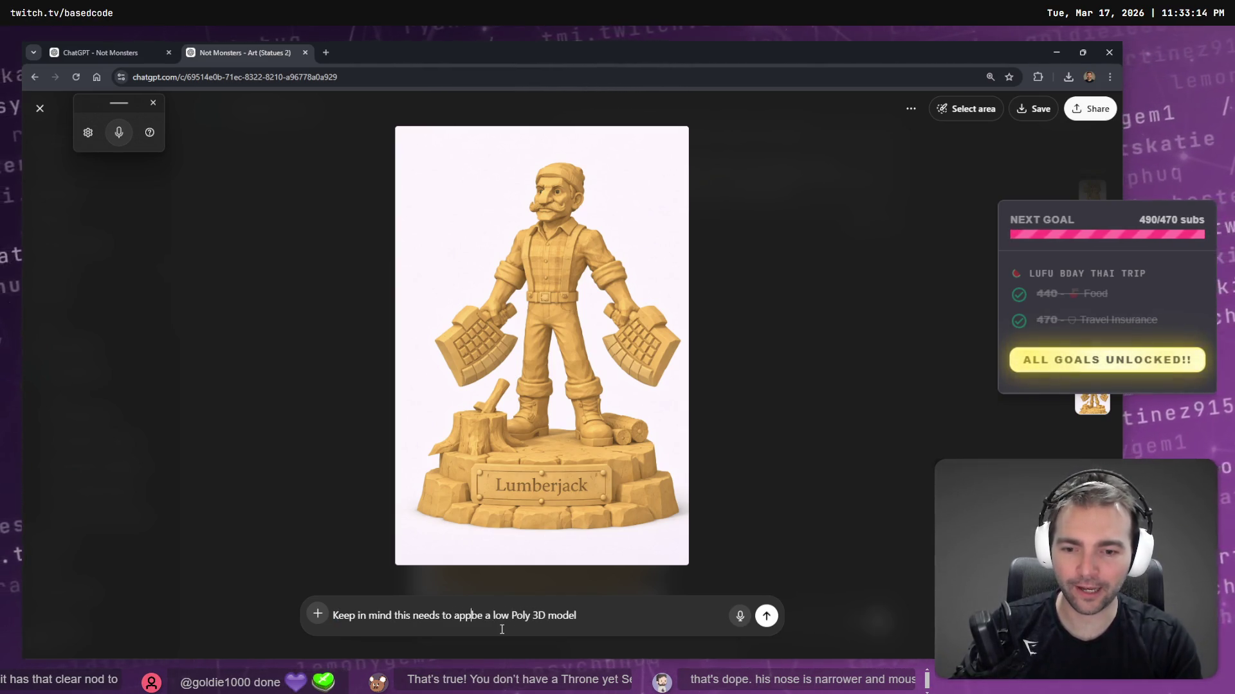
{"action": "key", "text": "ctrl+Delete"}
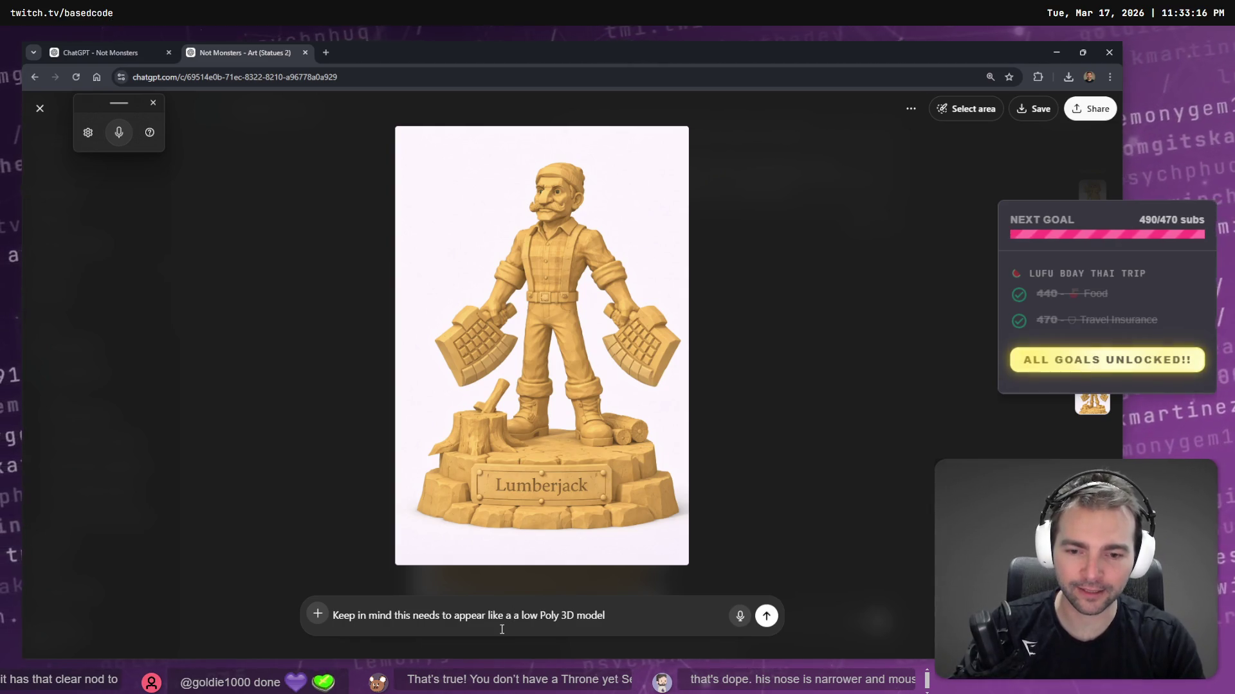
{"action": "key", "text": "End"}
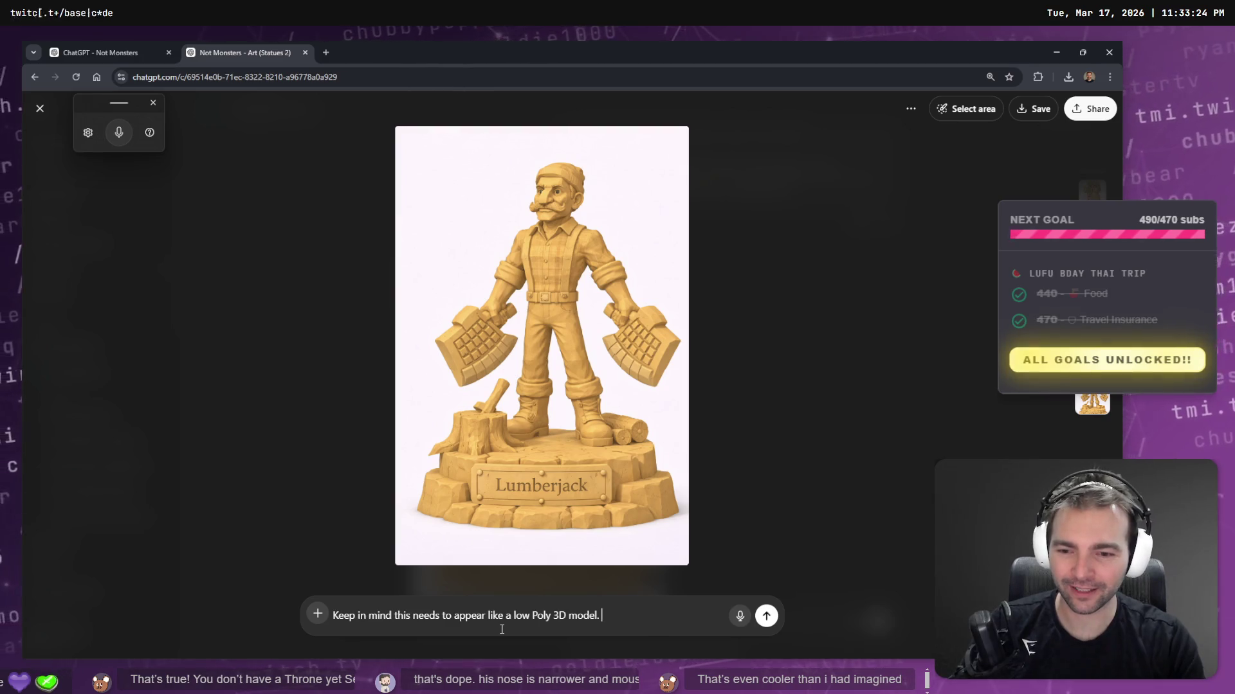
- Add the narrower nose and smaller moustache changes, fix misheard words, and submit the edit
{"action": "key", "text": "super+h"}
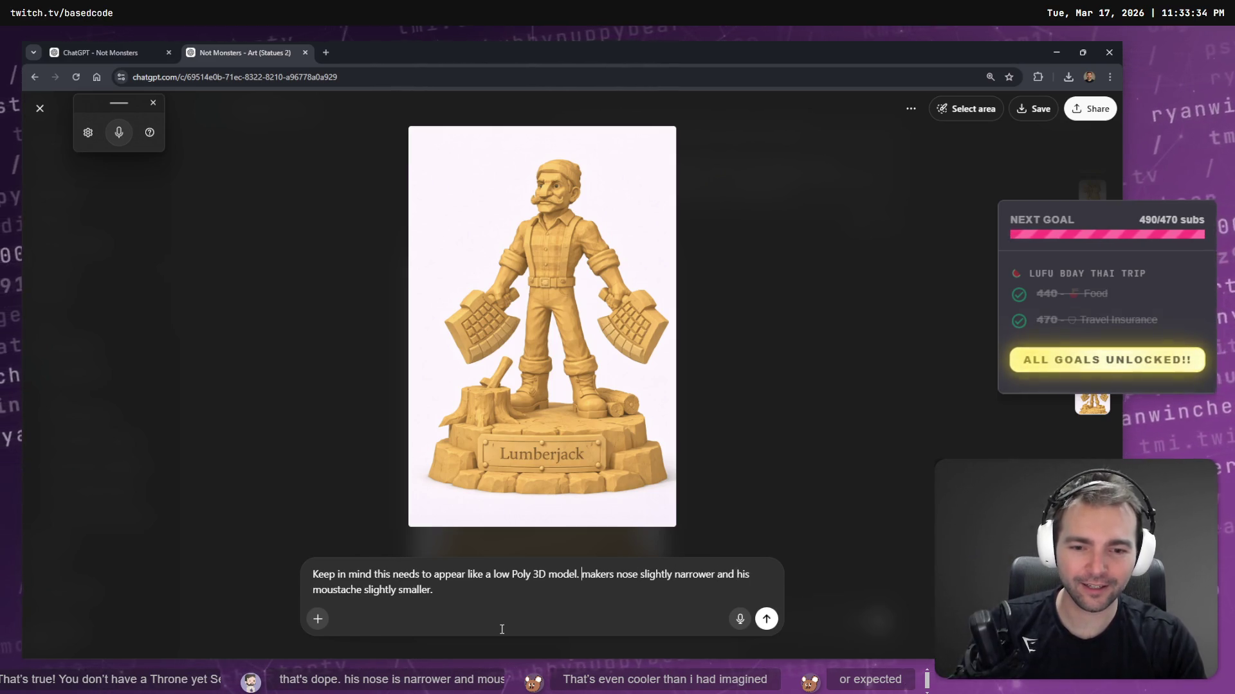
{"action": "key", "text": "ctrl+Delete"}
{"action": "type", "text": "Make his"}
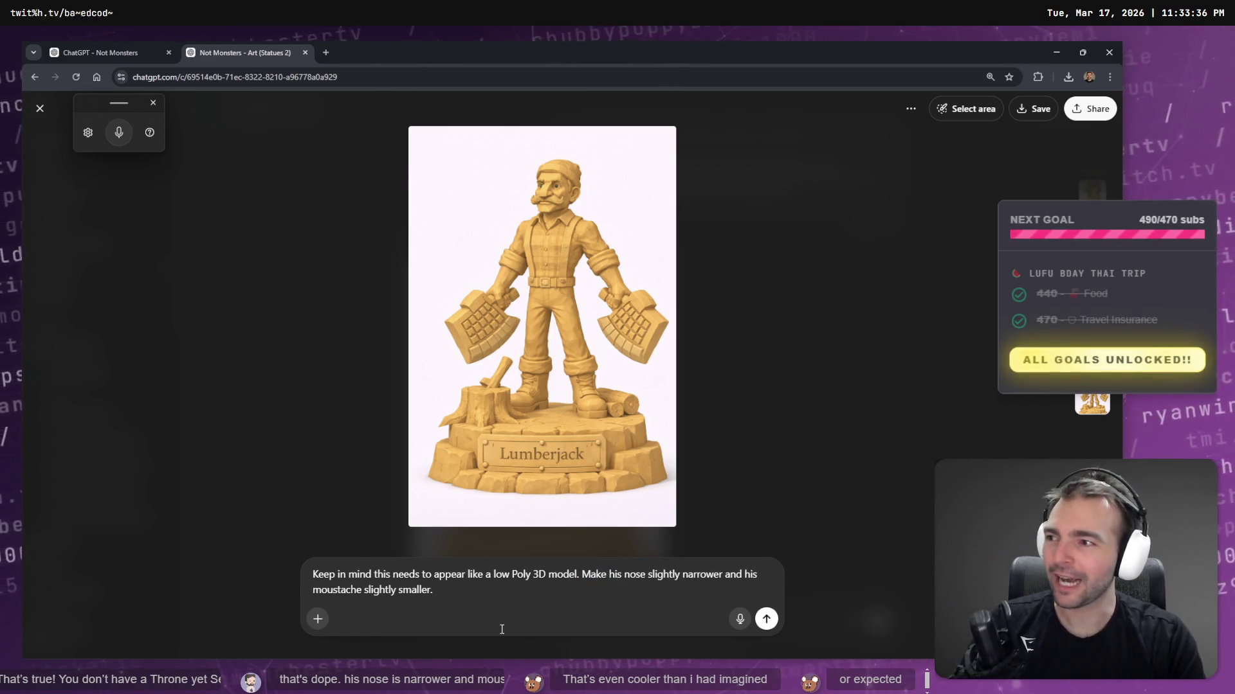
{"action": "key", "text": "ctrl+a"}
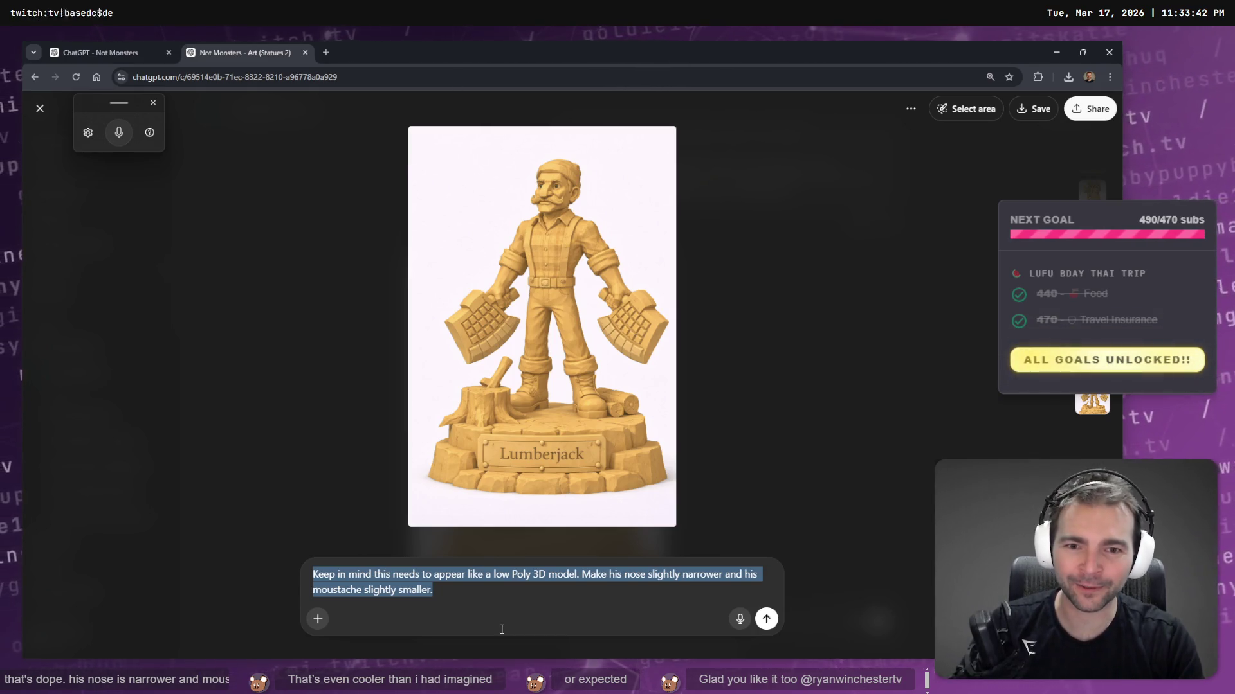
{"action": "key", "text": "Return"}
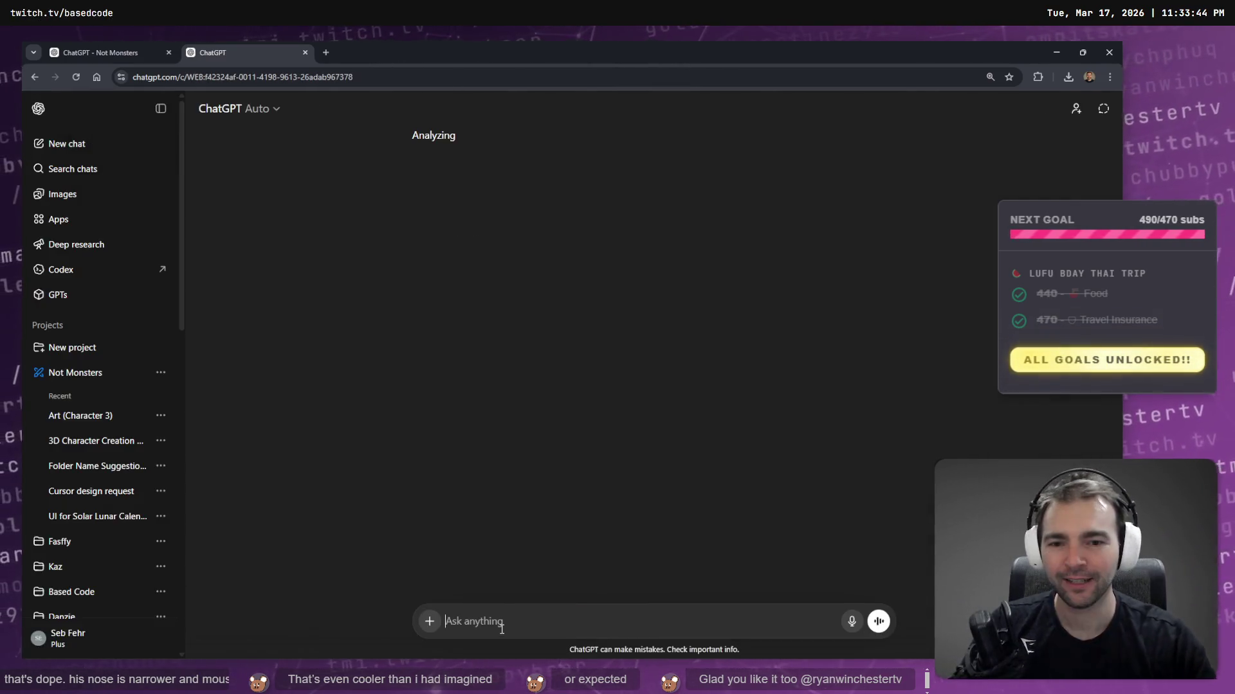
- Resend the low-poly revision request asking for a narrower nose and smaller moustache
{"action": "key", "text": "super+h"}
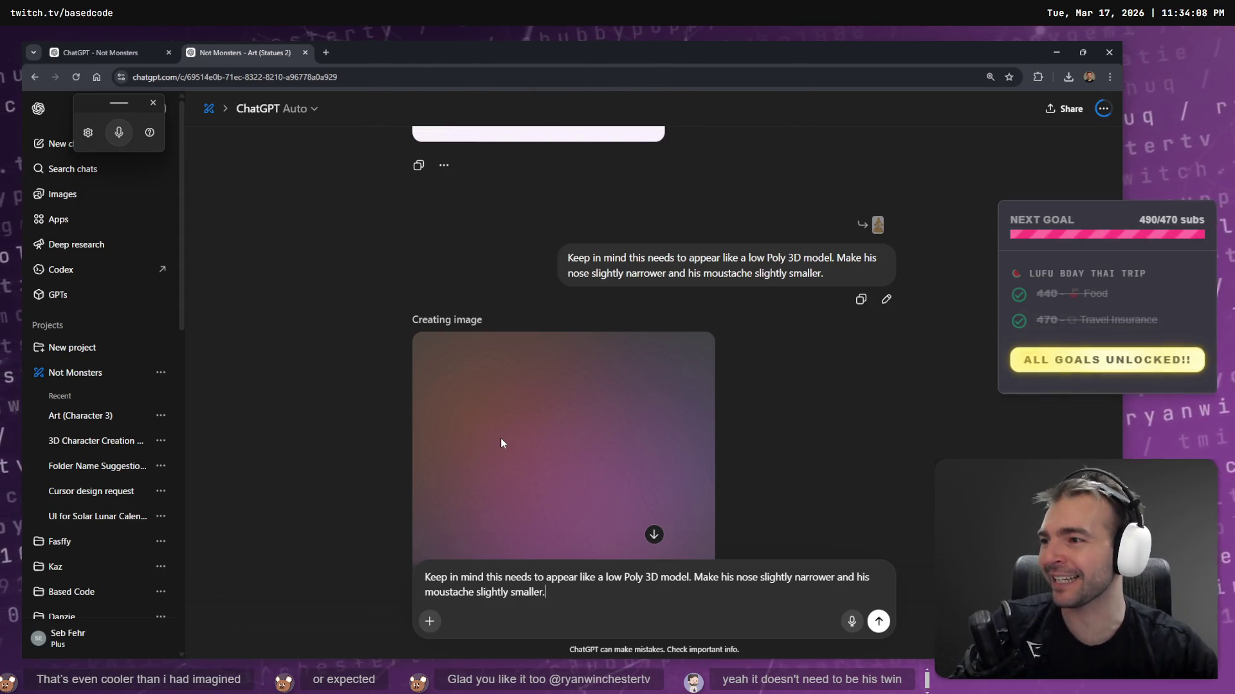
{"action": "scroll", "coordinate": [571, 347], "scroll_direction": "down", "scroll_amount": 3}
{"action": "triple_click", "coordinate": [587, 592]}
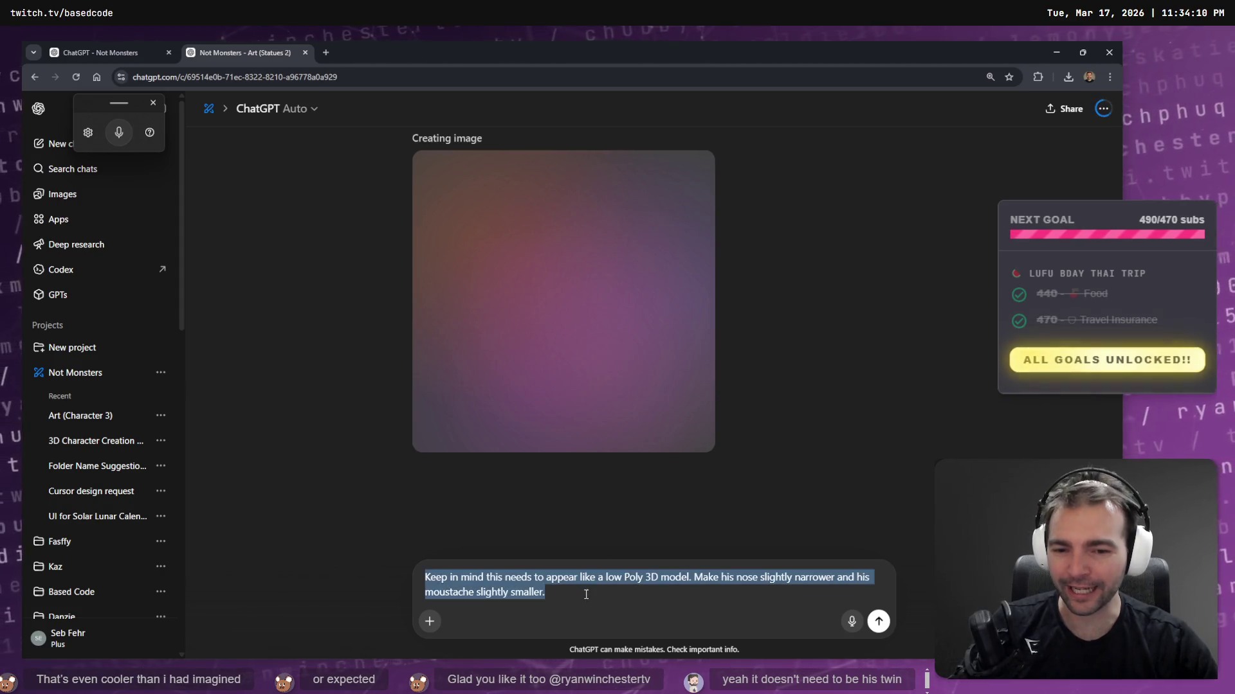
{"action": "key", "text": "Return"}
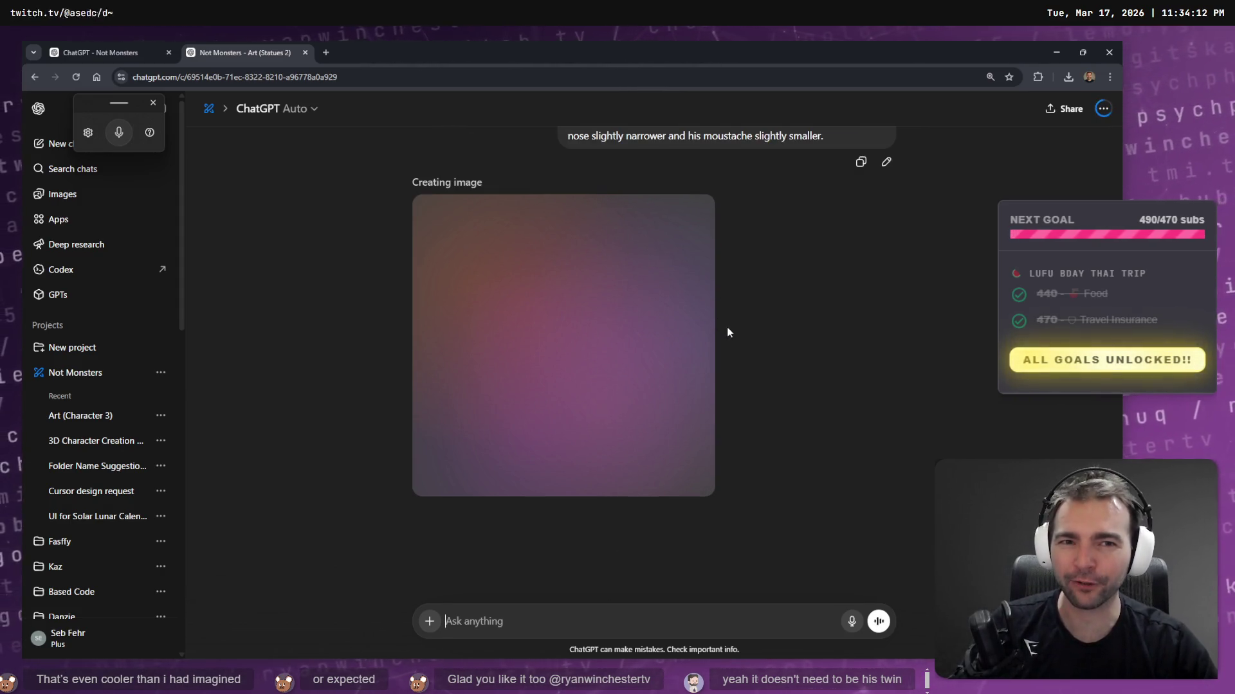
- Watch the revised golden lumberjack image finish, then return to the Godot editor
{"action": "scroll", "coordinate": [730, 334], "scroll_direction": "up", "scroll_amount": 2}
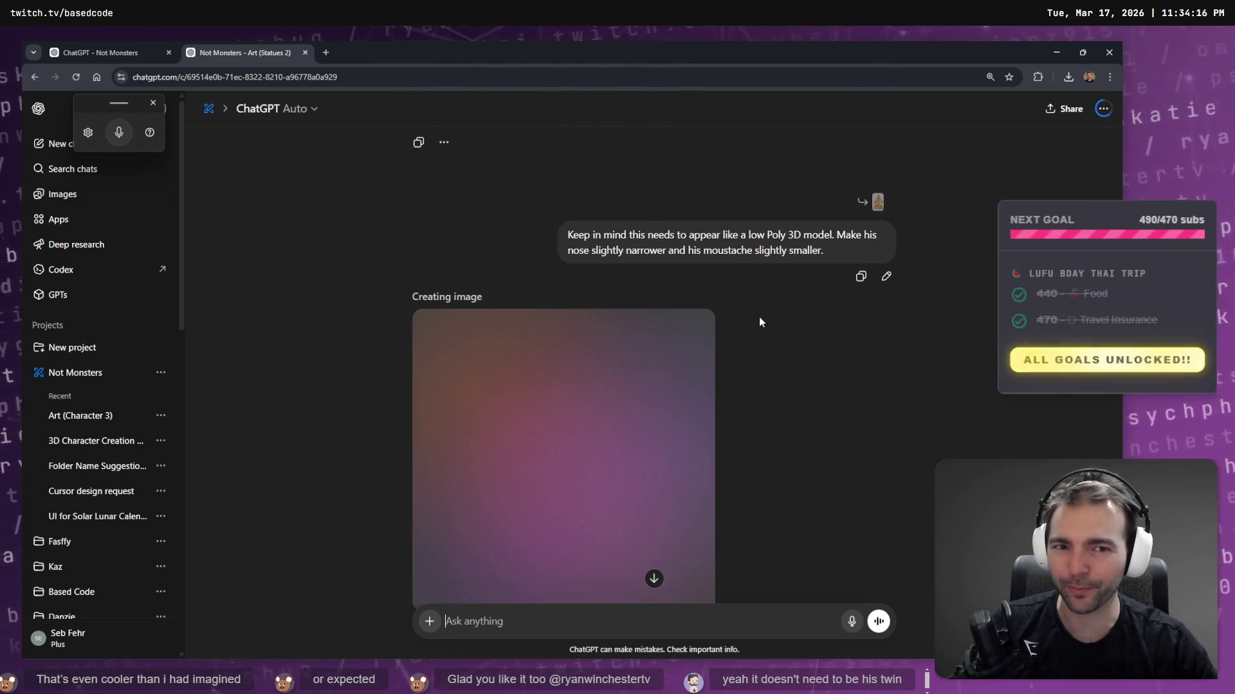
{"action": "scroll", "coordinate": [759, 316], "scroll_direction": "down", "scroll_amount": 2}
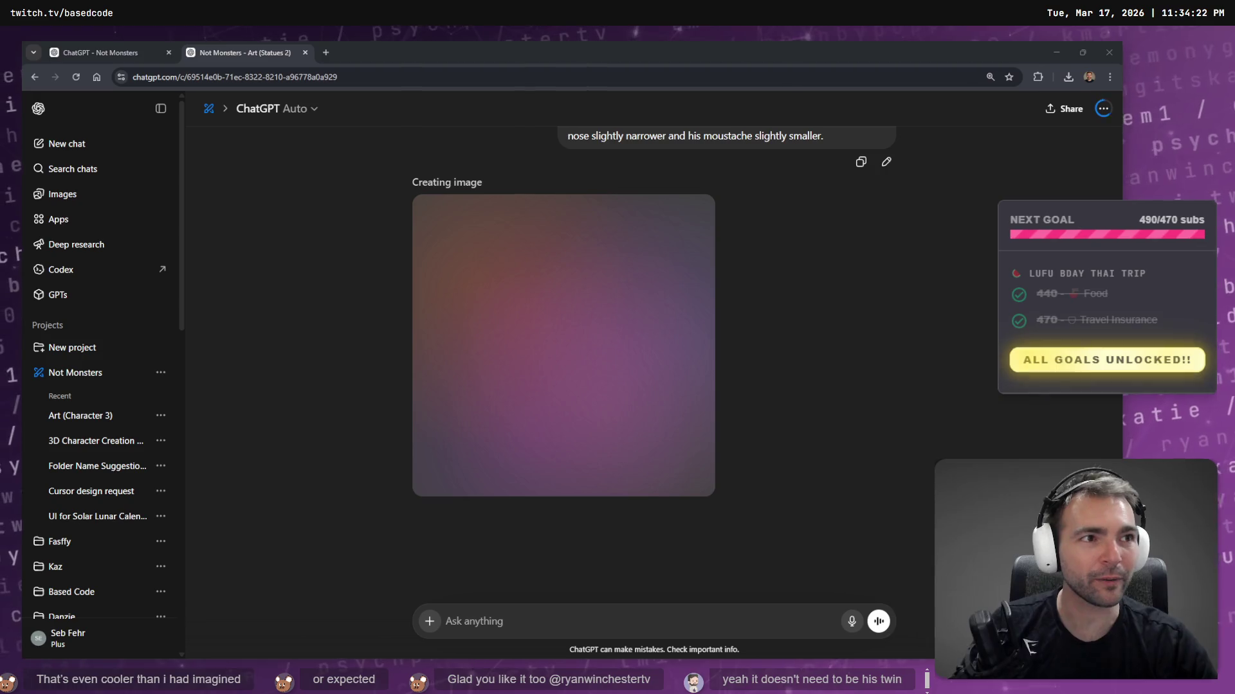
{"action": "key", "text": "super+h"}
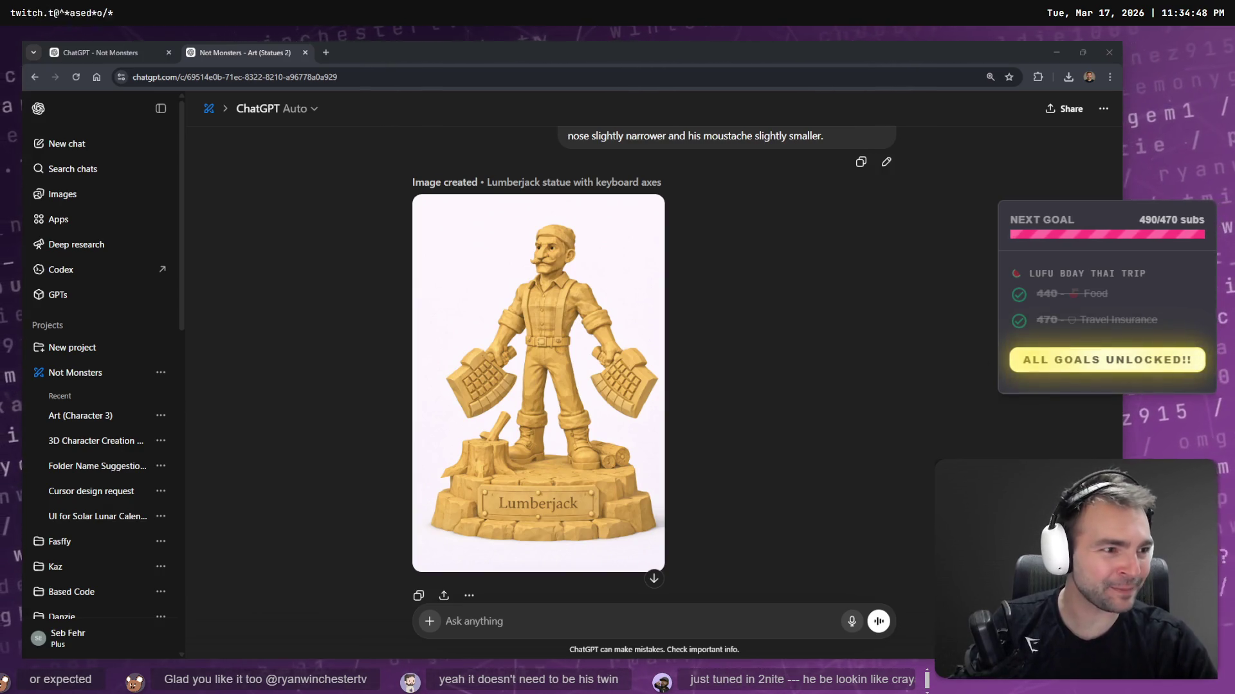
{"action": "key", "text": "alt+Tab"}
- Fly the viewport camera to the Crayator statue and select its mesh
{"action": "key", "text": "w"}
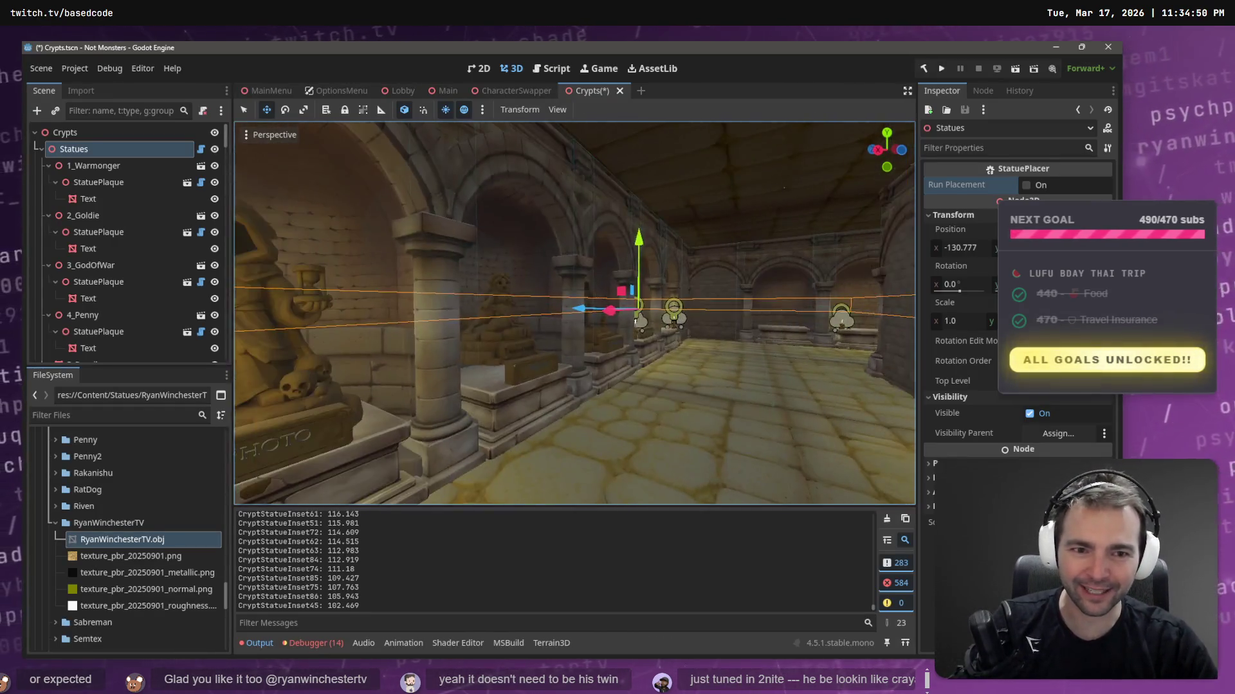
{"action": "key", "text": "w"}
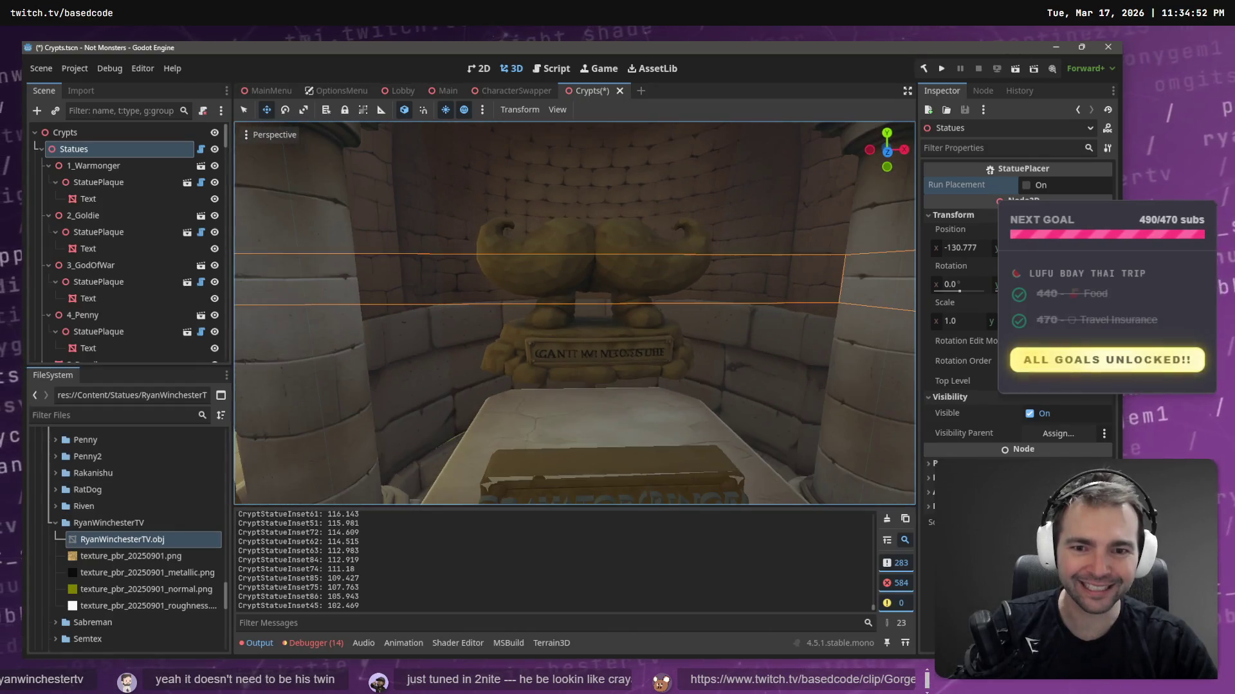
{"action": "key", "text": "w"}
{"action": "left_click", "coordinate": [539, 330]}
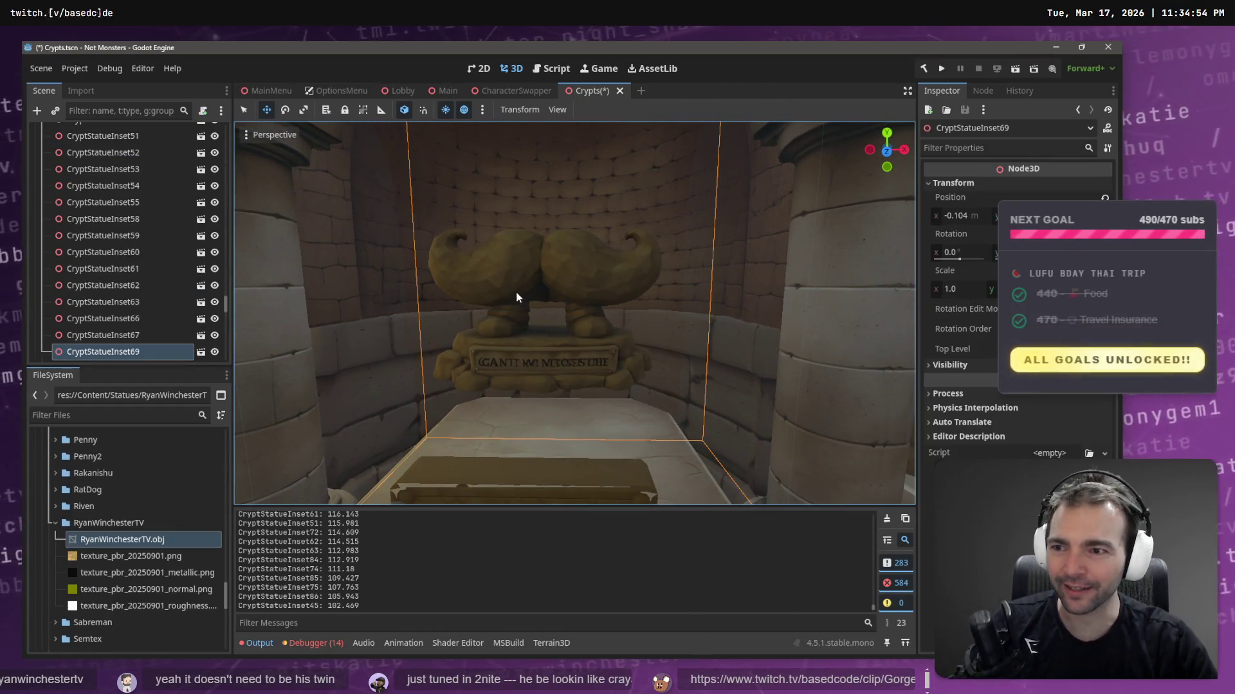
{"action": "left_click", "coordinate": [477, 275]}
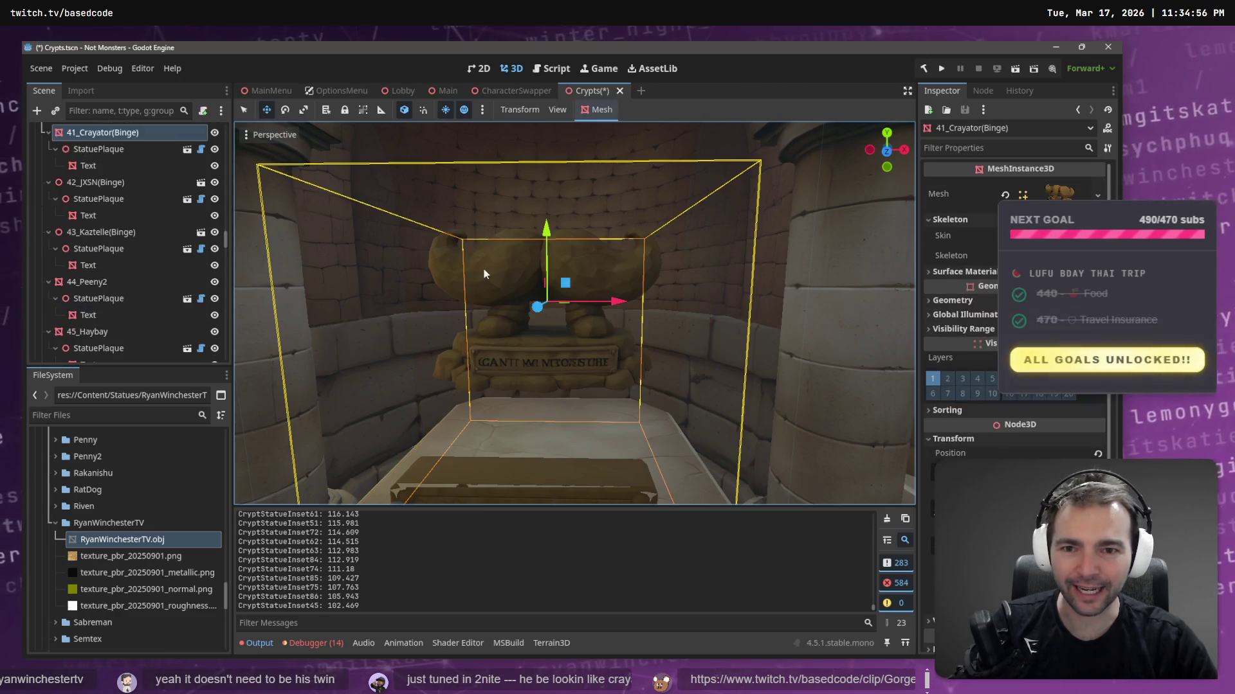
- Copy 'Crayato' from the node name and filter FileSystem to select Crayator.obj
{"action": "right_click", "coordinate": [129, 135]}
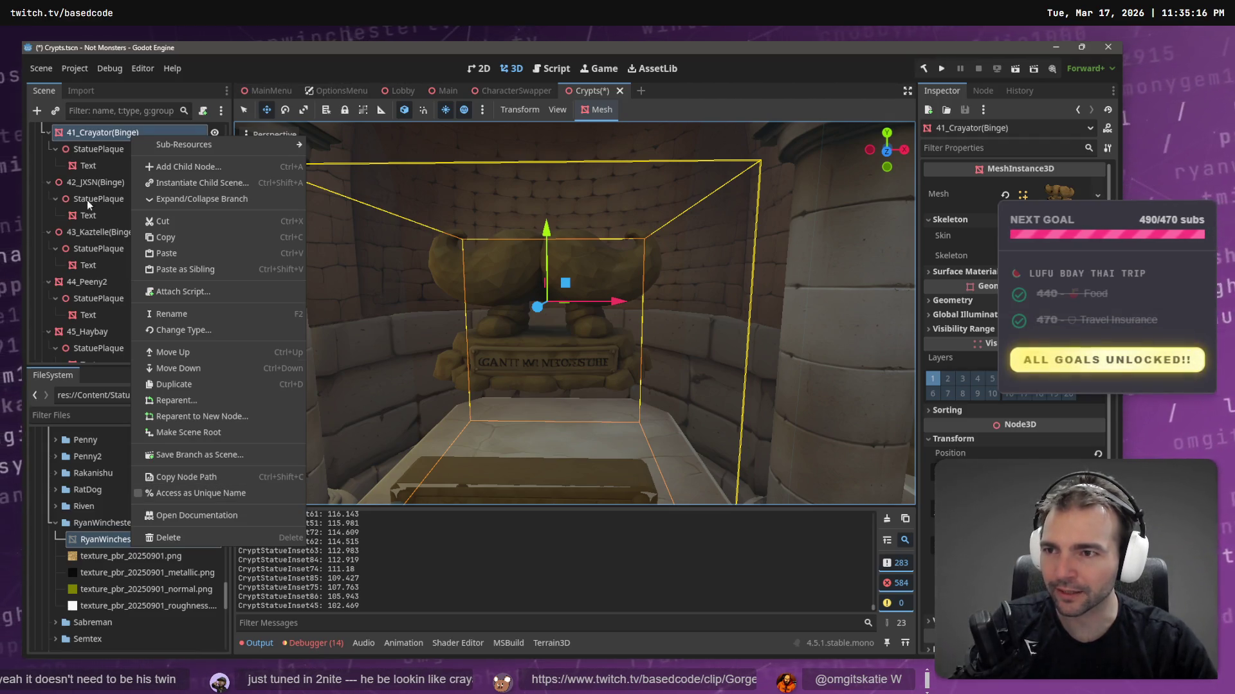
{"action": "left_click", "coordinate": [111, 135]}
{"action": "left_click", "coordinate": [113, 135]}
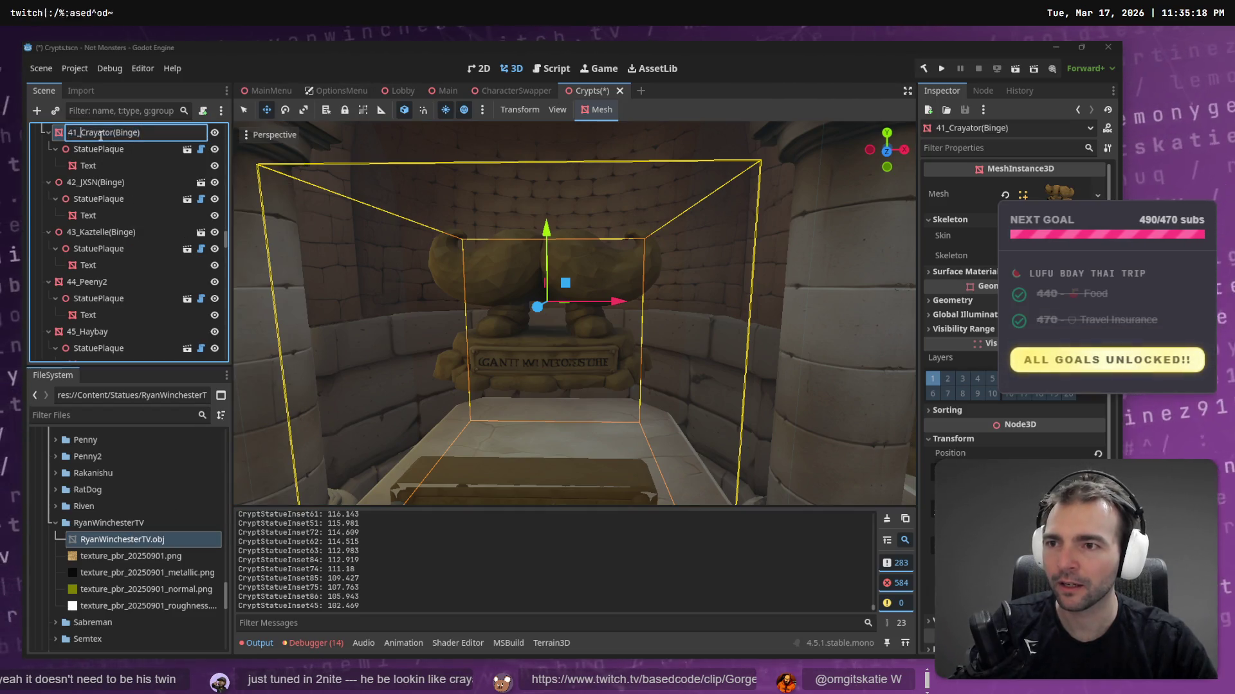
{"action": "left_click", "coordinate": [113, 134], "text": "shift"}
{"action": "key", "text": "ctrl+c"}
{"action": "key", "text": "Escape"}
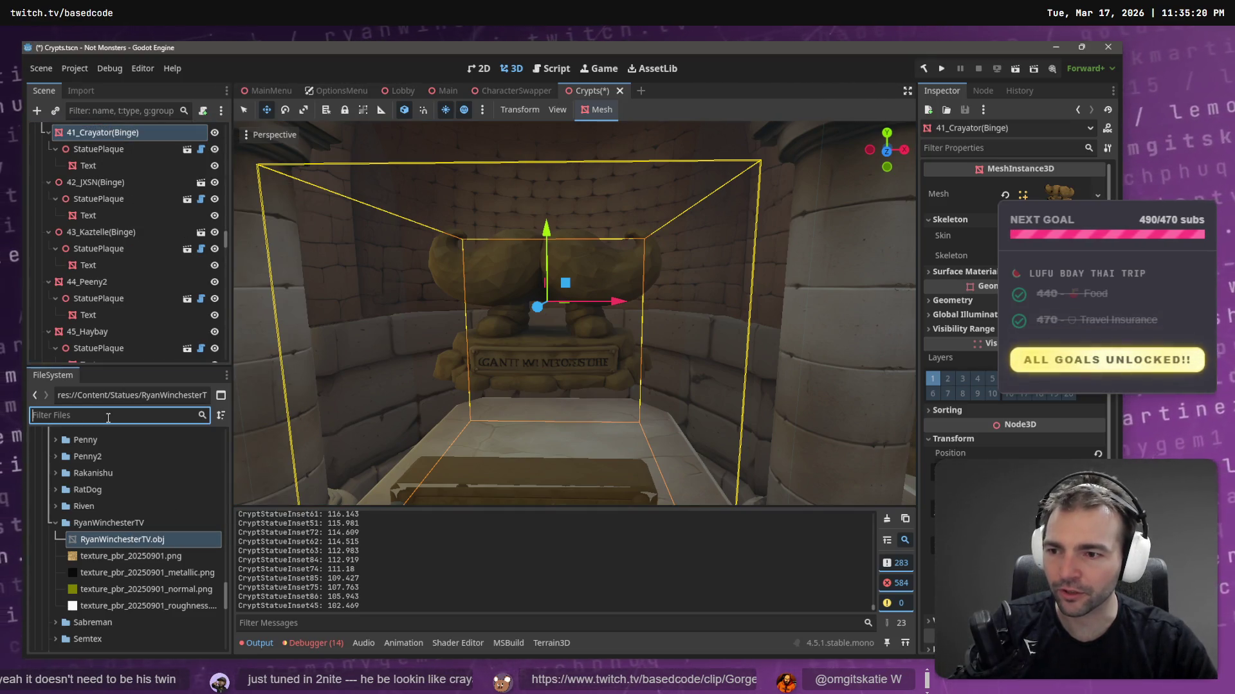
{"action": "left_click", "coordinate": [108, 416]}
{"action": "key", "text": "ctrl+v"}
{"action": "left_click", "coordinate": [103, 520]}
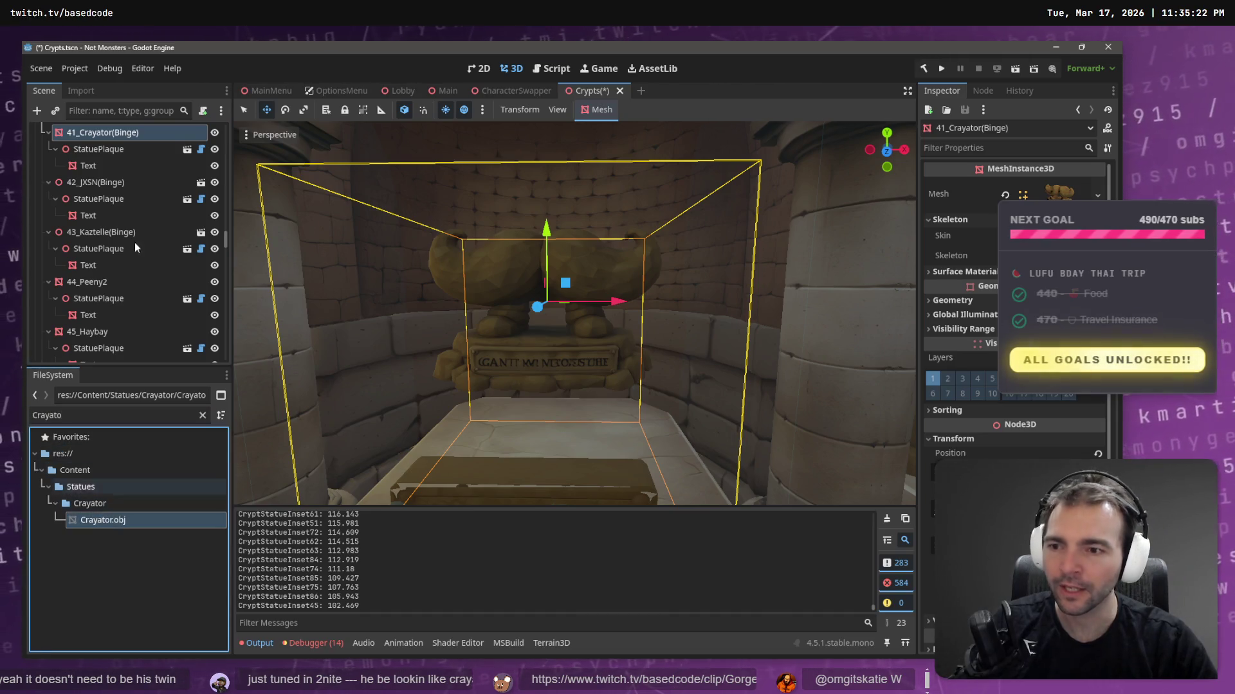
- Enable Force Disable Mesh Compression, set Offset Mesh z to 0.2 with a small y offset, and reimport
{"action": "left_click", "coordinate": [83, 92]}
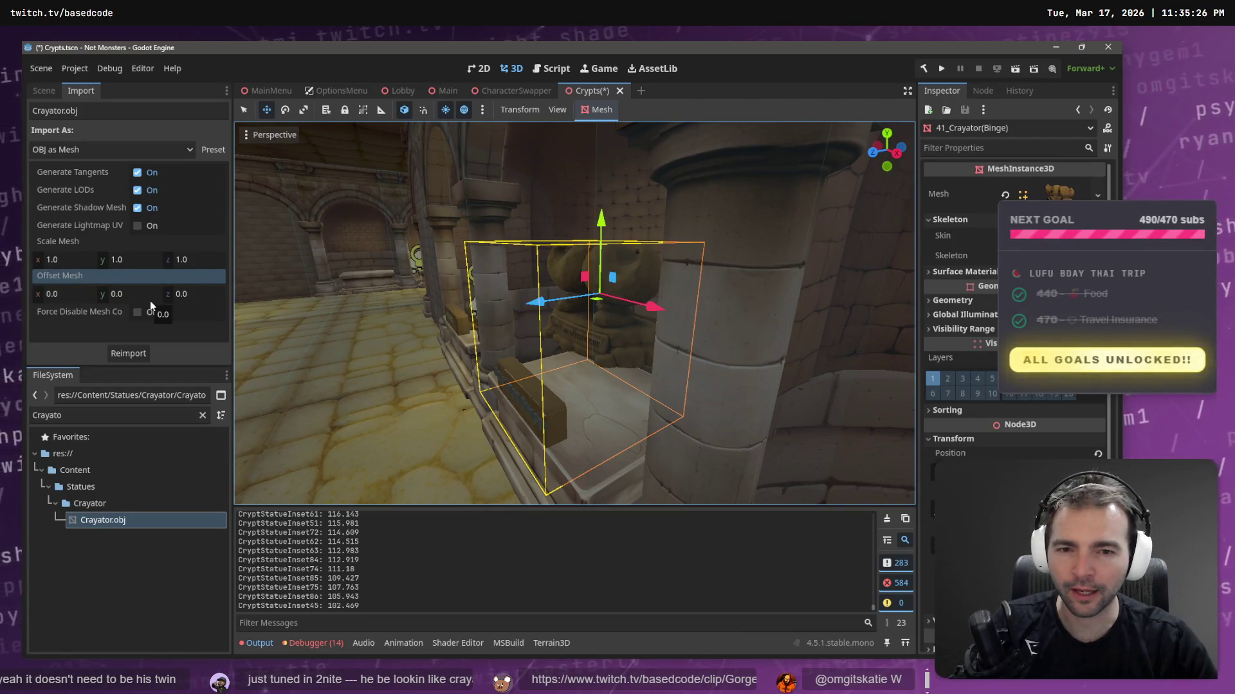
{"action": "left_click", "coordinate": [206, 310]}
{"action": "left_click", "coordinate": [204, 290]}
{"action": "type", "text": ".2"}
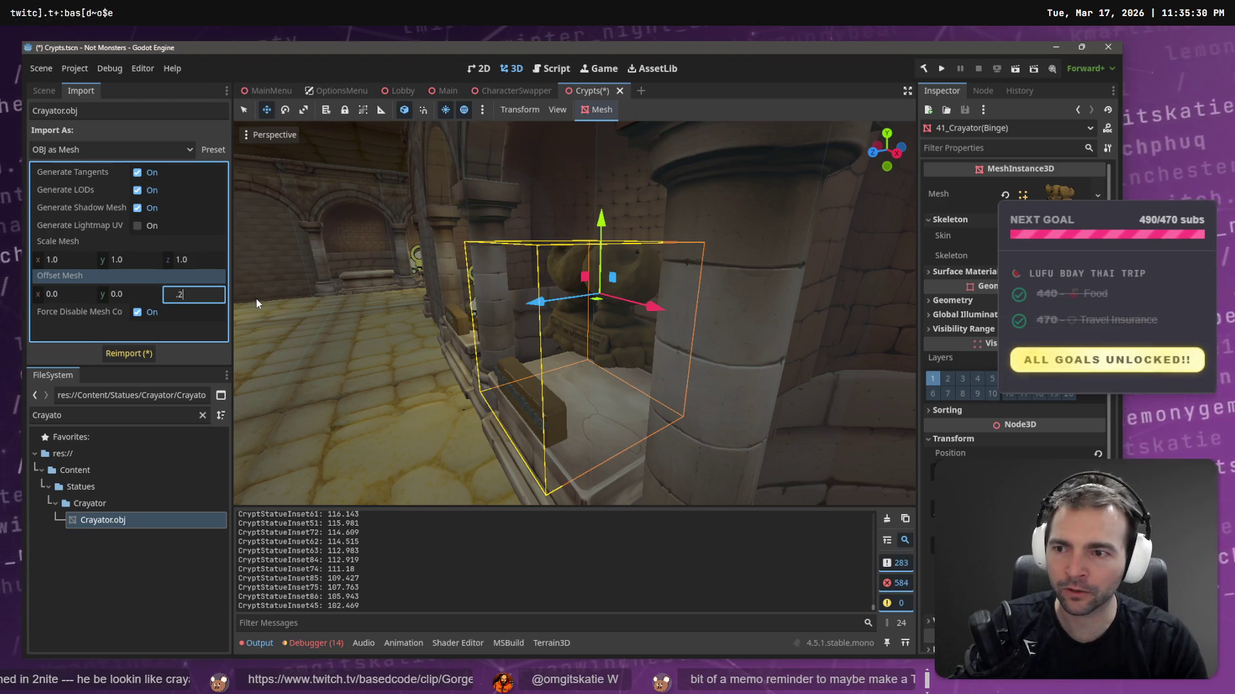
{"action": "key", "text": "shift+Tab"}
{"action": "type", "text": ".1"}
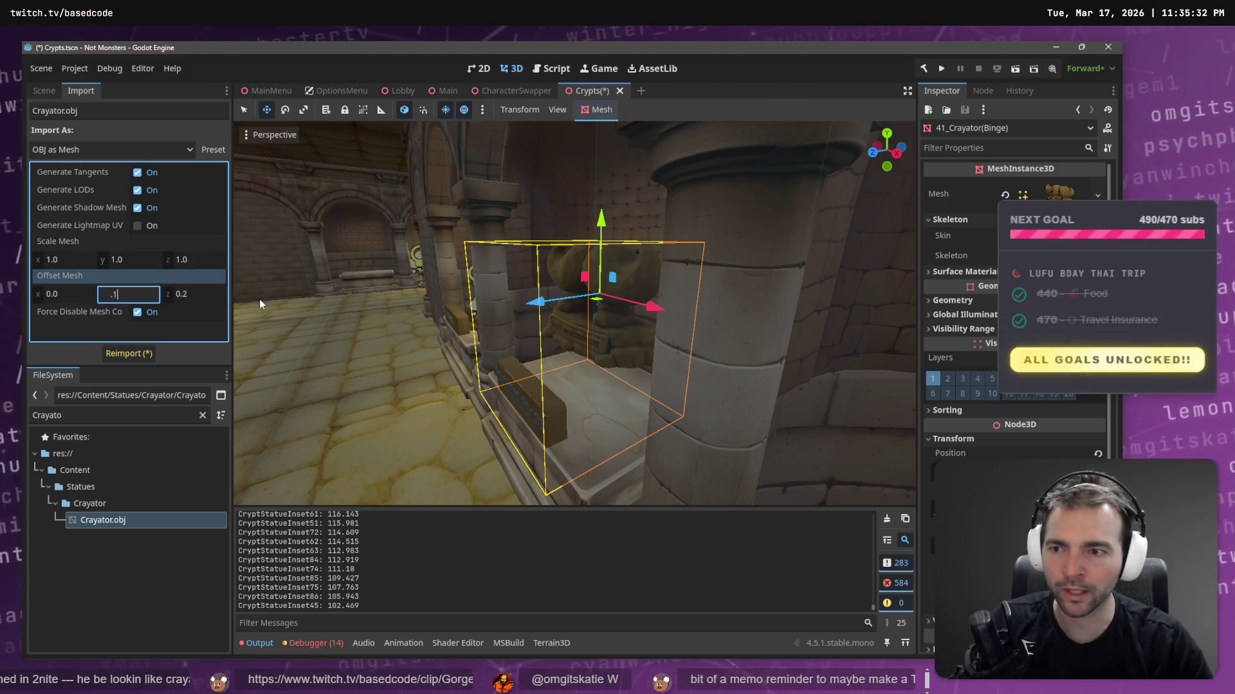
{"action": "left_click", "coordinate": [144, 361]}
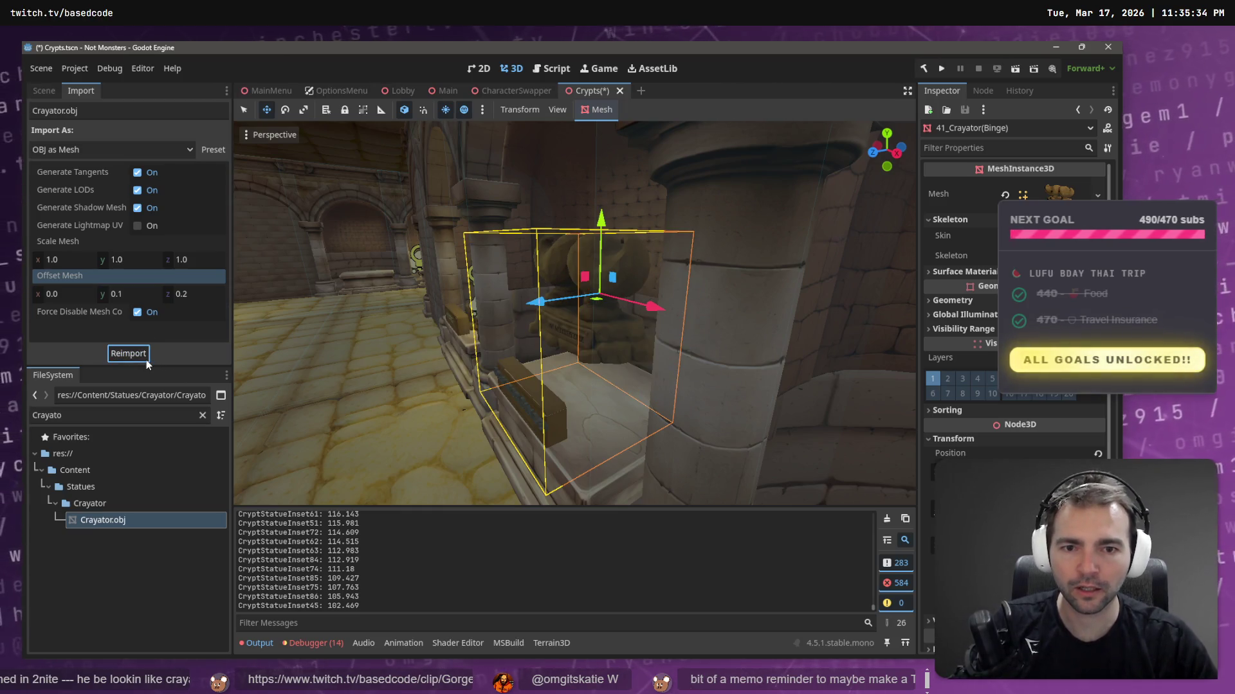
- Tune the Offset Mesh y value through -0.2, -0.3 and -0.275 to -0.4, reimporting each time
{"action": "left_click_drag", "start_coordinate": [128, 296], "coordinate": [138, 296]}
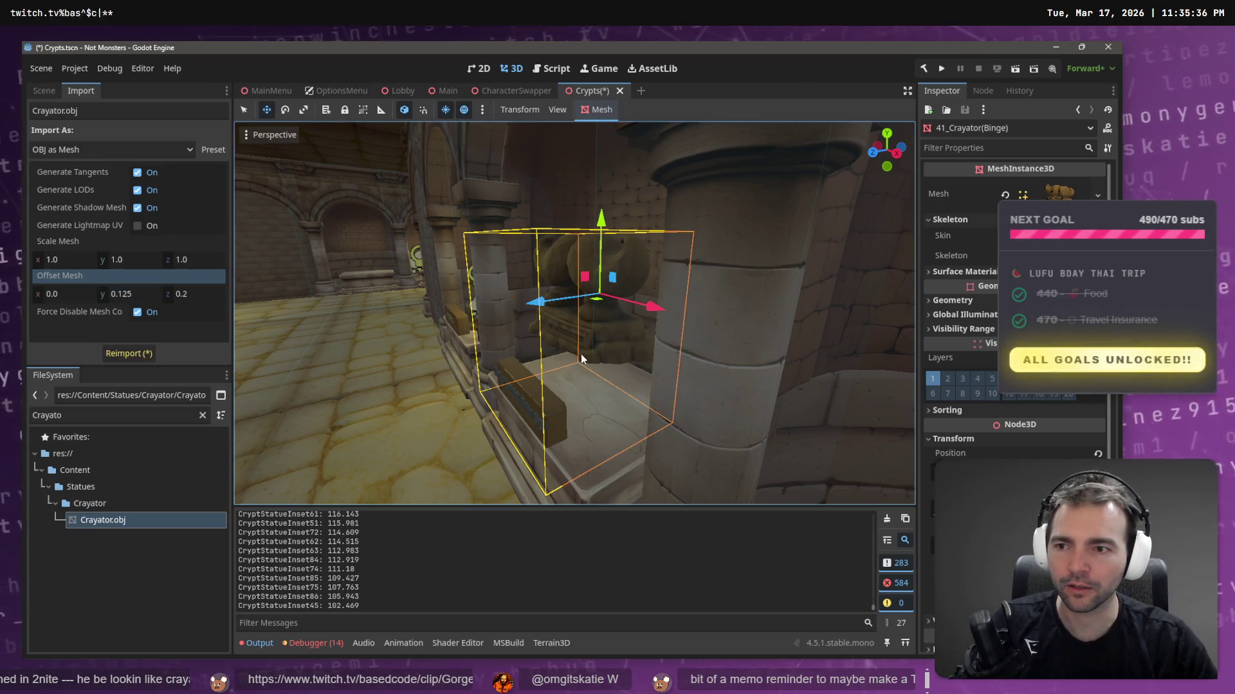
{"action": "left_click", "coordinate": [127, 294]}
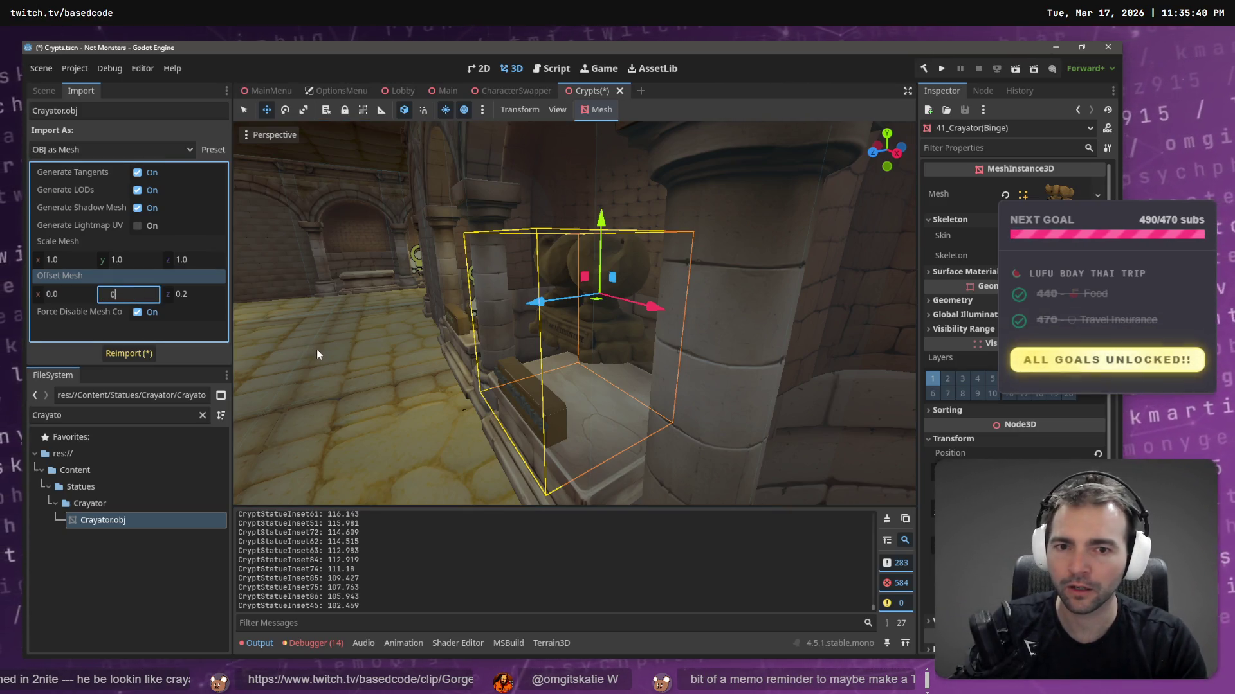
{"action": "type", "text": ".3"}
{"action": "key", "text": "BackSpace"}
{"action": "key", "text": "BackSpace"}
{"action": "type", "text": ".2"}
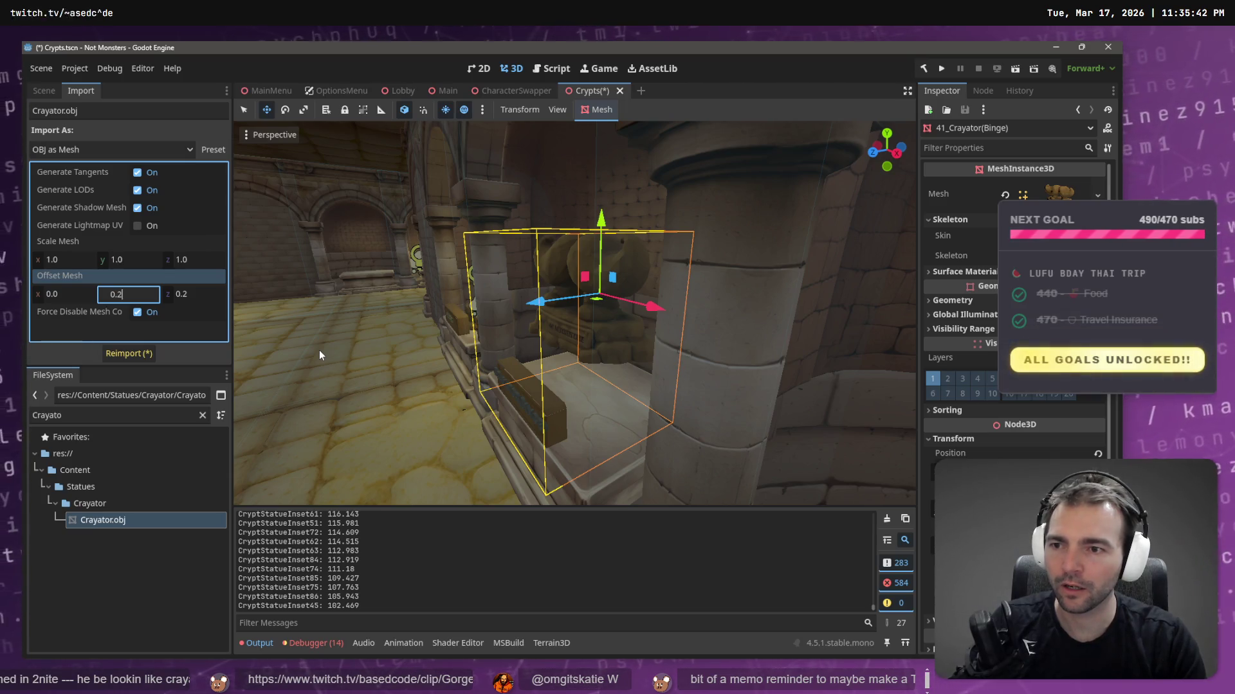
{"action": "left_click", "coordinate": [136, 354]}
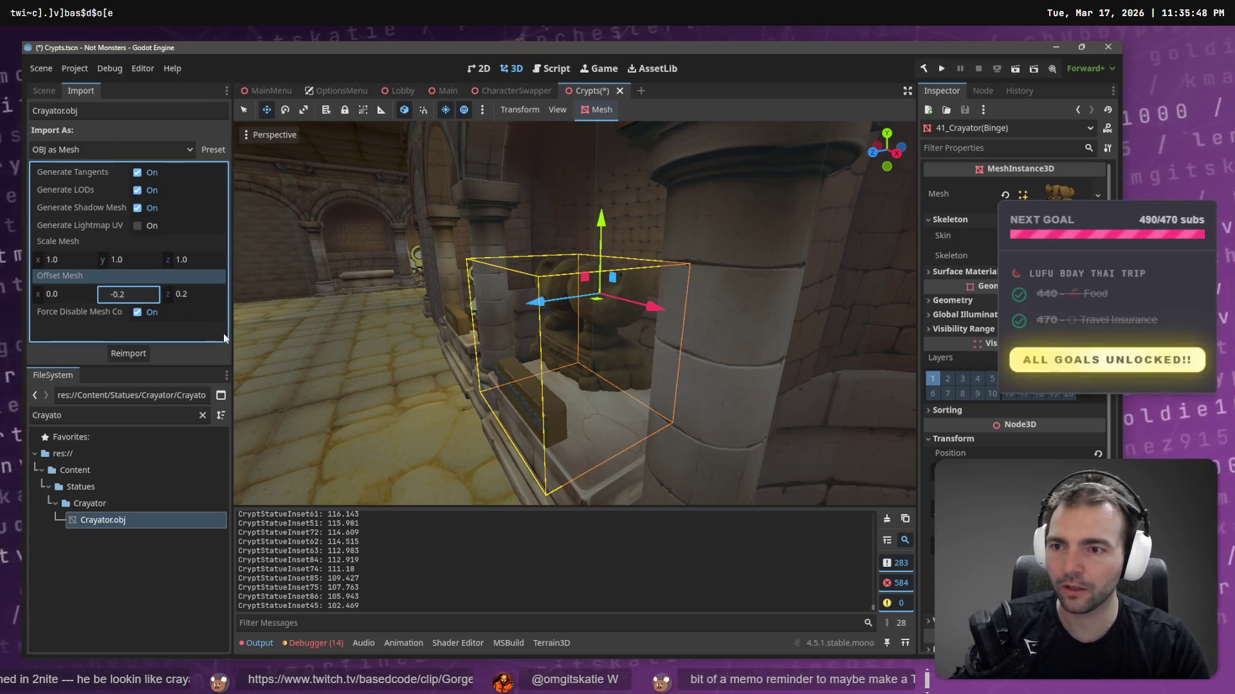
{"action": "key", "text": "BackSpace"}
{"action": "key", "text": "BackSpace"}
{"action": "type", "text": "3"}
{"action": "left_click", "coordinate": [124, 355]}
{"action": "double_click", "coordinate": [119, 294]}
{"action": "type", "text": "-0.275"}
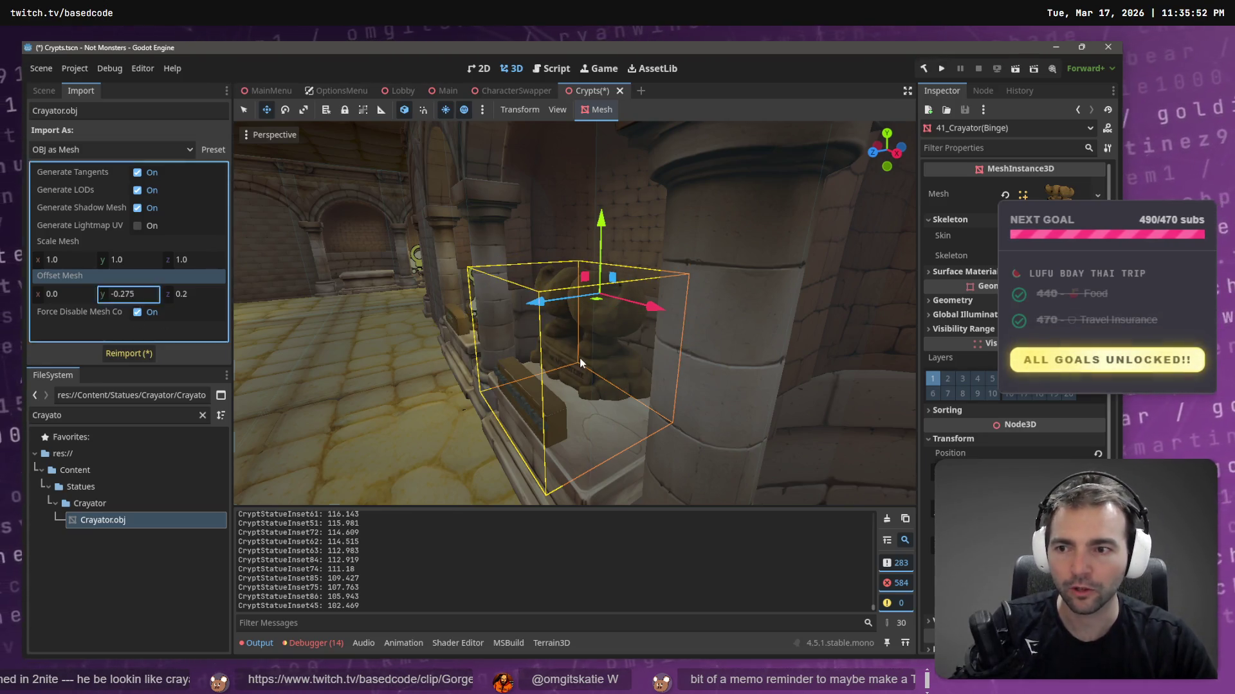
{"action": "key", "text": "Return"}
{"action": "left_click", "coordinate": [147, 295]}
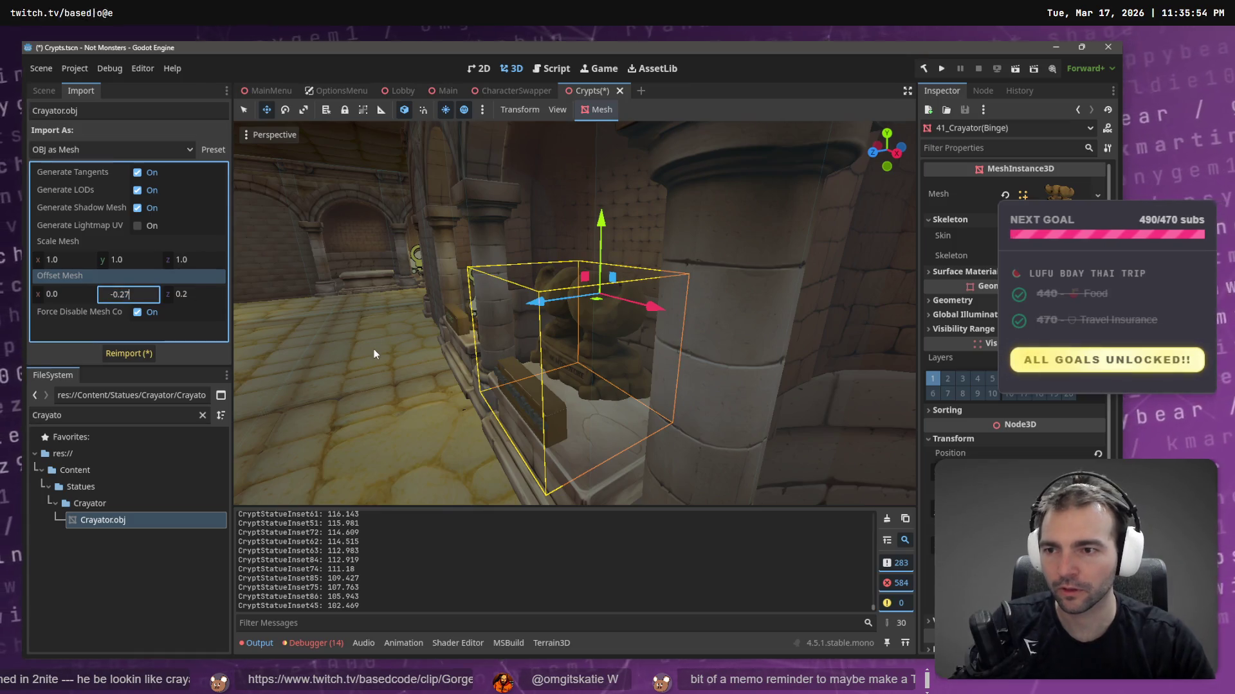
{"action": "type", "text": "-0.4"}
{"action": "left_click", "coordinate": [126, 354]}
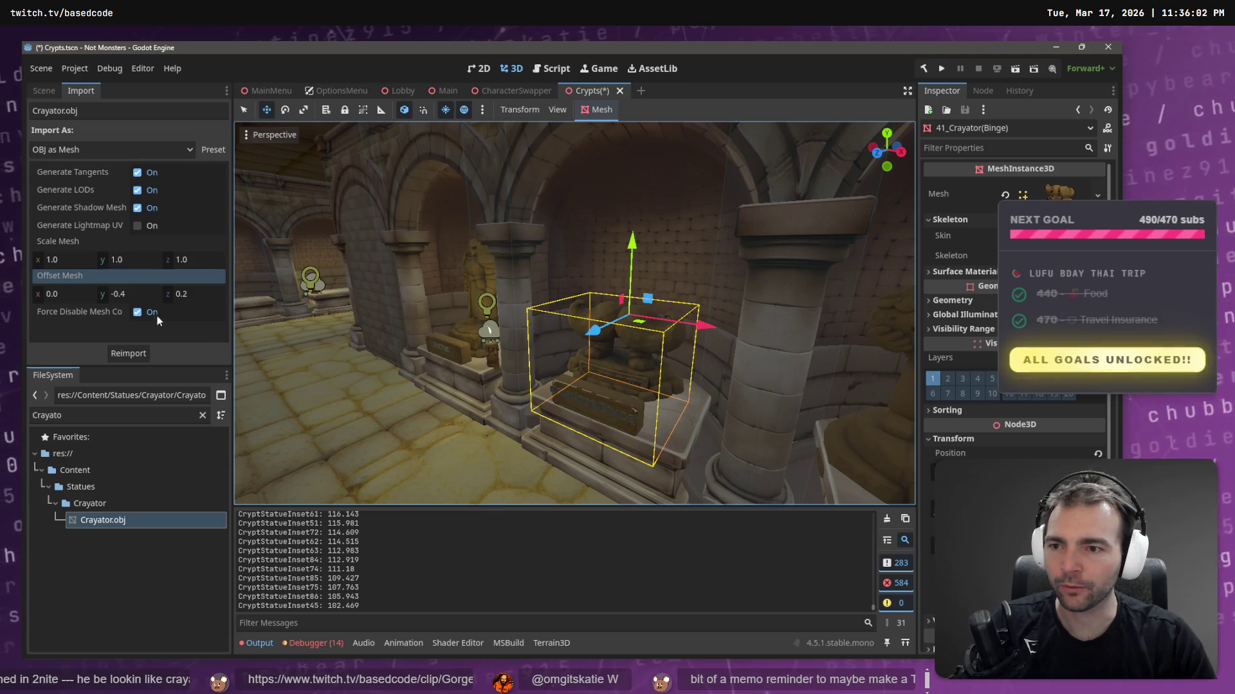
- Try Offset Mesh z values of 0.5, 0.6 and 0.7, reimporting the statue after each
{"action": "left_click", "coordinate": [200, 296]}
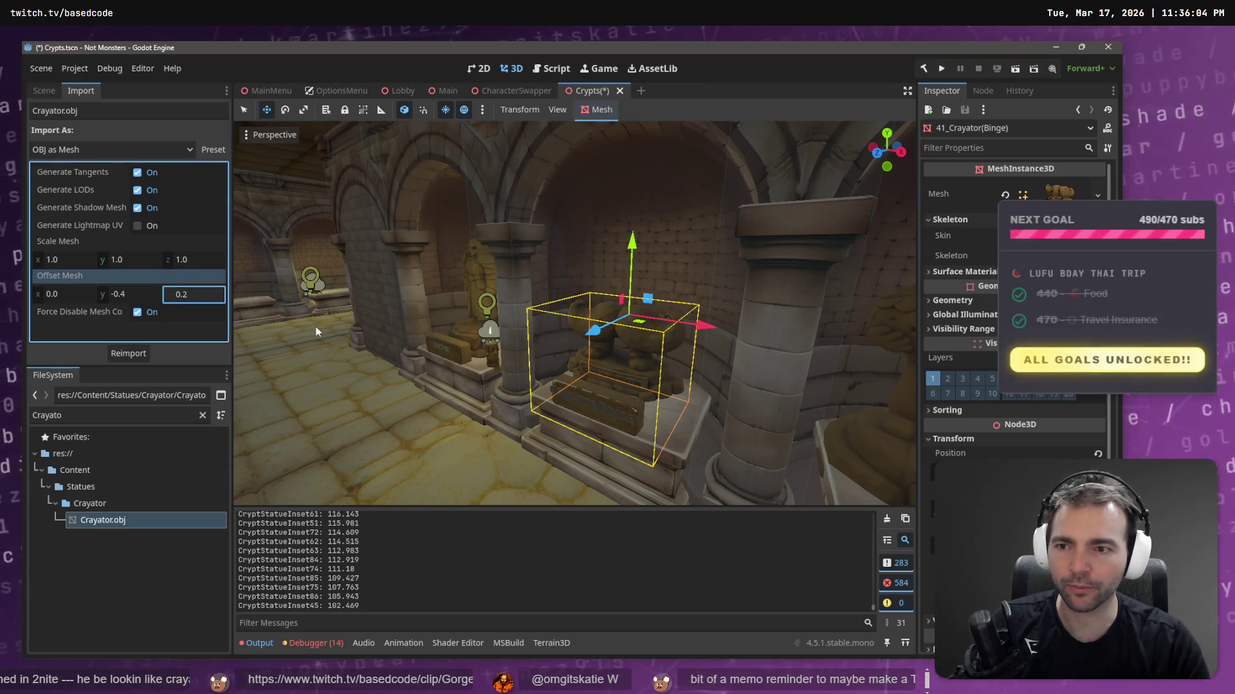
{"action": "type", "text": "0.5"}
{"action": "left_click", "coordinate": [129, 354]}
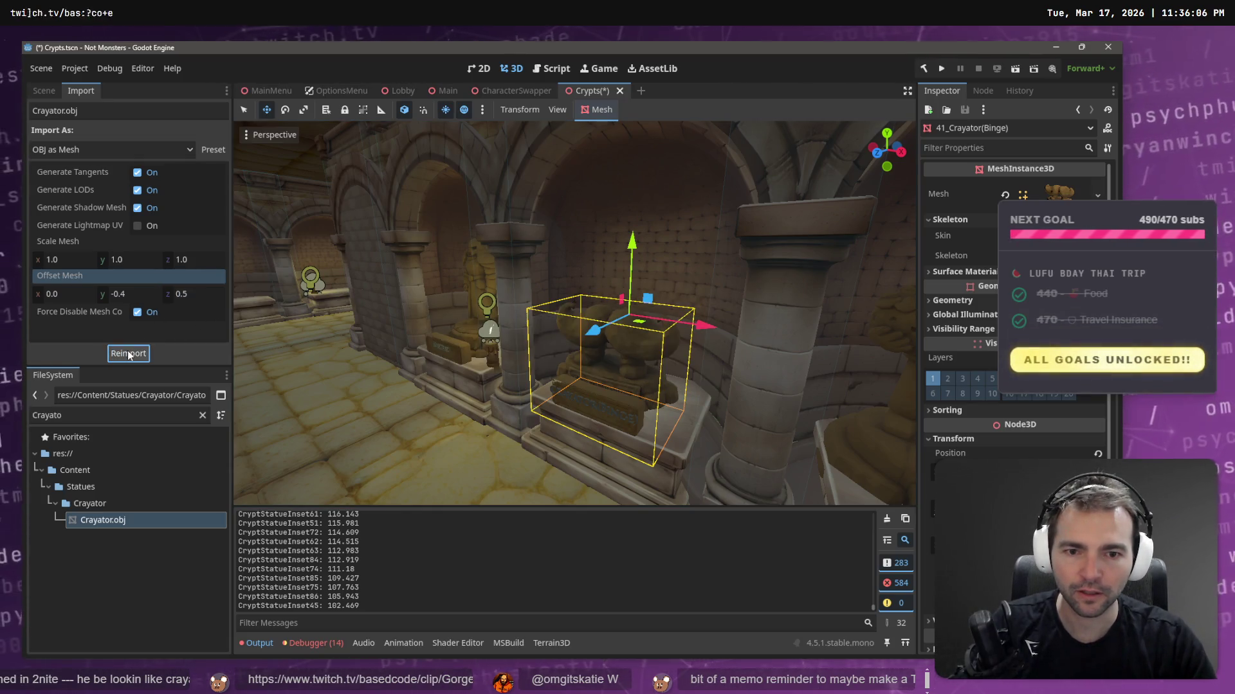
{"action": "left_click", "coordinate": [200, 293]}
{"action": "type", "text": "0.6"}
{"action": "left_click", "coordinate": [125, 357]}
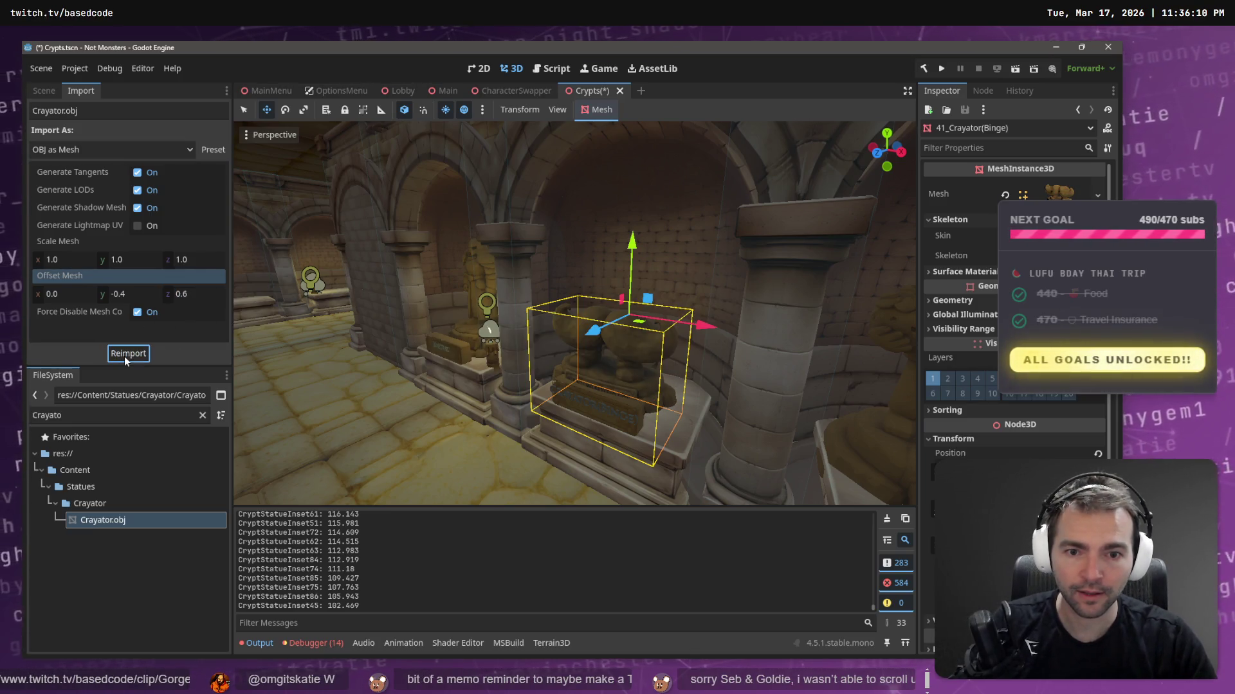
{"action": "left_click", "coordinate": [198, 293]}
{"action": "key", "text": "Up"}
{"action": "key", "text": "Up"}
{"action": "key", "text": "Up"}
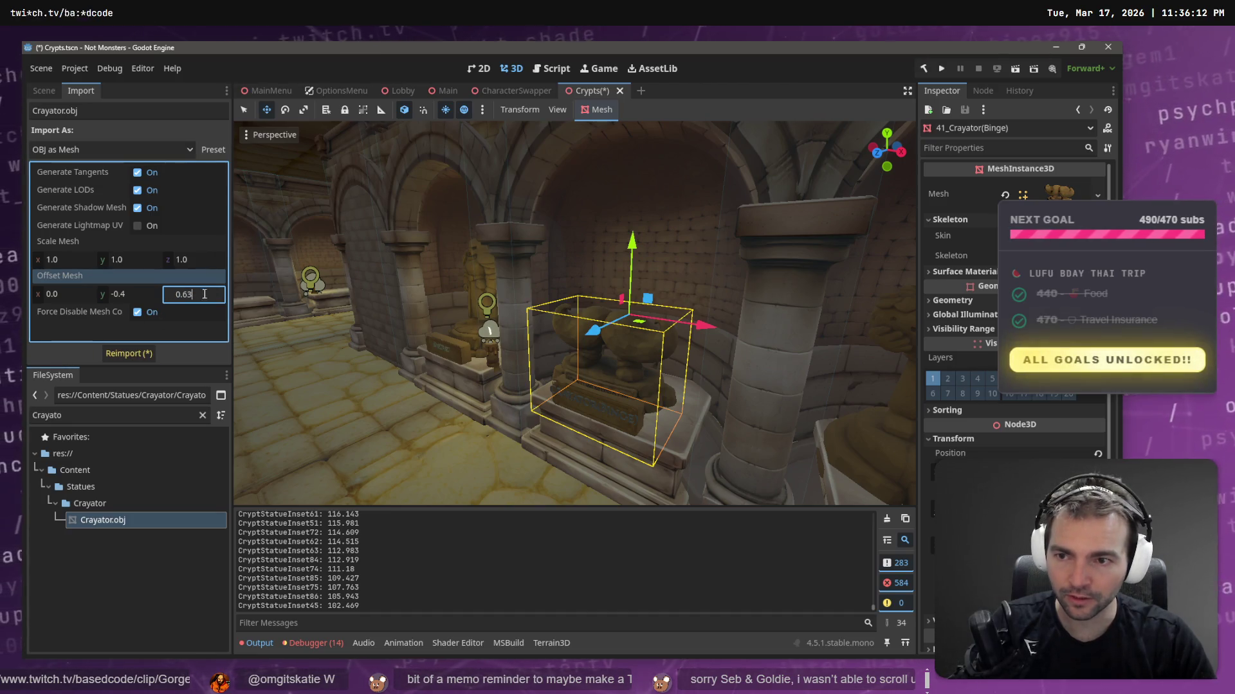
{"action": "type", "text": "0.7"}
{"action": "left_click", "coordinate": [120, 348]}
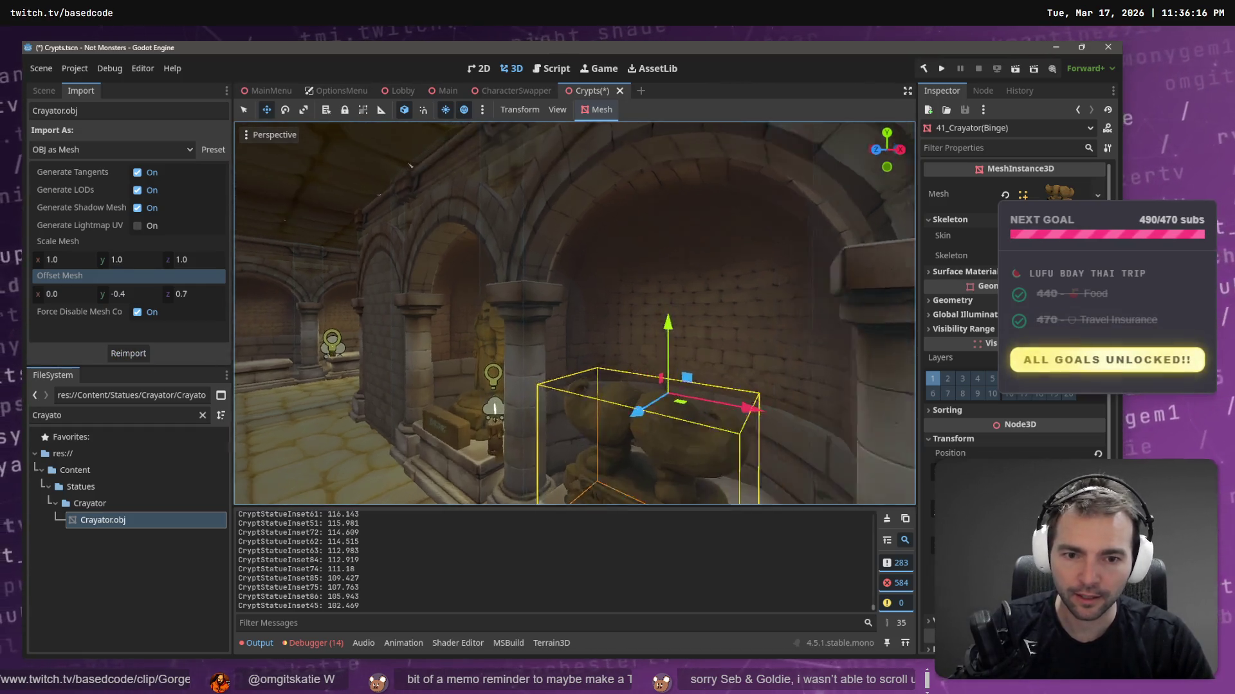
- Lower the statue by setting Offset Mesh y to -0.5, then -0.7, and reimporting
{"action": "key", "text": "w"}
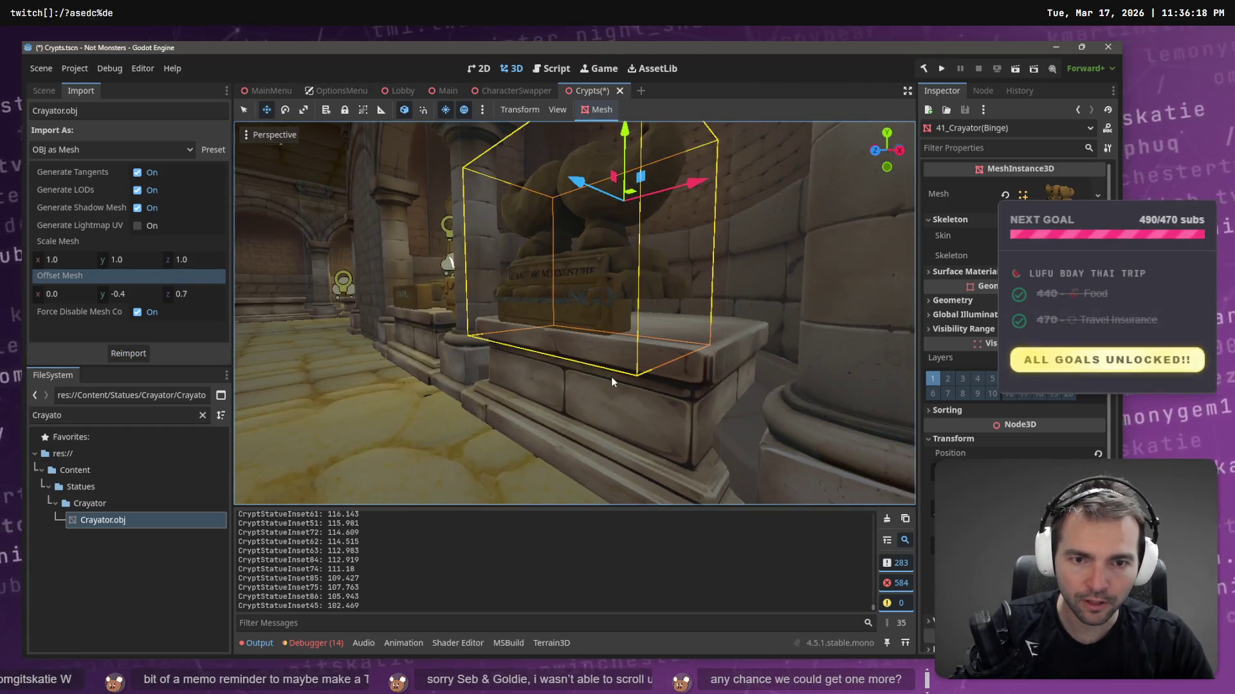
{"action": "left_click", "coordinate": [146, 294]}
{"action": "key", "text": "BackSpace"}
{"action": "type", "text": "5"}
{"action": "left_click", "coordinate": [145, 353]}
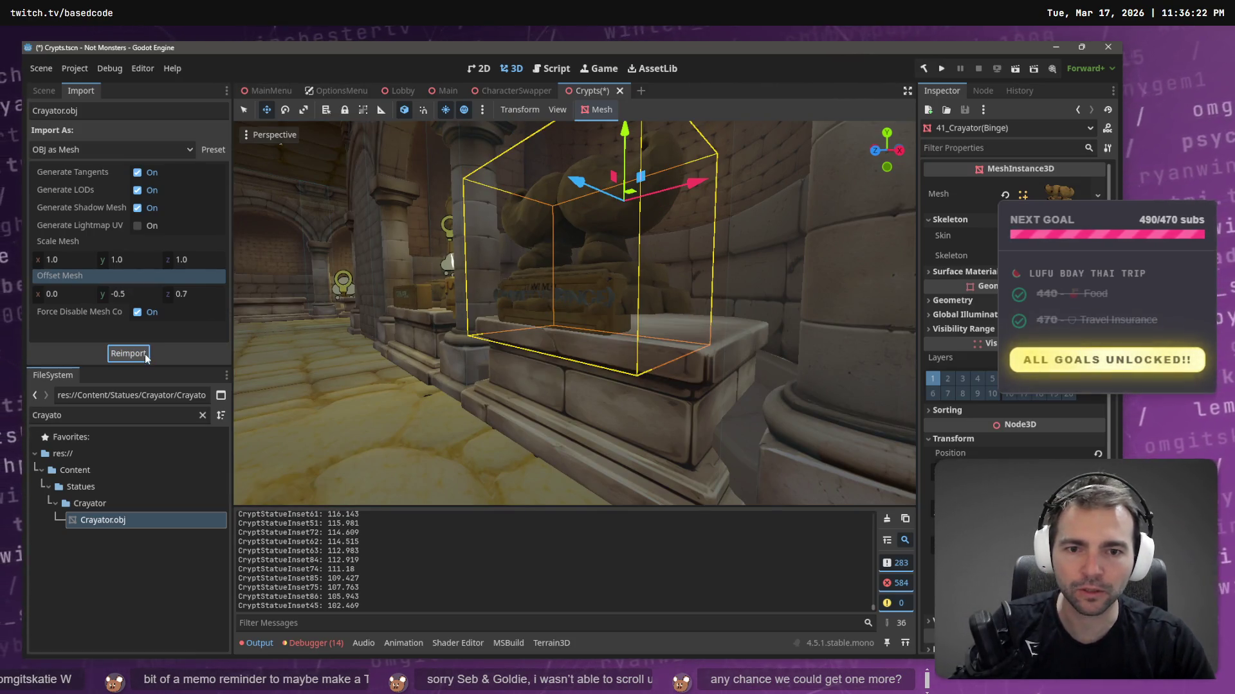
{"action": "left_click", "coordinate": [143, 294]}
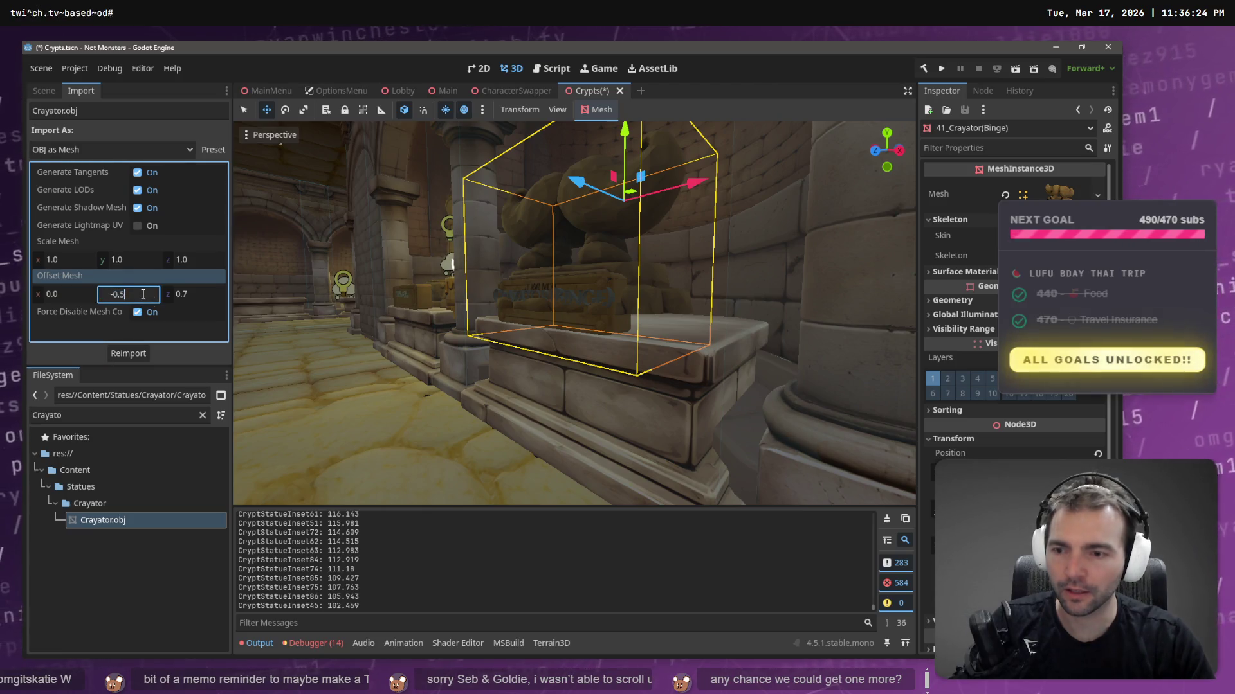
{"action": "type", "text": "-0.7"}
{"action": "left_click", "coordinate": [136, 354]}
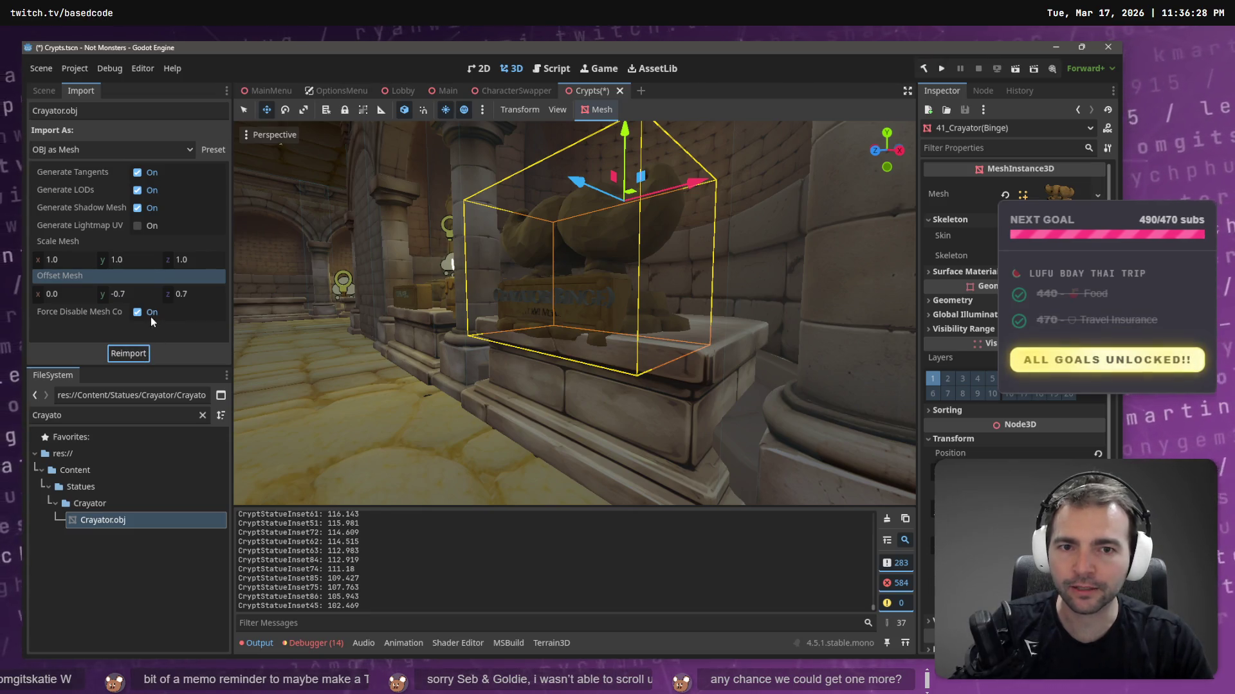
- Set Offset Mesh z back to 0.6, reimport, and view the pedestal from the front
{"action": "scroll", "coordinate": [319, 296], "scroll_direction": "up", "scroll_amount": 5}
{"action": "scroll", "coordinate": [581, 356], "scroll_direction": "down", "scroll_amount": 8}
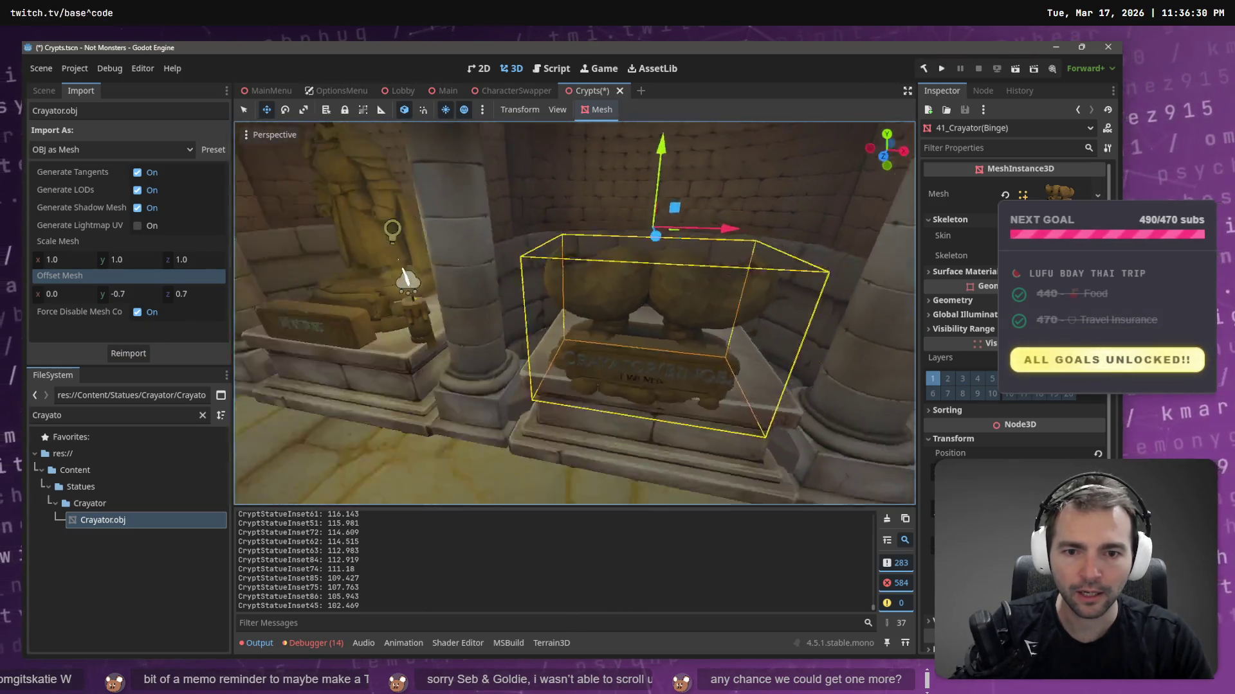
{"action": "left_click", "coordinate": [581, 357]}
{"action": "left_click", "coordinate": [193, 294]}
{"action": "key", "text": "BackSpace"}
{"action": "key", "text": "BackSpace"}
{"action": "type", "text": "6"}
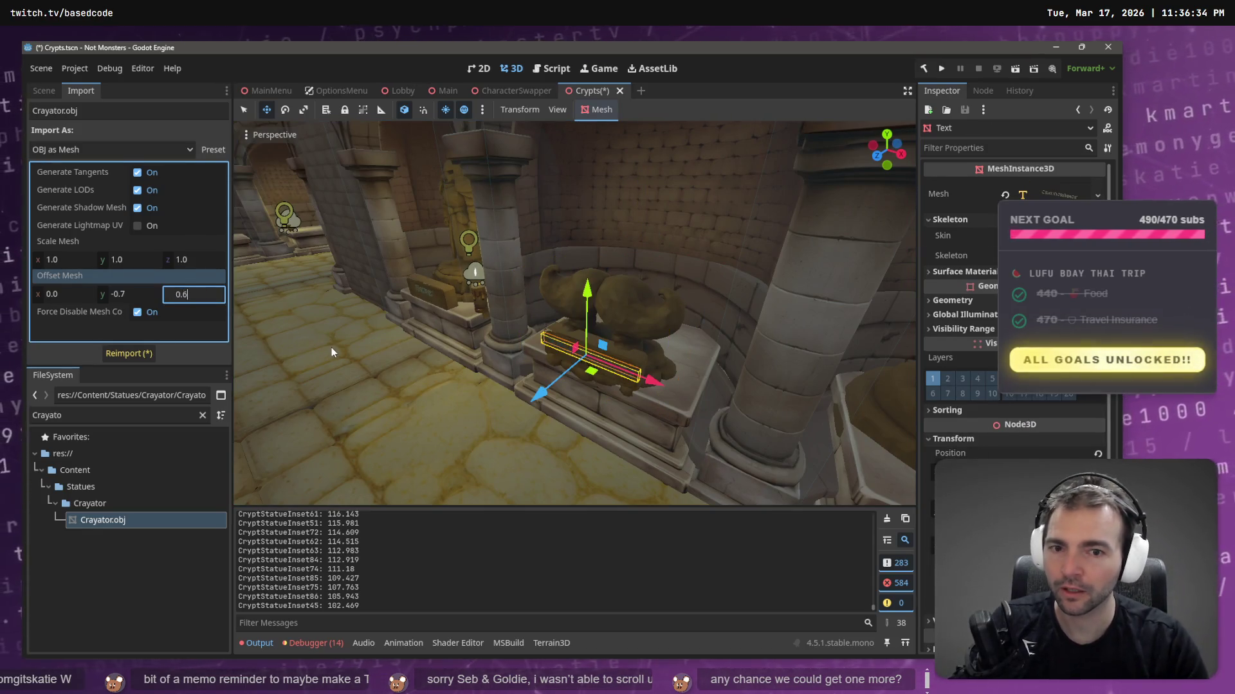
{"action": "left_click", "coordinate": [130, 353]}
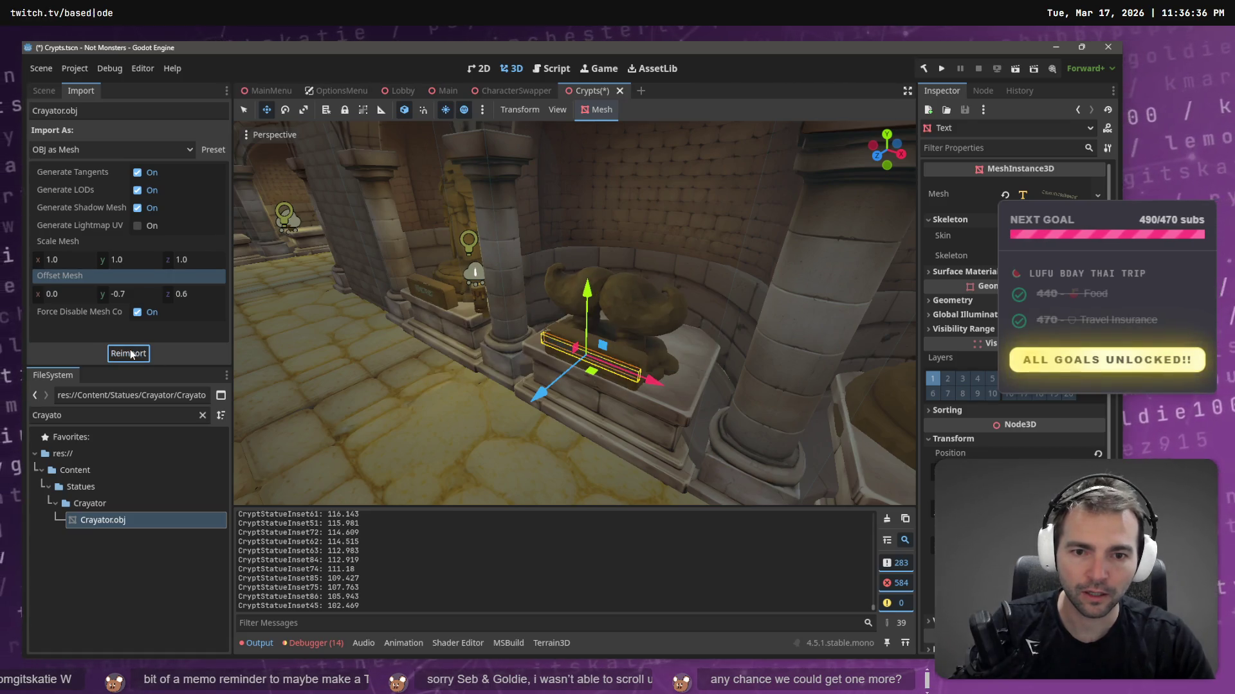
{"action": "left_click", "coordinate": [446, 402]}
{"action": "key", "text": "KP_1"}
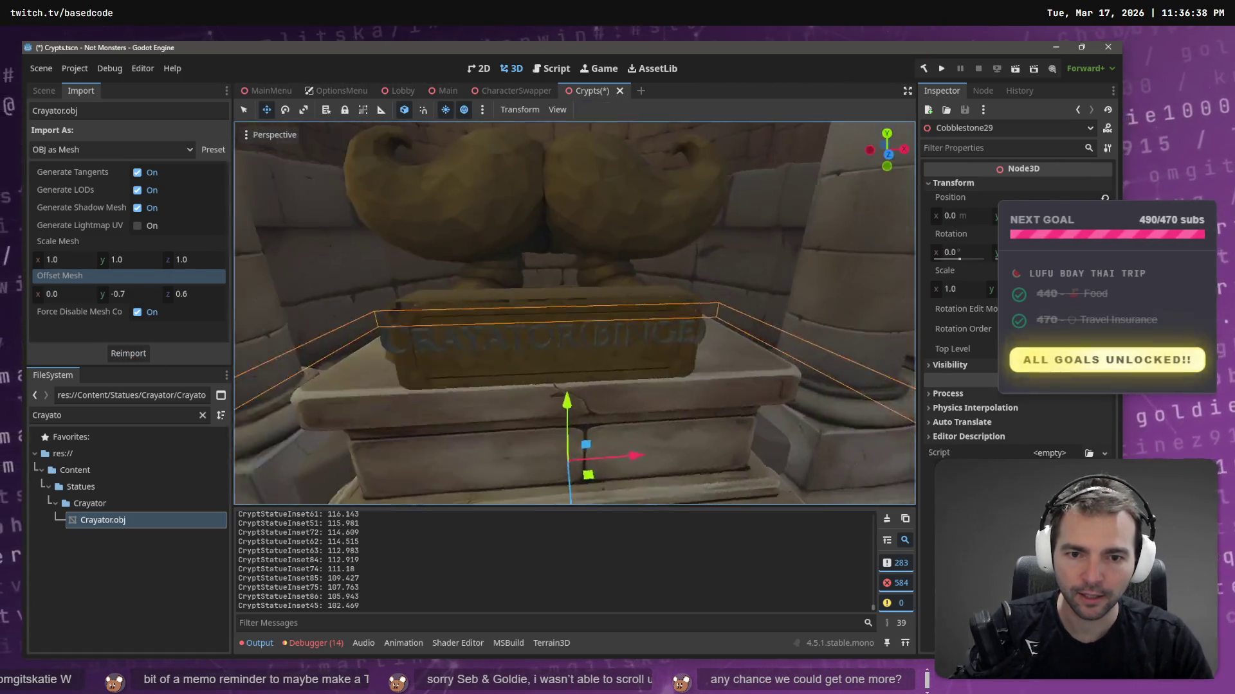
- Filter the scene tree for 'Craya' and select the 41_Crayator(Binge) node
{"action": "mouse_move", "coordinate": [450, 360]}
{"action": "left_mouse_down"}
{"action": "mouse_move", "coordinate": [437, 386]}
{"action": "mouse_move", "coordinate": [457, 405]}
{"action": "mouse_move", "coordinate": [475, 327]}
{"action": "left_mouse_up"}
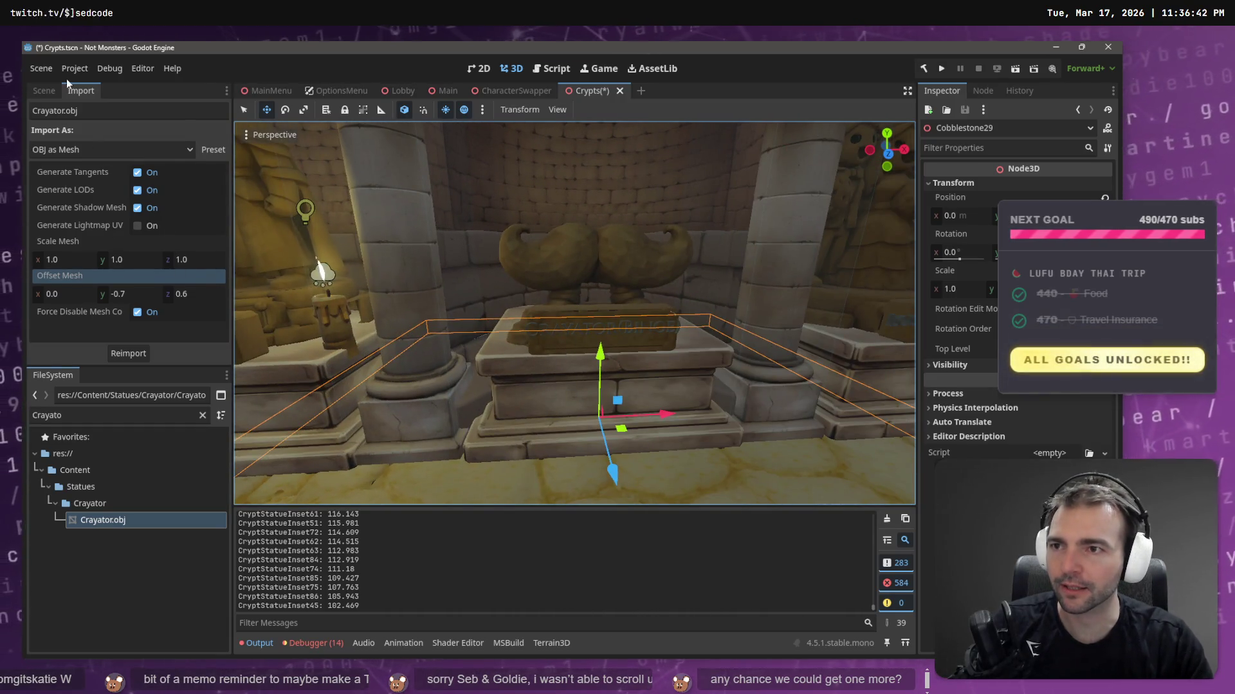
{"action": "left_click", "coordinate": [44, 90]}
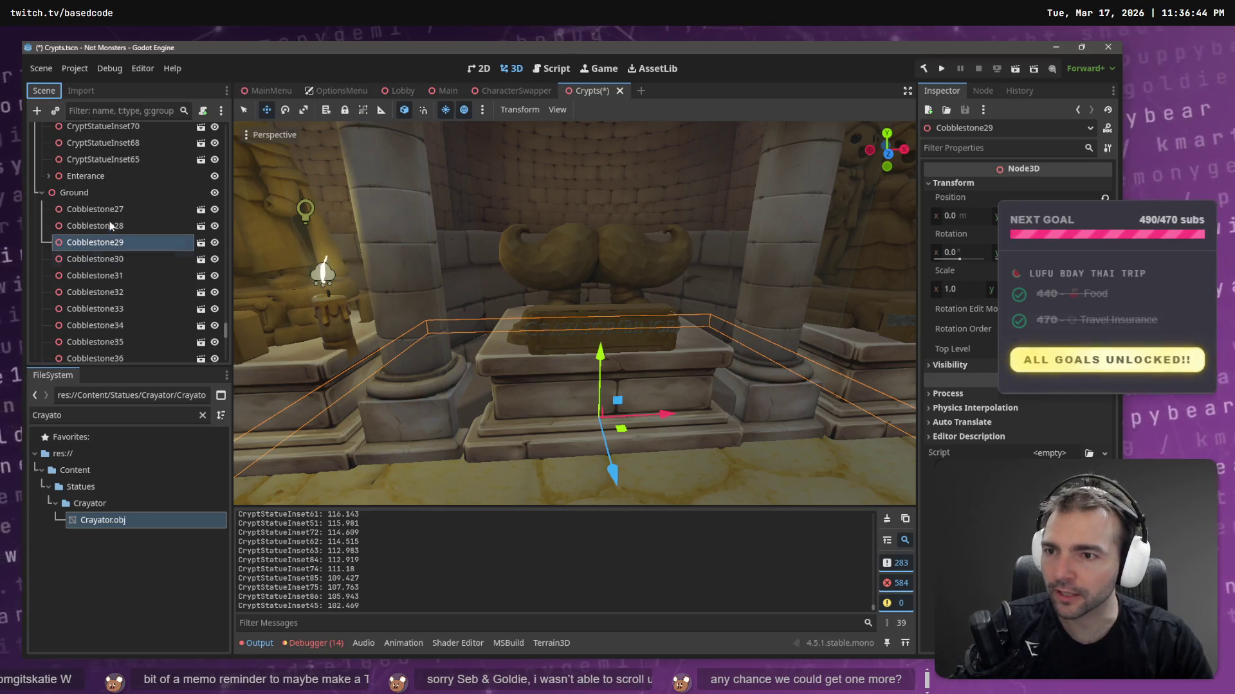
{"action": "left_click", "coordinate": [109, 111]}
{"action": "type", "text": "Craya"}
{"action": "left_click", "coordinate": [105, 133]}
{"action": "left_click", "coordinate": [184, 111]}
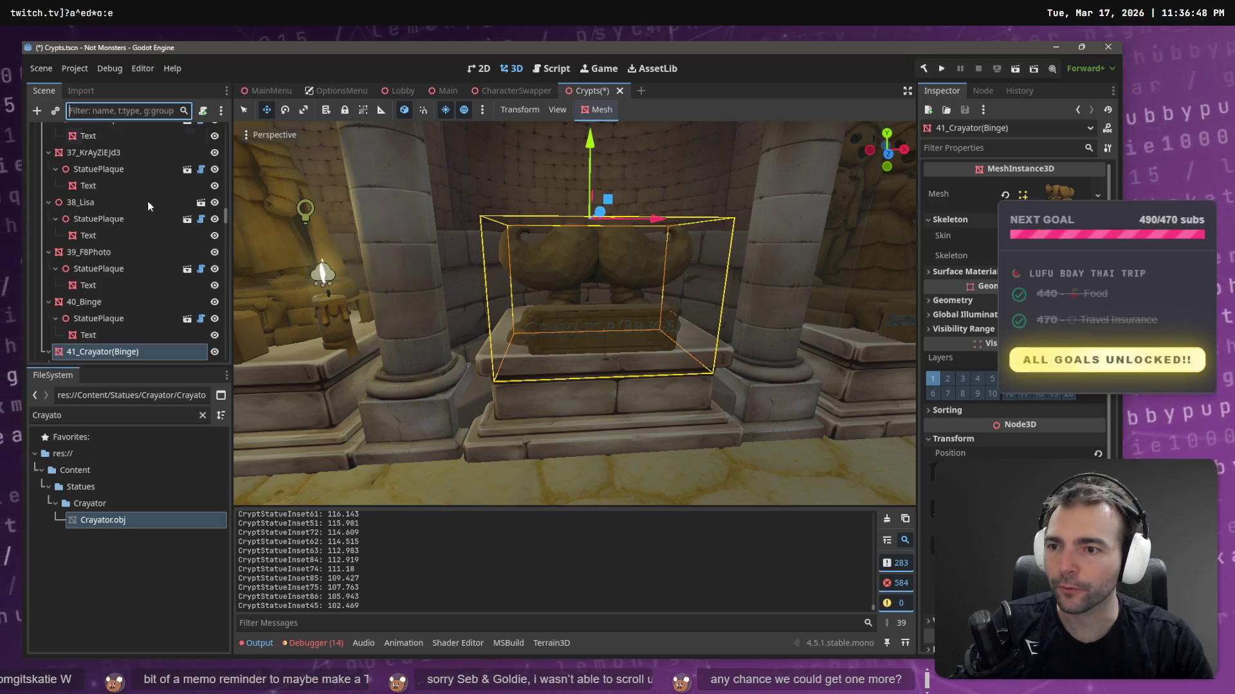
- Inspect the plaque Text node's mesh properties, select CryptStatueInset69, then switch to ChatGPT
{"action": "scroll", "coordinate": [133, 310], "scroll_direction": "down", "scroll_amount": 2}
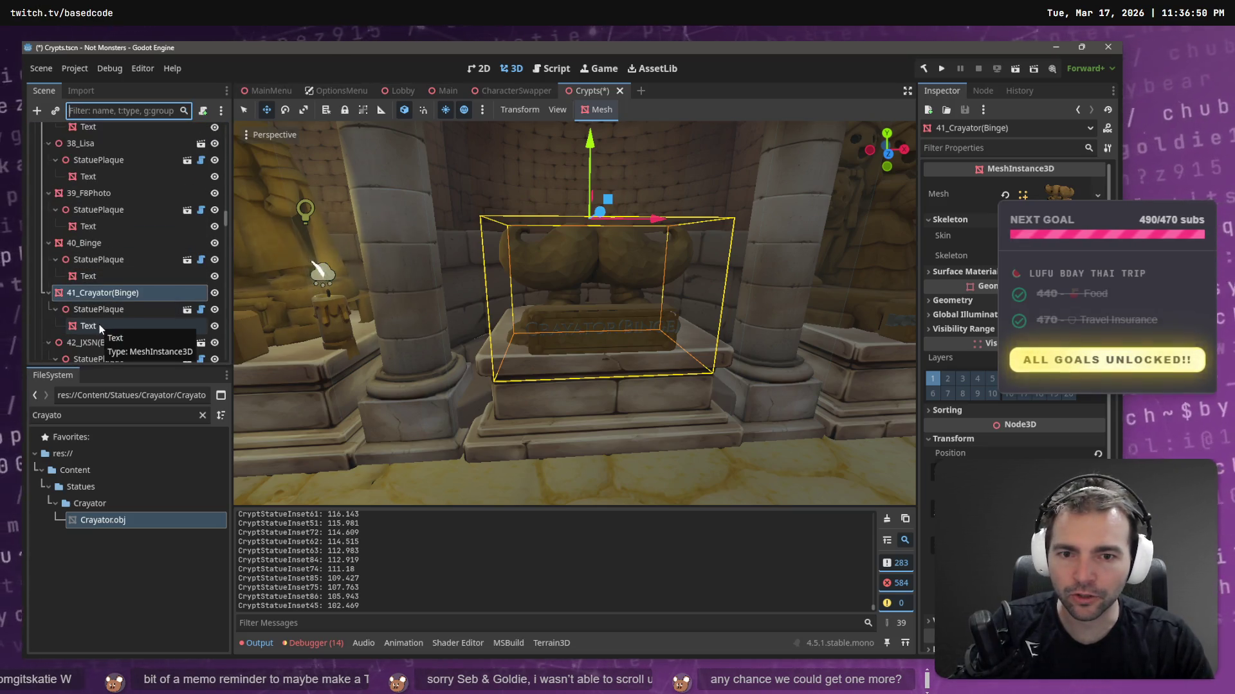
{"action": "left_click", "coordinate": [95, 326]}
{"action": "scroll", "coordinate": [961, 309], "scroll_direction": "down", "scroll_amount": 3}
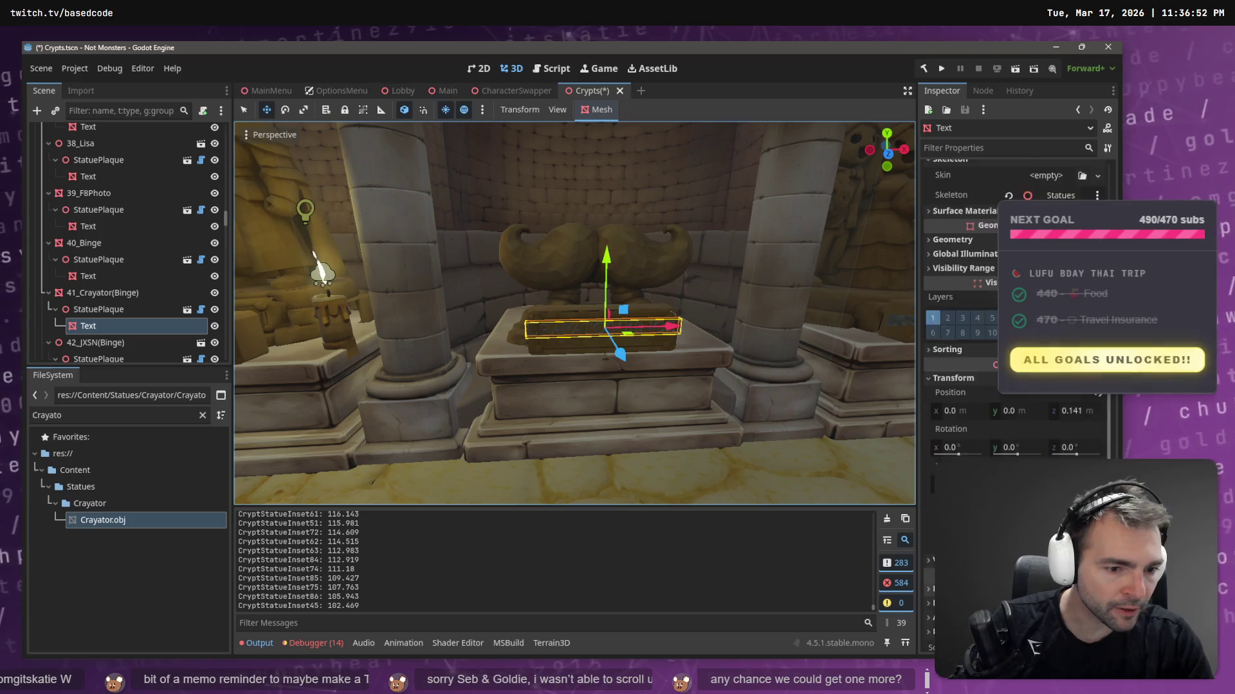
{"action": "scroll", "coordinate": [958, 321], "scroll_direction": "up", "scroll_amount": 2}
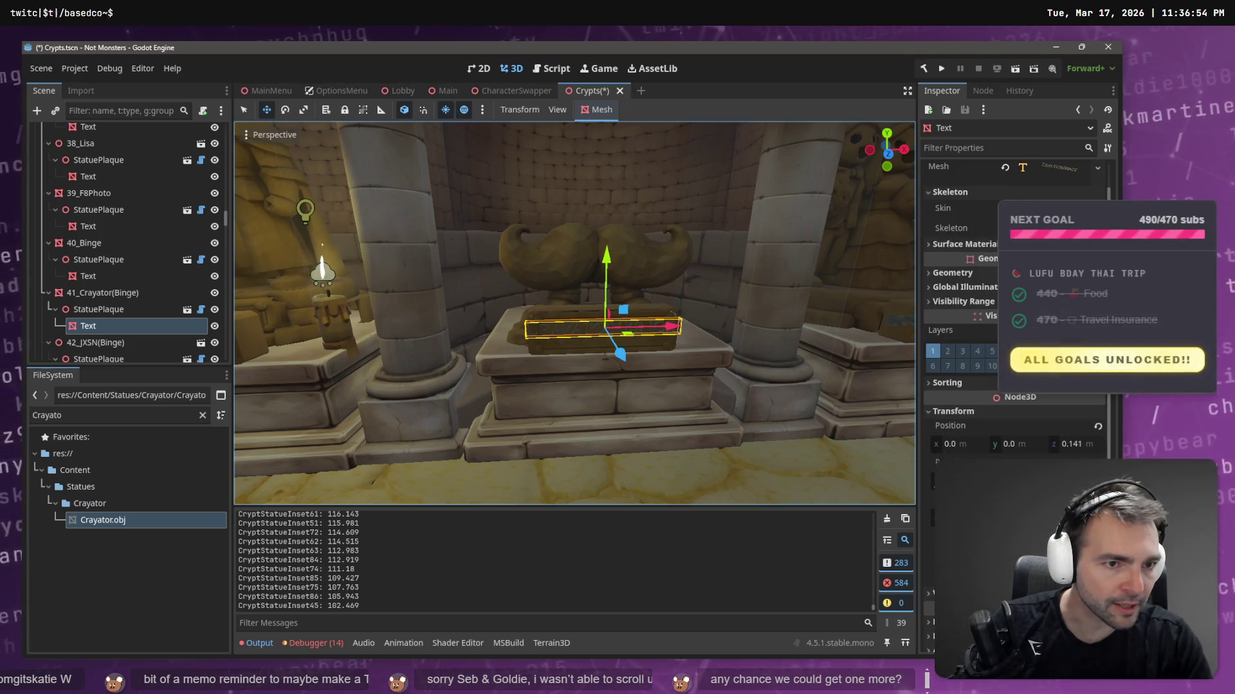
{"action": "left_click", "coordinate": [1054, 195]}
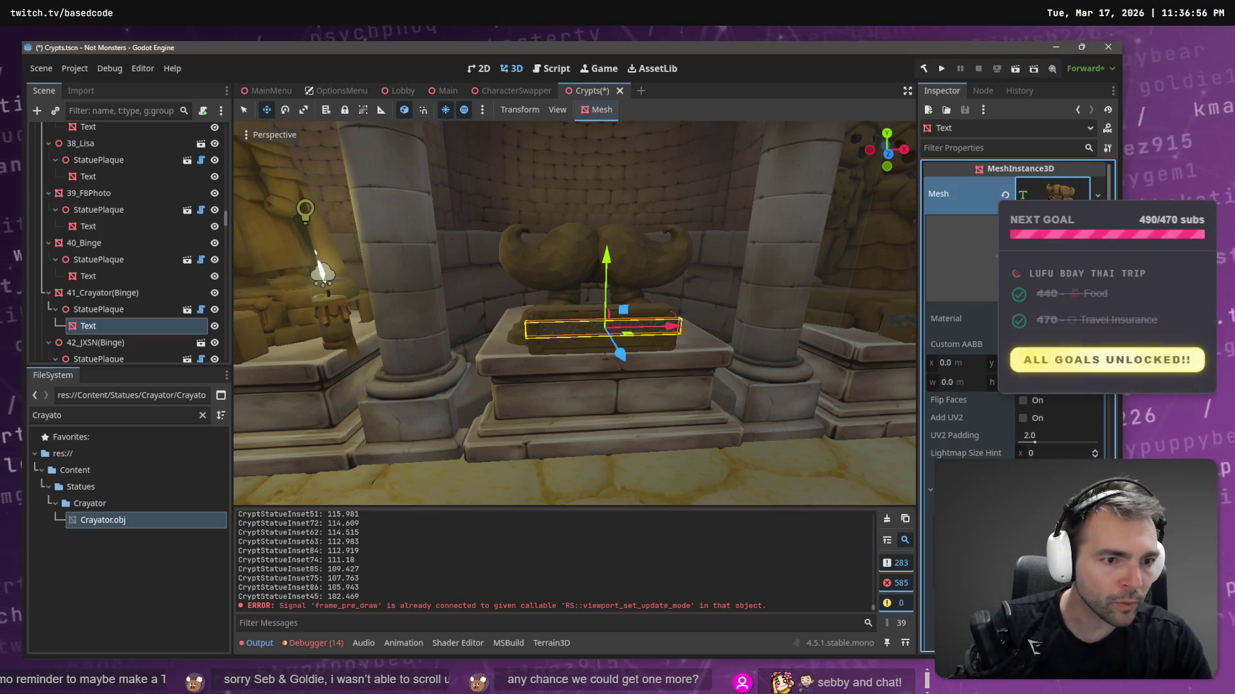
{"action": "scroll", "coordinate": [1037, 436], "scroll_direction": "down", "scroll_amount": 5}
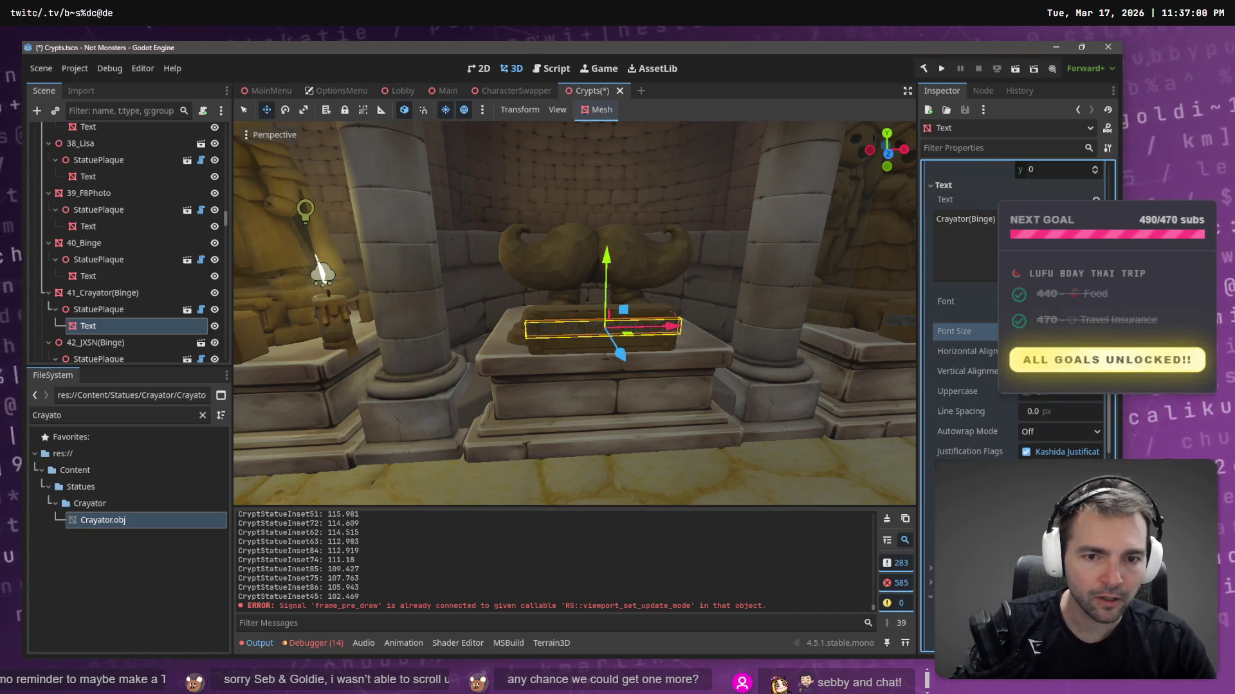
{"action": "left_click", "coordinate": [699, 265]}
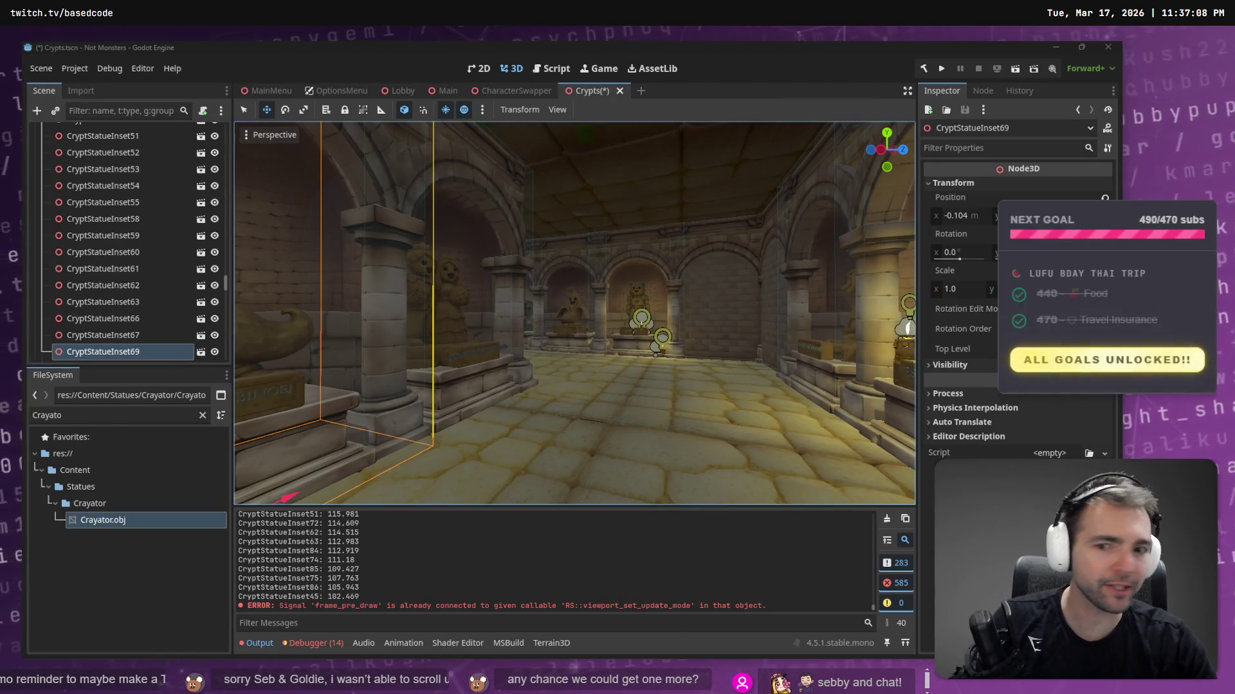
{"action": "key", "text": "alt+Tab"}
- Enlarge and review the Lumberjack statue image in ChatGPT
{"action": "left_click", "coordinate": [593, 369]}
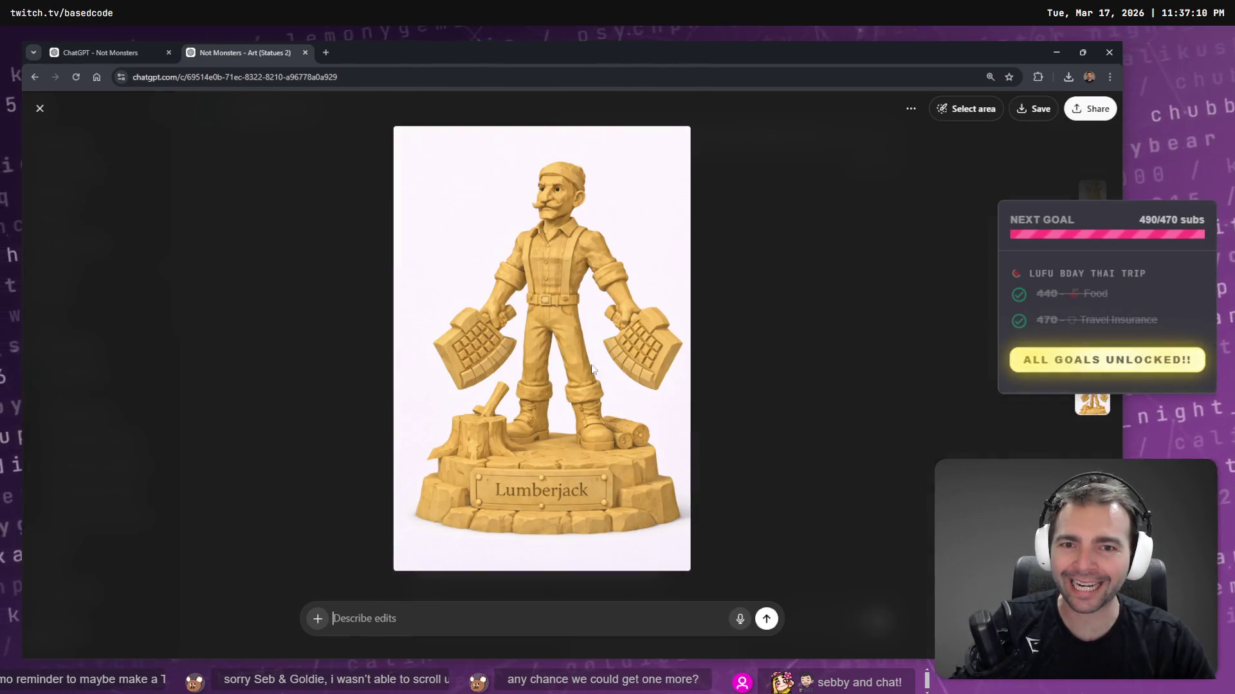
{"action": "left_click", "coordinate": [765, 328]}
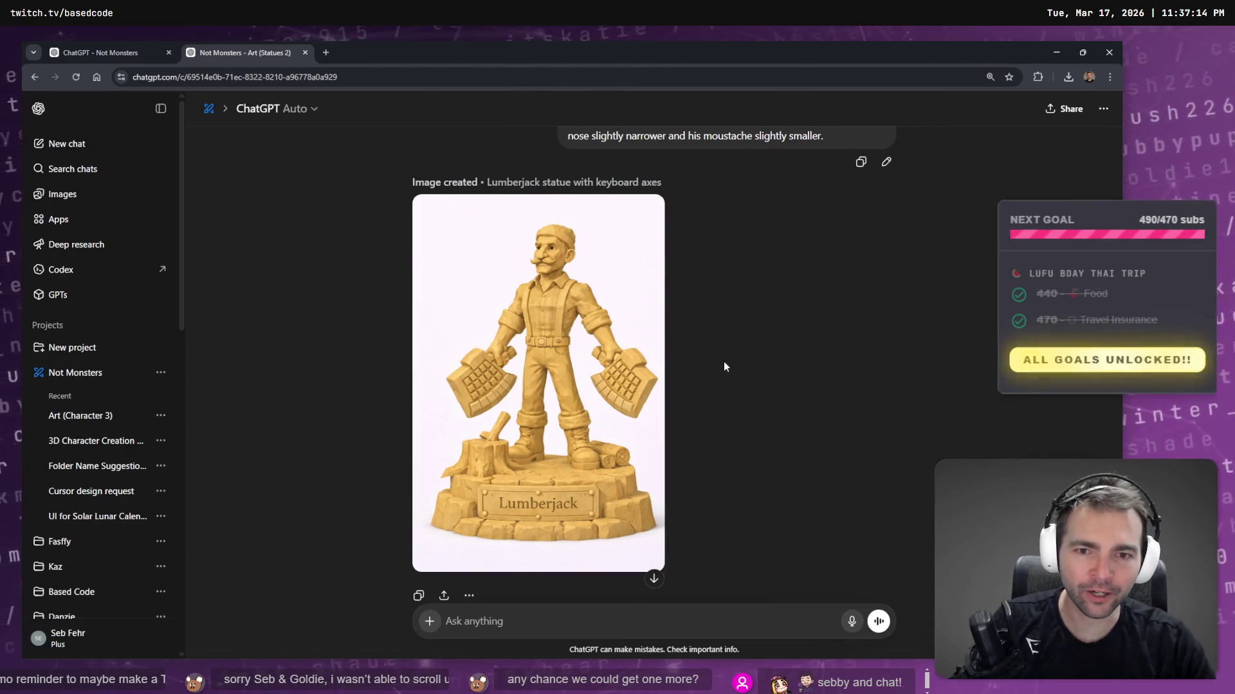
{"action": "scroll", "coordinate": [724, 361], "scroll_direction": "down", "scroll_amount": 3}
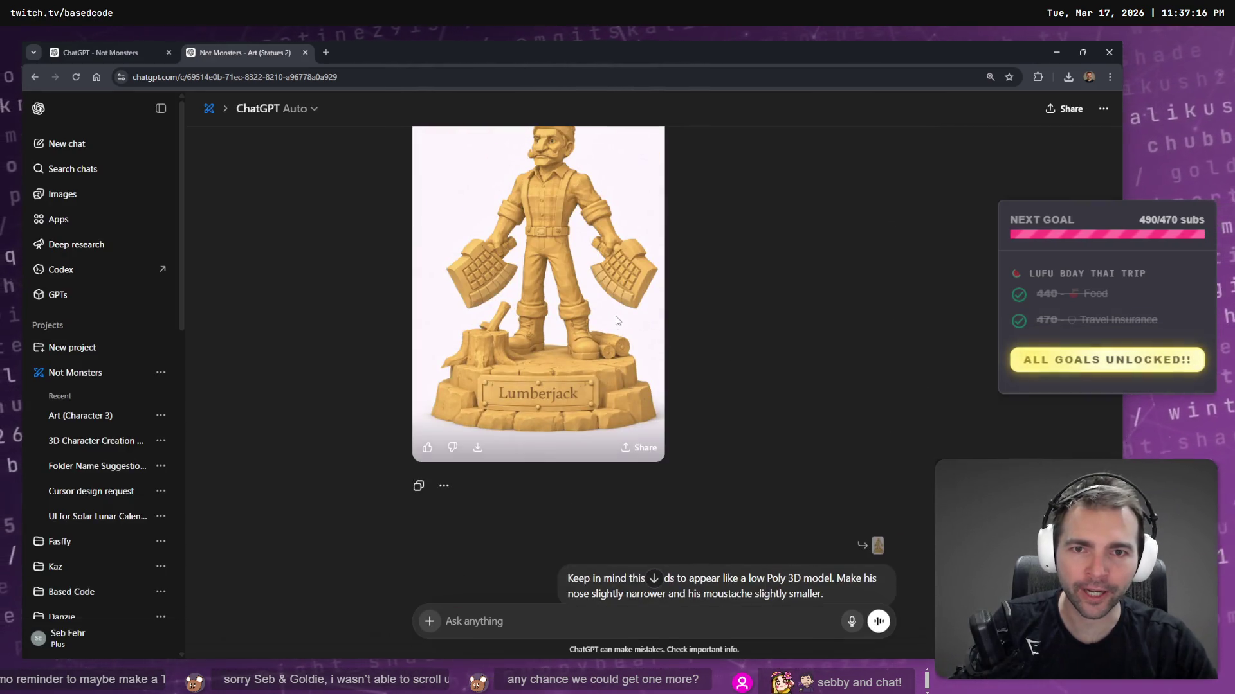
{"action": "left_click", "coordinate": [613, 316]}
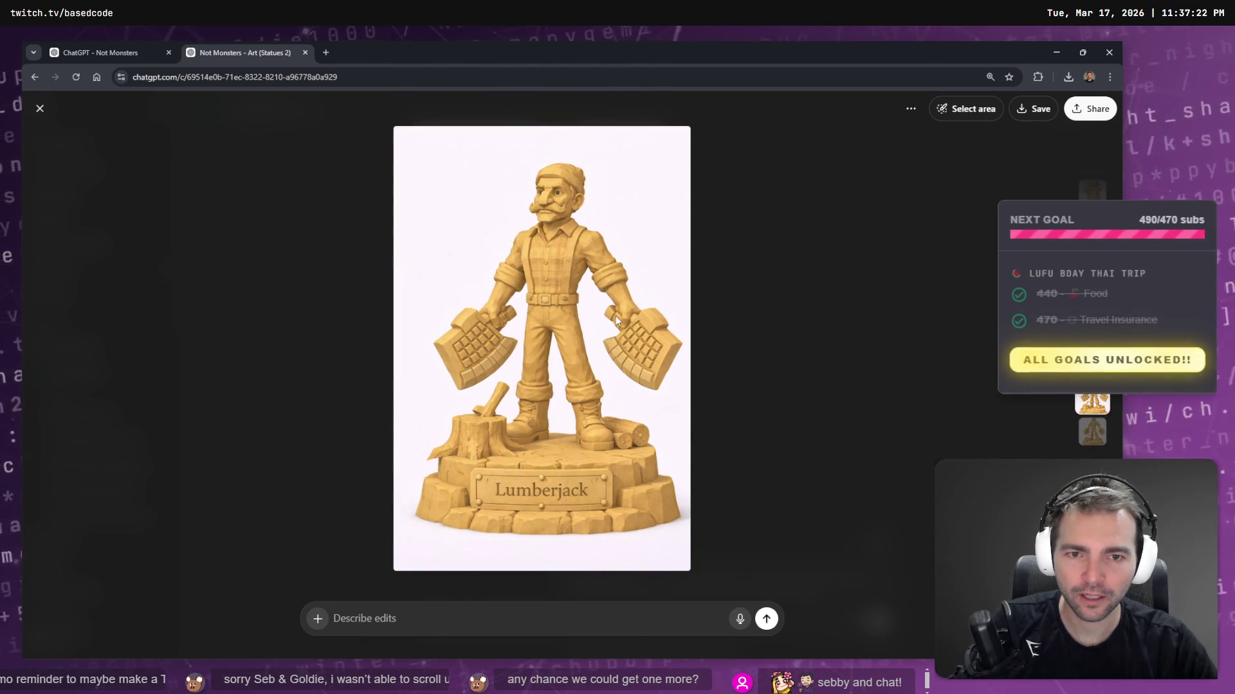
{"action": "left_click", "coordinate": [843, 366]}
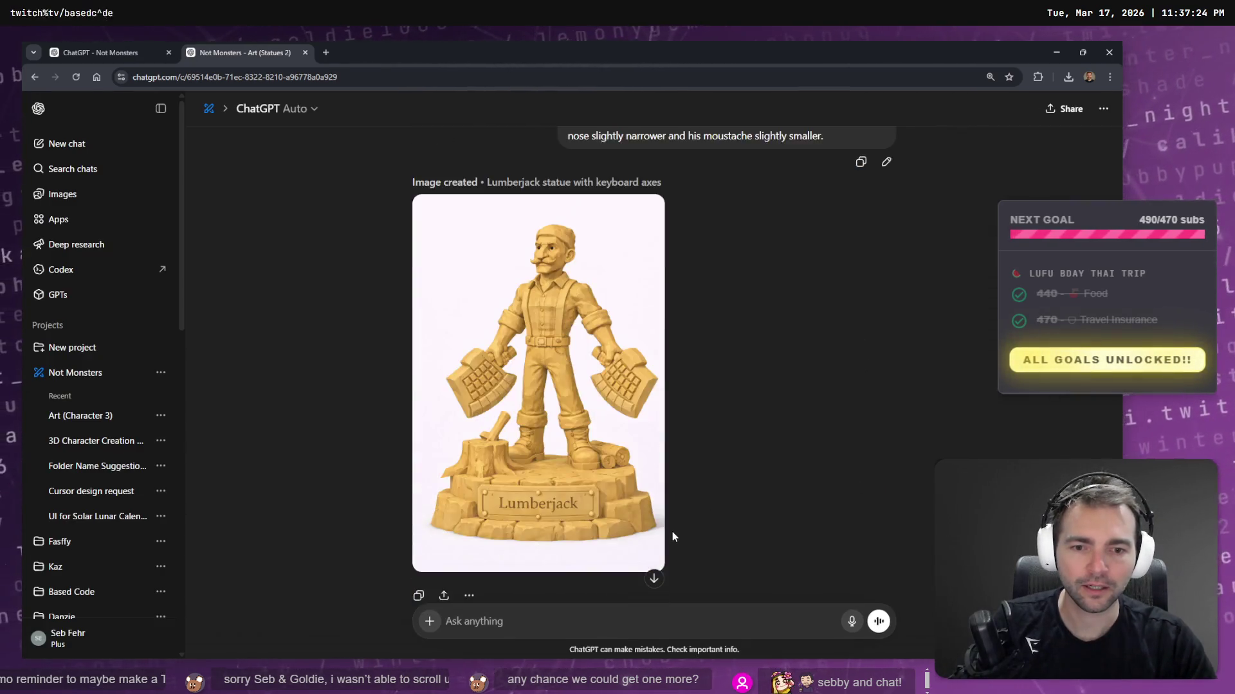
- Dictate and send a request to reshape the lumberjack as low-poly 3D model reference, starting with 'Great,'
{"action": "key", "text": "super+h"}
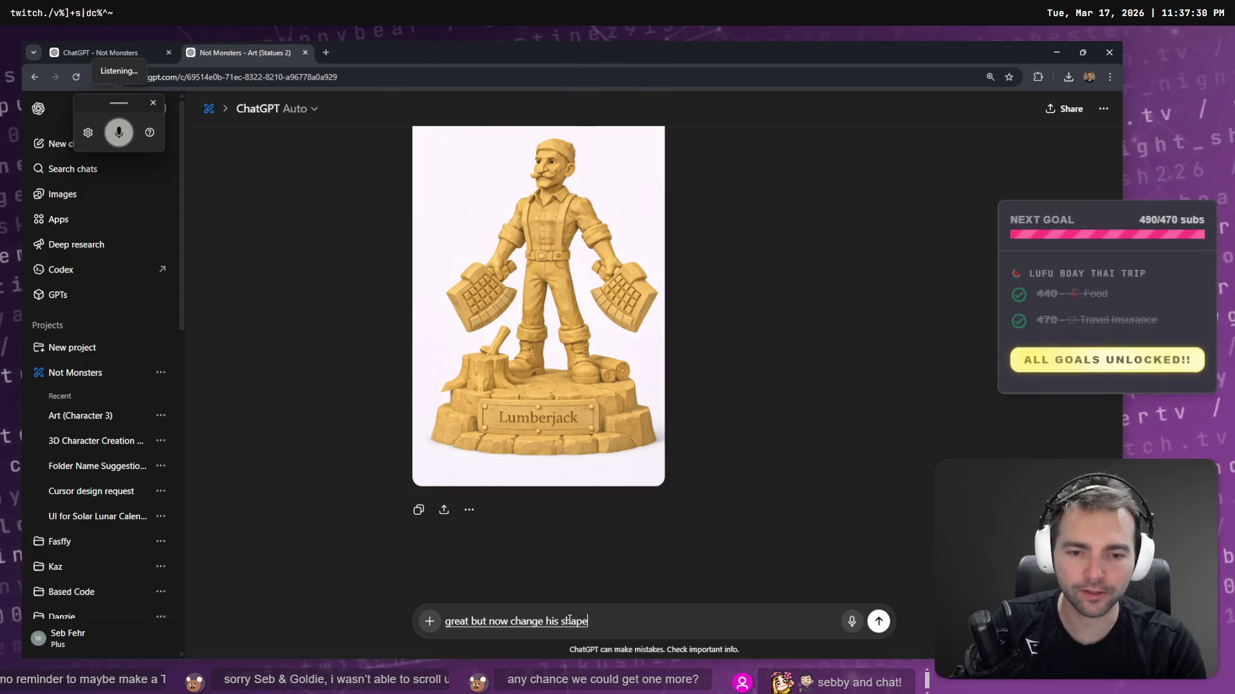
{"action": "key", "text": "ctrl+super"}
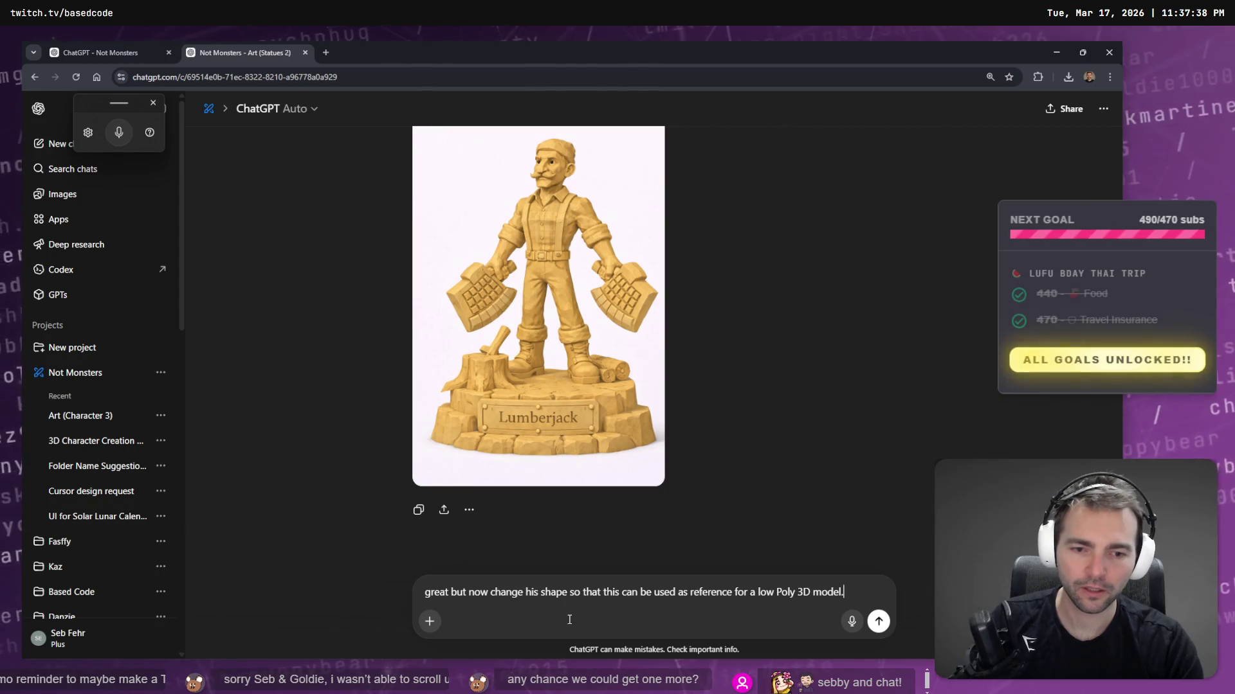
{"action": "key", "text": "Home"}
{"action": "key", "text": "shift+Right"}
{"action": "type", "text": "Great"}
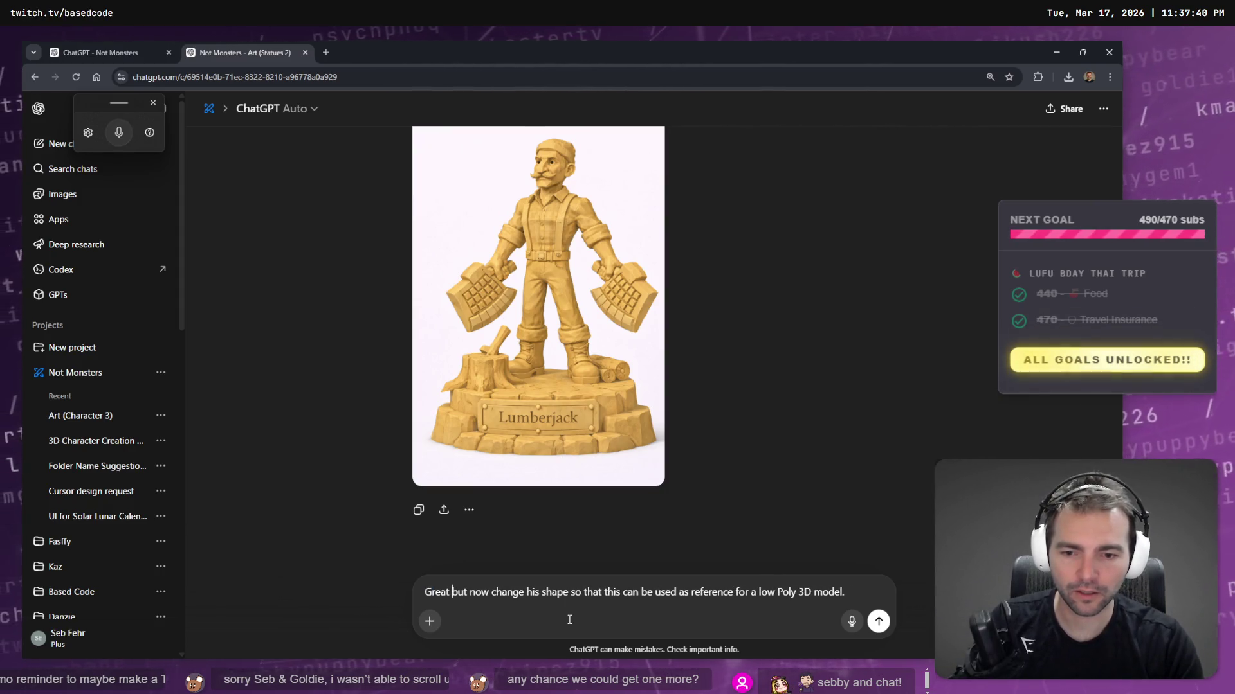
{"action": "type", "text": ","}
{"action": "key", "text": "Return"}
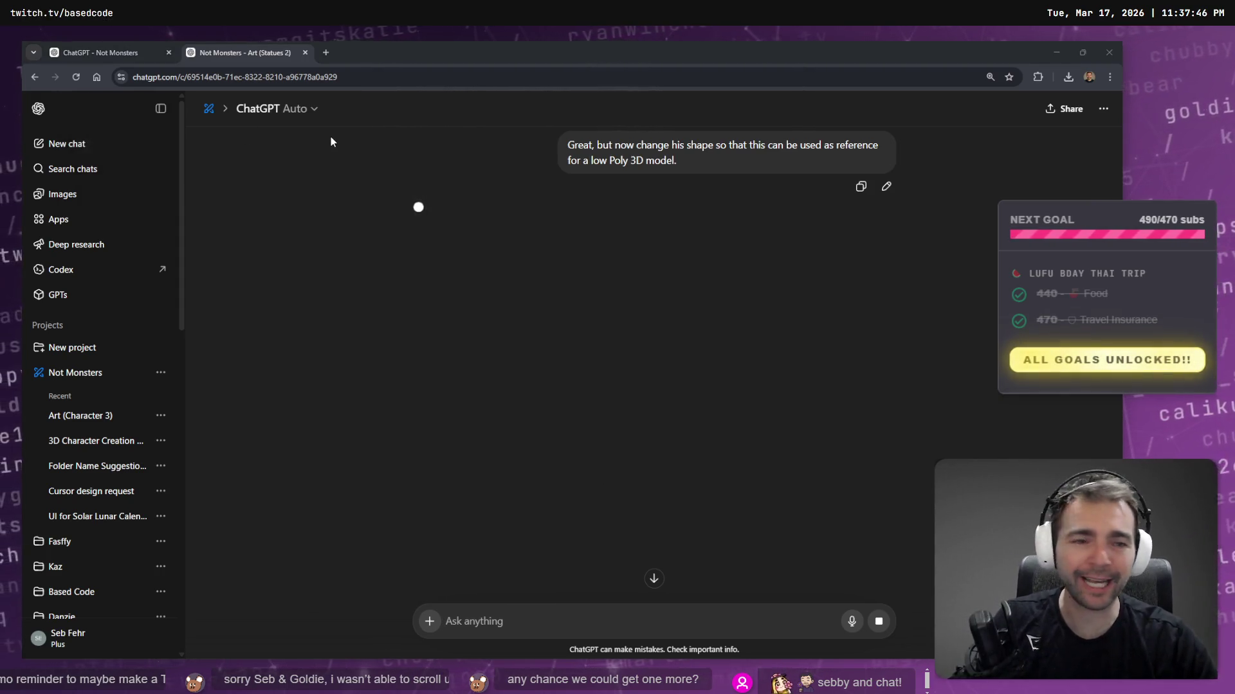
- Return to Godot and frame the CryptStatueInset69 node in the viewport
{"action": "key", "text": "alt+Tab"}
{"action": "key", "text": "f"}
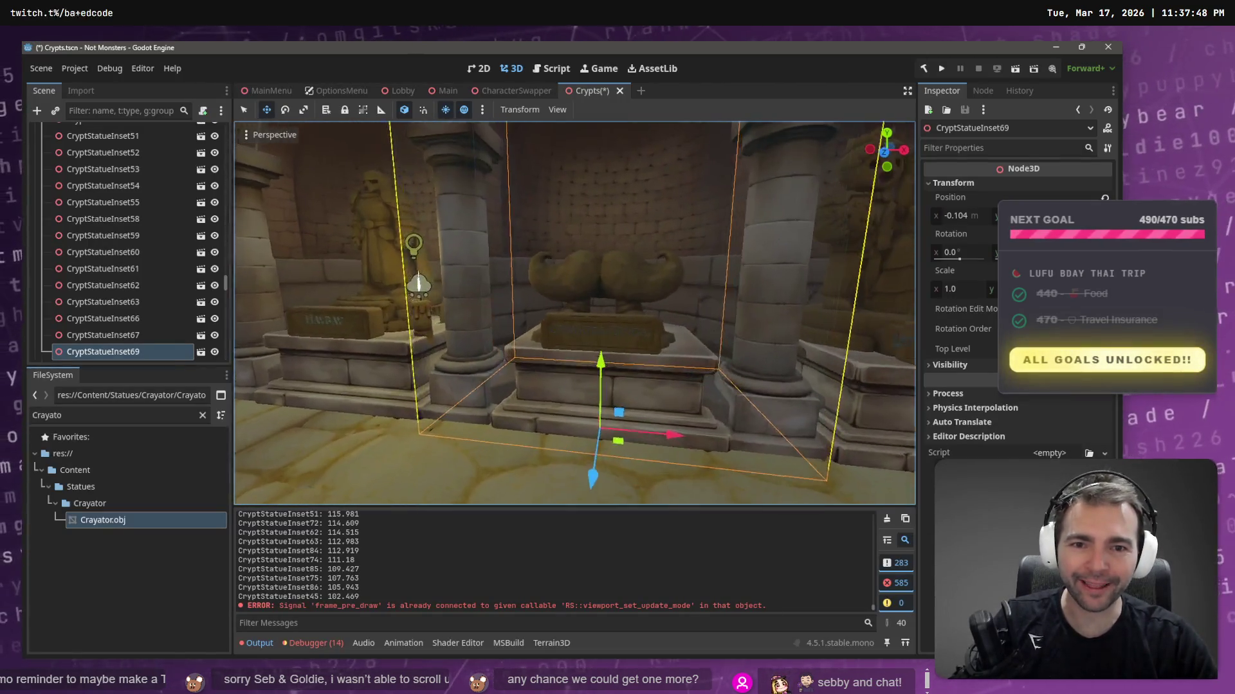
{"action": "scroll", "coordinate": [693, 377], "scroll_direction": "down", "scroll_amount": 6}
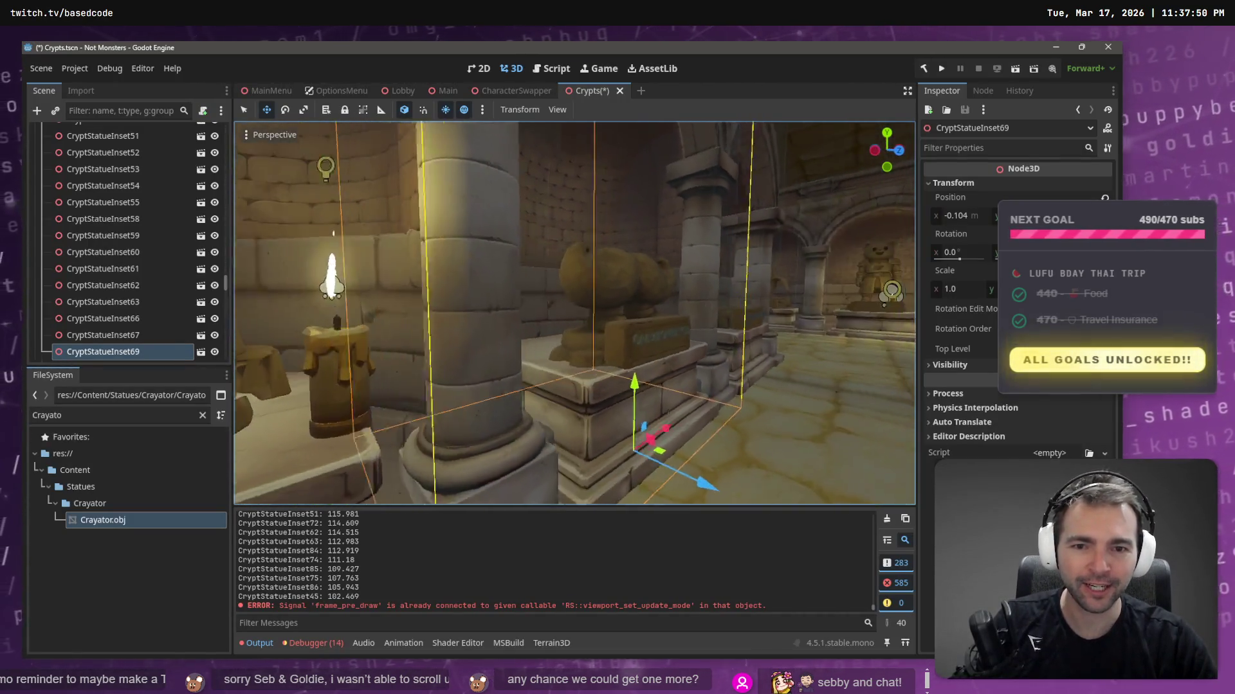